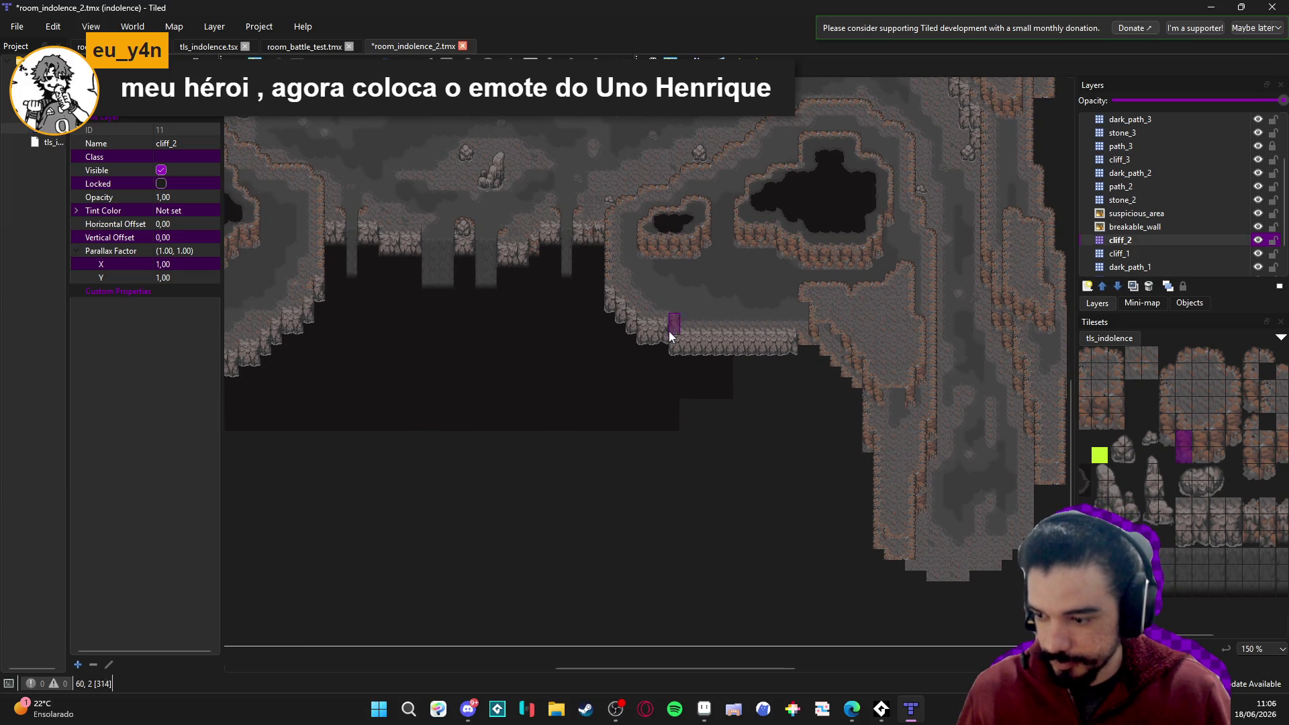
Save room_indolence_2.tmx with Ctrl+S.
scroll(672, 340, "down", 5)
scroll(671, 340, "right", 8)
scroll(623, 490, "right", 2)
key("ctrl+s")
scroll(603, 340, "up", 7)
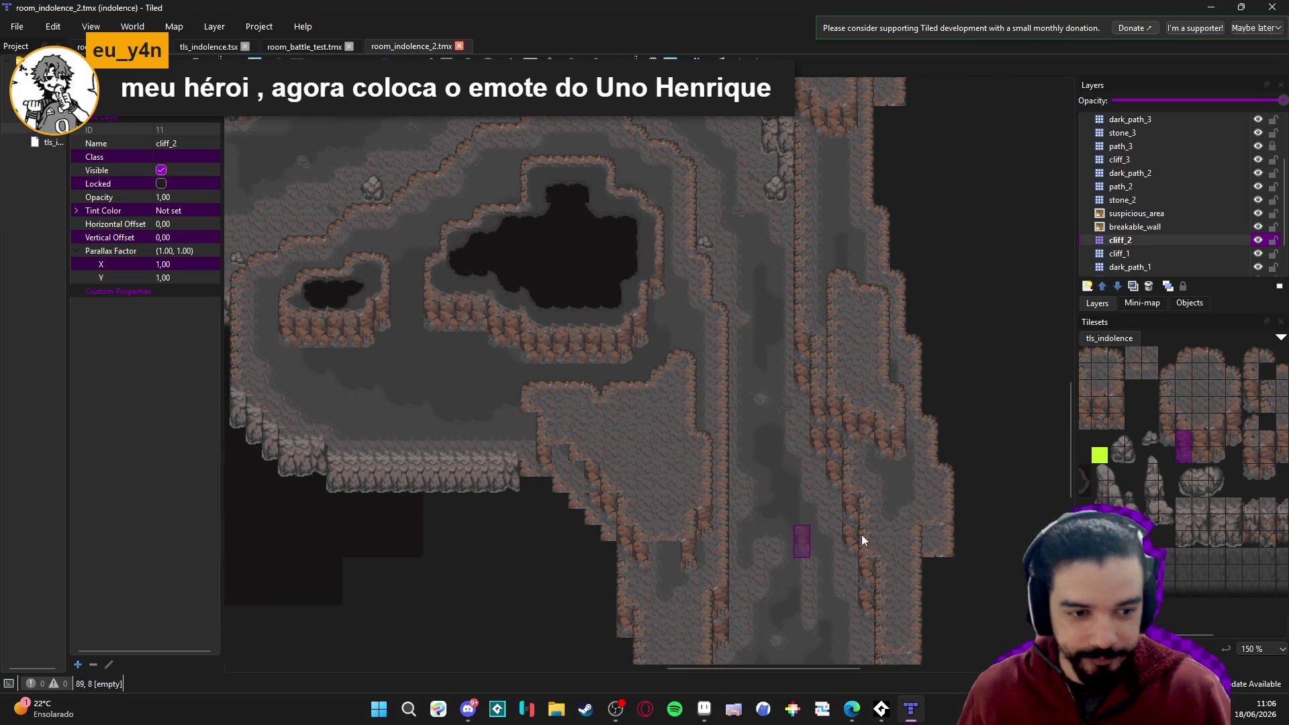
On the cliff_3 layer, stamp a 1x2 pair of cliff tiles onto the lower cliff edge.
left_click_drag(1102, 399, 1111, 423)
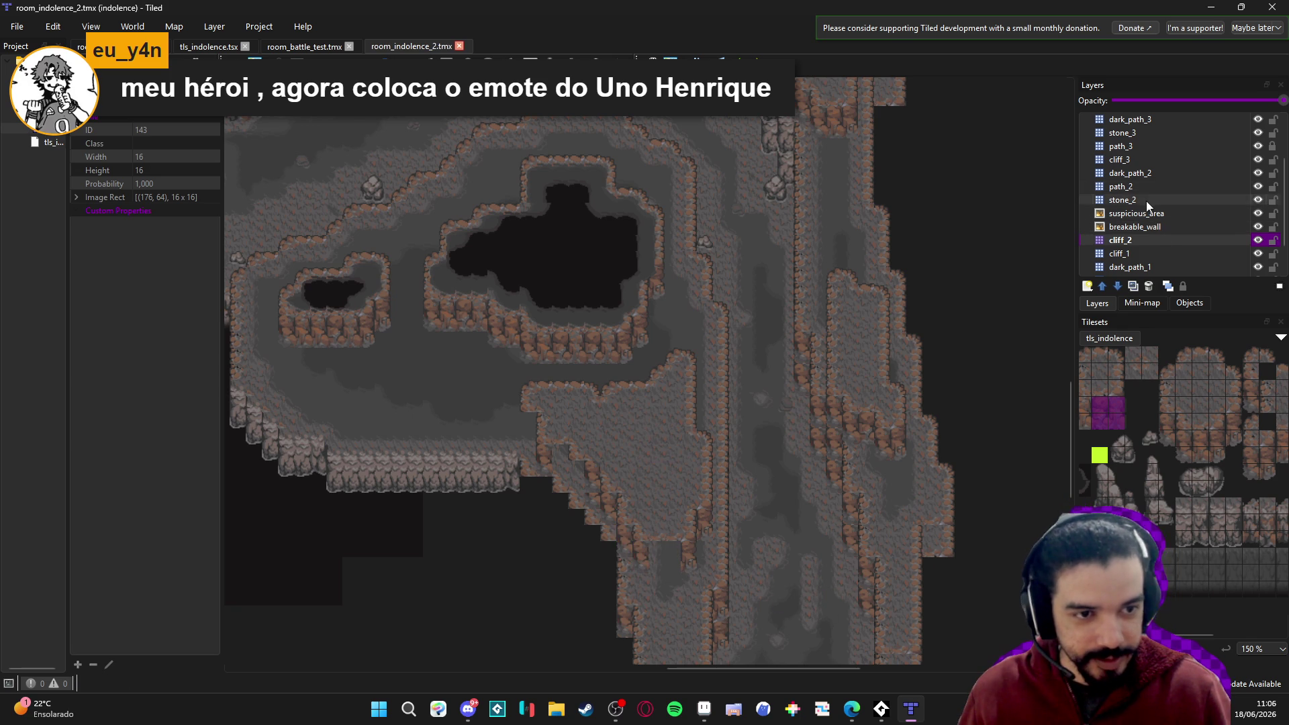
left_click(1155, 160)
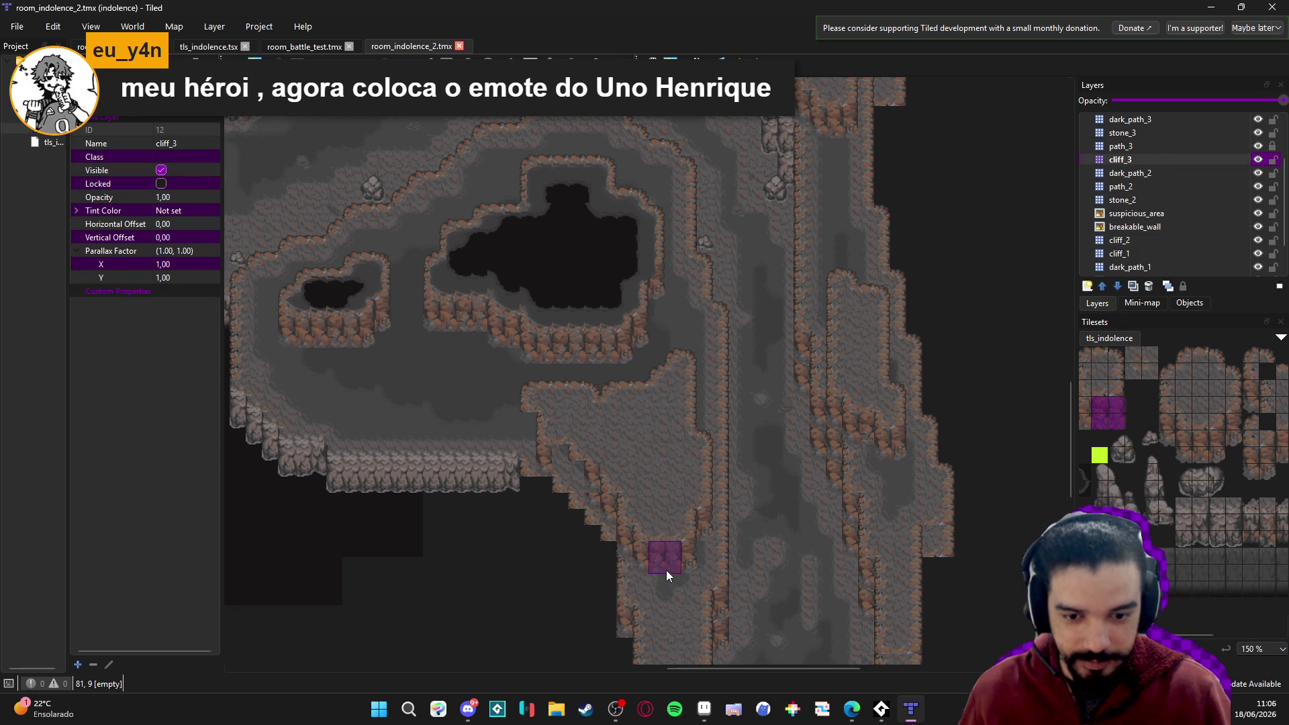
scroll(859, 416, "left", 3)
scroll(859, 416, "up", 1)
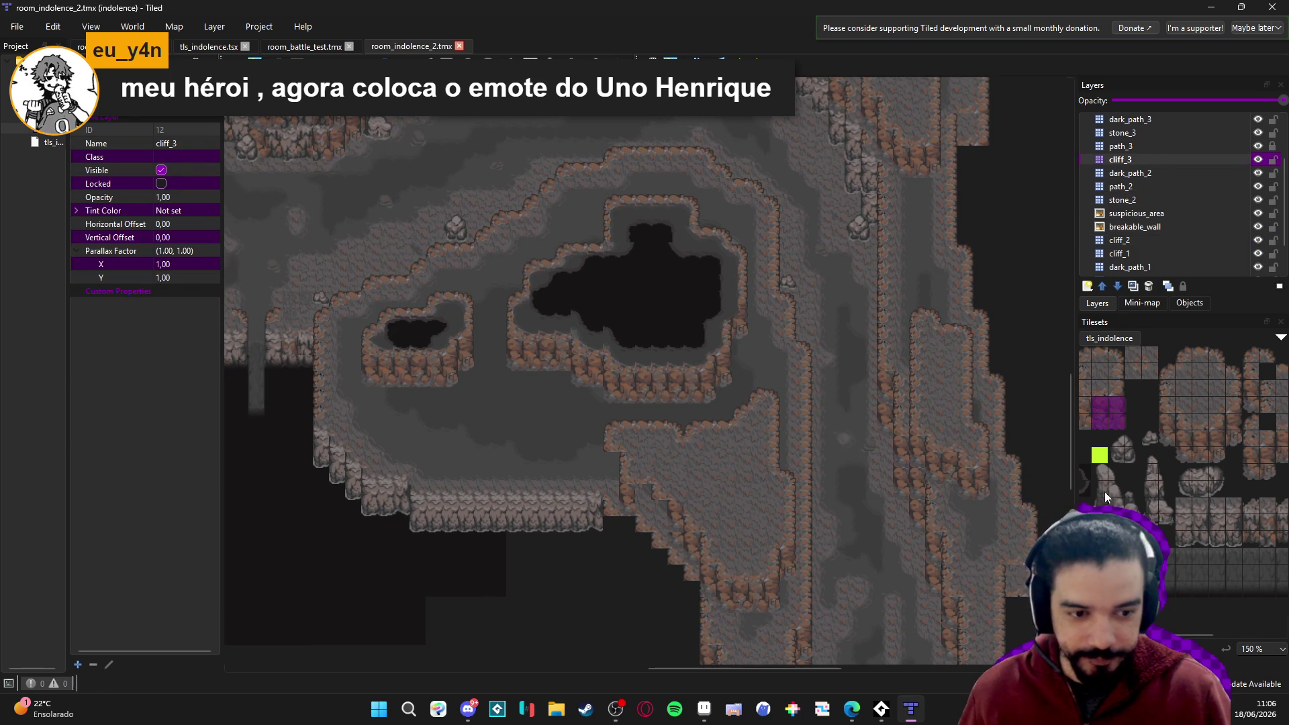
left_click(1192, 454)
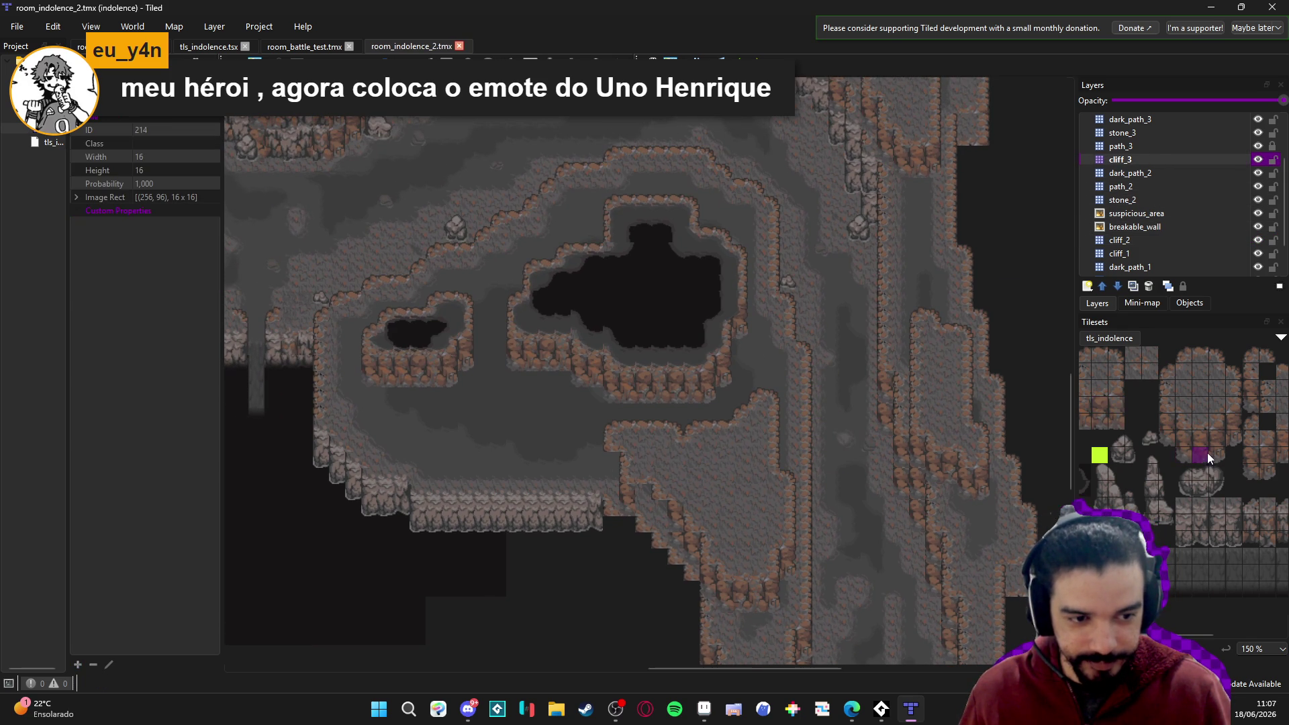
left_click_drag(1105, 406, 1096, 417)
left_click(646, 506)
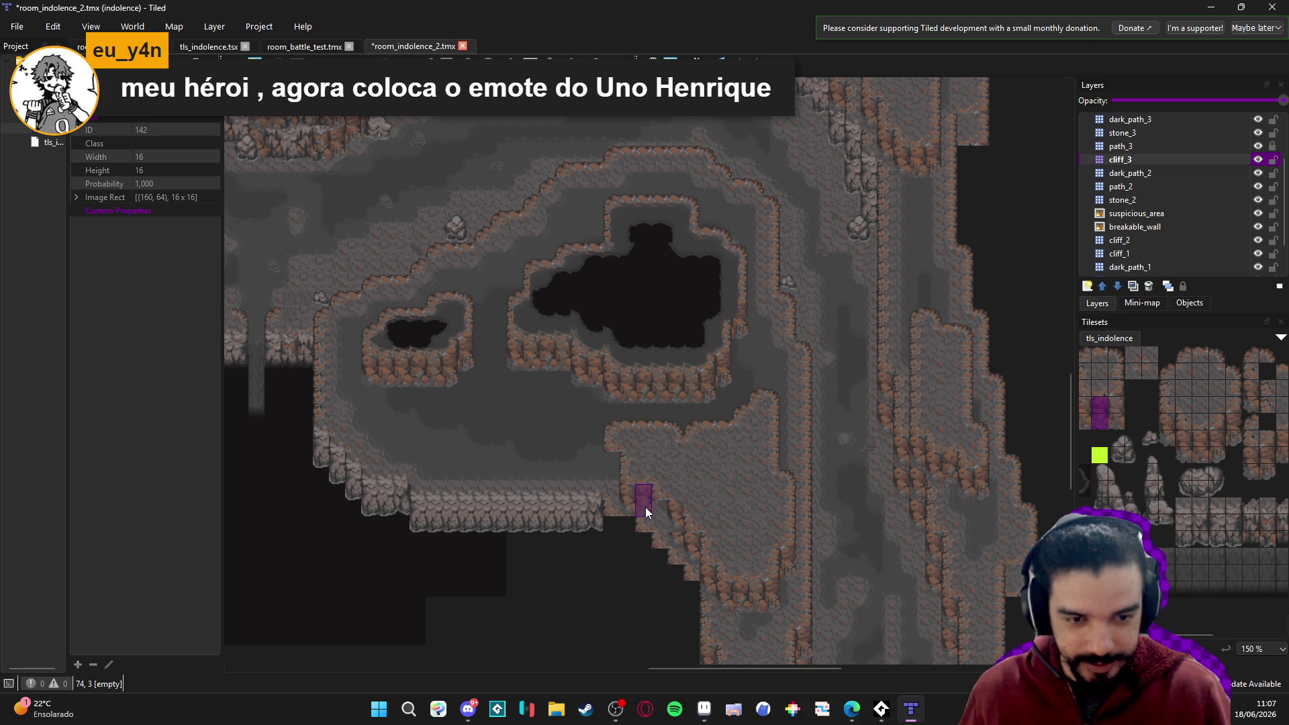
Pick further cliff tile pairs from the tileset, including IDs 109 and 179.
scroll(1141, 430, "left", 2)
left_click_drag(1207, 422, 1206, 434)
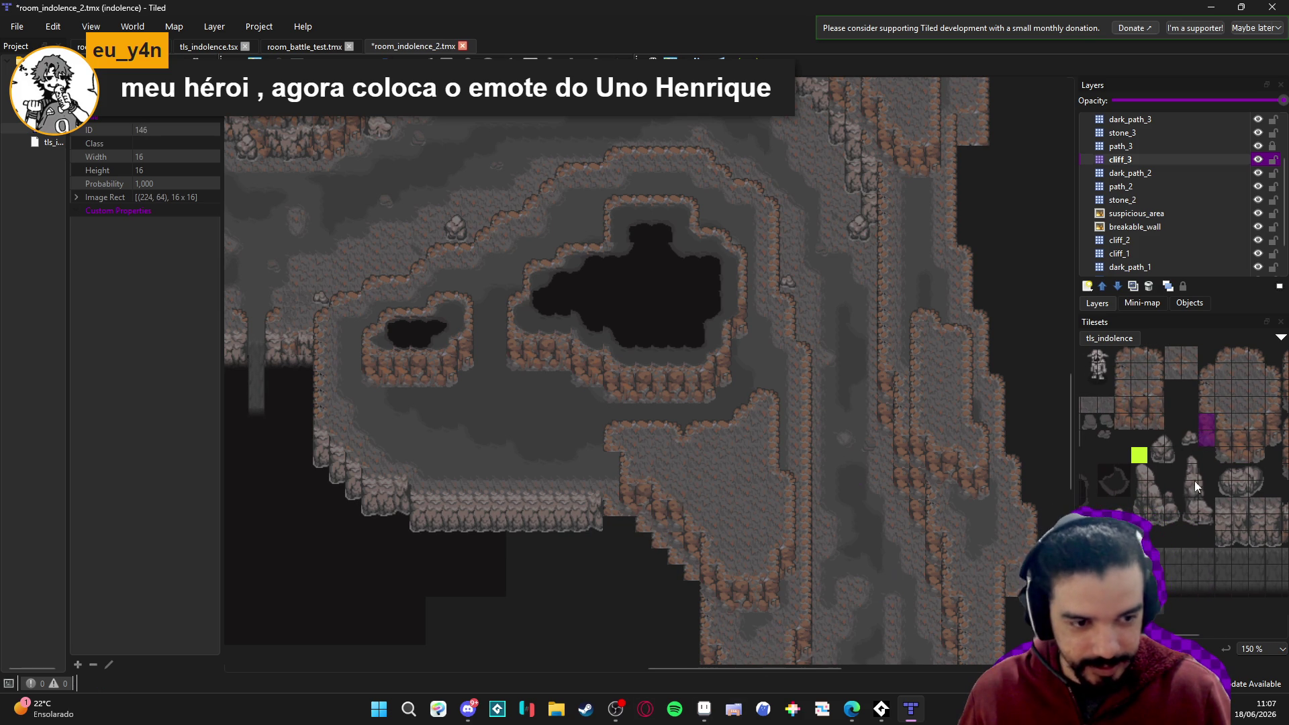
left_click_drag(1140, 418, 1141, 403)
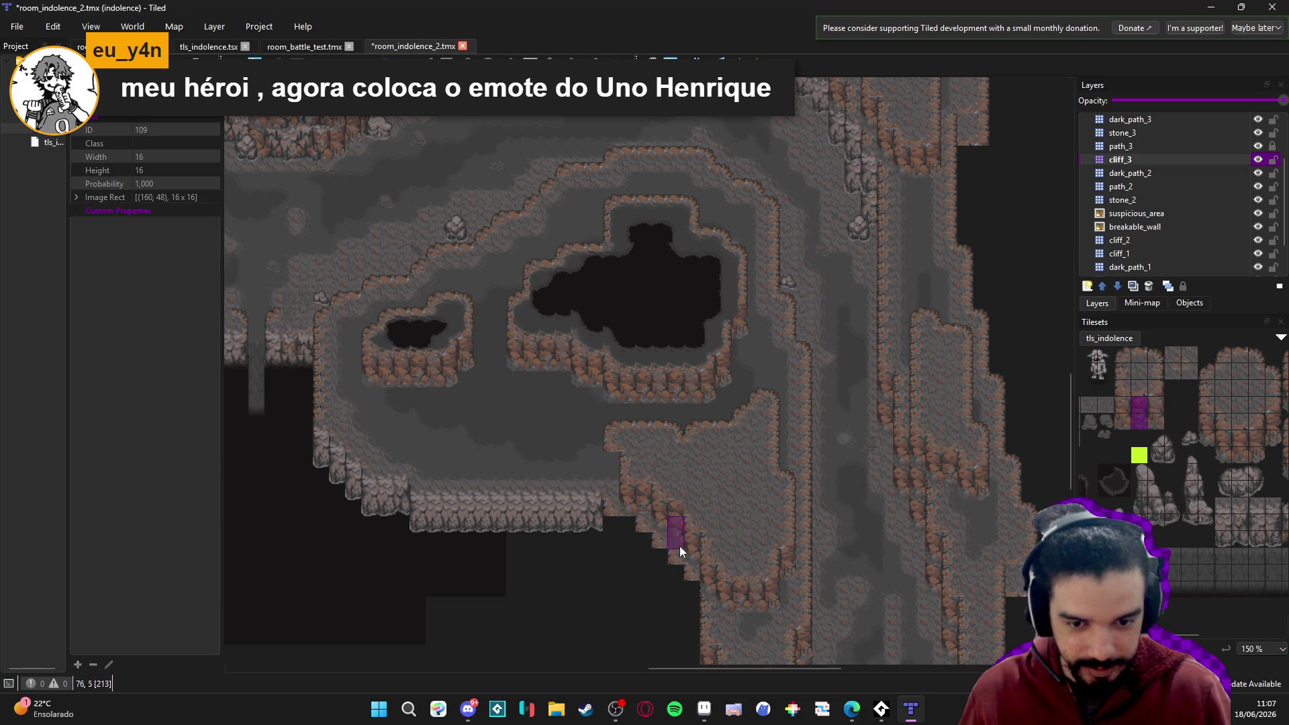
scroll(656, 588, "up", 1)
scroll(696, 586, "up", 1)
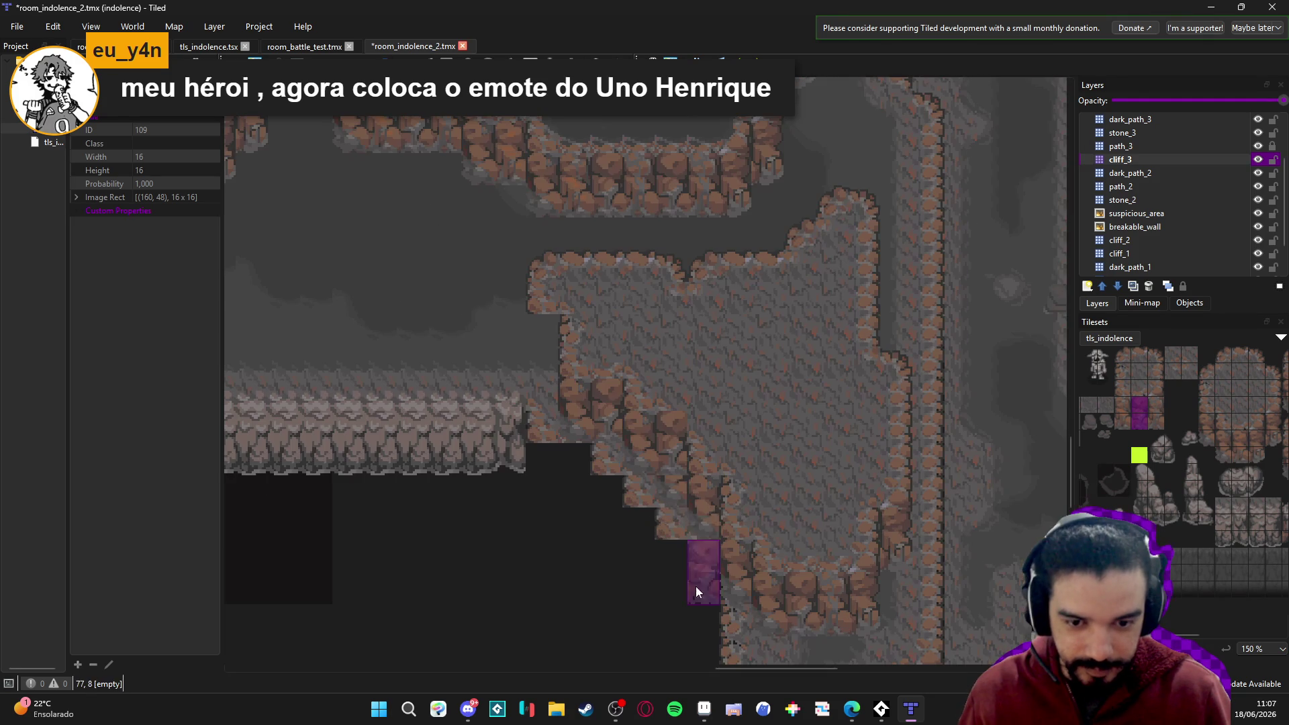
scroll(671, 635, "down", 1)
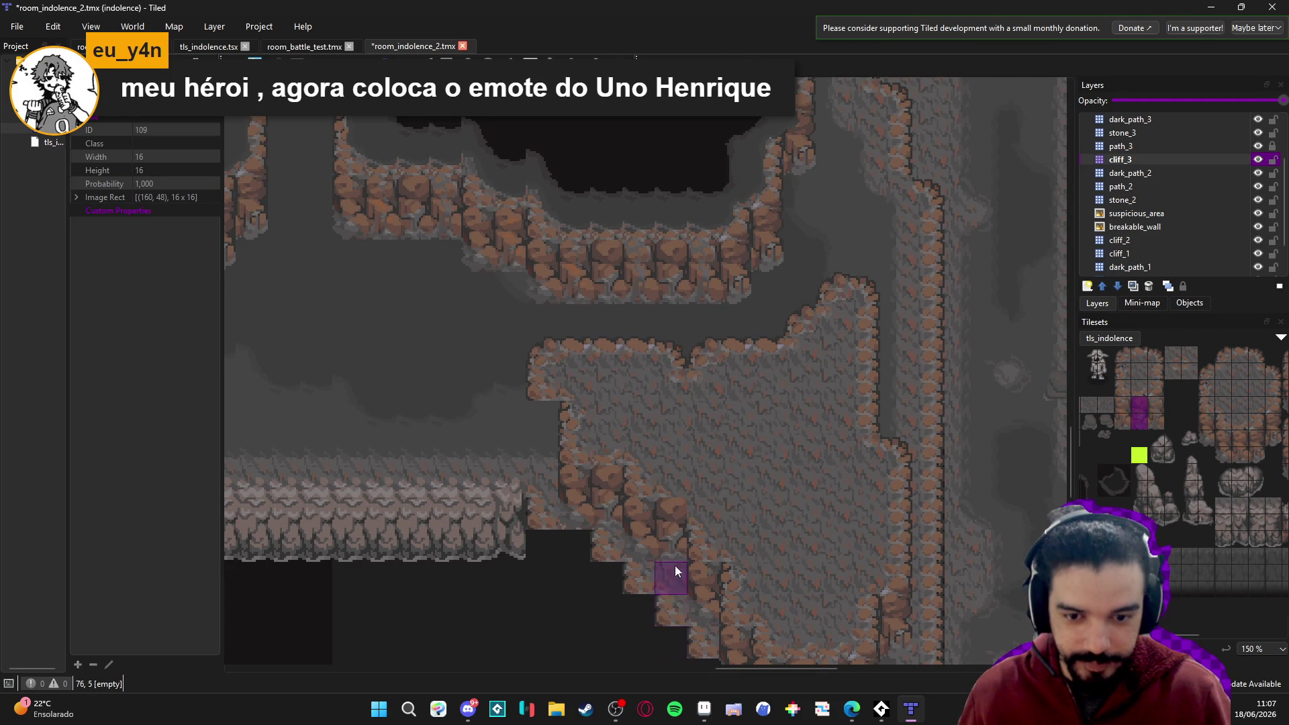
scroll(705, 568, "down", 1)
scroll(772, 541, "down", 1)
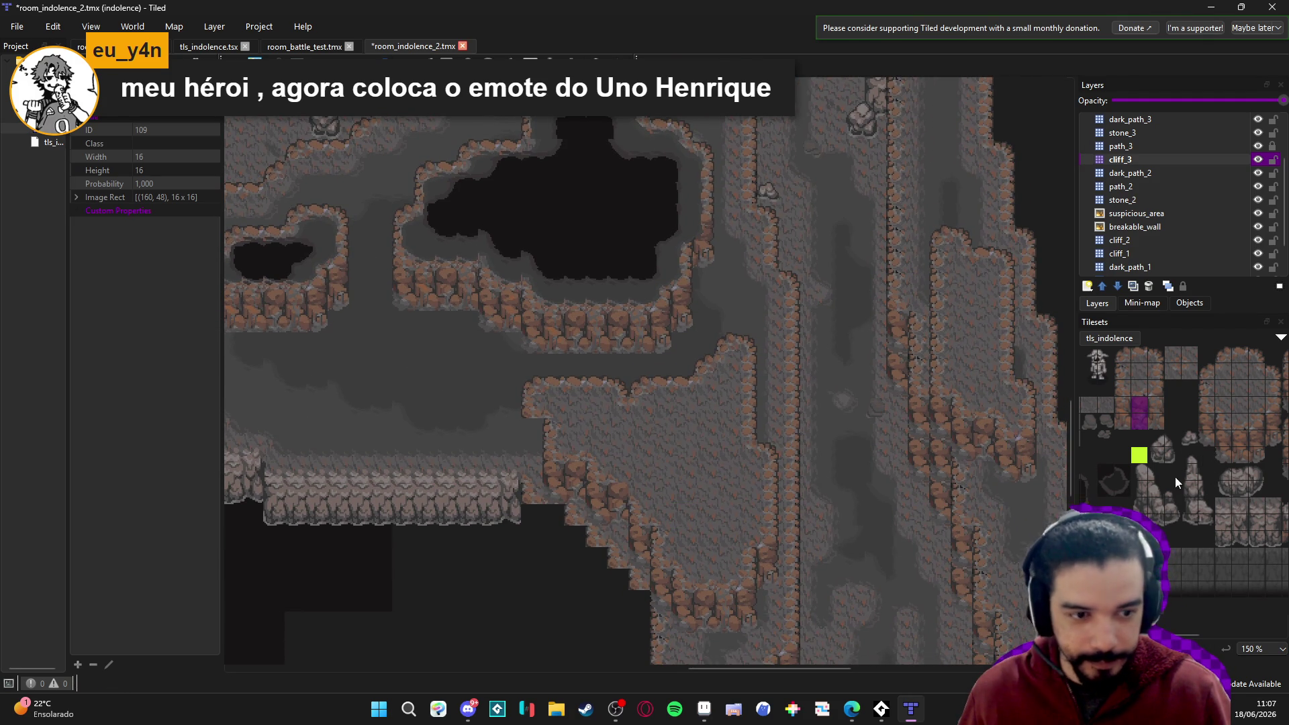
left_click_drag(1208, 429, 1208, 448)
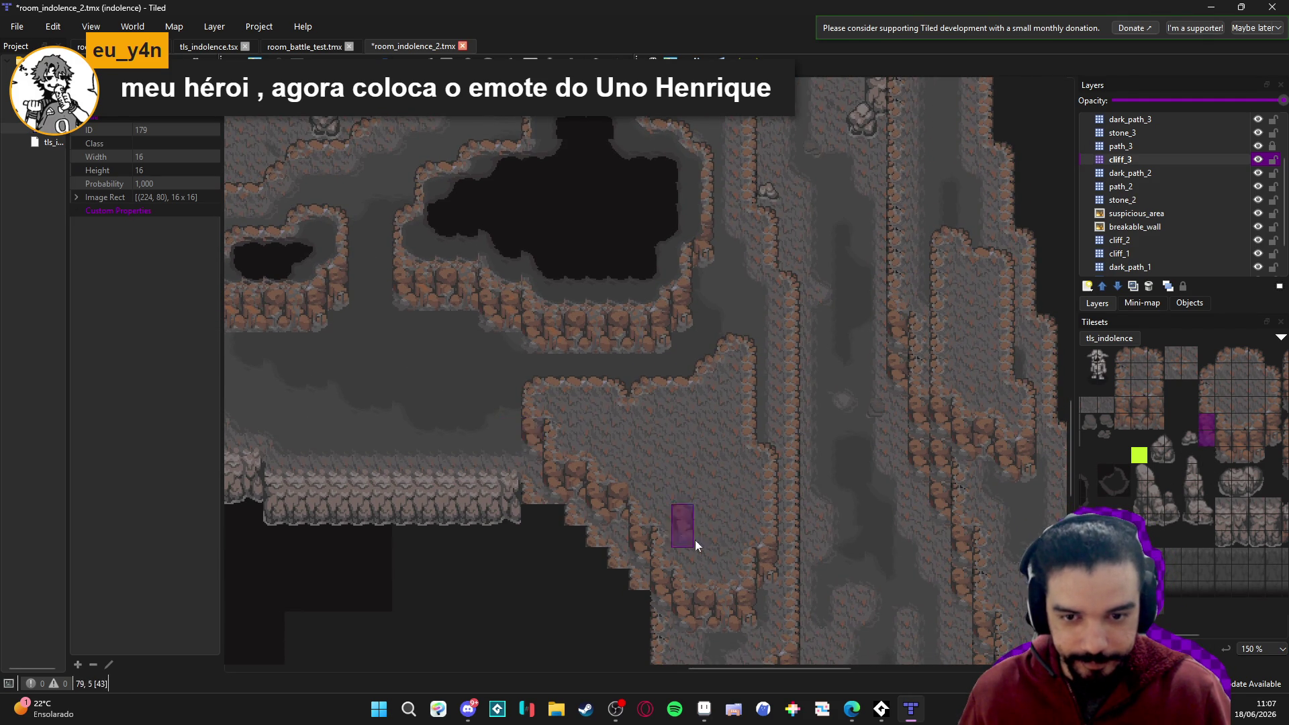
Make dark_path_3 the active layer.
scroll(679, 529, "down", 1)
scroll(727, 544, "up", 1)
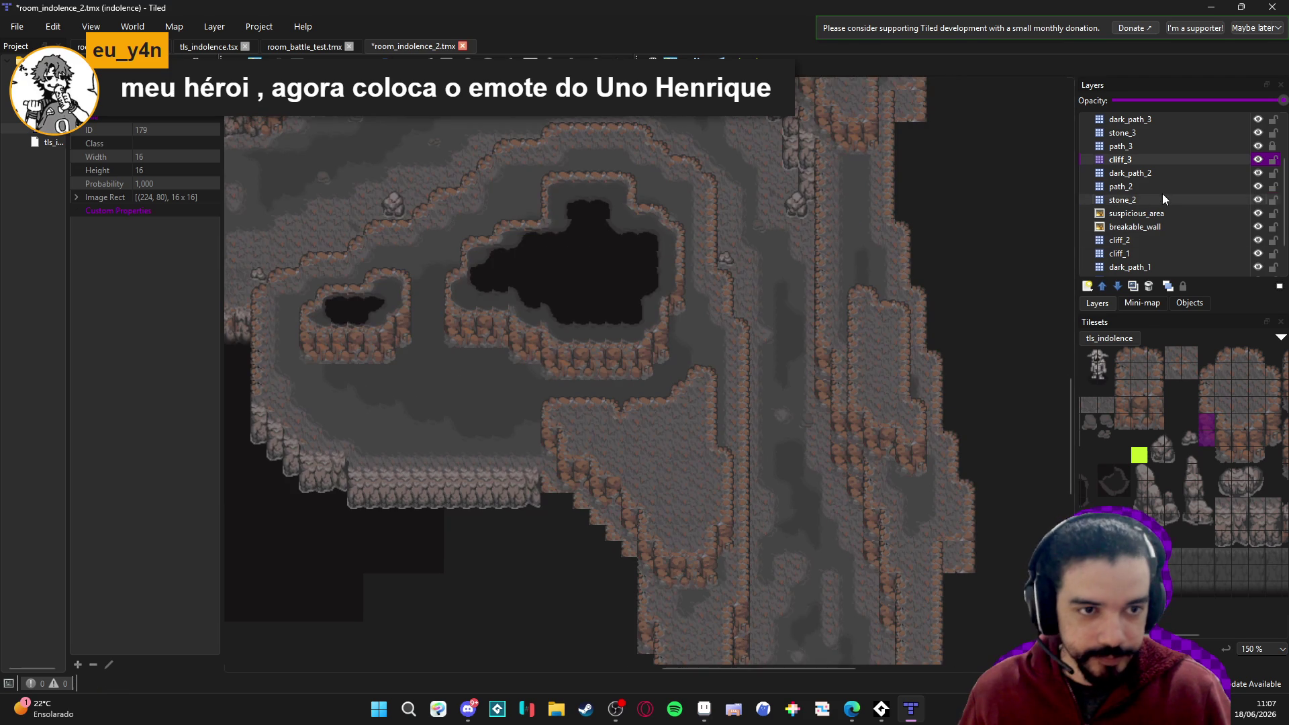
scroll(1162, 193, "up", 1)
left_click(1157, 161)
Terrain-paint a darker_path strip into the channel, then select darker_path_3 with deep_transition terrain.
key("t")
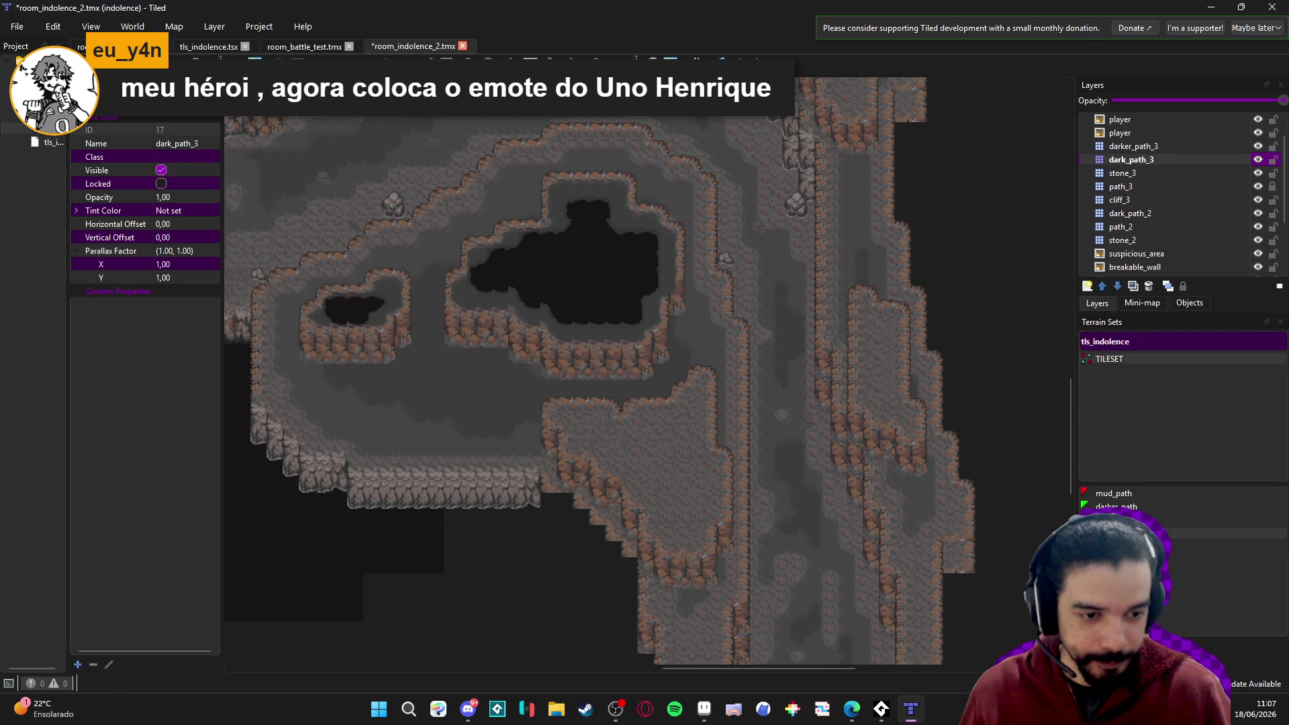
left_click(1145, 505)
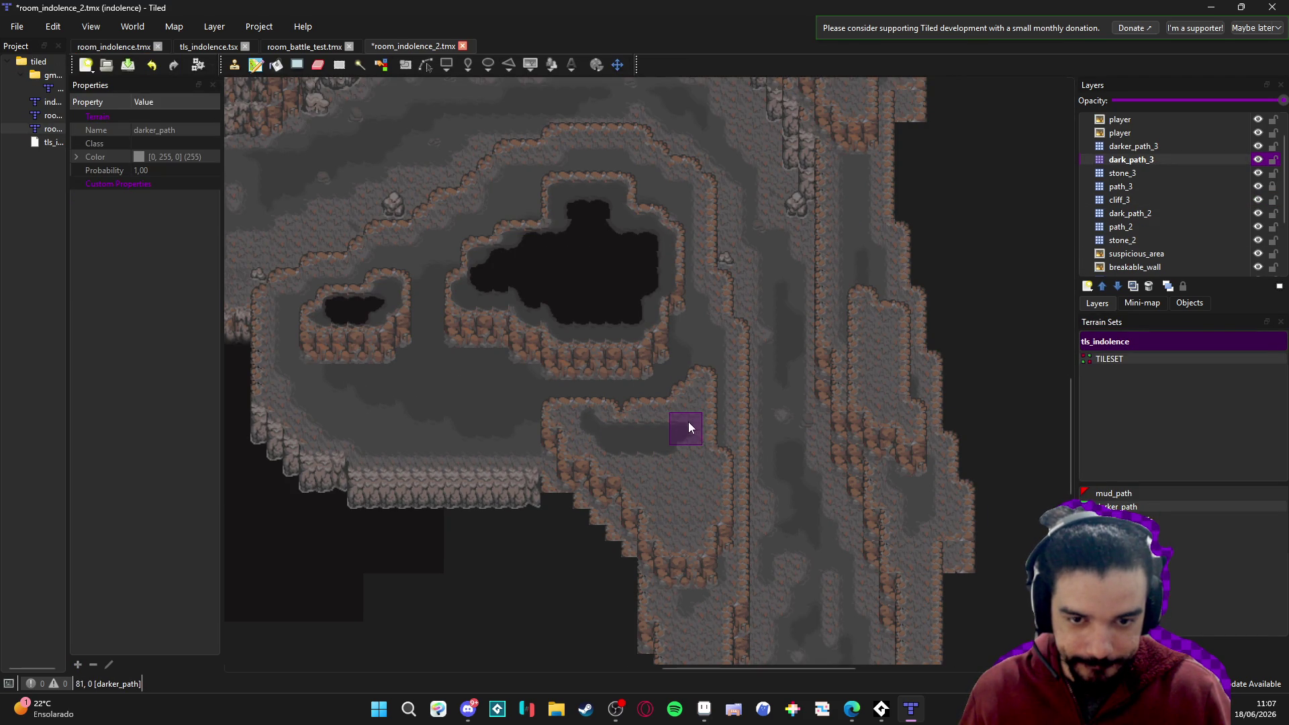
mouse_move(685, 426)
left_mouse_down()
mouse_move(676, 508)
mouse_move(653, 482)
mouse_move(673, 466)
mouse_move(589, 447)
left_mouse_up()
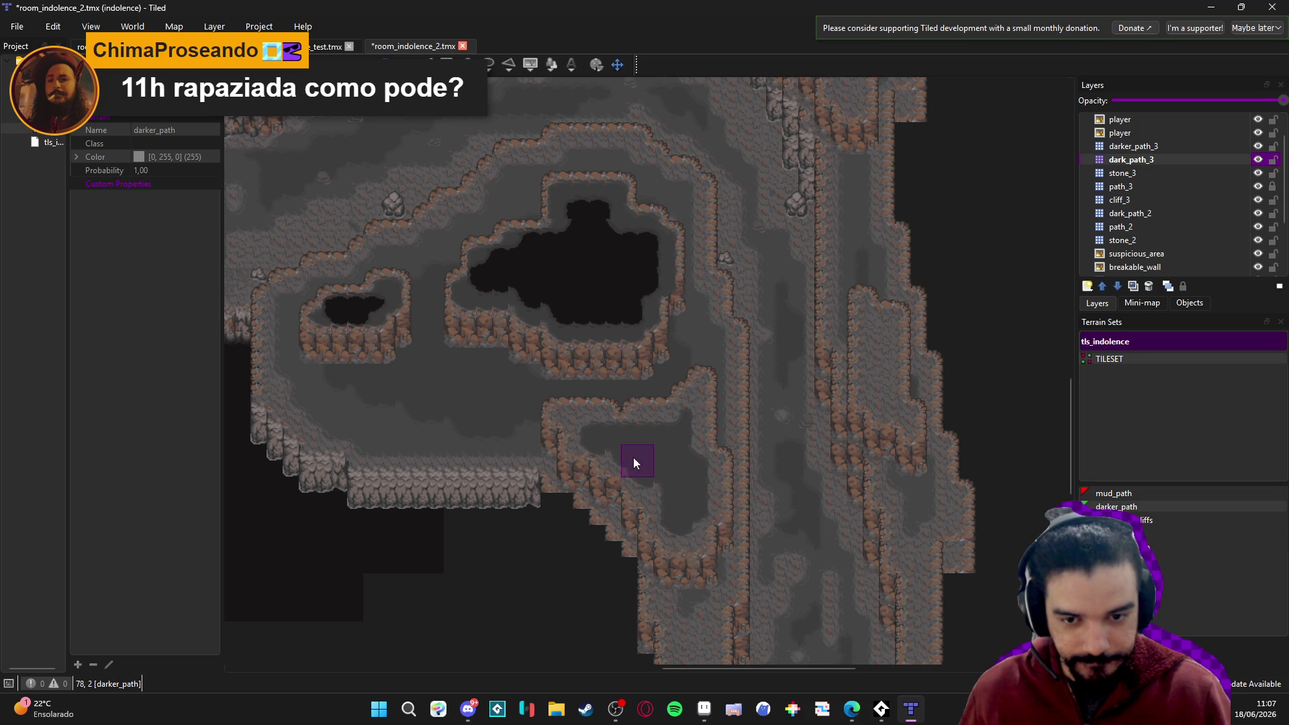
left_click(1179, 147)
left_click(1128, 547)
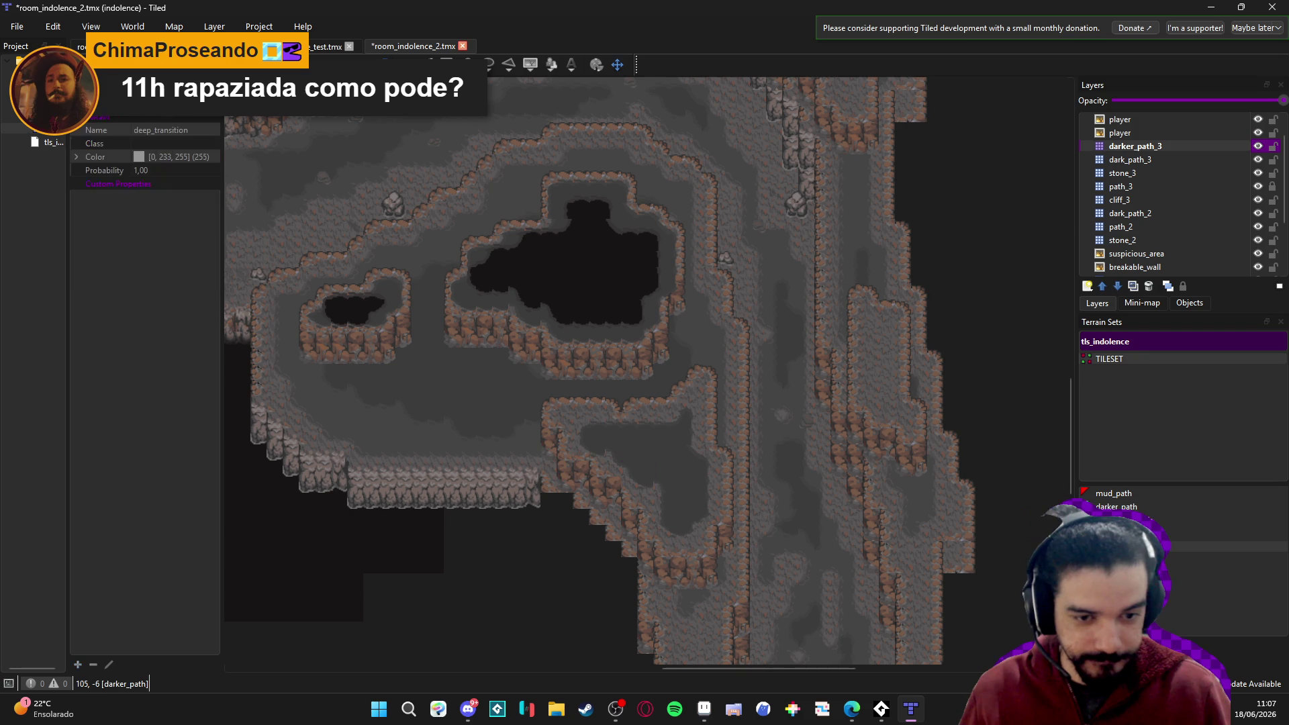
Paint an L-shaped deep_transition patch down the channel on darker_path_3 and save.
scroll(655, 450, "up", 2)
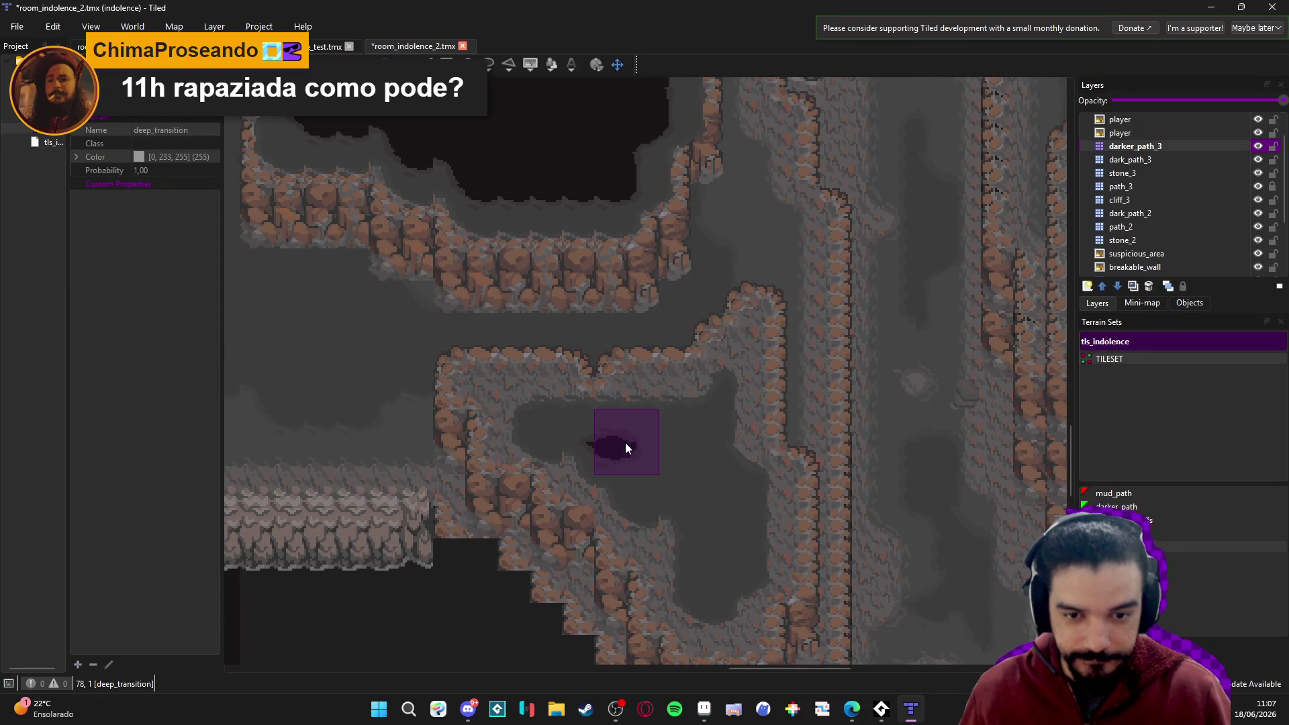
mouse_move(691, 469)
left_mouse_down()
mouse_move(638, 475)
mouse_move(705, 490)
mouse_move(708, 561)
mouse_move(695, 510)
left_mouse_up()
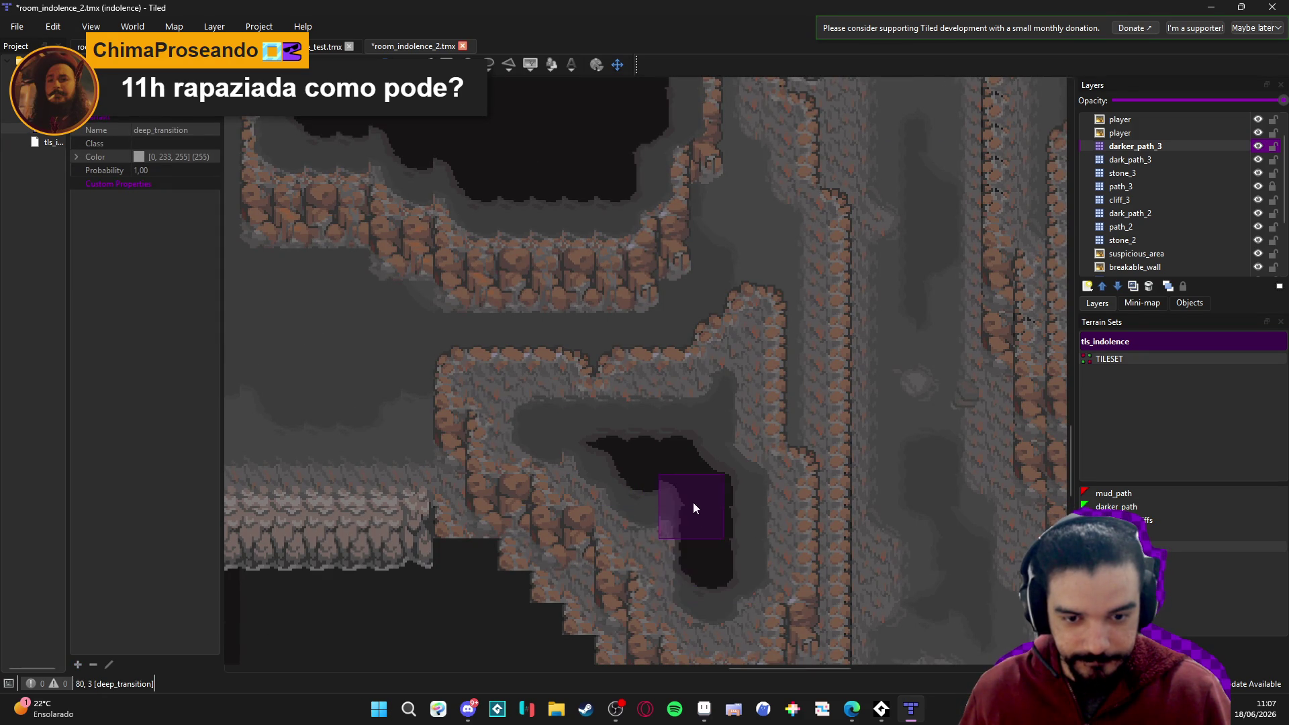
scroll(743, 527, "down", 2, "ctrl")
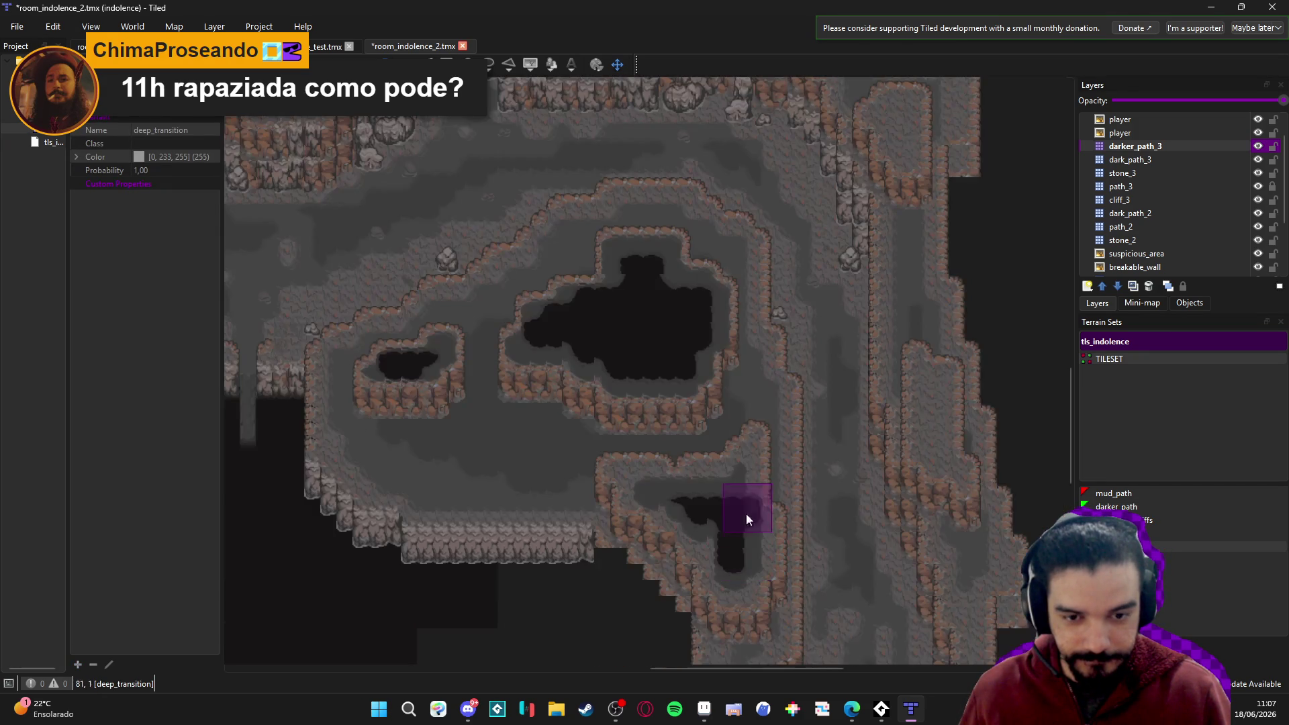
scroll(767, 489, "up", 3, "ctrl")
mouse_move(734, 517)
left_mouse_down()
mouse_move(708, 563)
mouse_move(700, 543)
mouse_move(719, 495)
mouse_move(780, 514)
left_mouse_up()
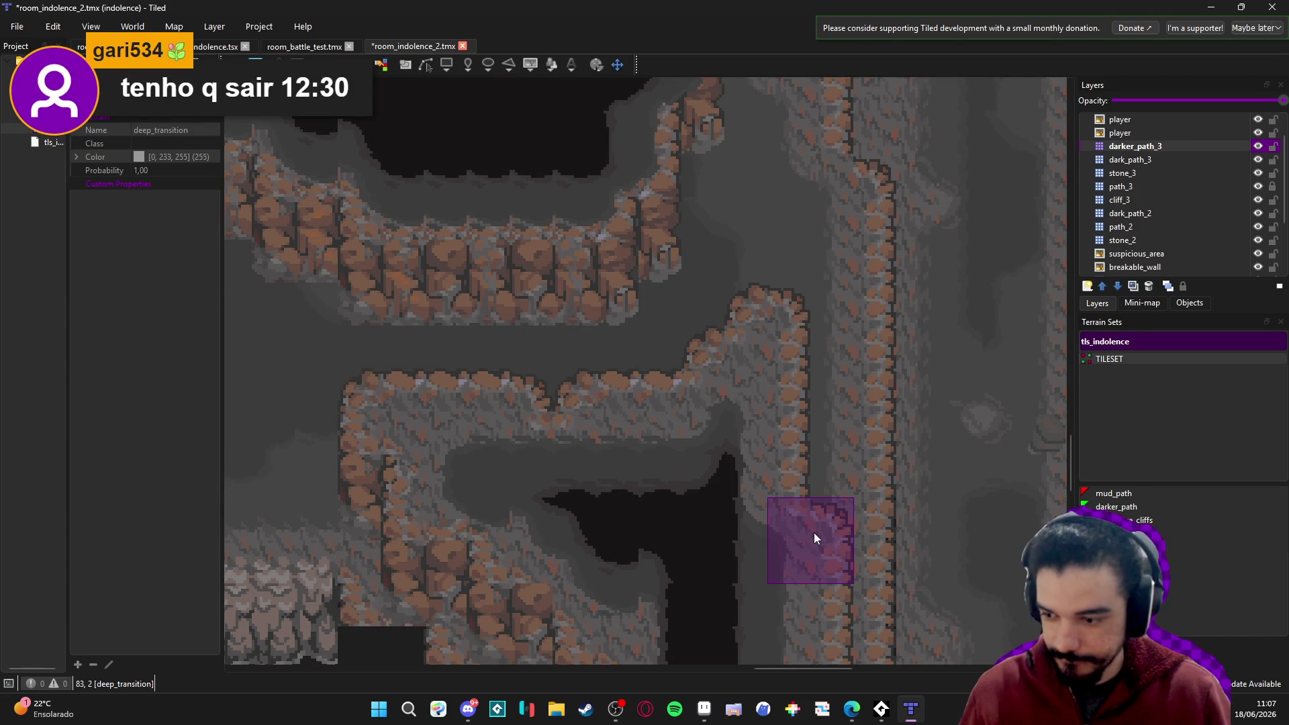
scroll(806, 532, "down", 1, "ctrl")
key("ctrl+s")
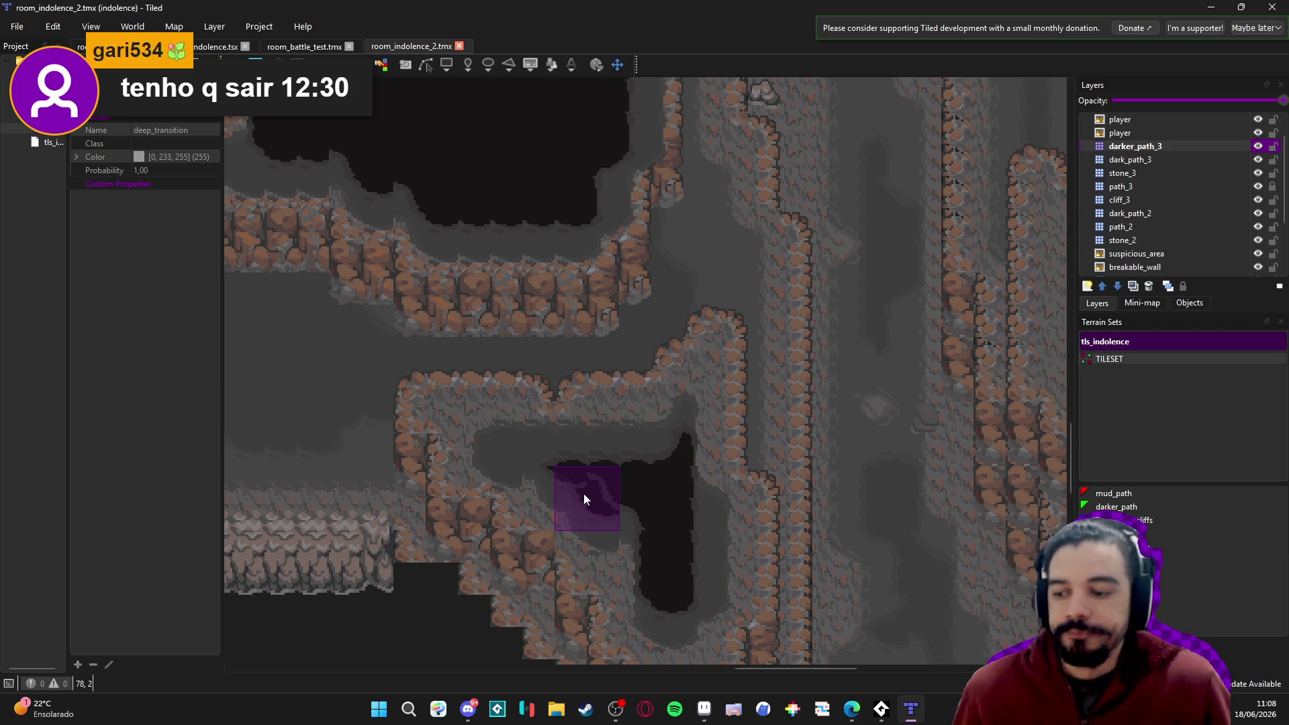
Touch up the deep patch's top edge with deep_transition terrain and save the map.
scroll(631, 481, "down", 3, "ctrl")
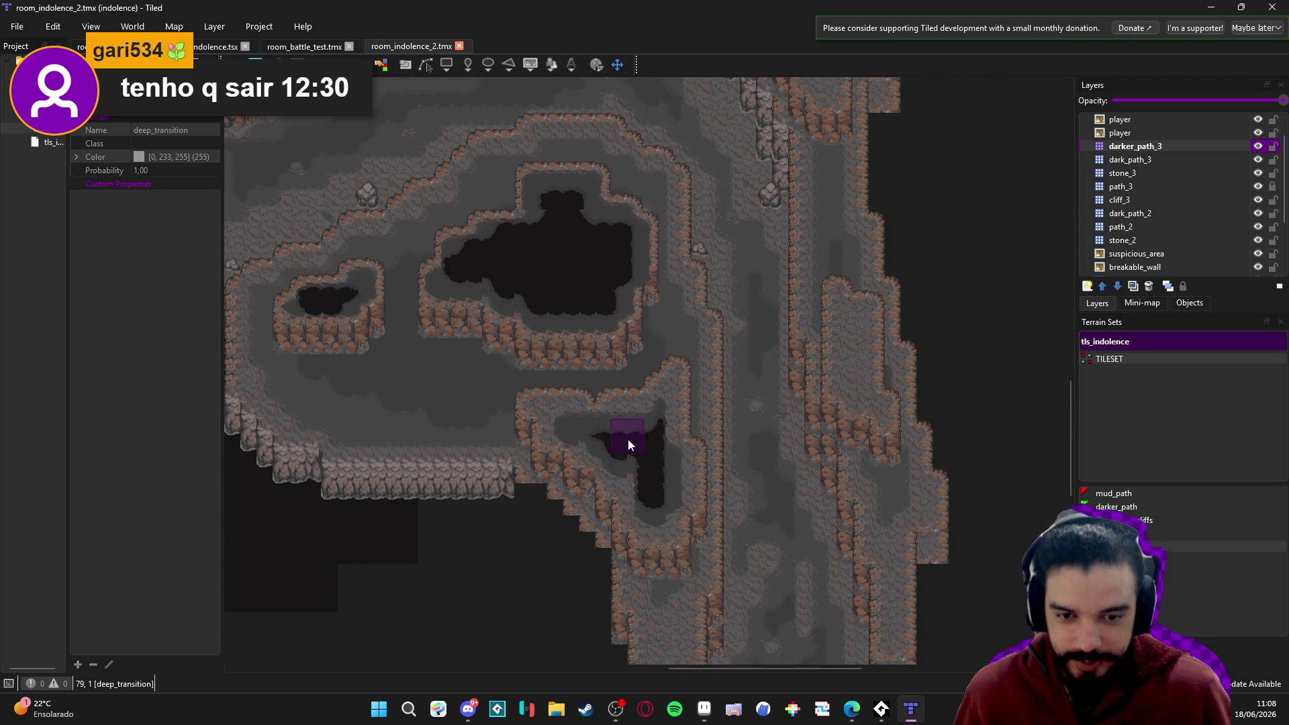
scroll(641, 444, "up", 3, "ctrl")
left_click(651, 423)
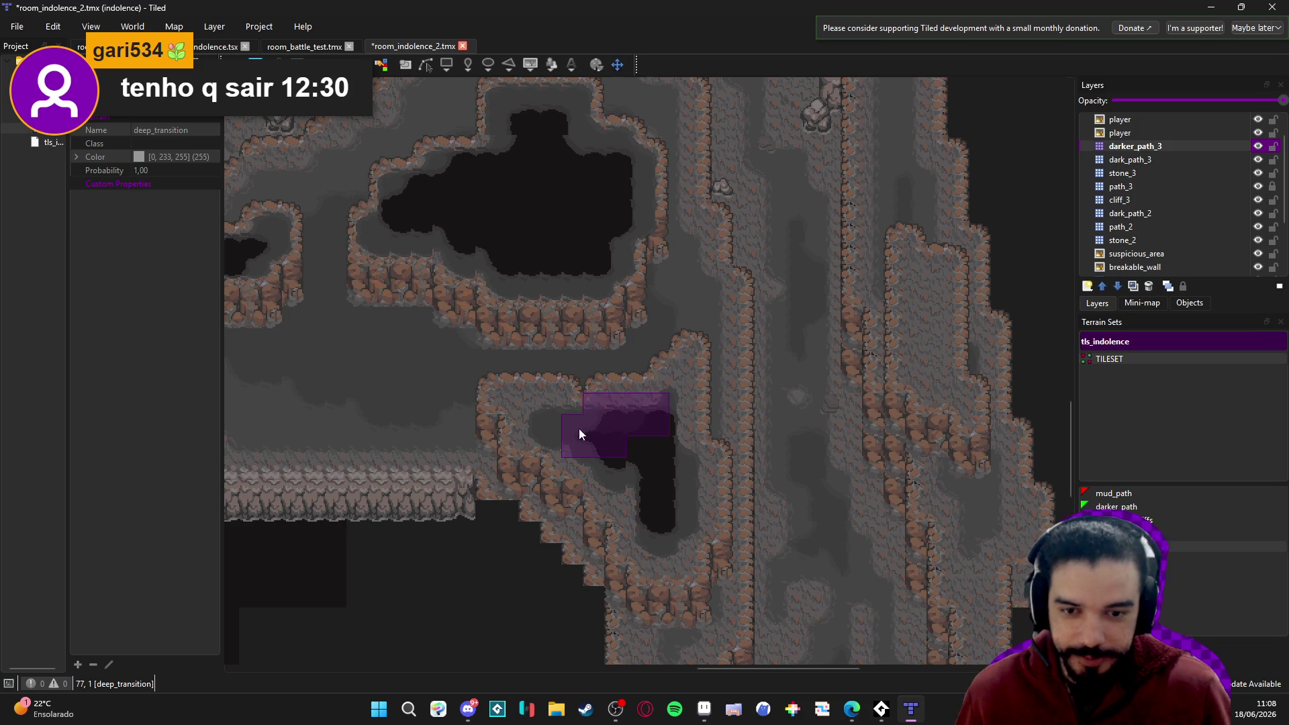
left_click_drag(571, 426, 566, 436)
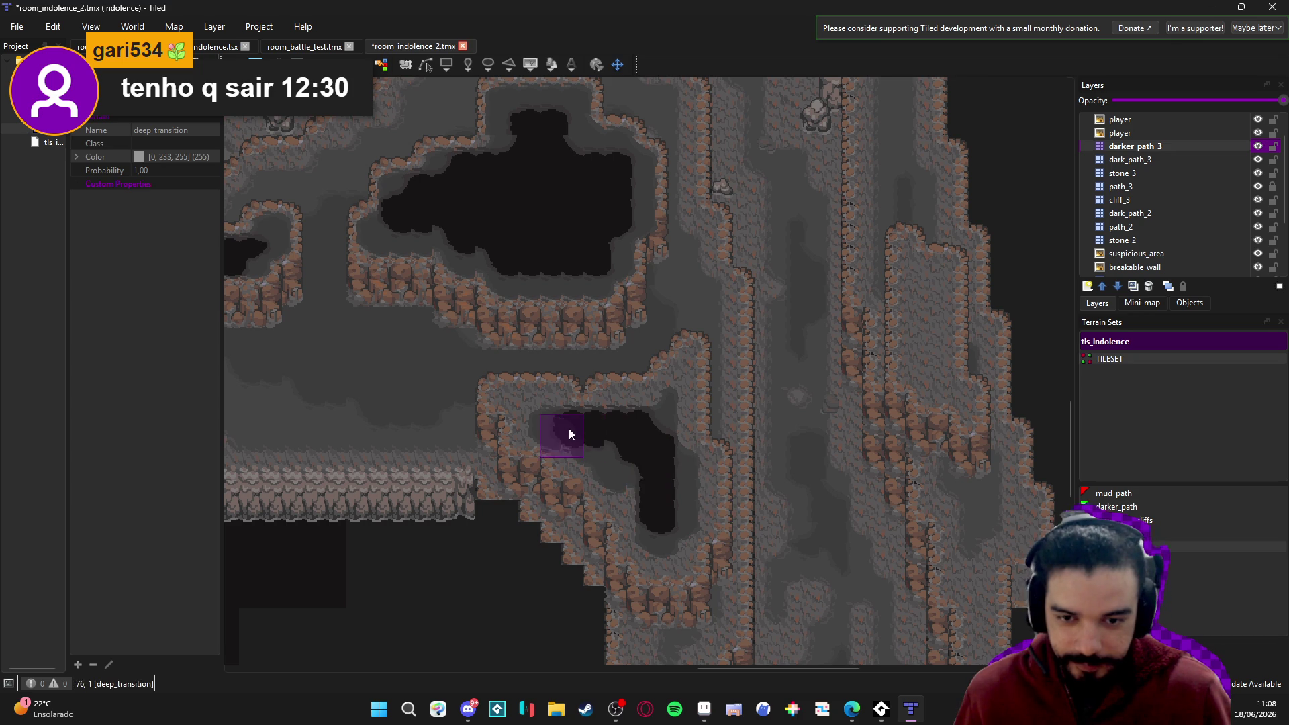
scroll(630, 463, "down", 3)
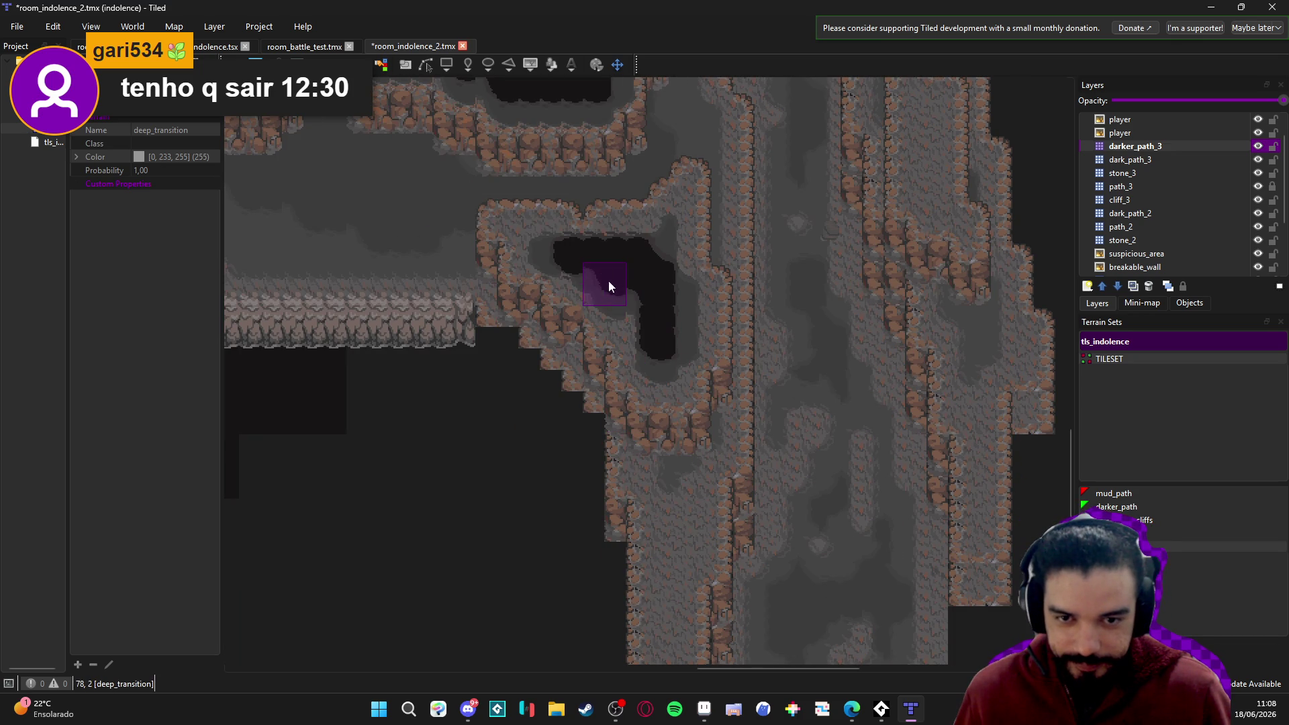
scroll(508, 311, "up", 3)
key("ctrl+s")
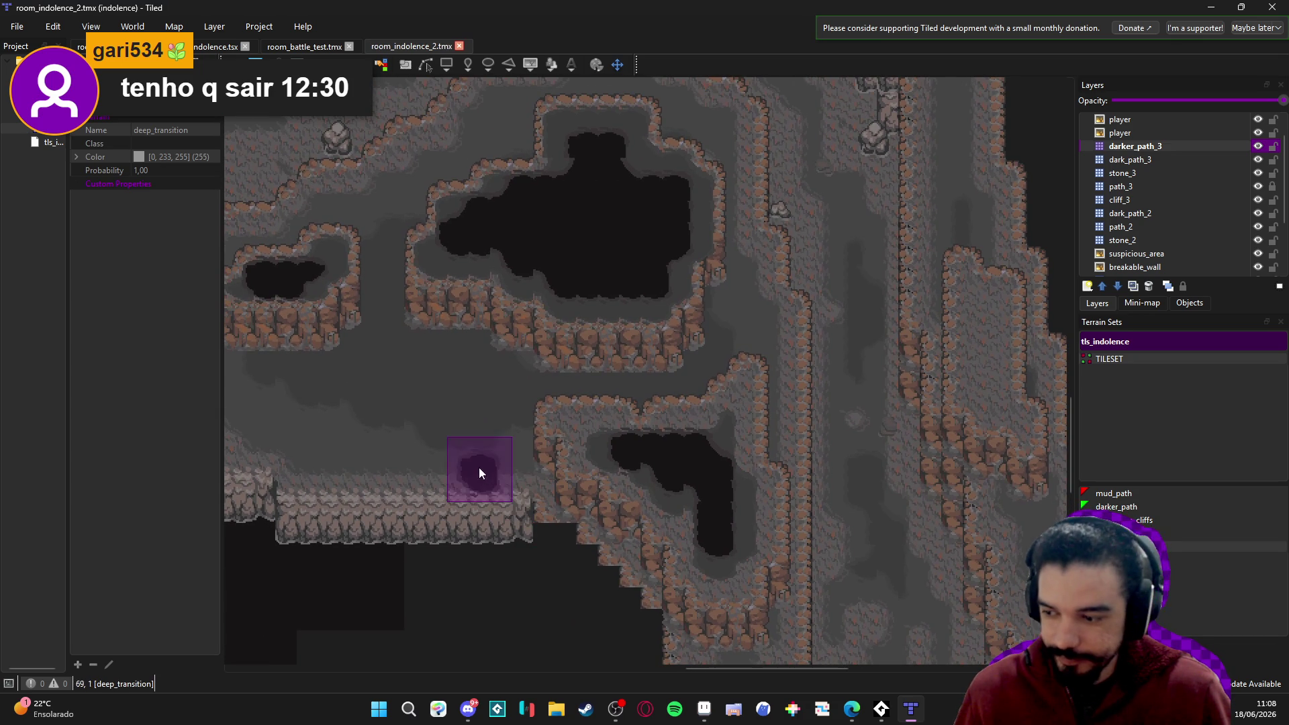
Select dark_path_3 in the Layers panel.
scroll(521, 487, "down", 1)
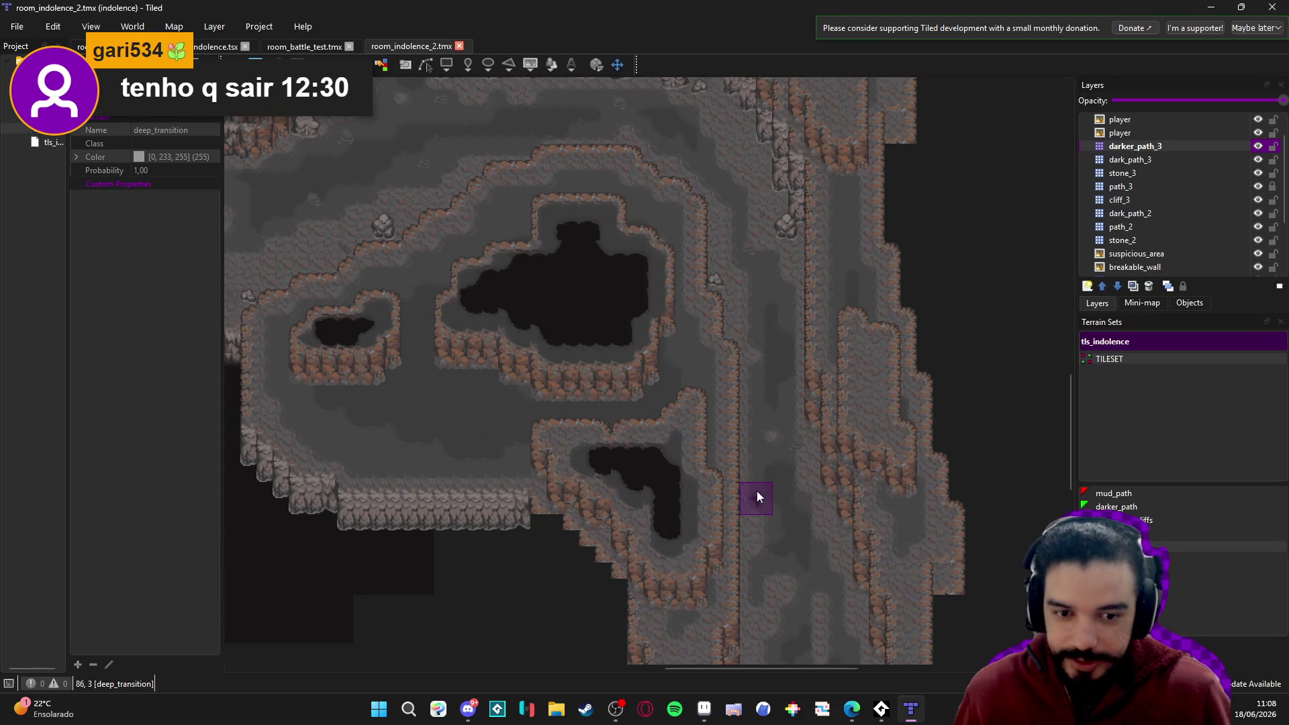
scroll(760, 493, "down", 1)
scroll(651, 470, "down", 2)
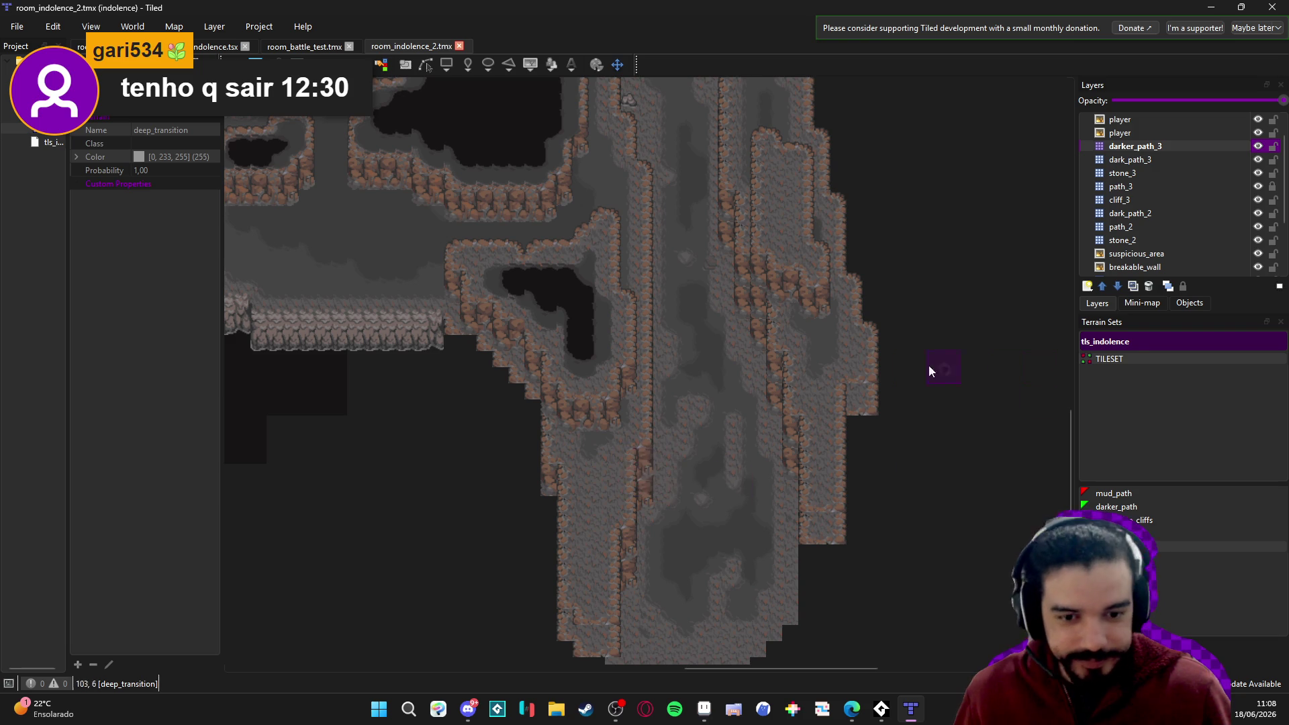
scroll(720, 376, "up", 2)
scroll(720, 376, "up", 3)
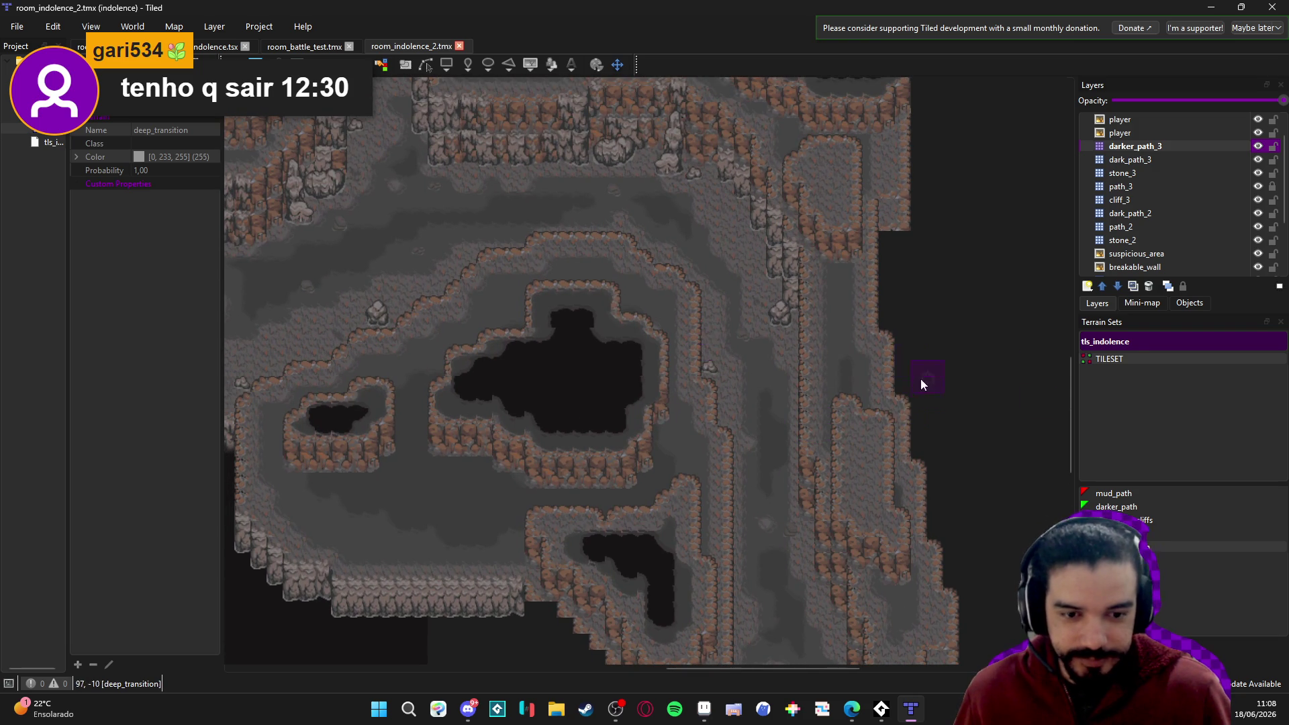
left_click(1177, 162)
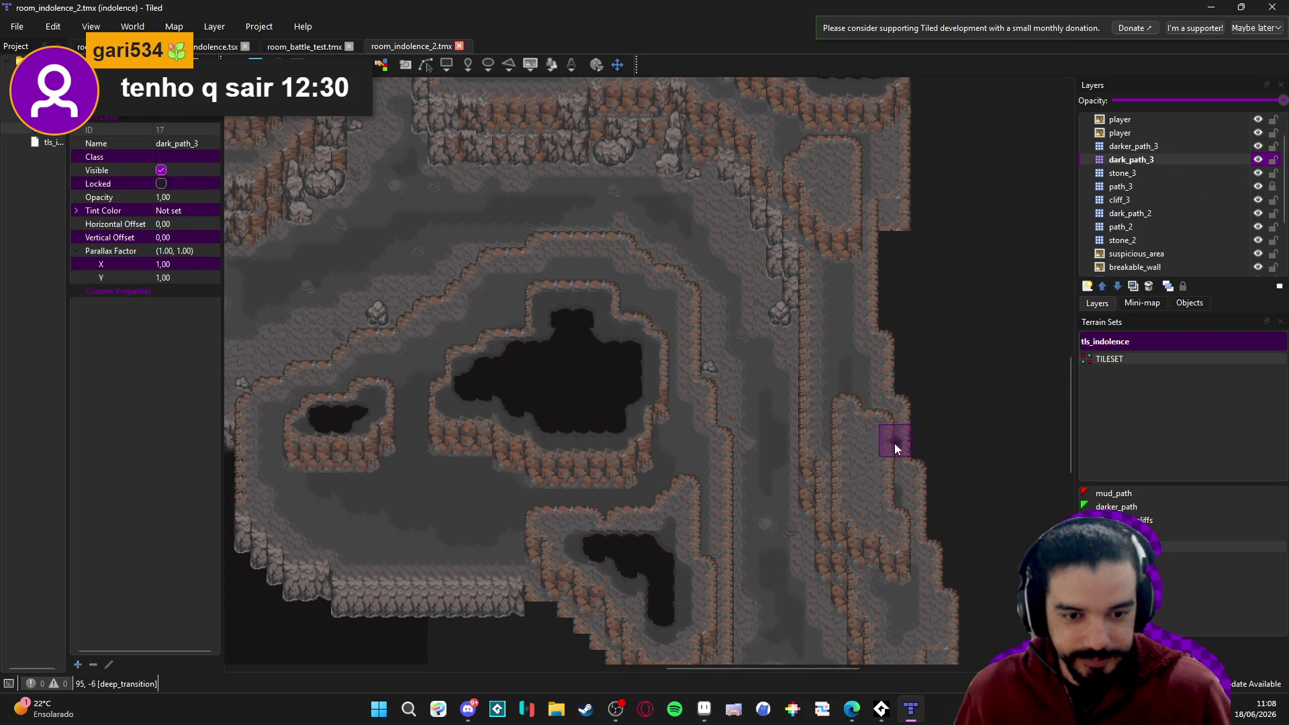
Add one deep_transition tile at the left edge of the central pit.
scroll(853, 446, "up", 2)
scroll(736, 501, "left", 3)
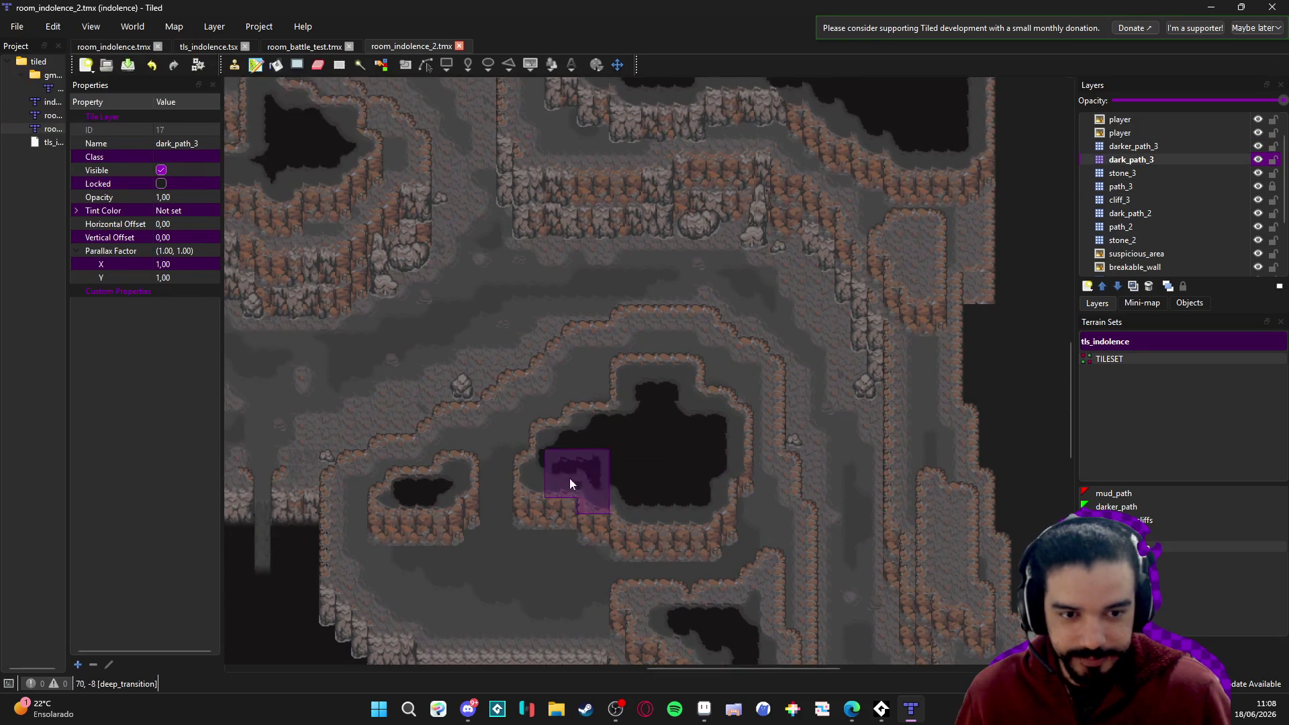
left_click(627, 459)
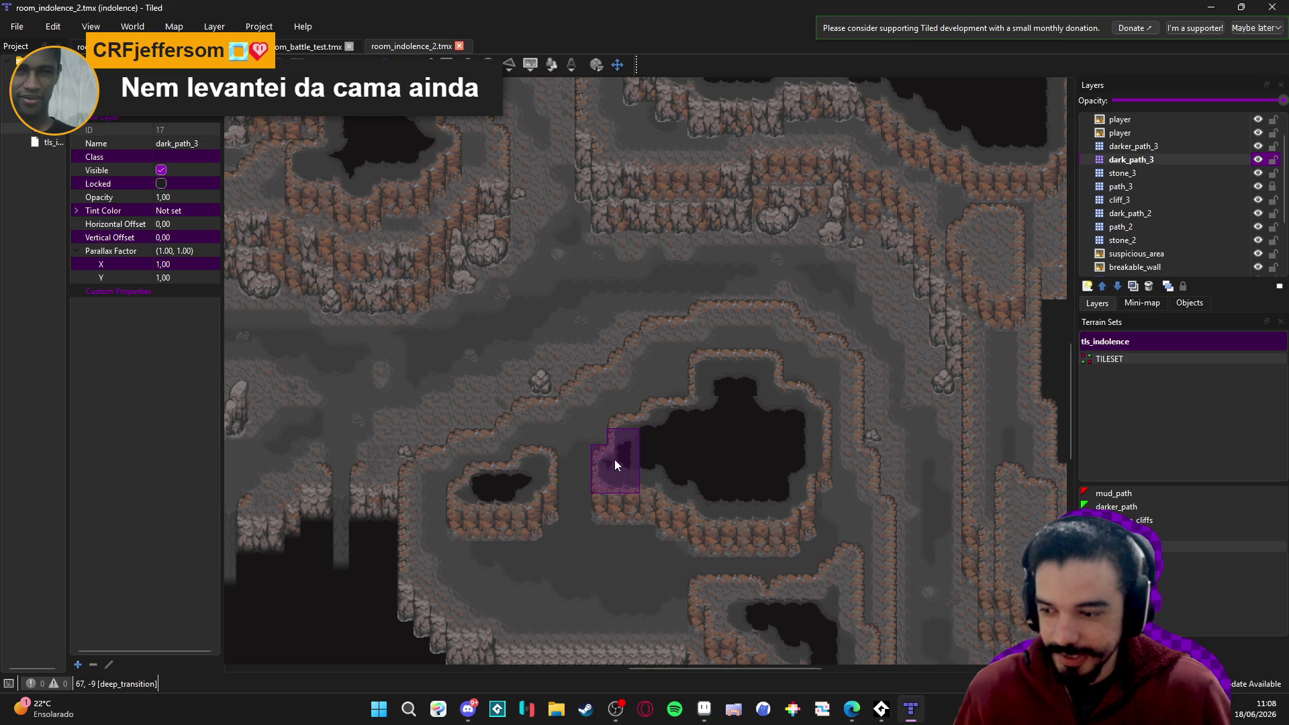
Pan around the cave map to inspect the painted darker paths and pit.
scroll(542, 477, "left", 3)
scroll(542, 477, "down", 1)
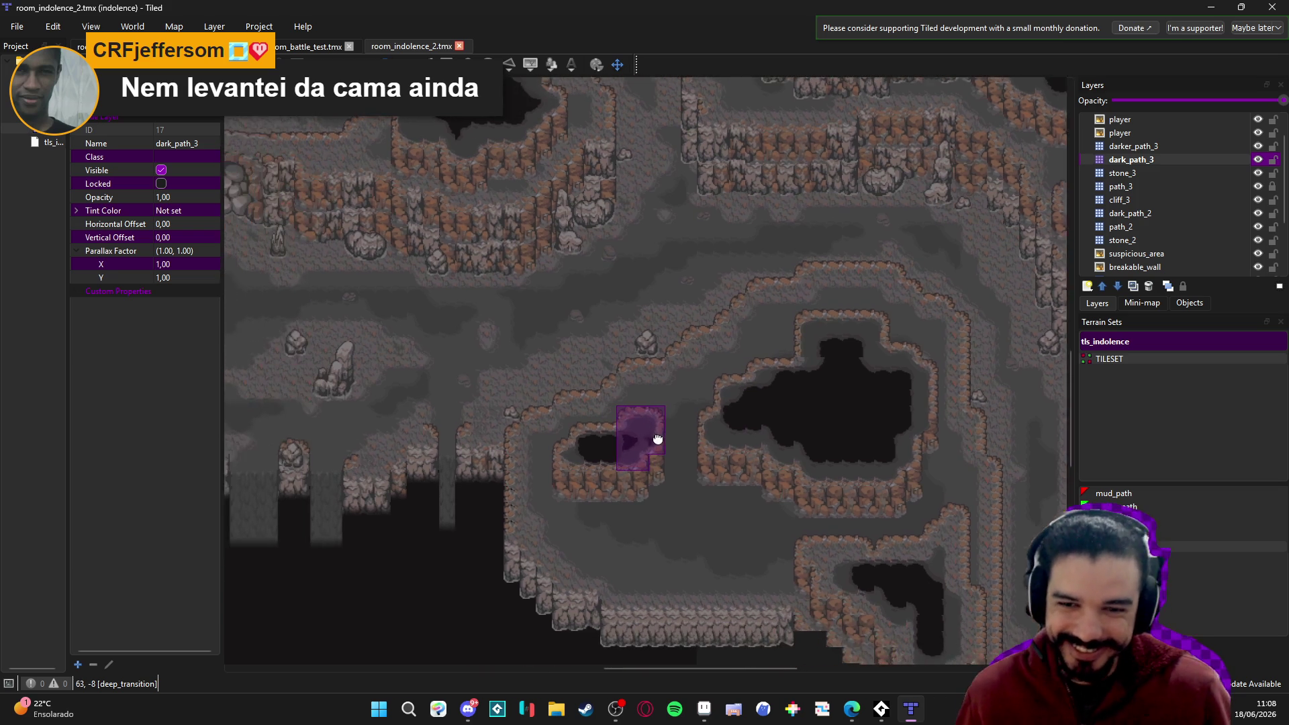
scroll(571, 437, "up", 2)
scroll(571, 436, "left", 2)
scroll(692, 396, "left", 9)
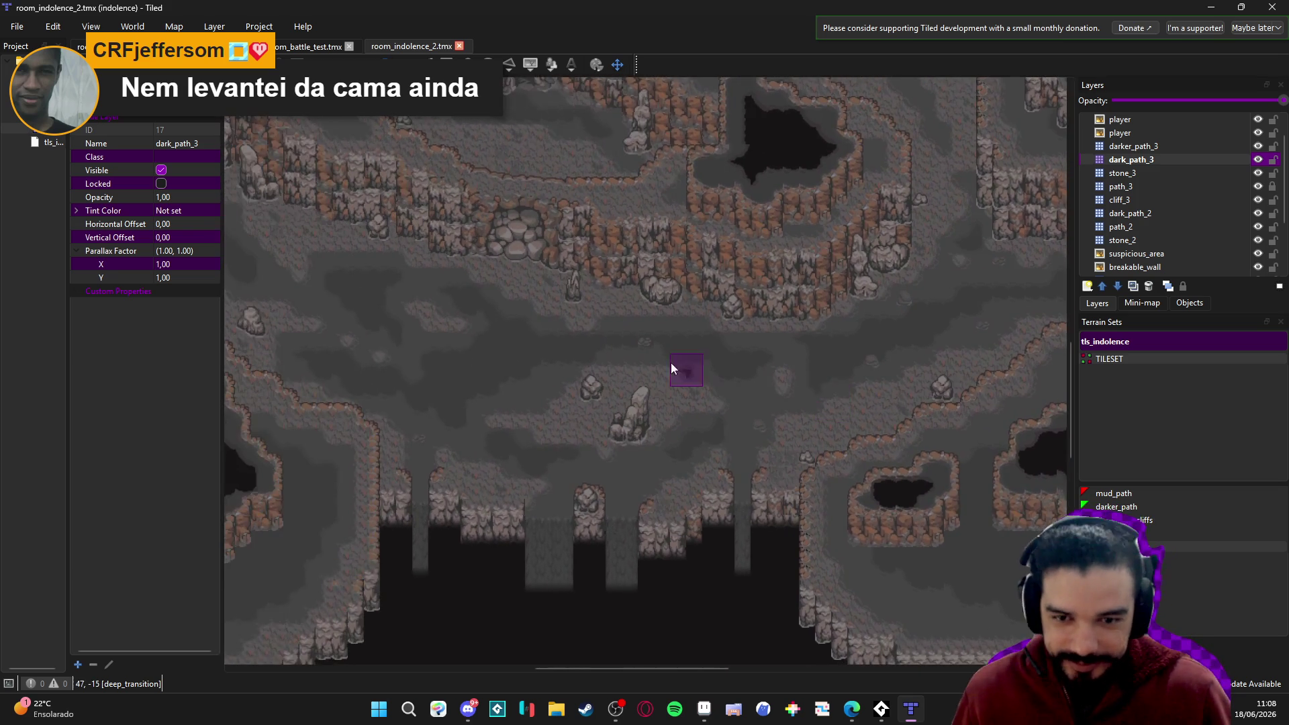
scroll(772, 393, "up", 2)
scroll(772, 404, "right", 2)
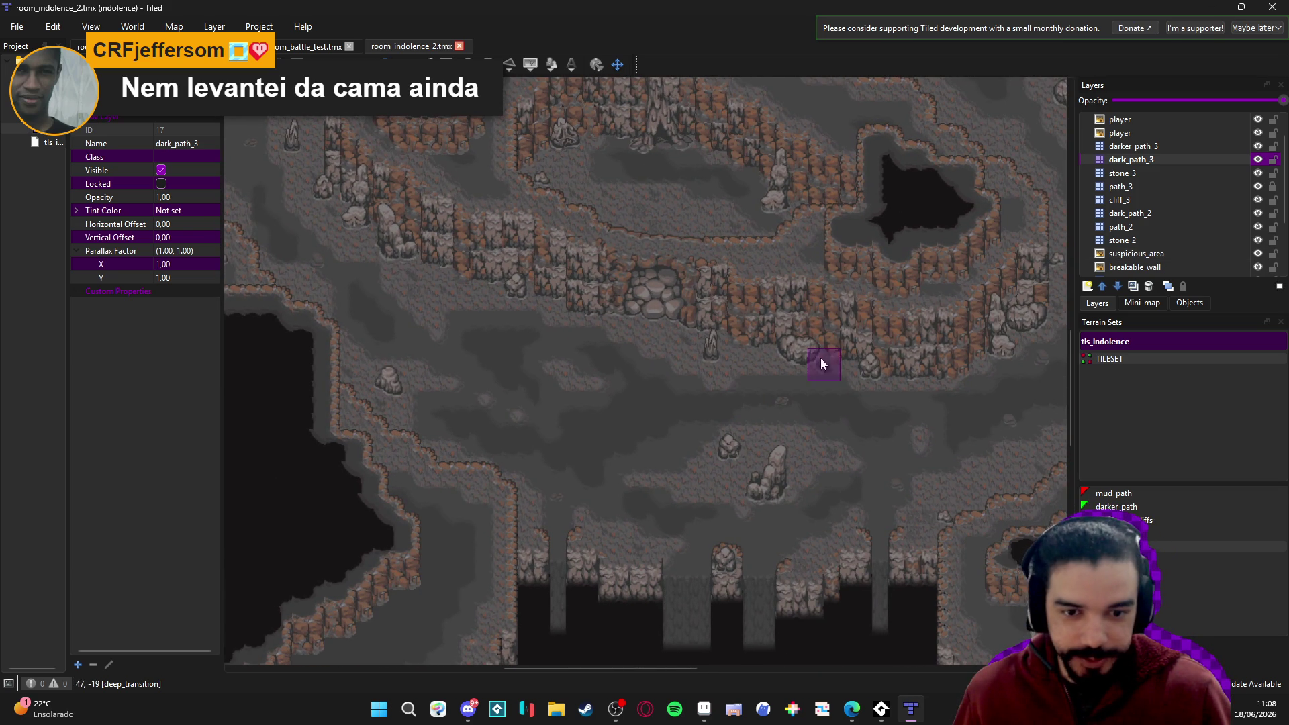
scroll(805, 360, "right", 1)
scroll(751, 394, "down", 2)
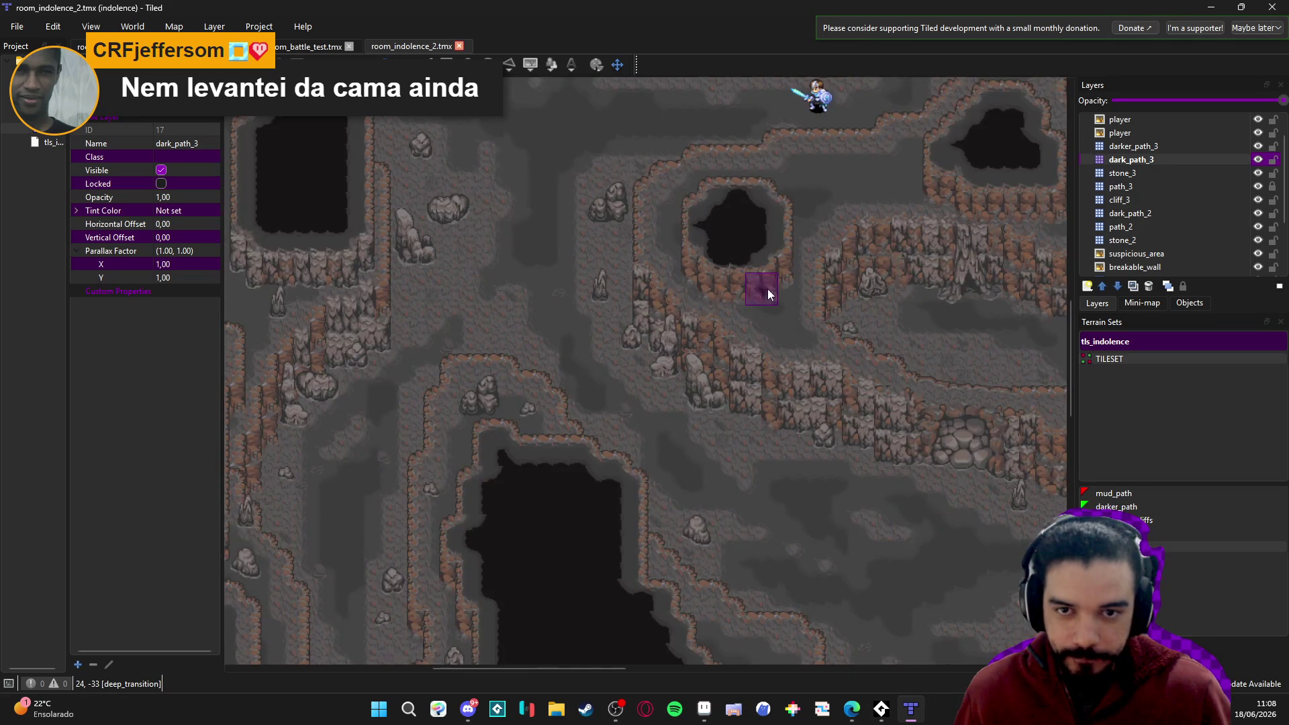
scroll(767, 288, "up", 5)
scroll(824, 510, "right", 2)
scroll(825, 510, "down", 1)
scroll(759, 456, "right", 2)
scroll(699, 397, "right", 1)
scroll(791, 473, "up", 2)
scroll(791, 472, "left", 2)
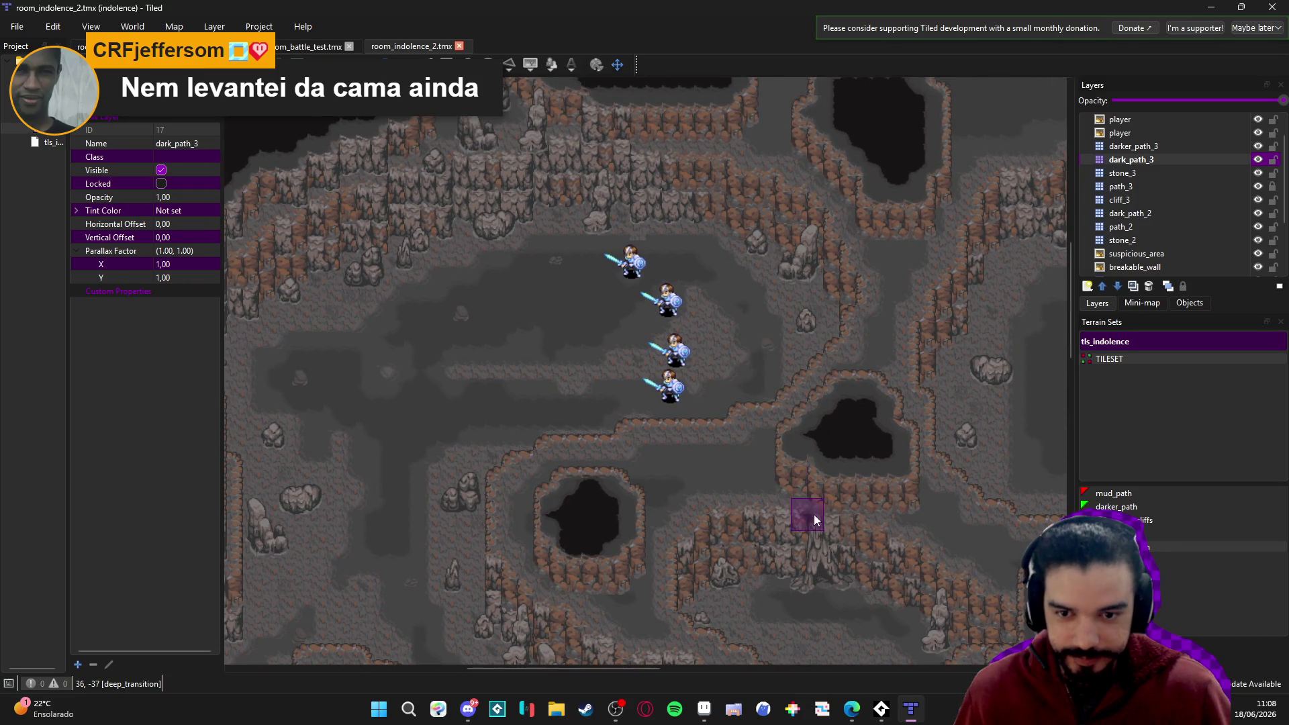
scroll(814, 515, "down", 2)
scroll(772, 445, "left", 3)
scroll(681, 479, "down", 2)
scroll(681, 478, "left", 1)
scroll(755, 452, "right", 1)
scroll(729, 452, "down", 2)
scroll(743, 442, "right", 1)
scroll(743, 461, "down", 1)
scroll(742, 461, "right", 1)
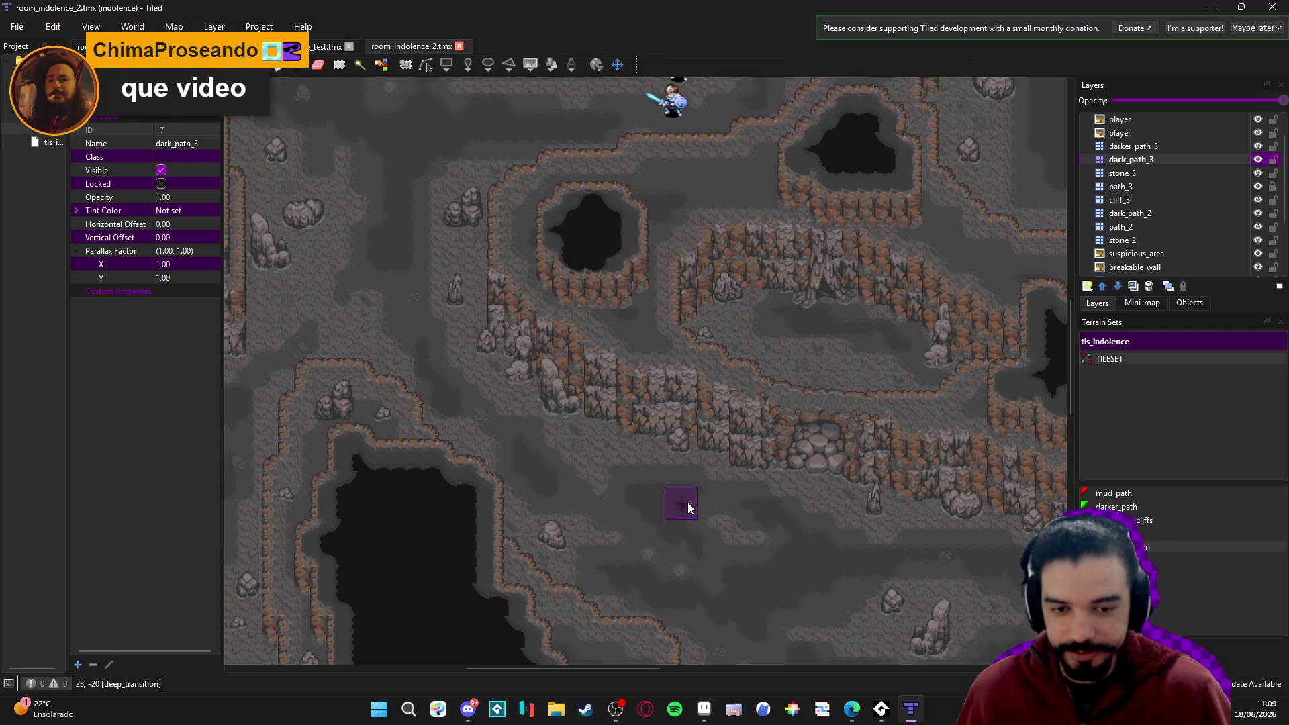
scroll(686, 503, "down", 3)
scroll(687, 502, "right", 3)
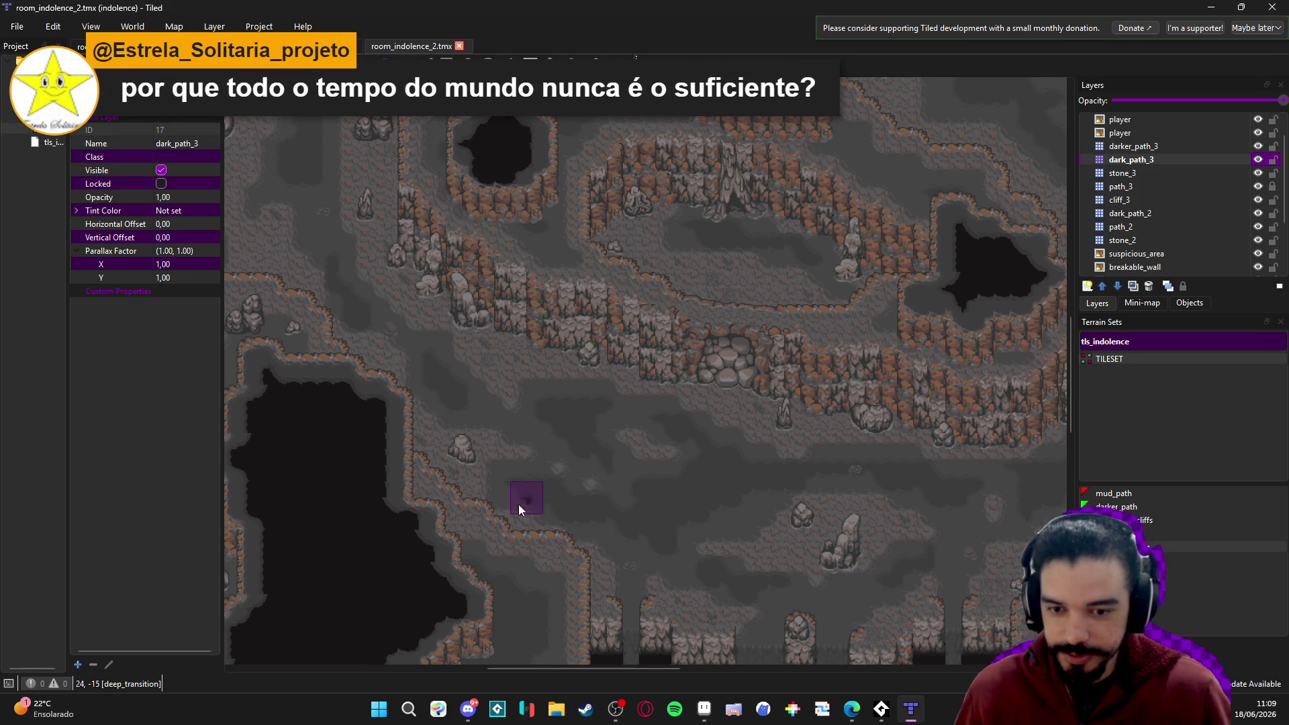
mouse_move(646, 502)
left_mouse_down()
mouse_move(599, 507)
mouse_move(654, 487)
left_mouse_up()
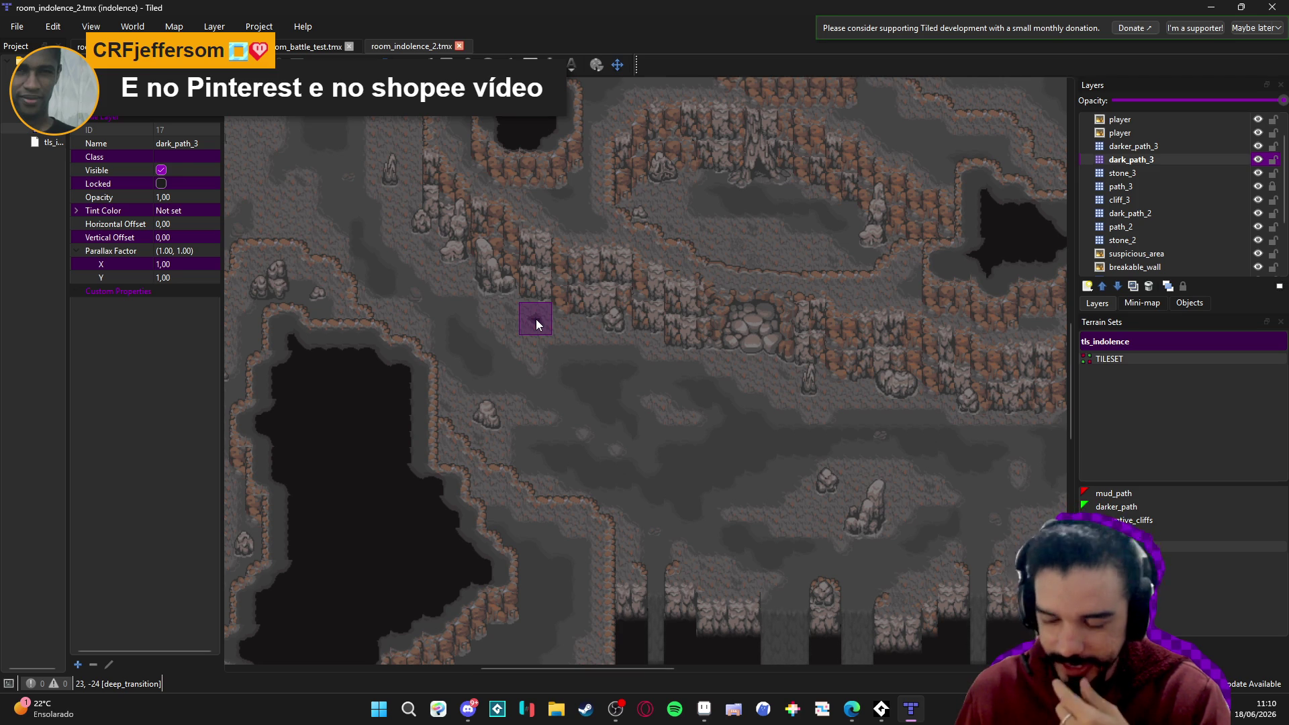
scroll(668, 381, "down", 1)
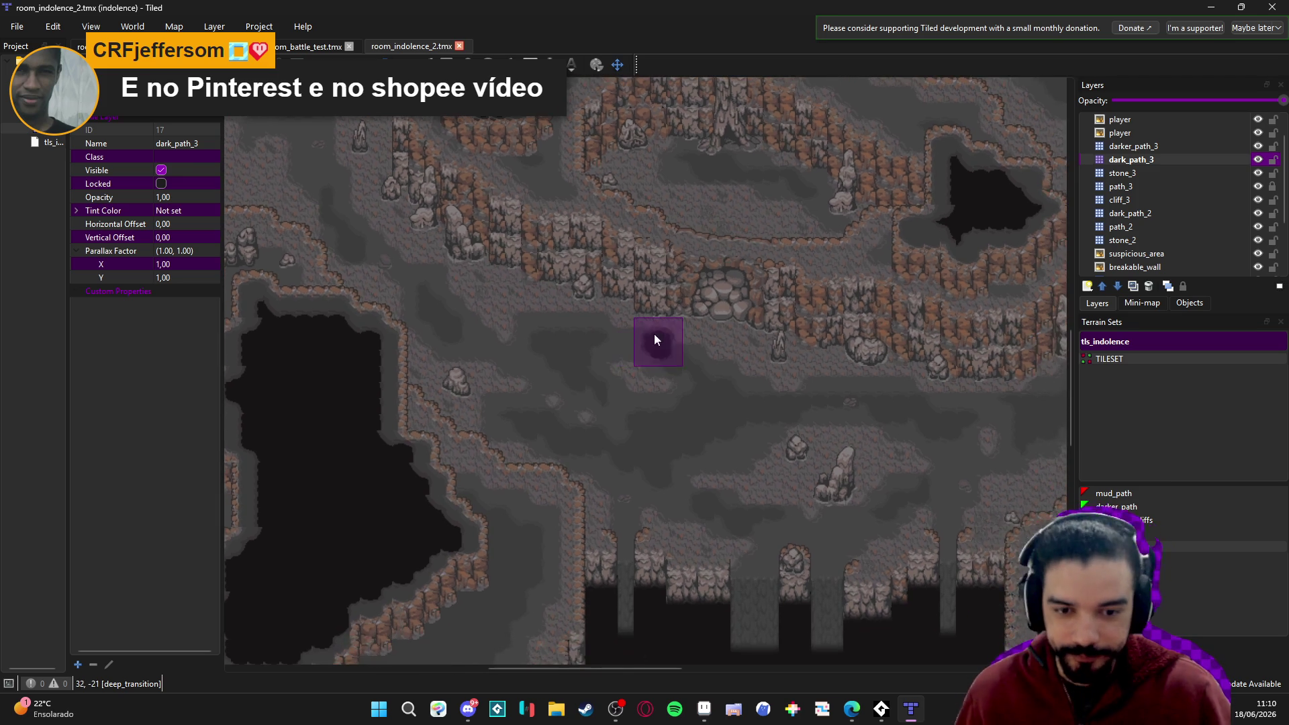
scroll(638, 403, "down", 1)
left_click_drag(772, 414, 717, 388)
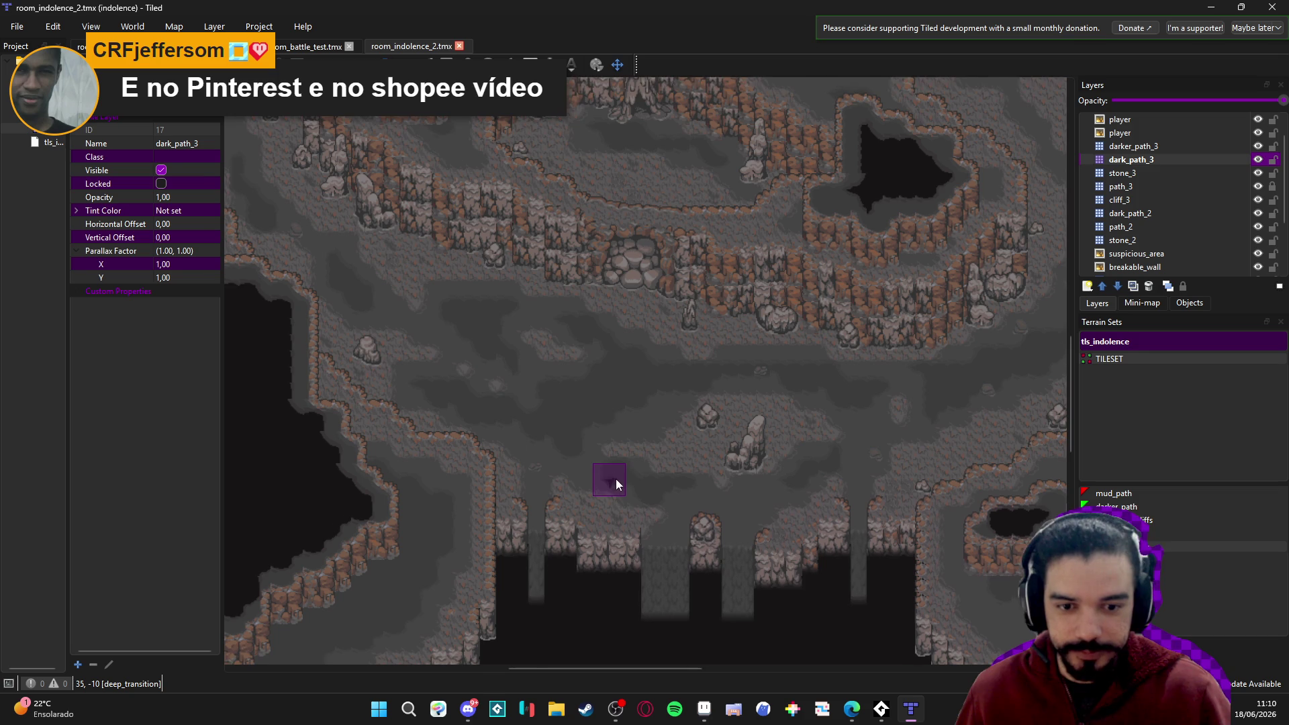
scroll(615, 480, "down", 1)
scroll(589, 481, "up", 10)
scroll(589, 482, "left", 10)
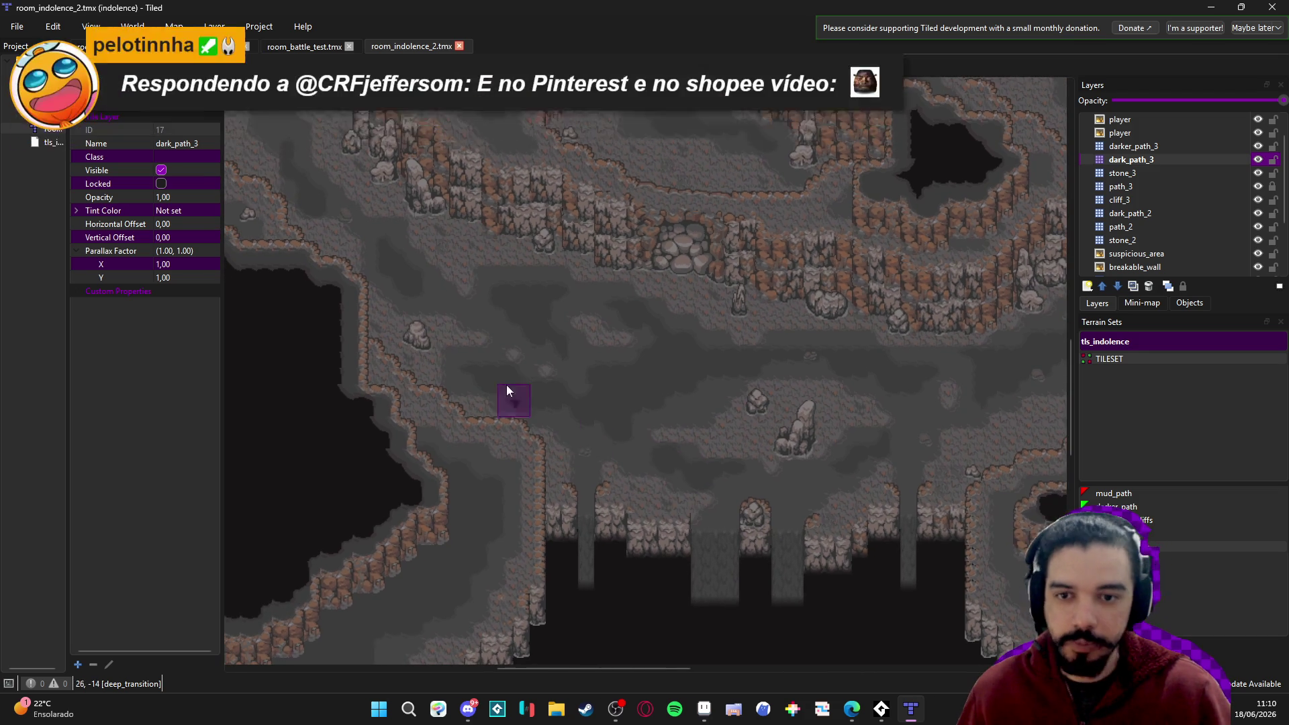
scroll(748, 549, "down", 5)
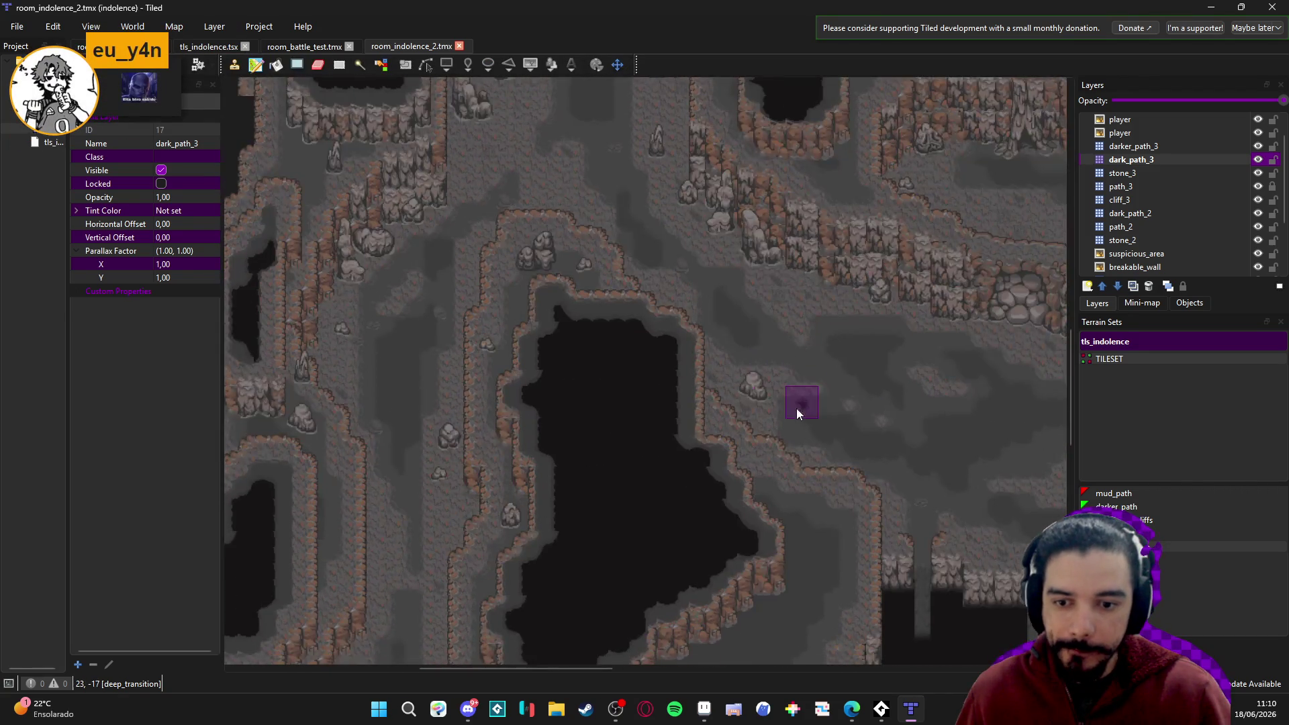
scroll(846, 259, "up", 3)
scroll(847, 259, "left", 1)
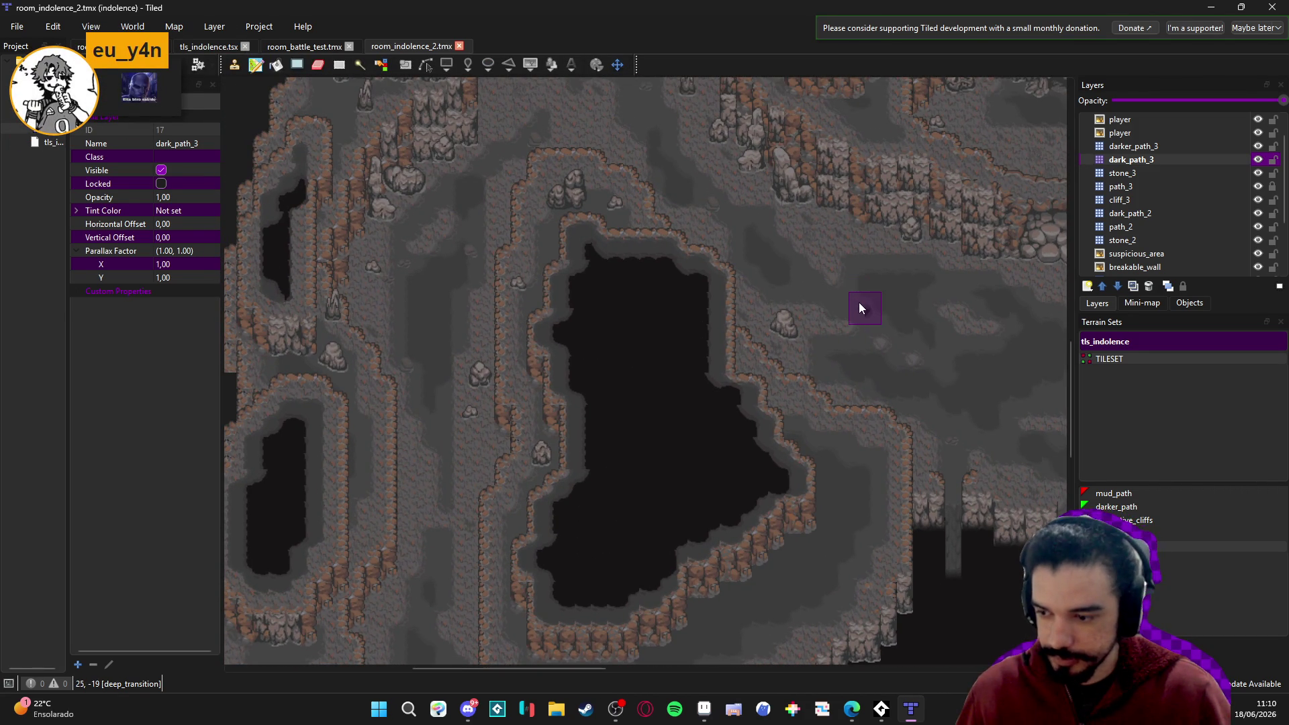
left_click_drag(921, 288, 684, 409)
scroll(799, 412, "up", 3)
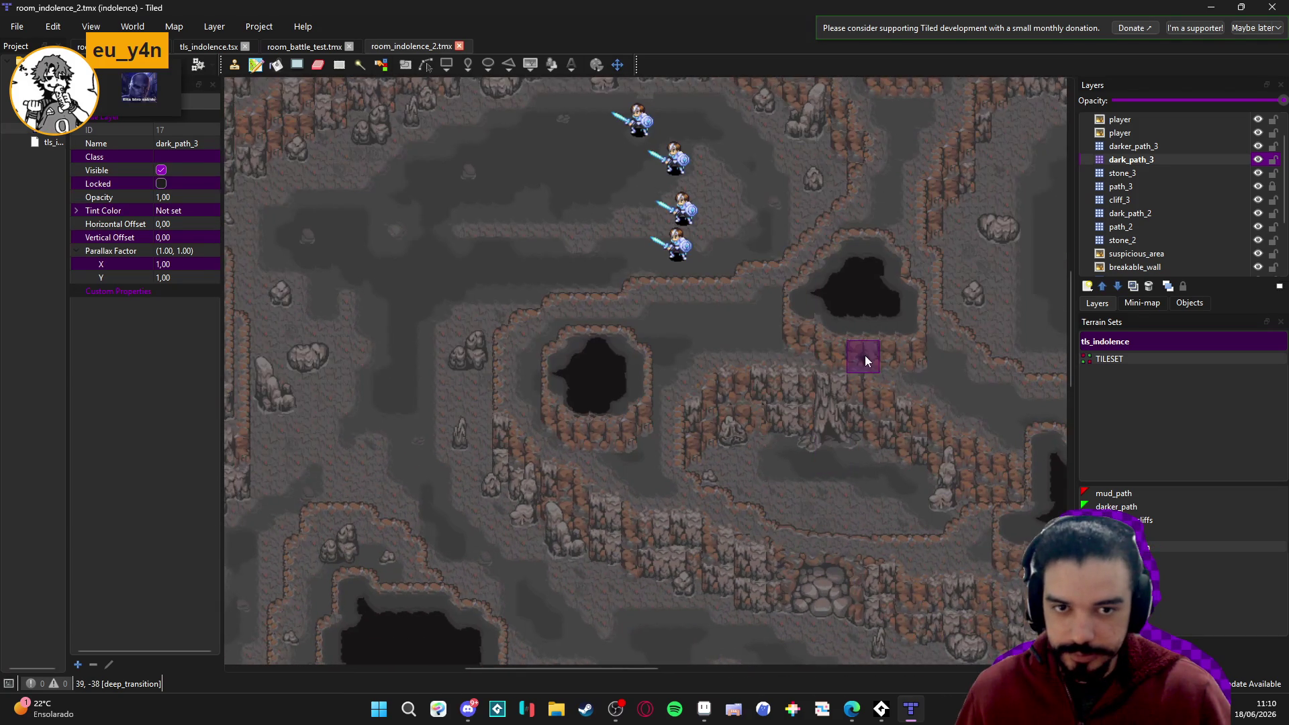
left_click_drag(888, 328, 836, 386)
scroll(836, 390, "right", 5)
scroll(809, 416, "down", 2)
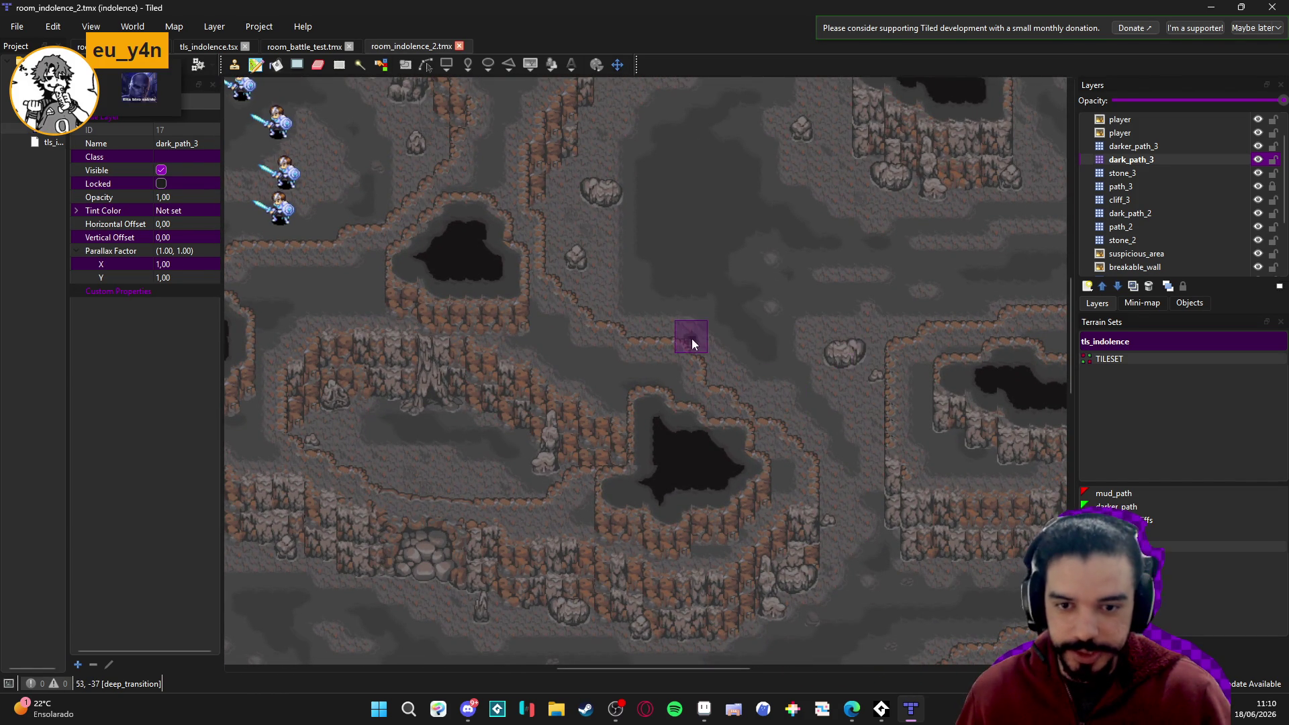
scroll(715, 363, "down", 1)
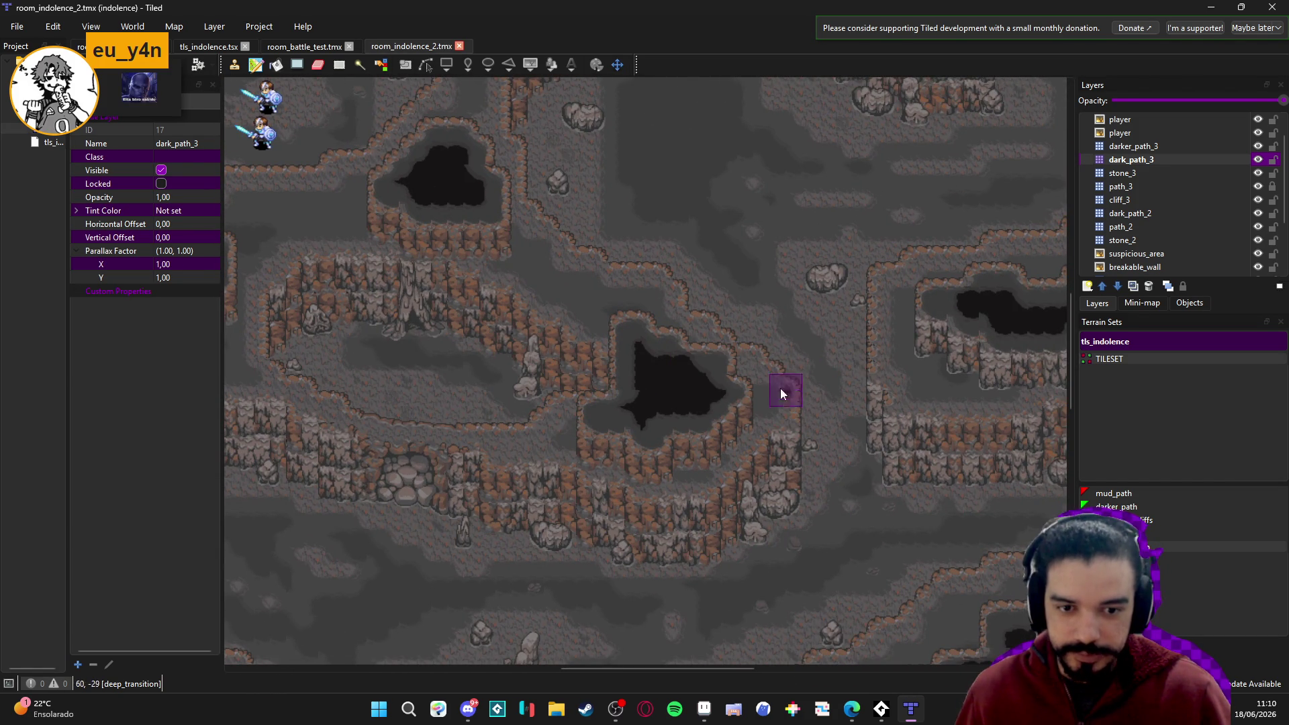
scroll(759, 380, "left", 1)
On stone_3, stamp a block of tls_indolence stone tiles by the pit and save.
left_click(1155, 174)
left_click(1174, 525)
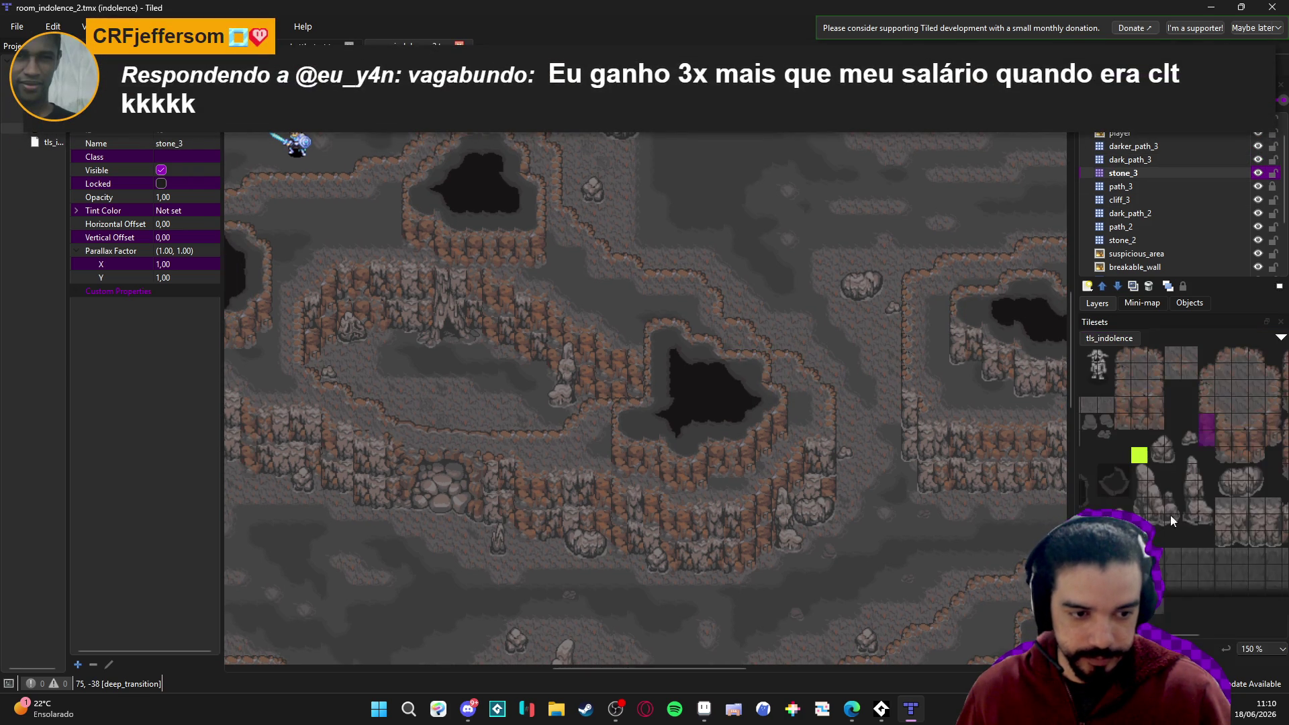
left_click_drag(1118, 443, 1134, 461)
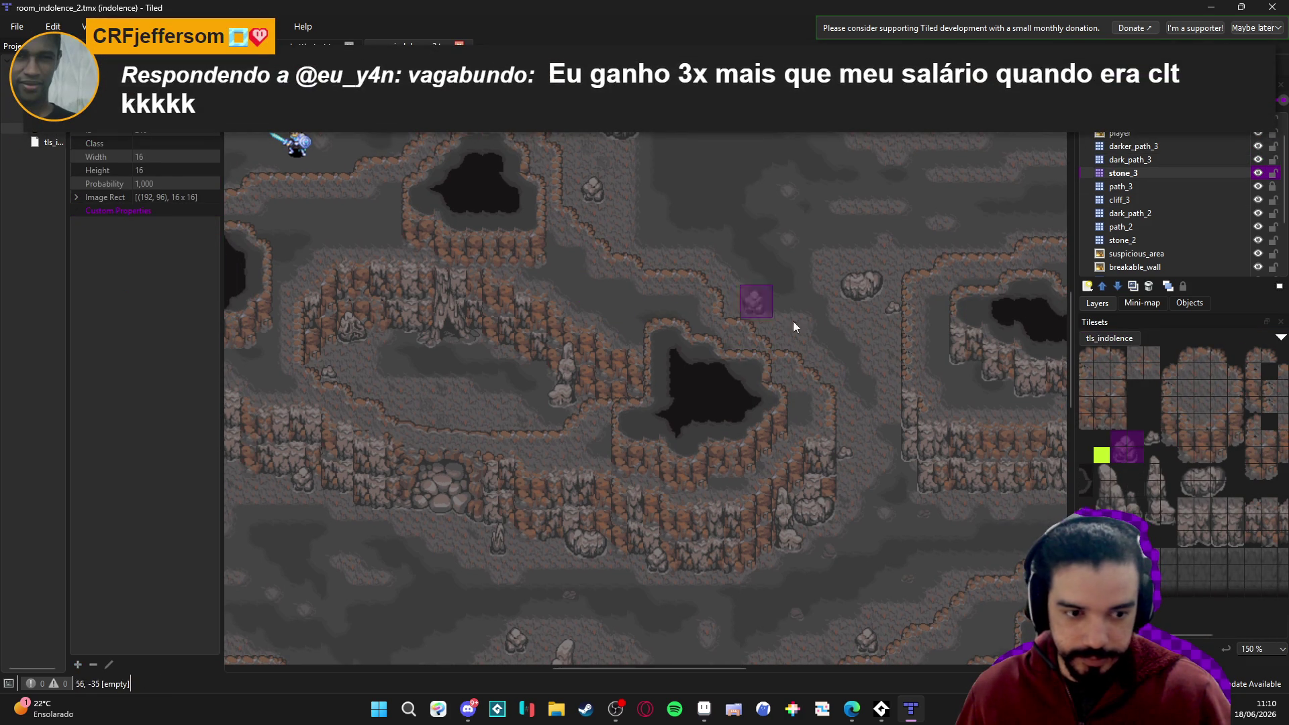
left_click_drag(1101, 469, 1135, 520)
left_click(591, 283)
scroll(792, 370, "right", 2)
scroll(1166, 497, "down", 5)
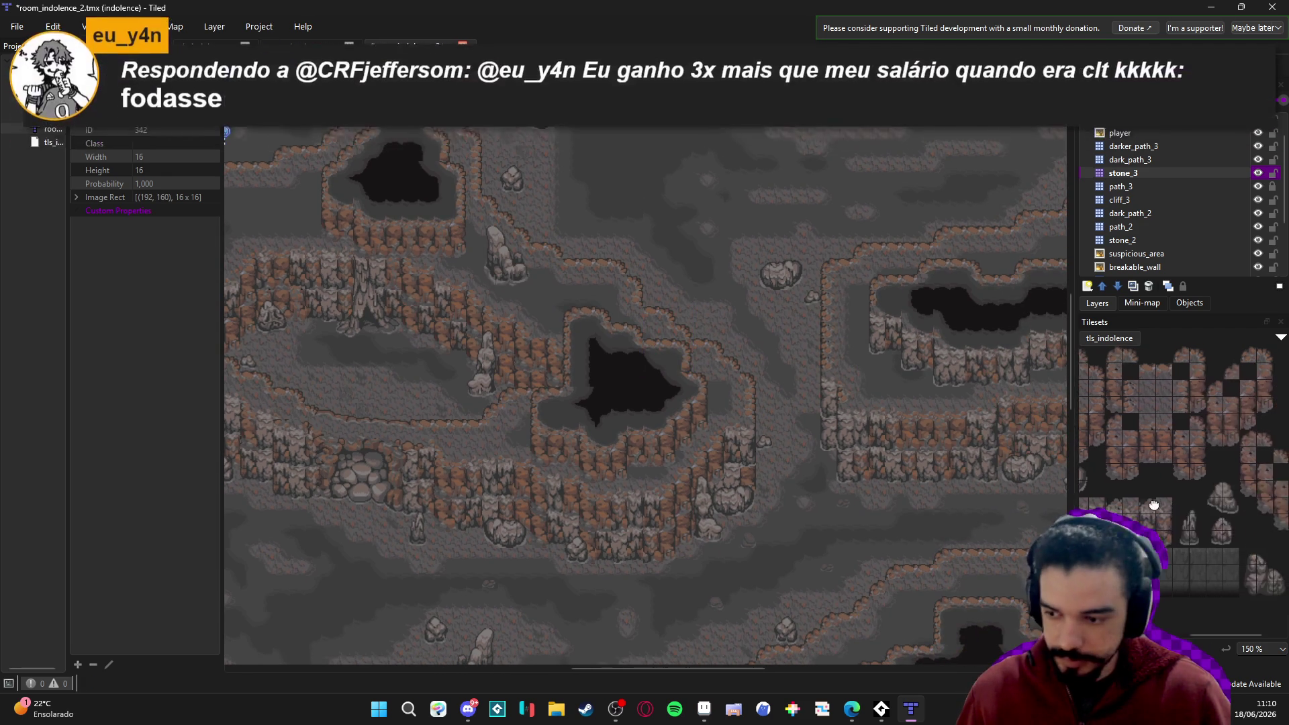
key("ctrl+s")
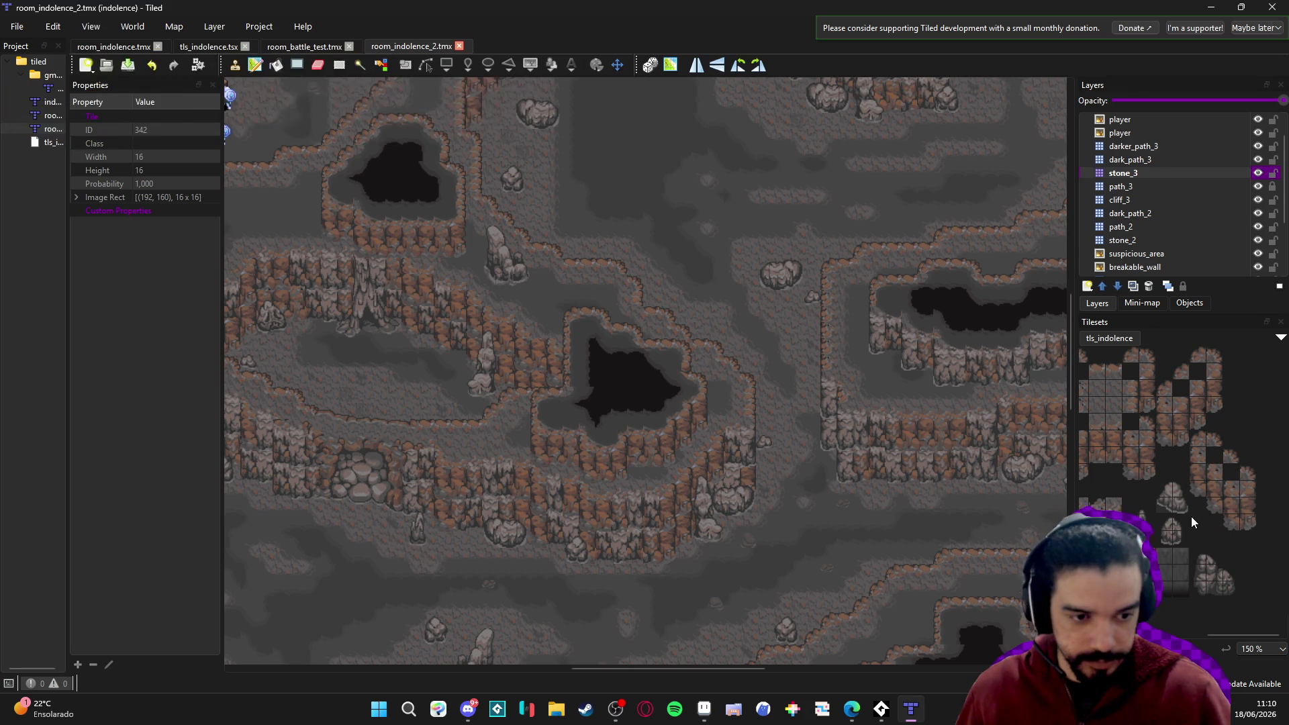
Paint a different rock tile beside the pit and save.
left_click(1165, 527)
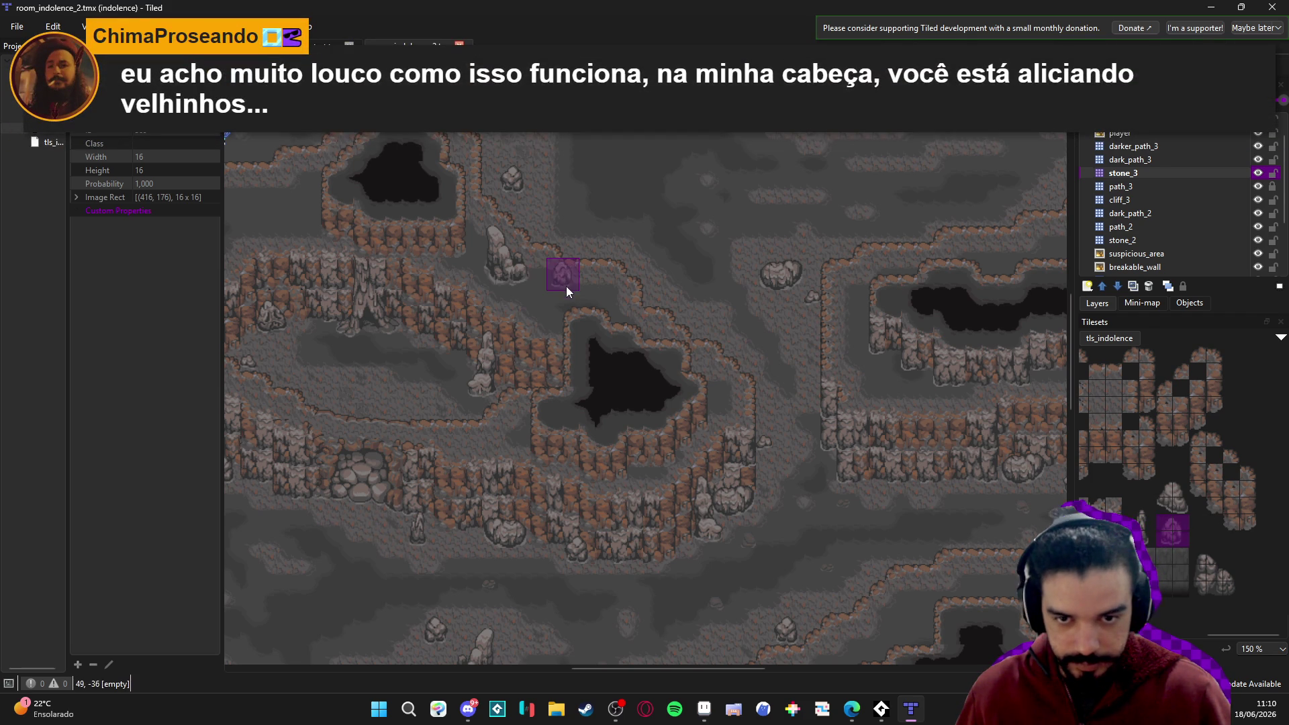
left_click(566, 285)
key("ctrl+s")
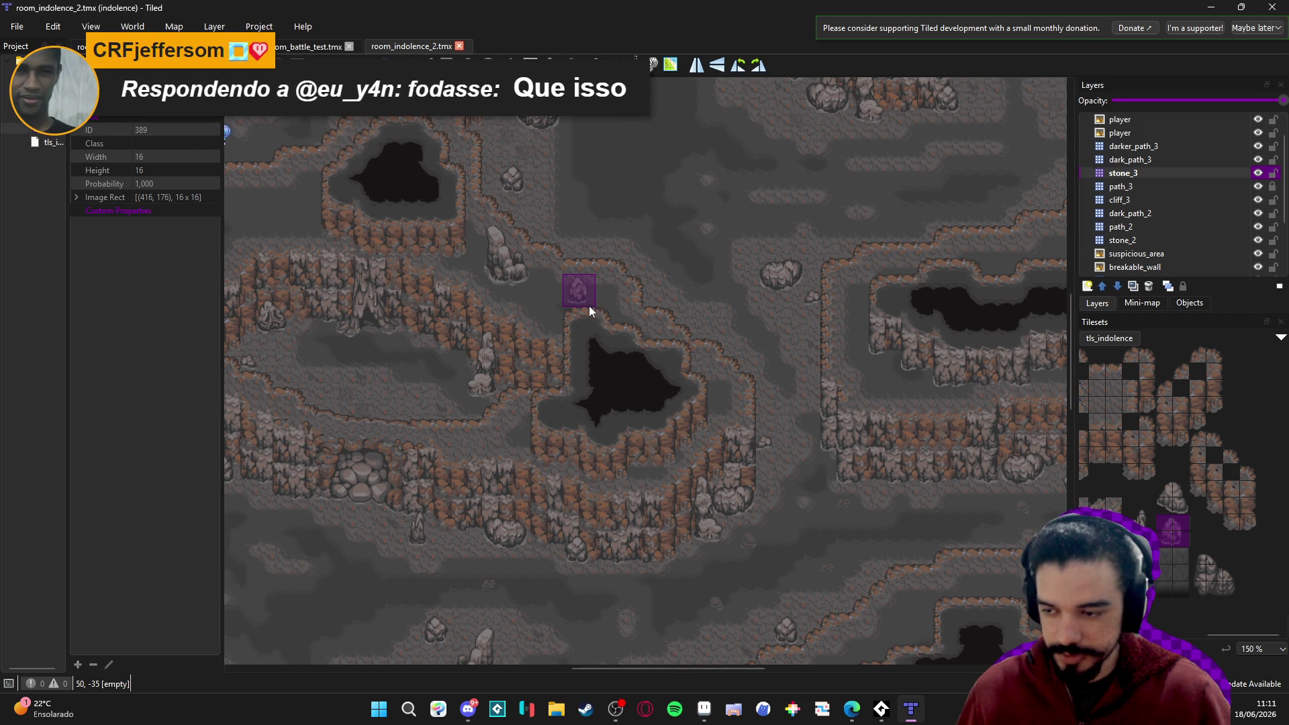
Stamp more rock tiles along the pit's rim and save the map.
left_click(607, 283)
left_click_drag(1202, 560, 1231, 591)
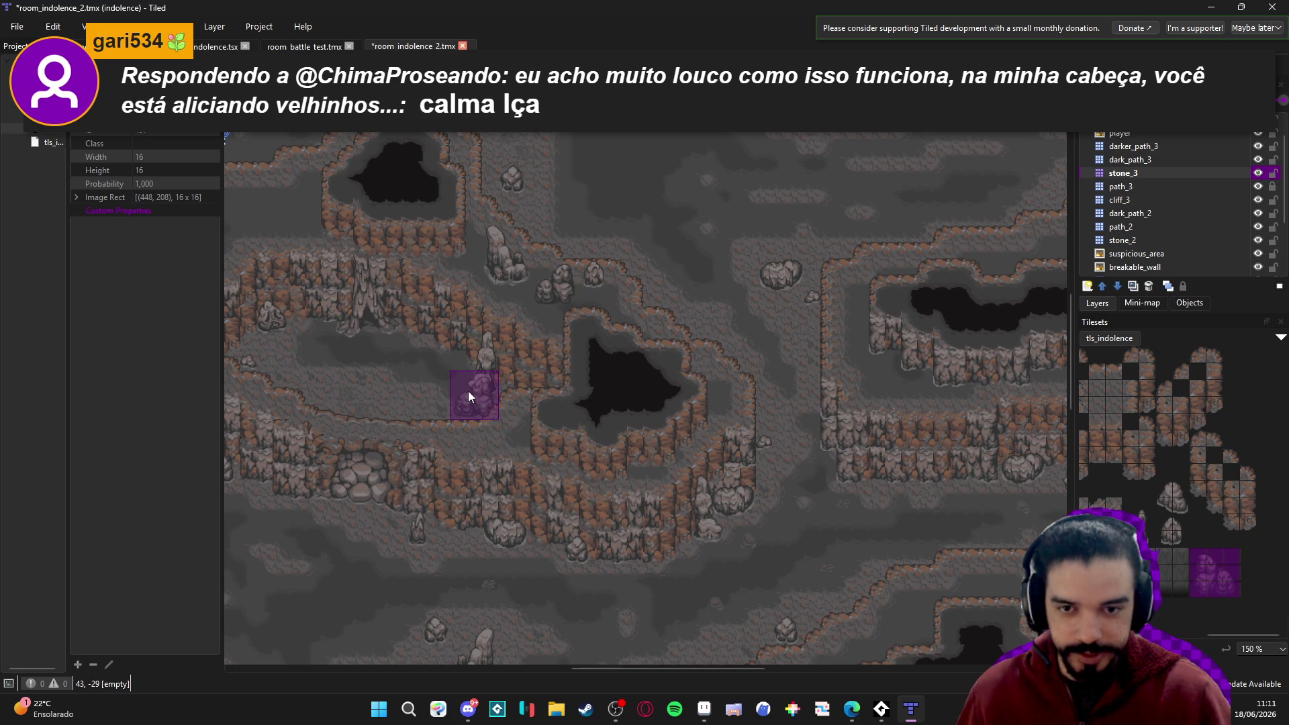
left_click_drag(469, 391, 517, 410)
key("ctrl+s")
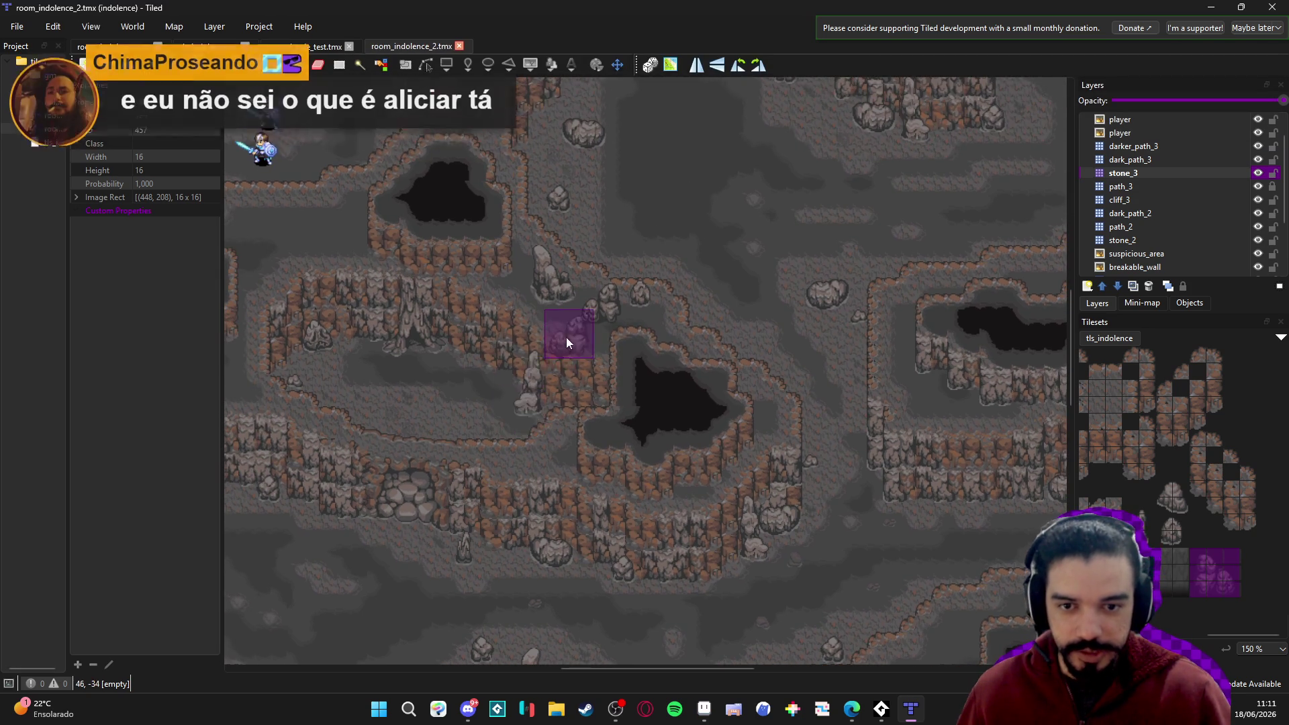
scroll(564, 340, "up", 2)
left_click(703, 709)
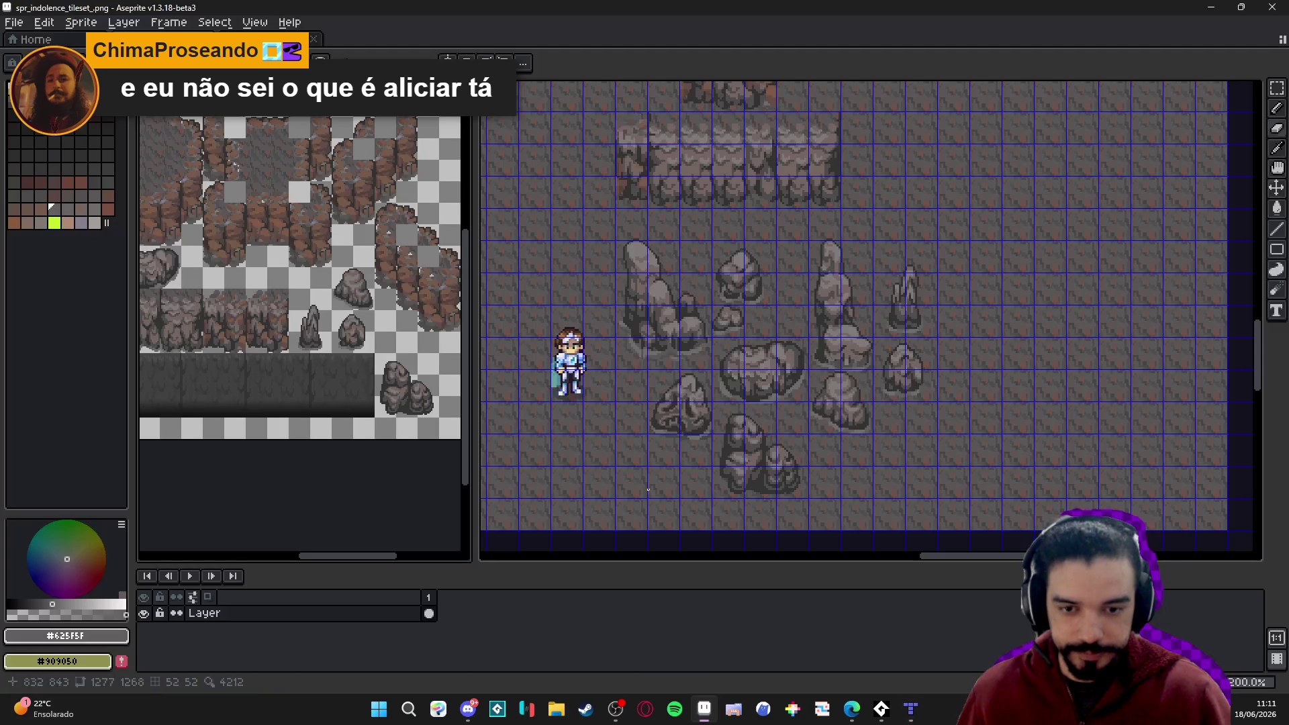
Pan to the rock mockup in scenery_indolence.aseprite and save it.
scroll(775, 507, "up", 1)
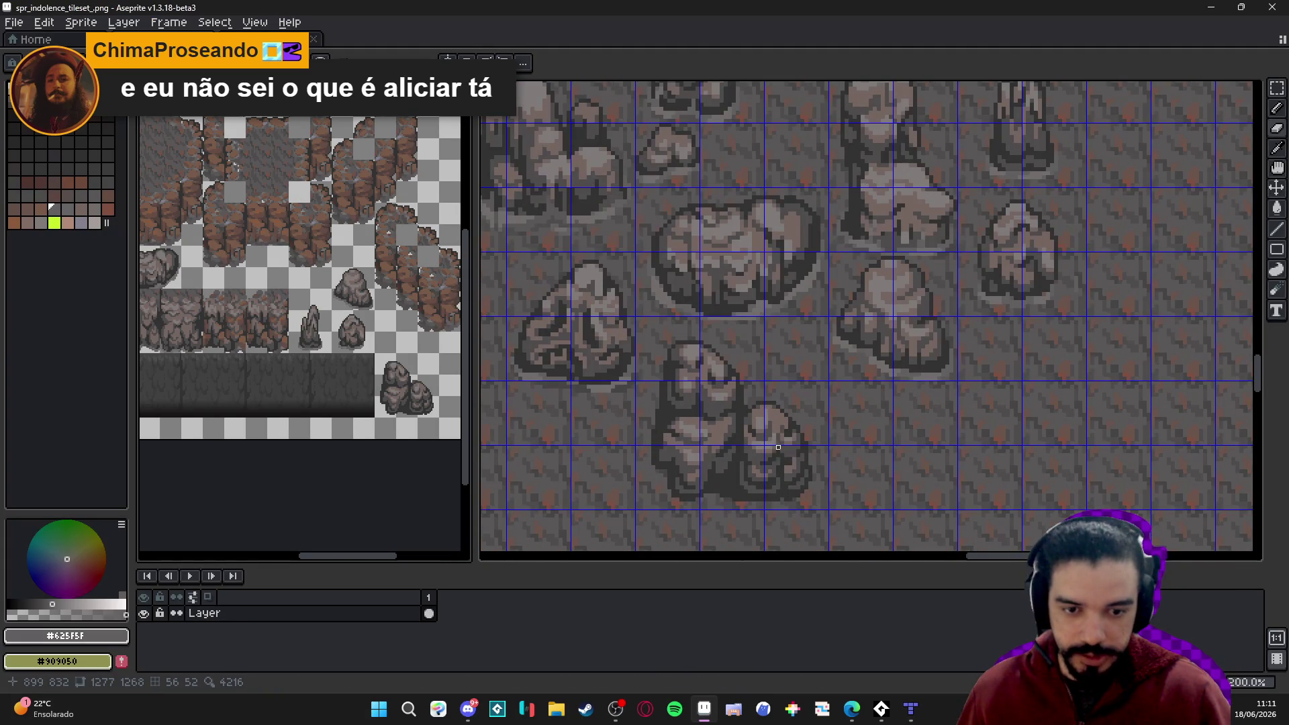
left_click(776, 457)
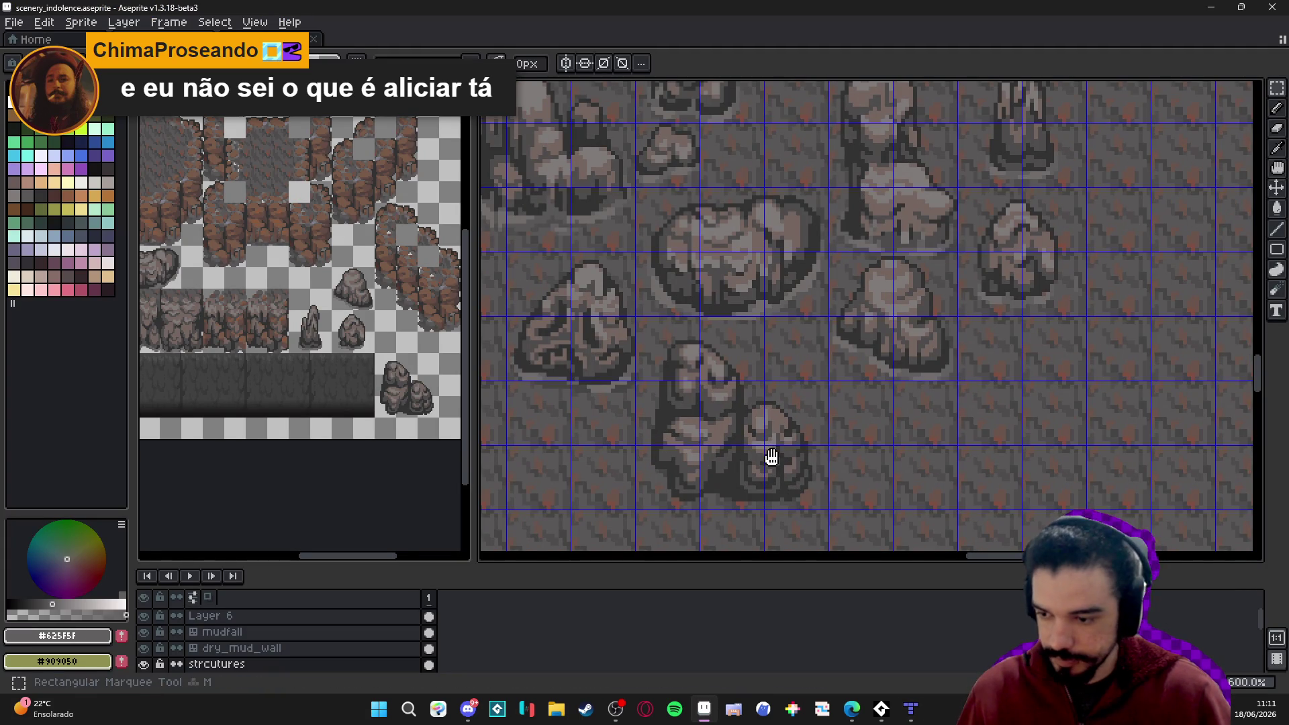
left_click_drag(773, 458, 785, 410)
key("ctrl+s")
Draw a grey pencil line along the lower rock cluster's bottom edge.
key("b")
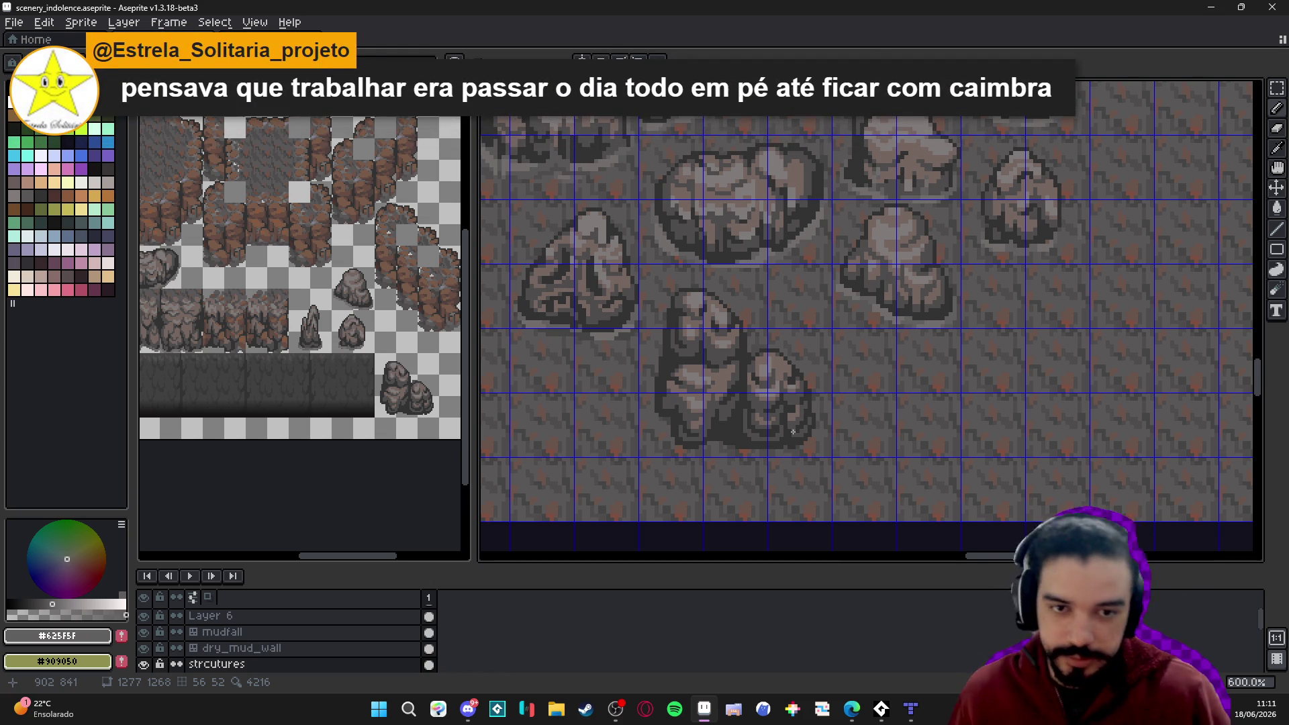
scroll(793, 432, "up", 2)
scroll(762, 437, "up", 1)
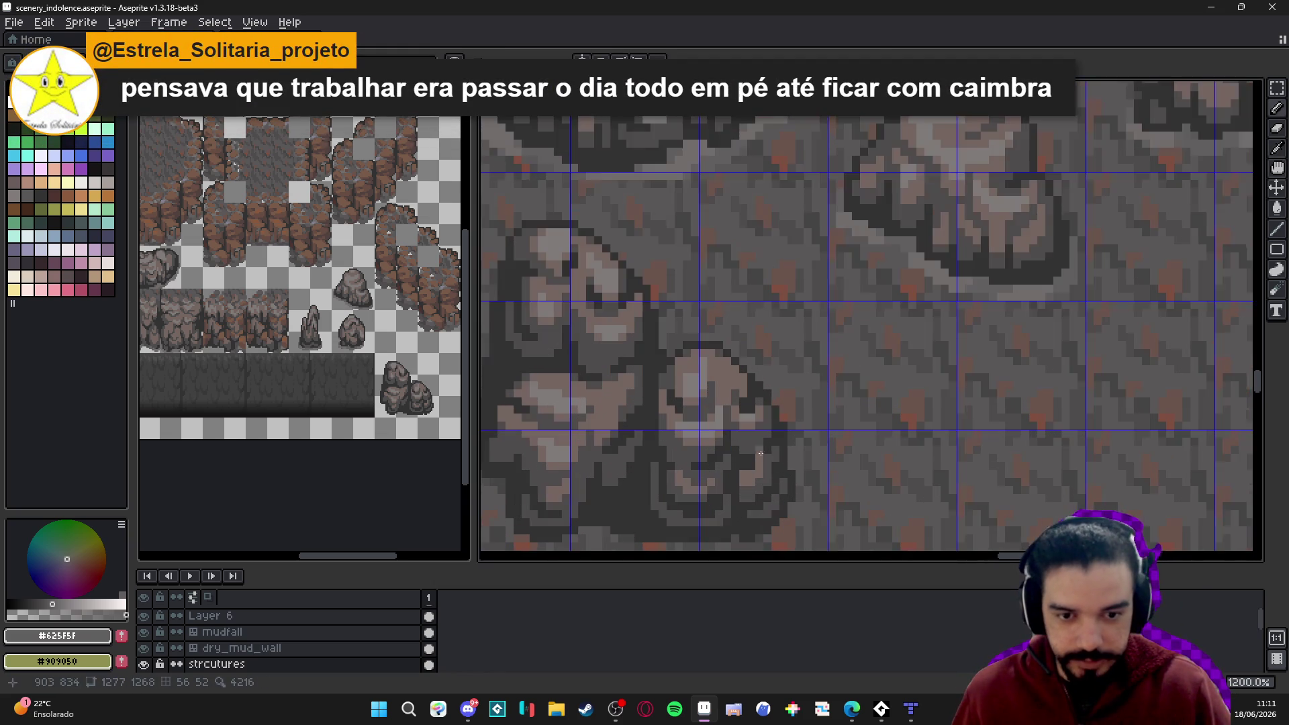
left_click_drag(762, 437, 795, 249)
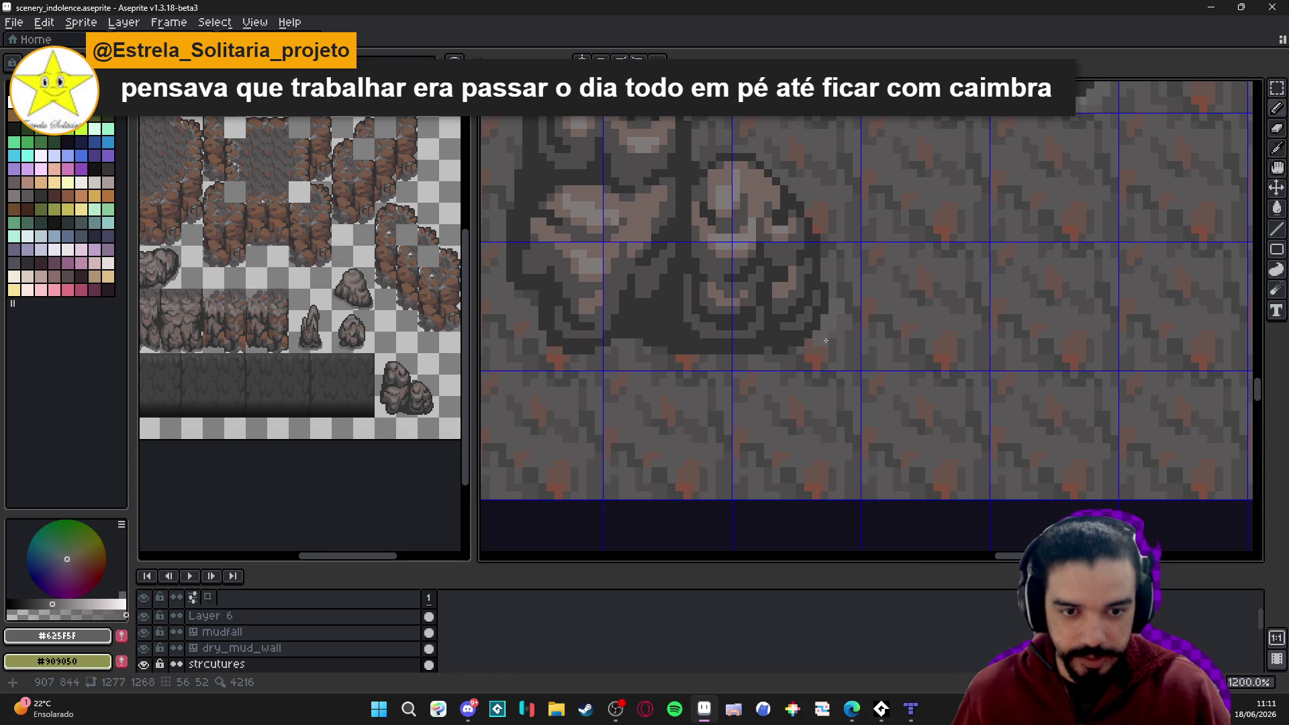
mouse_move(779, 363)
left_mouse_down()
mouse_move(676, 368)
mouse_move(628, 352)
left_mouse_up()
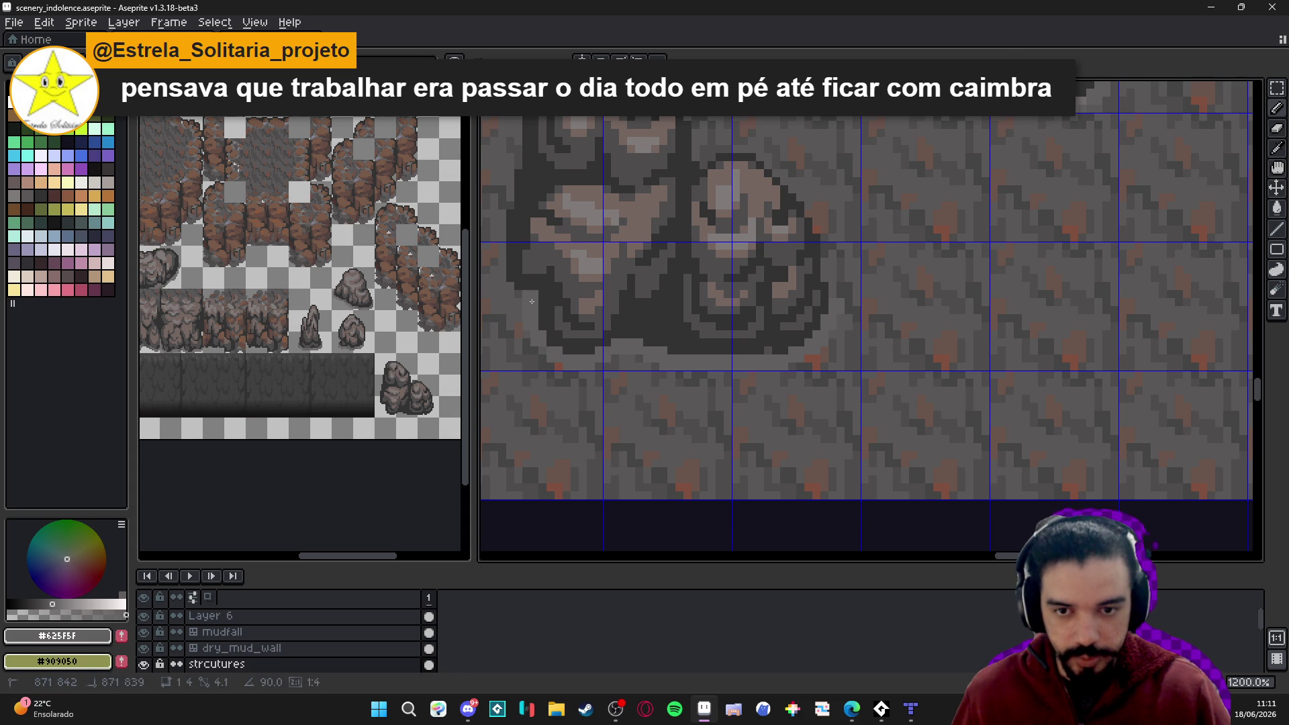
Pick the lighter grey #716D6C and save scenery_indolence.aseprite.
scroll(549, 318, "up", 2)
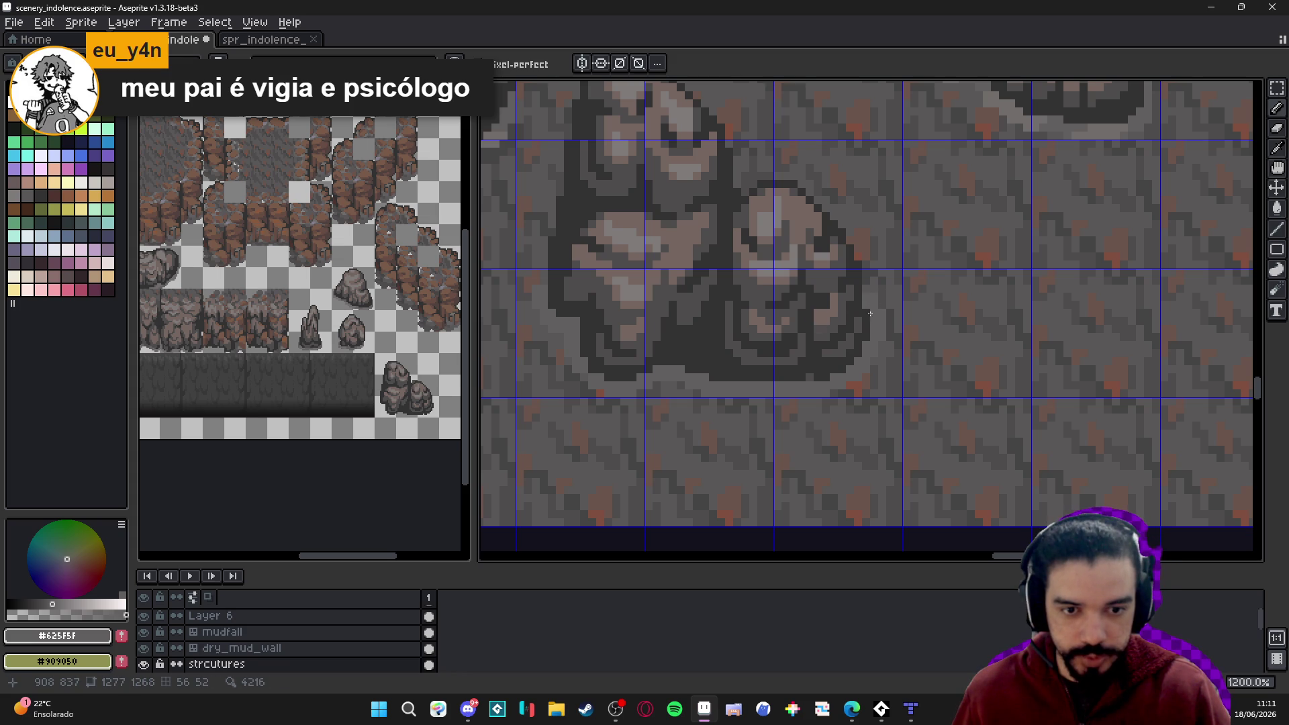
scroll(848, 422, "right", 3)
scroll(849, 422, "up", 2)
left_click(981, 224, "alt")
scroll(878, 369, "left", 3)
scroll(878, 369, "down", 1)
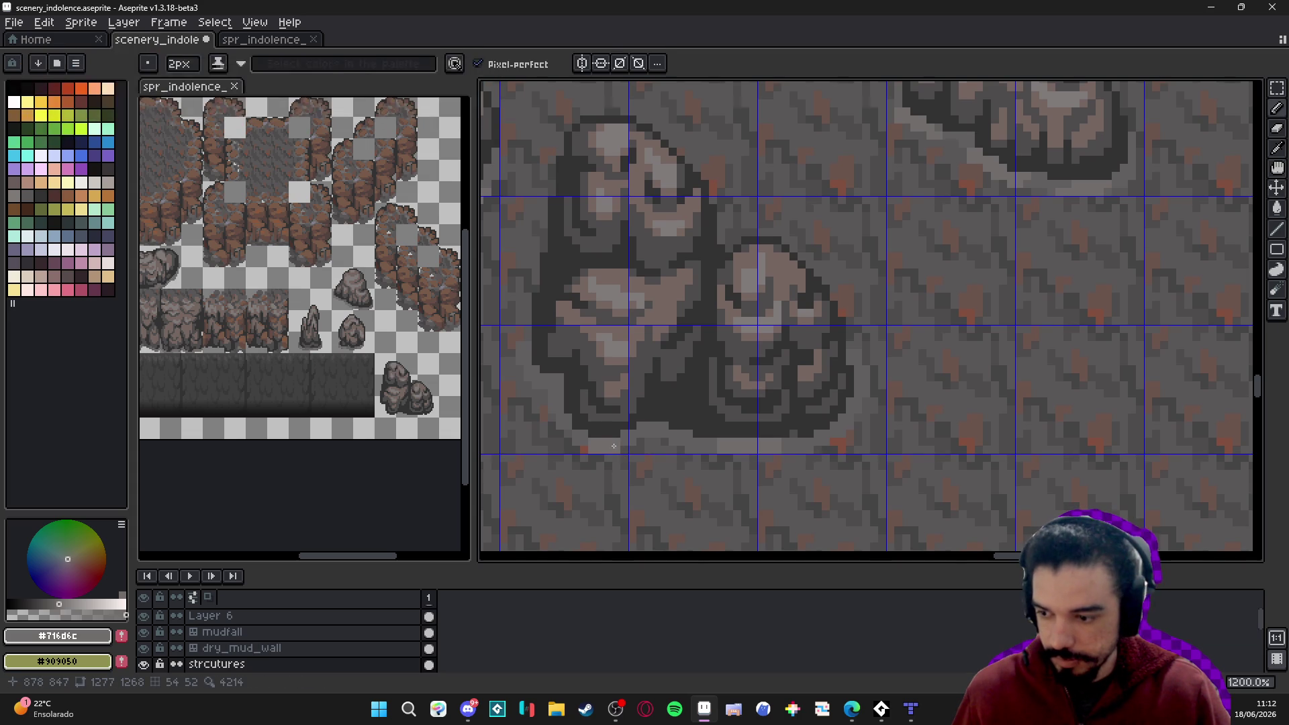
scroll(620, 444, "right", 1)
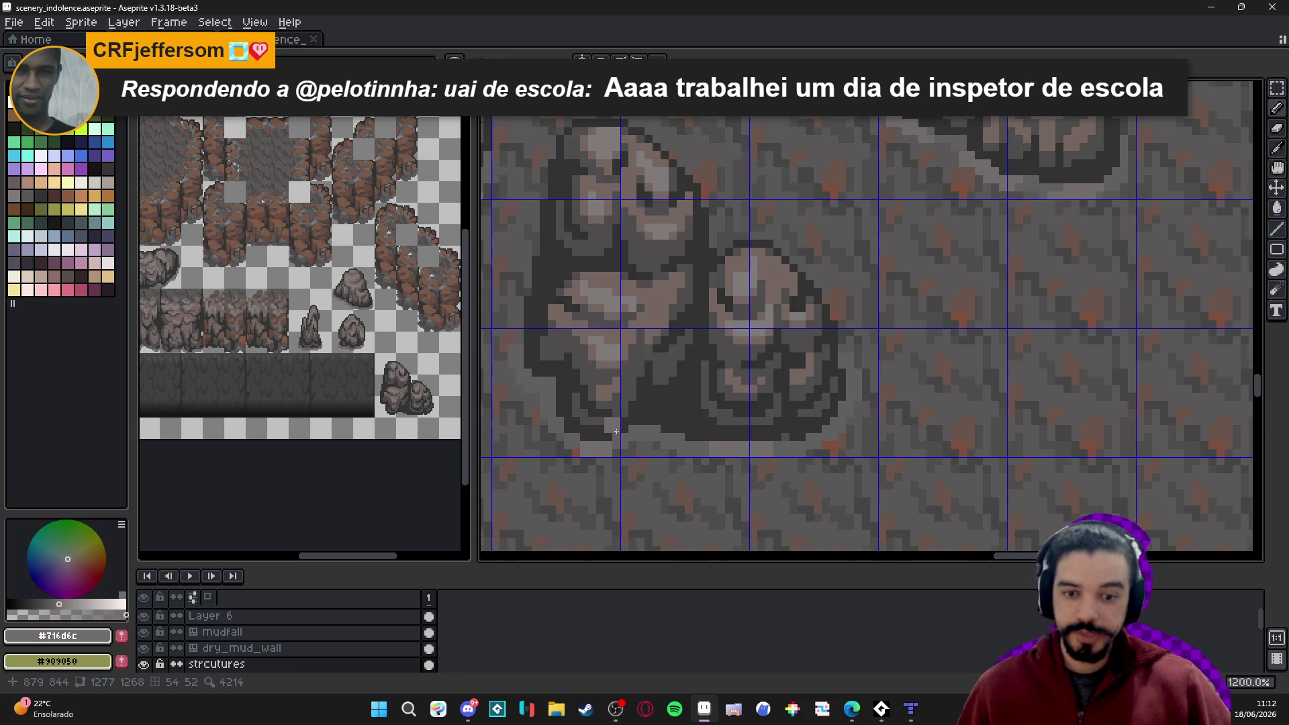
scroll(615, 431, "up", 3)
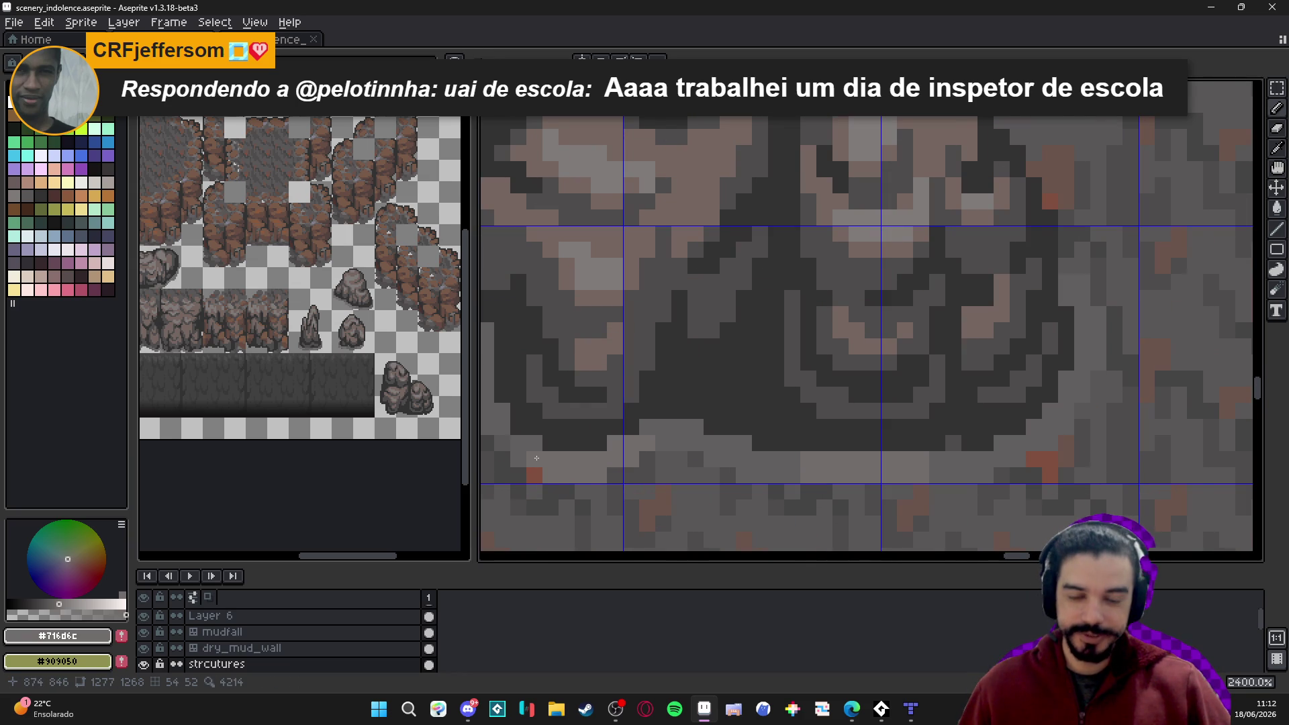
scroll(537, 458, "down", 4)
scroll(545, 450, "up", 3)
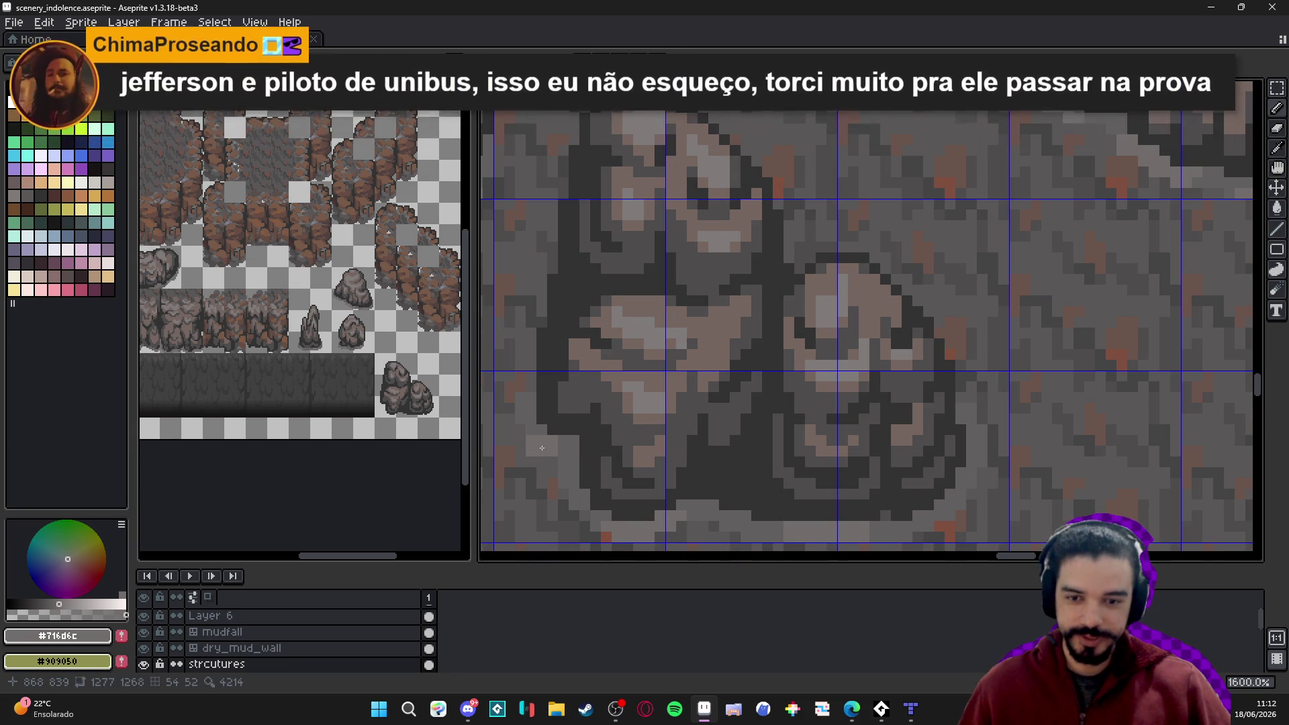
scroll(671, 451, "down", 2)
scroll(742, 498, "up", 2)
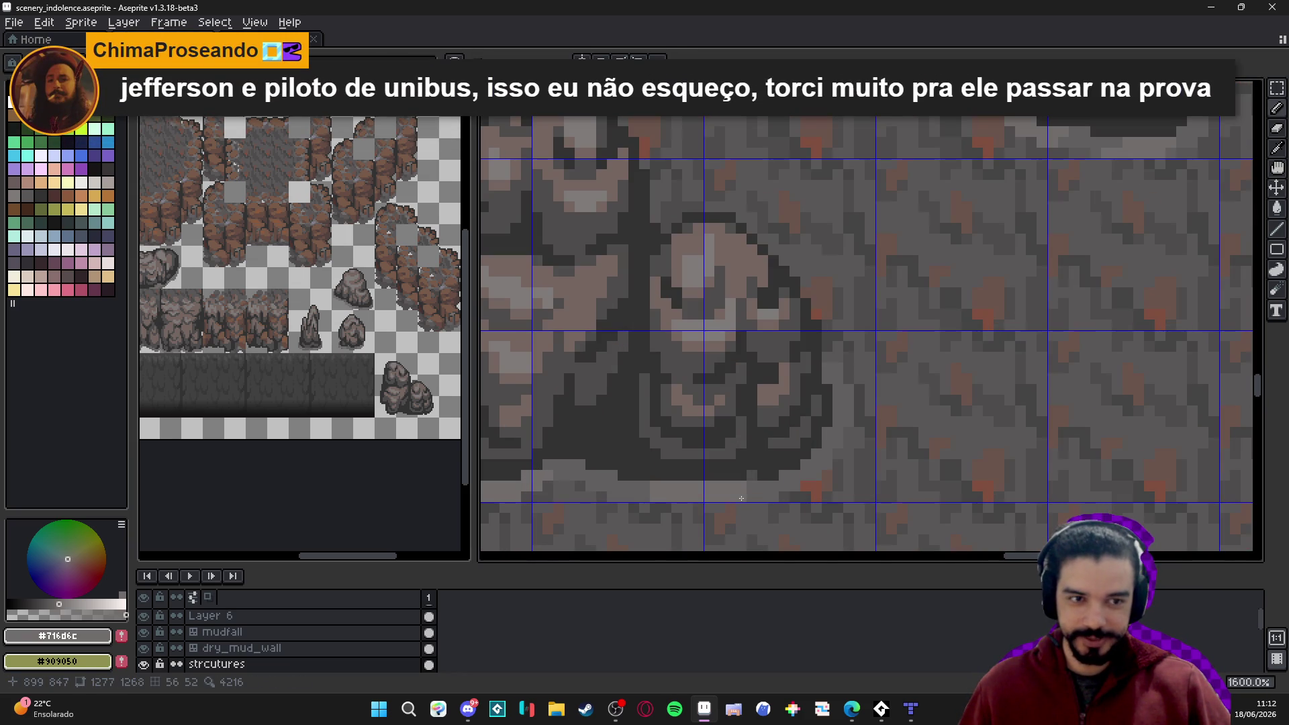
scroll(741, 499, "down", 6)
key("ctrl+s")
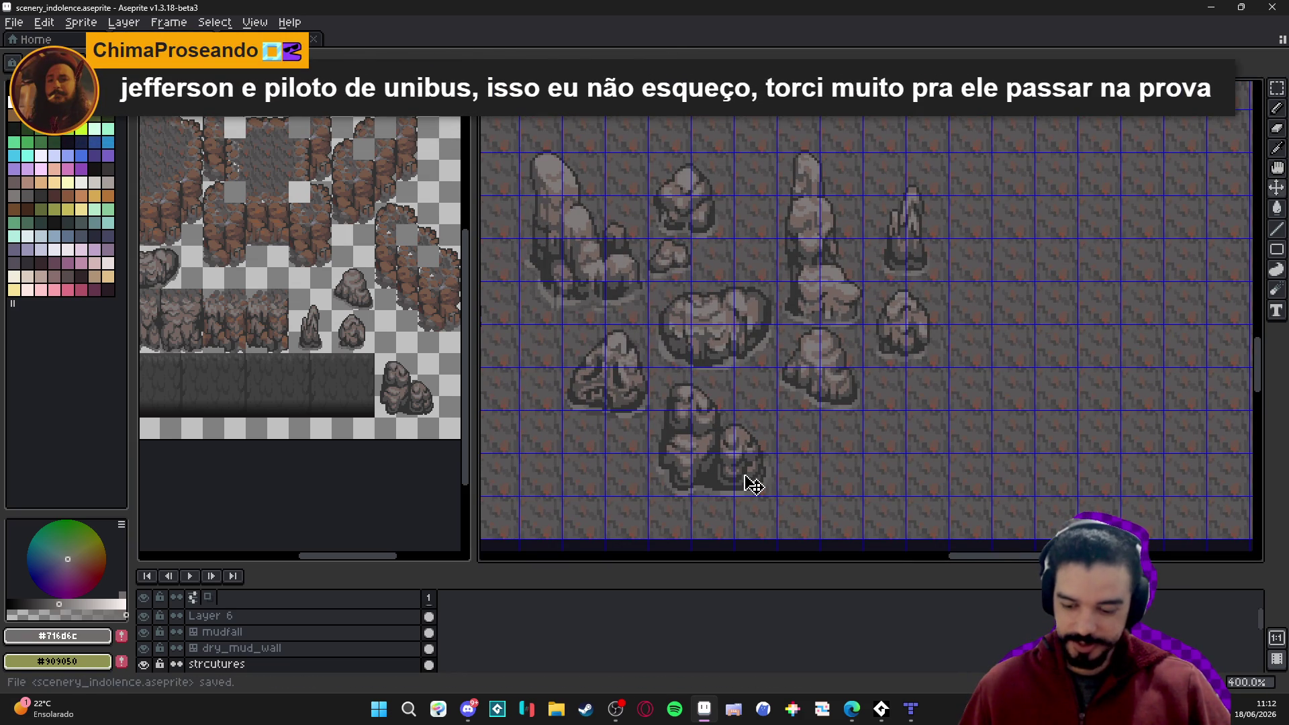
Select the lower two-rock cluster in the scenery mockup.
left_click_drag(662, 386, 748, 495)
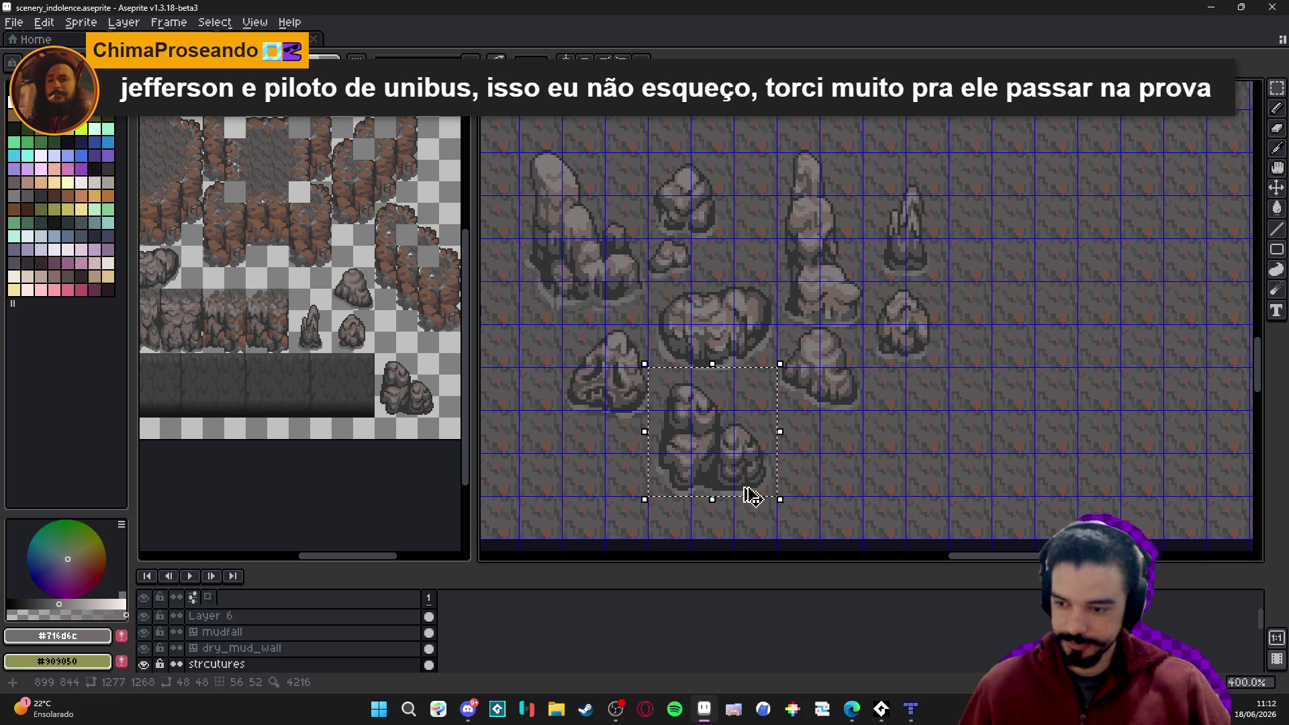
key("ctrl+Tab")
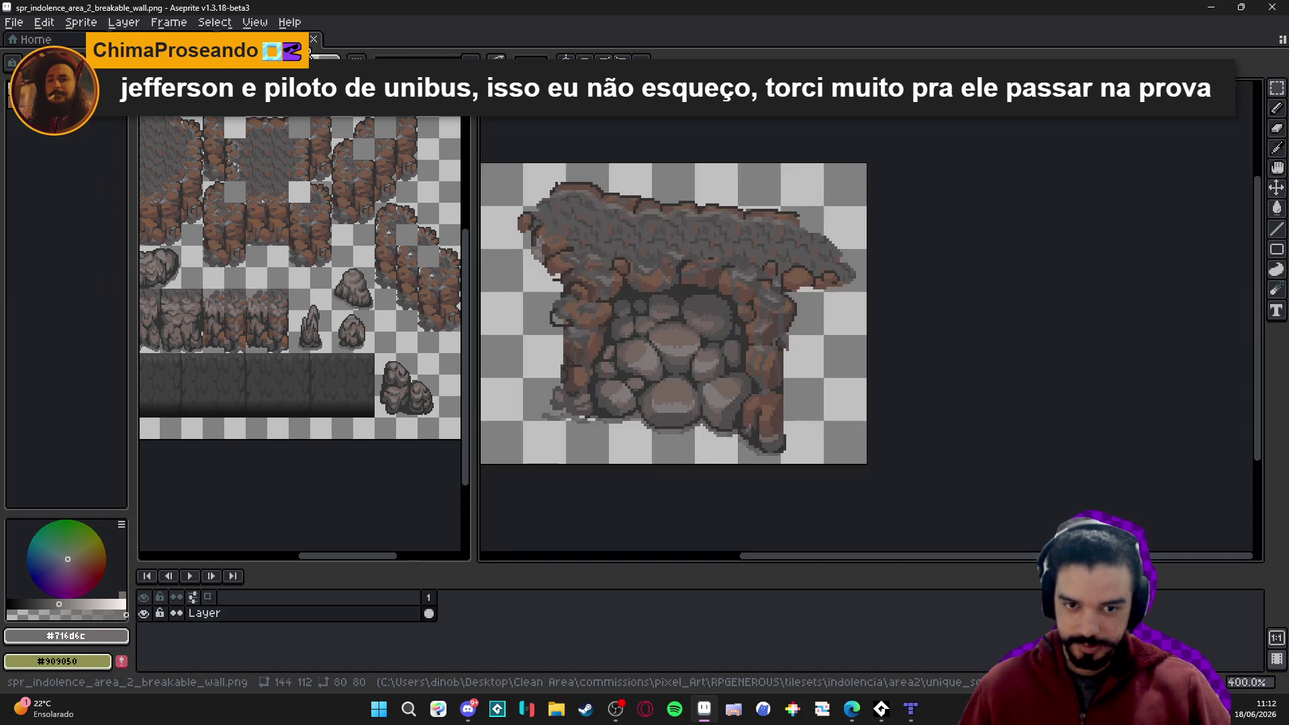
key("ctrl+Tab")
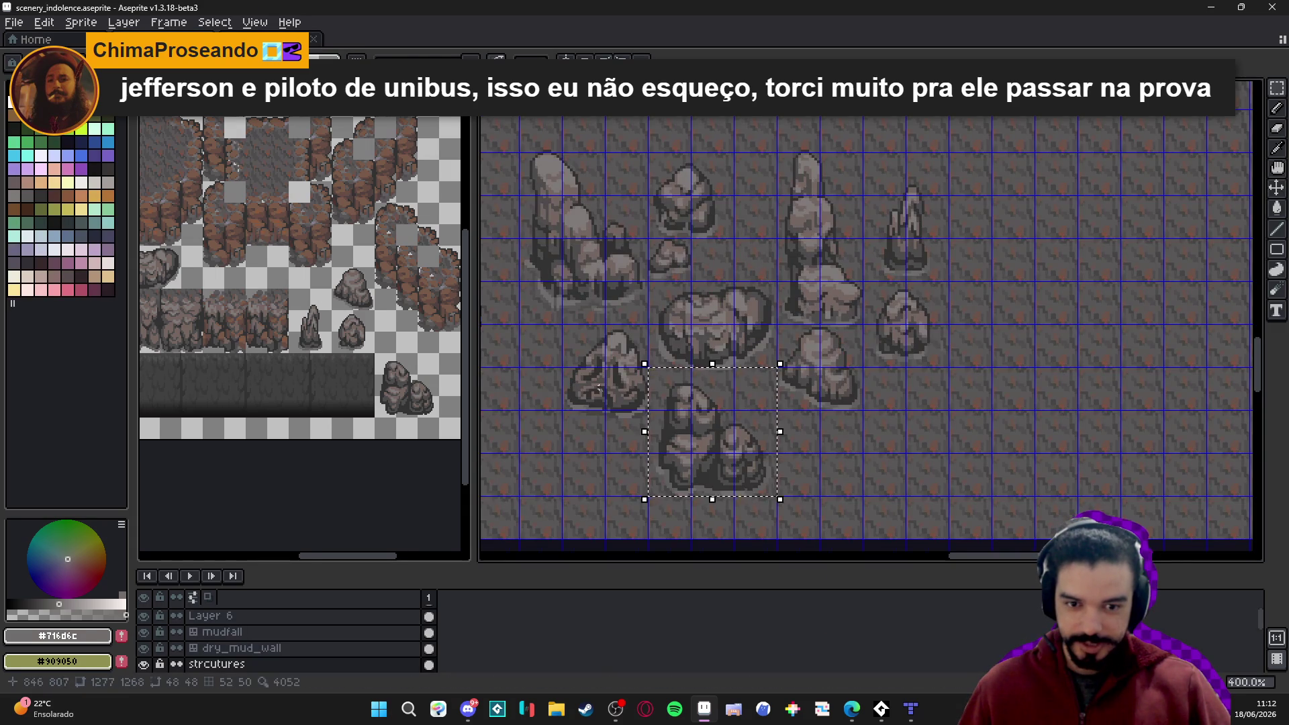
scroll(685, 380, "down", 2)
scroll(671, 435, "up", 2)
scroll(702, 447, "down", 2)
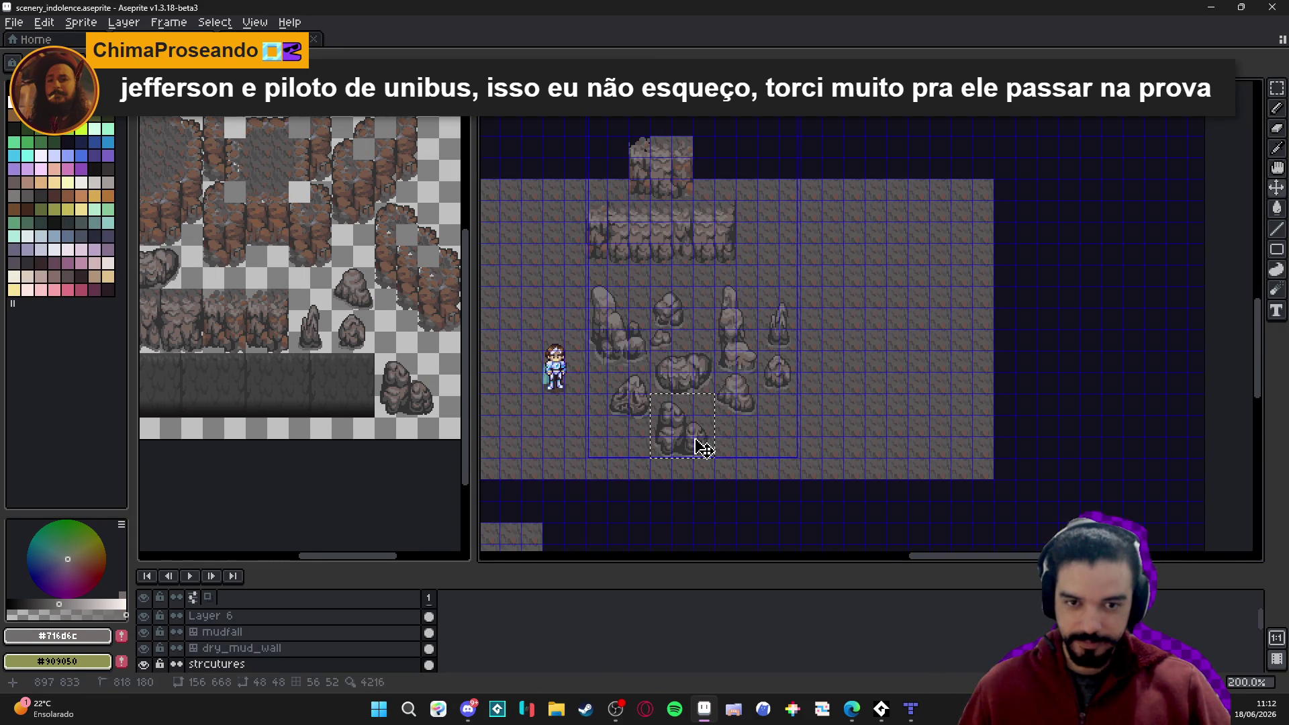
In spr_indolence_tileset_png, shift the two-rock tile rightward within its slot.
left_click(201, 120)
mouse_move(202, 67)
left_mouse_down()
mouse_move(530, 22)
mouse_move(430, 39)
left_mouse_up()
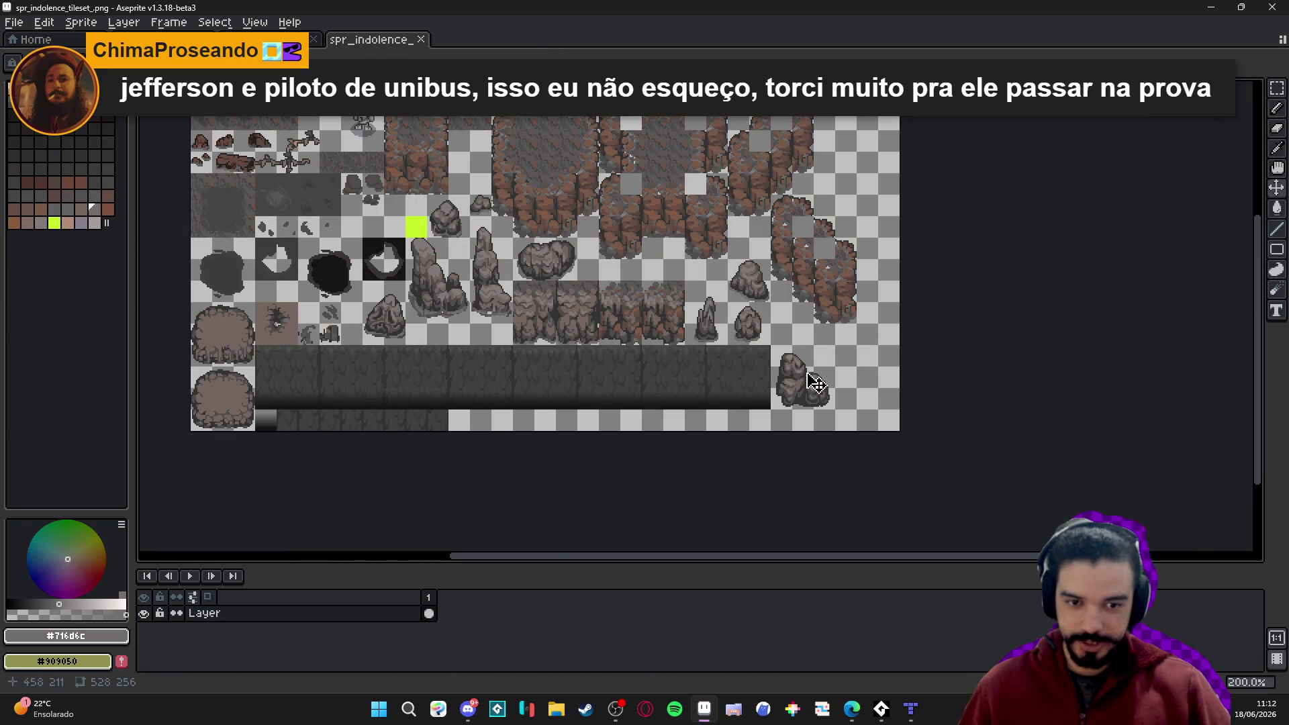
scroll(806, 376, "up", 4)
left_click(825, 422)
scroll(779, 403, "up", 1)
mouse_move(736, 383)
left_mouse_down()
mouse_move(801, 438)
mouse_move(840, 436)
mouse_move(828, 430)
left_mouse_up()
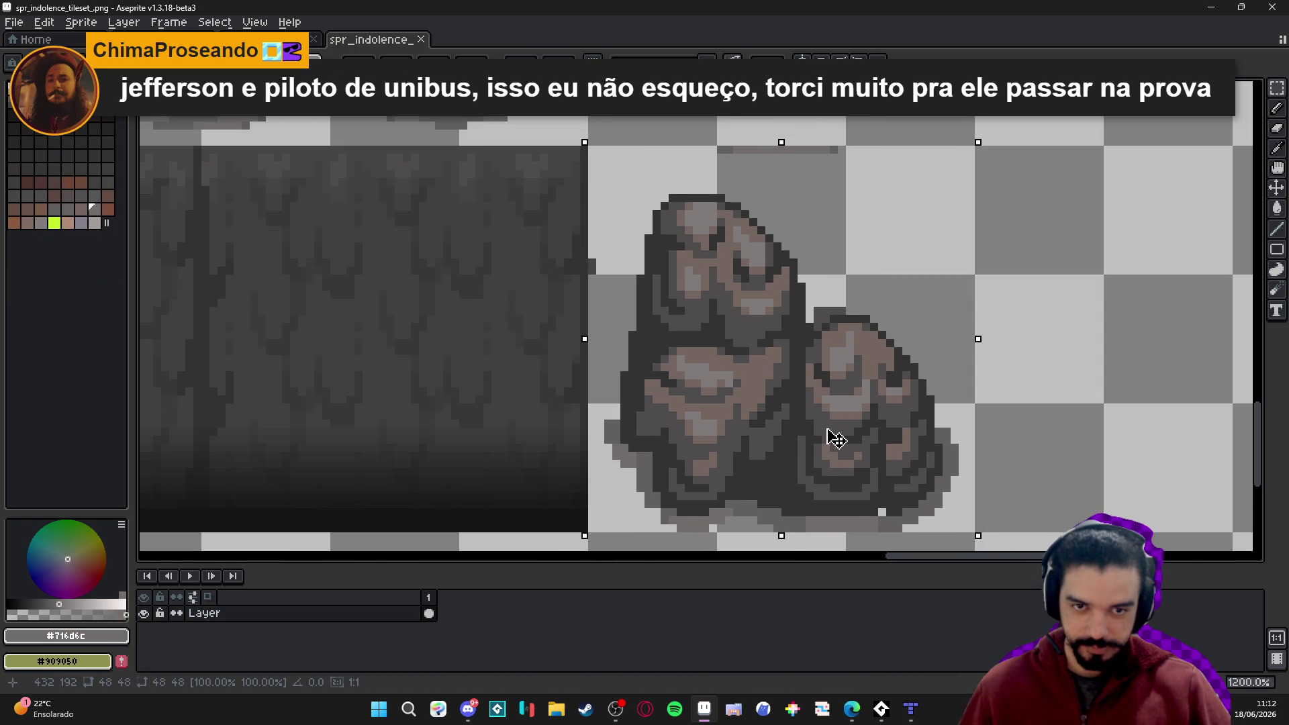
key("ctrl+d")
Switch to the Eraser and sample dark grey #625F5F from the rock's edge.
key("e")
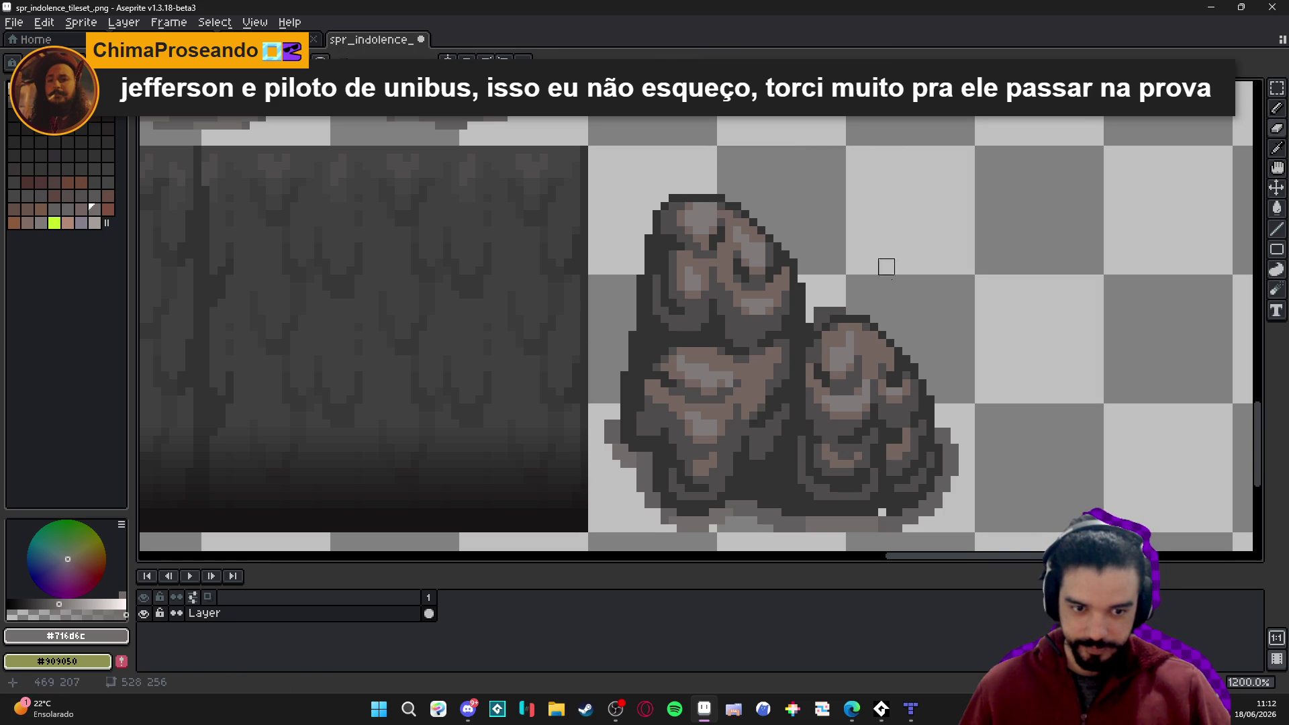
left_click(888, 516, "alt")
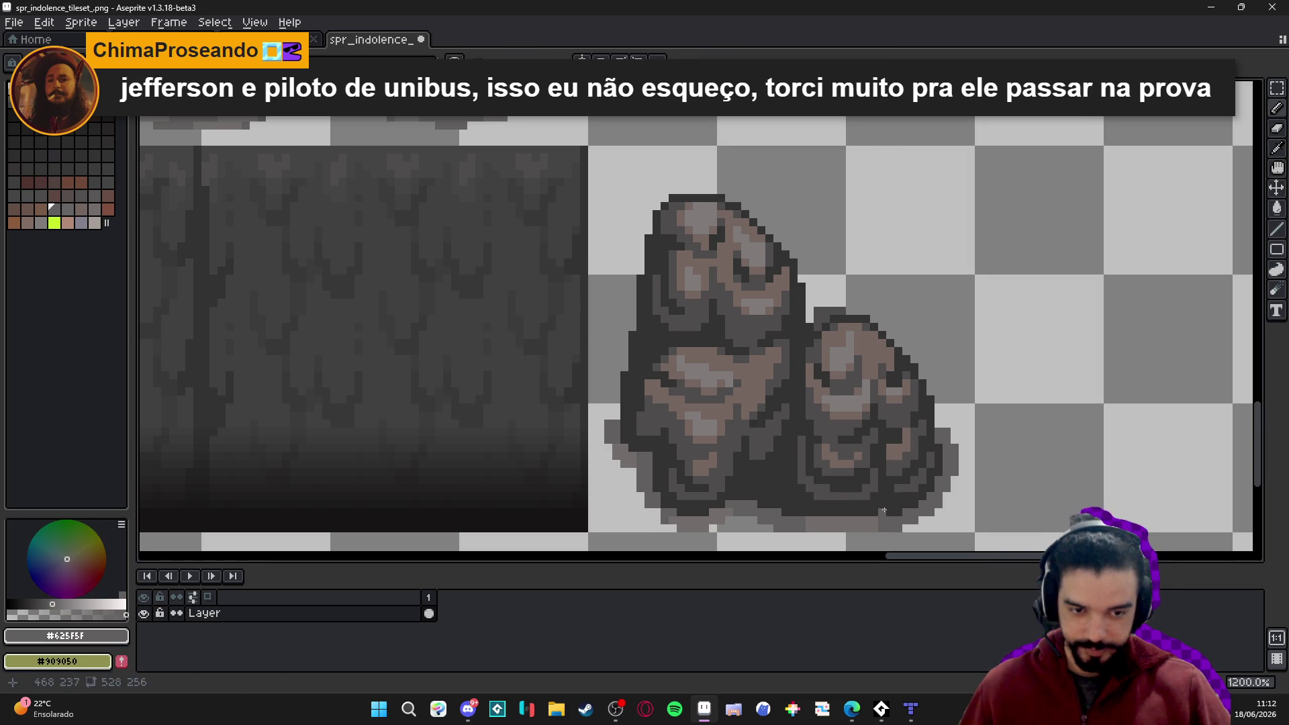
scroll(722, 527, "down", 2)
key("alt+Tab")
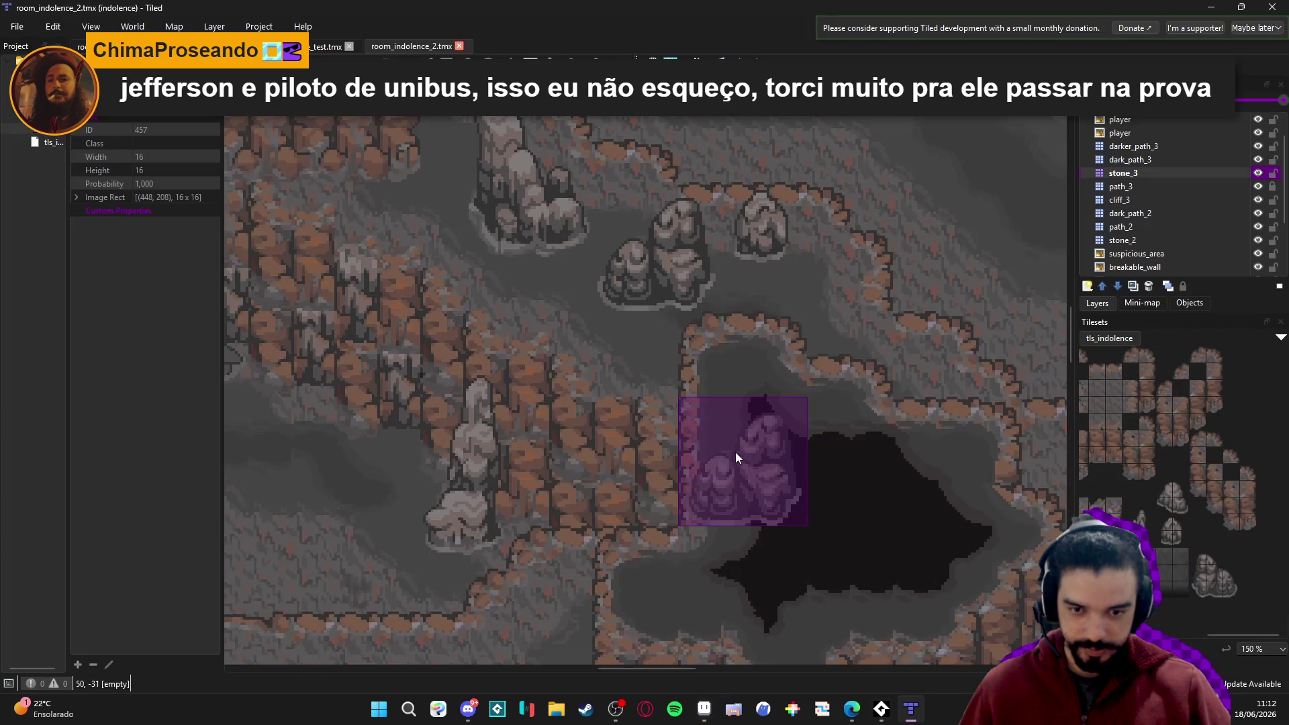
Zoom out and back in on the Tiled map to preview the stone_3 rock stamp.
scroll(740, 470, "down", 2)
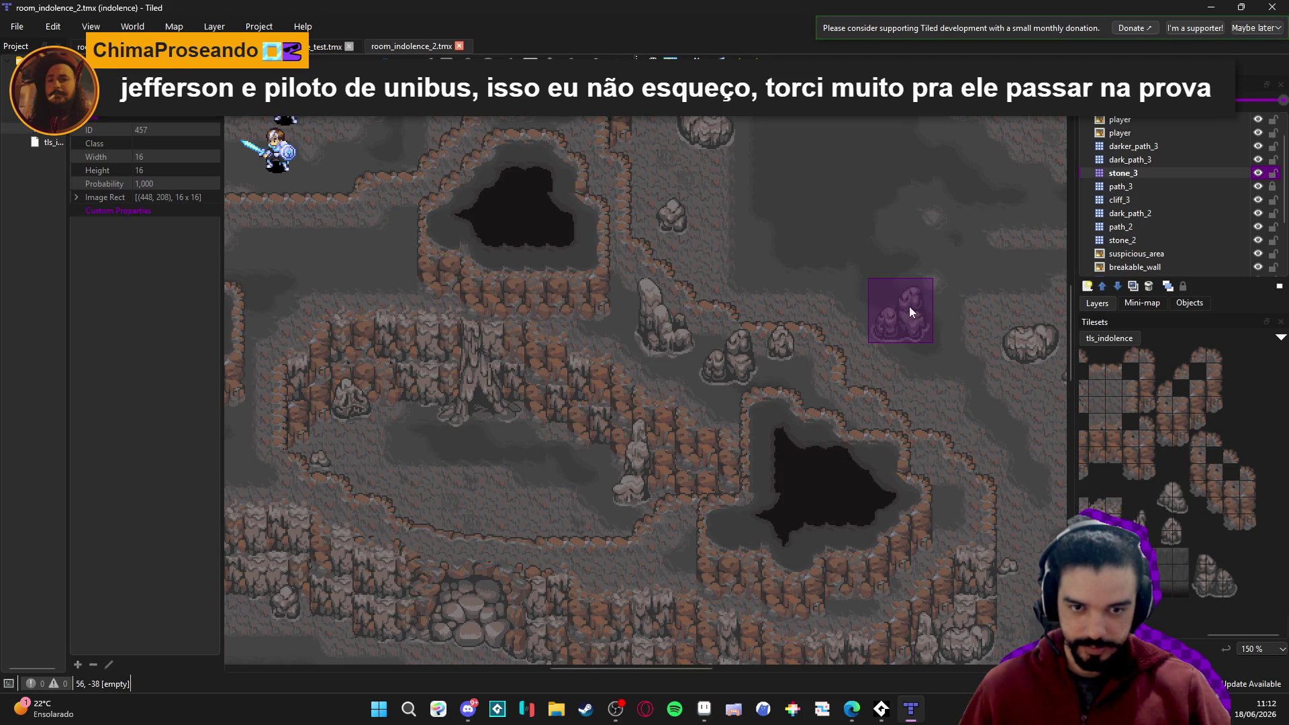
scroll(916, 309, "up", 2)
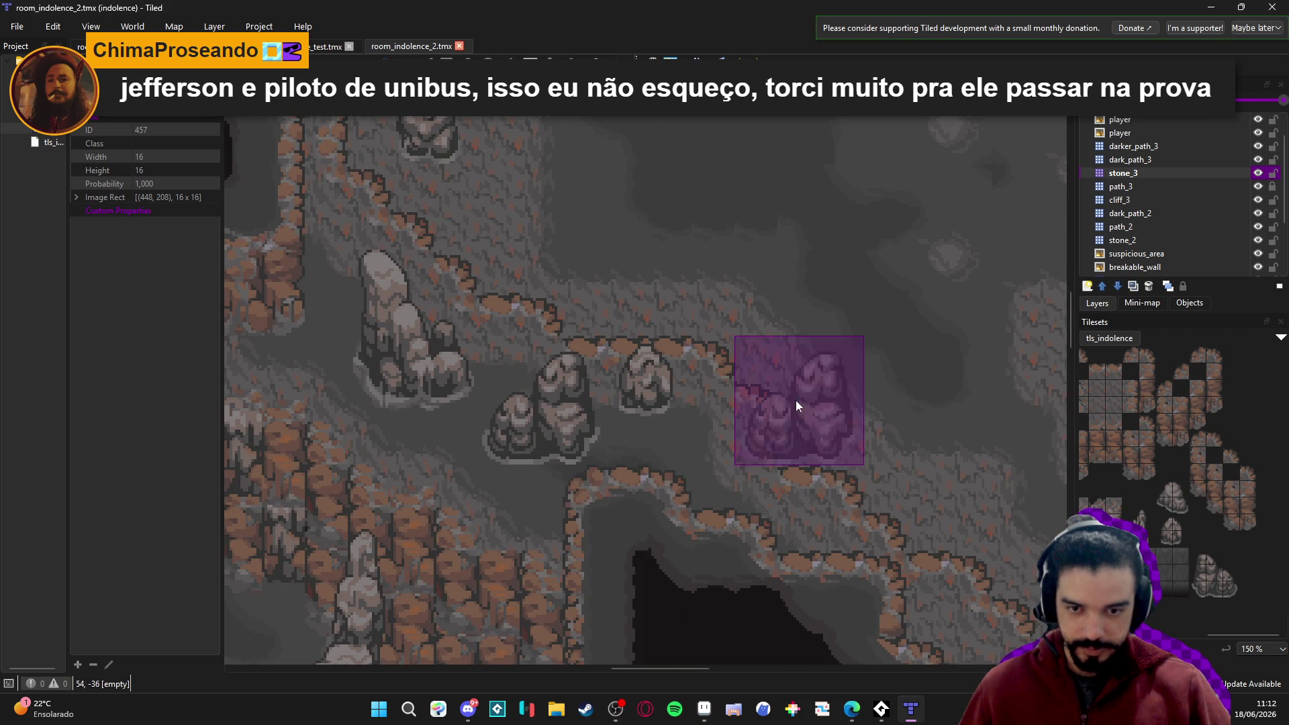
key("alt+Tab")
scroll(793, 410, "up", 3)
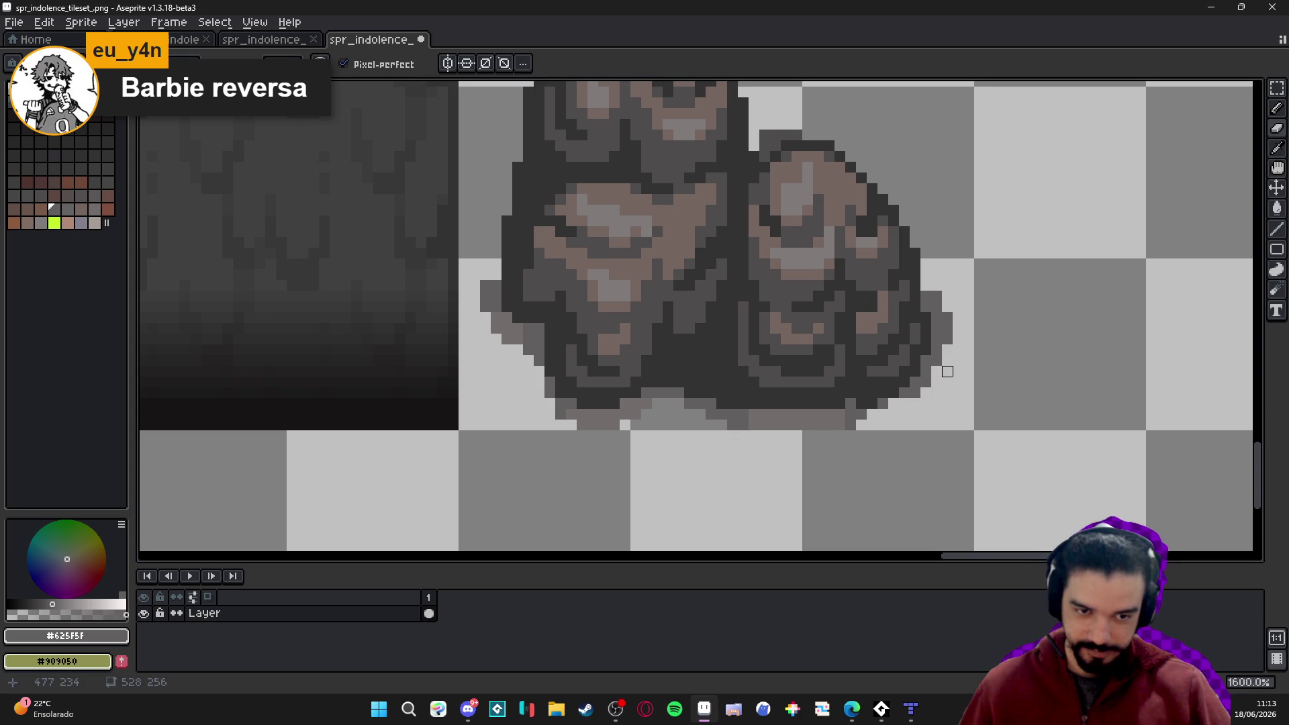
Save the retouched tileset PNG in Aseprite and compare the reloaded rock tiles on the Tiled cave map.
key("ctrl+s")
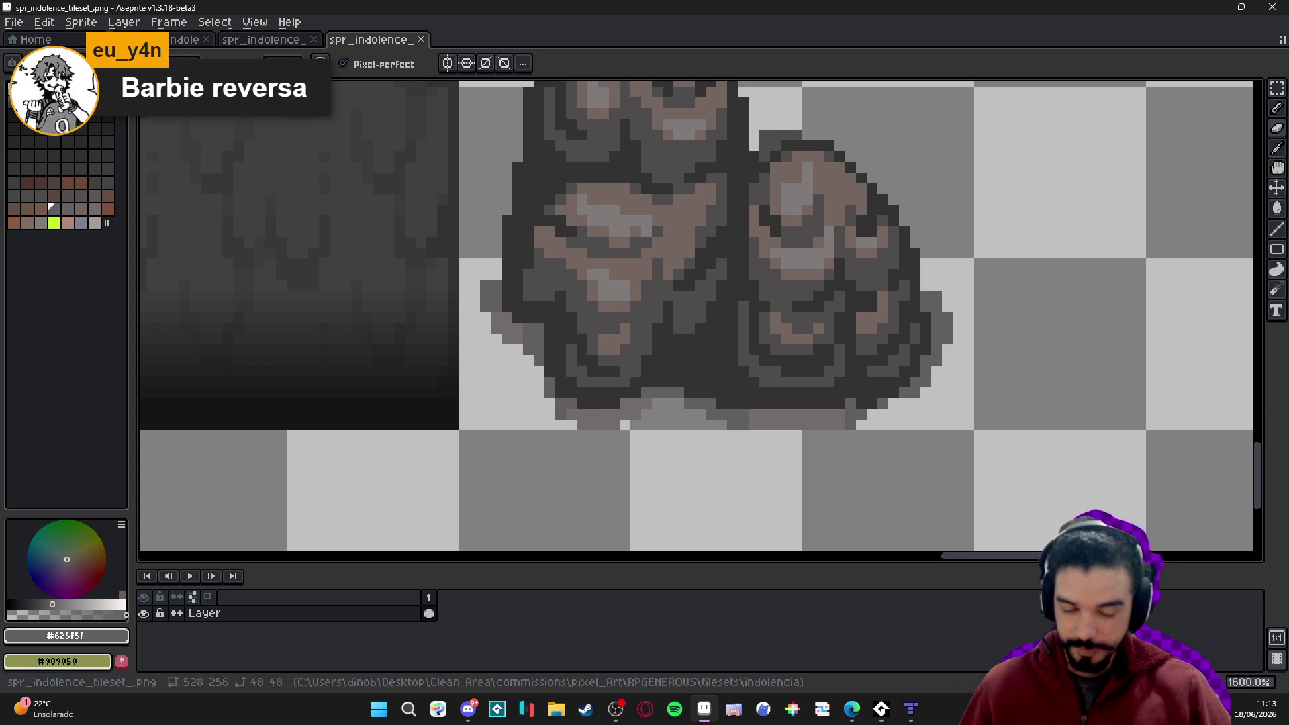
left_click(911, 709)
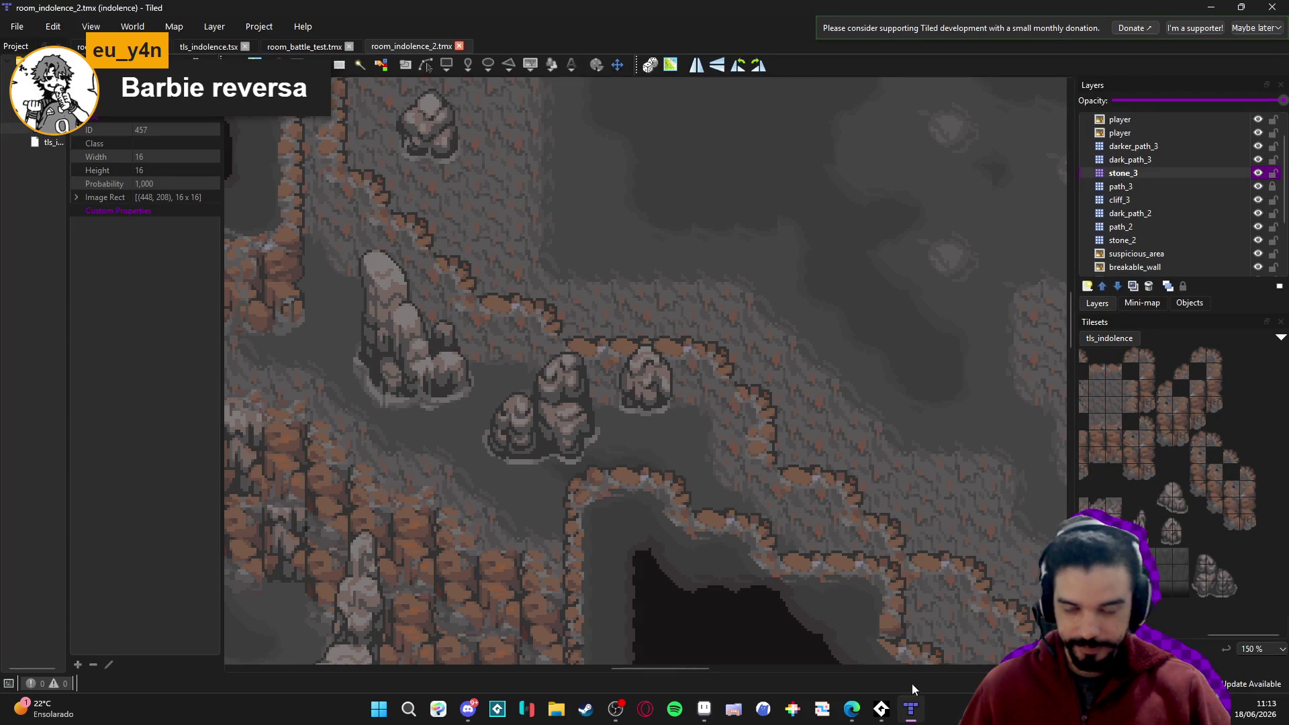
key("alt+Tab")
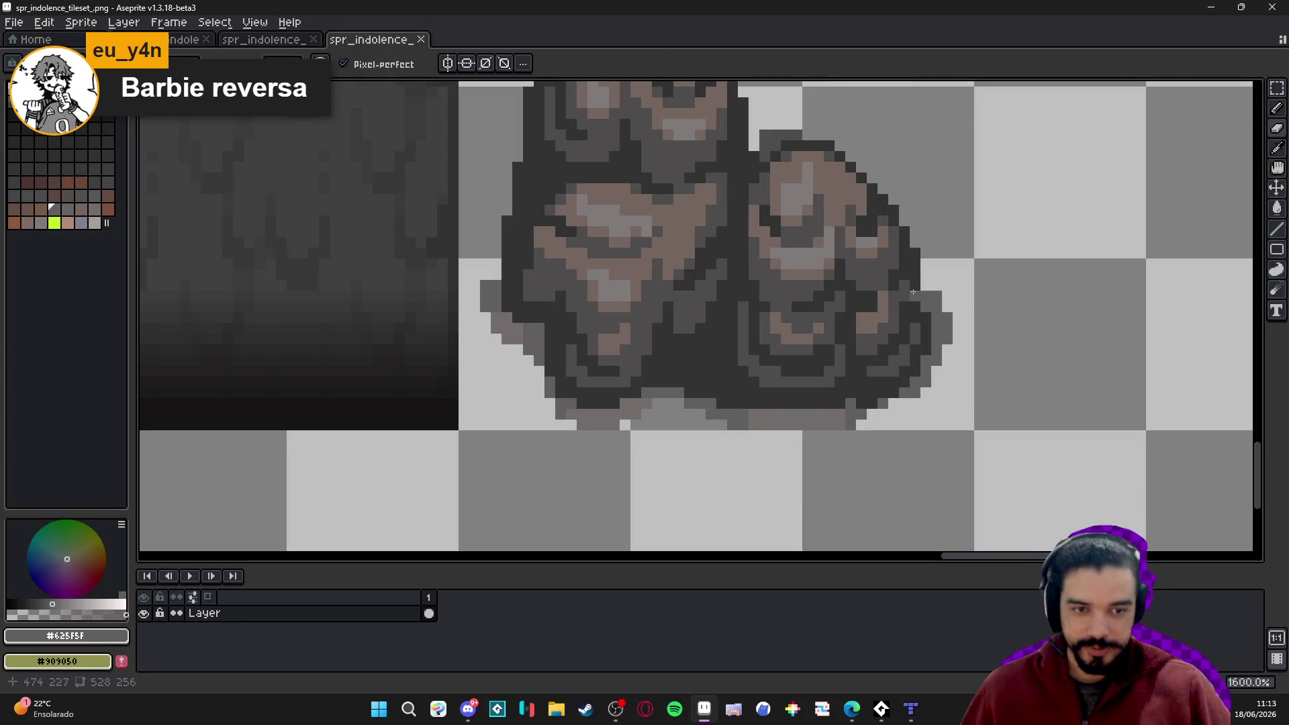
key("alt+Tab")
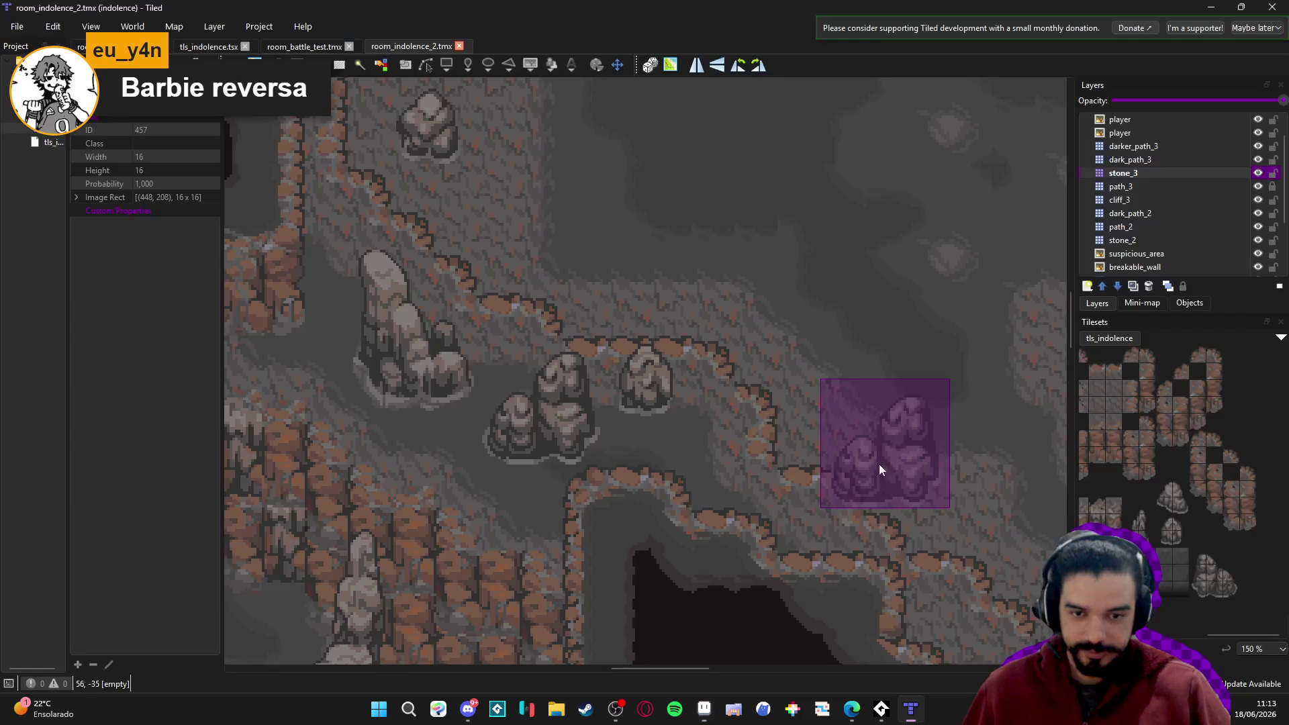
key("alt+Tab")
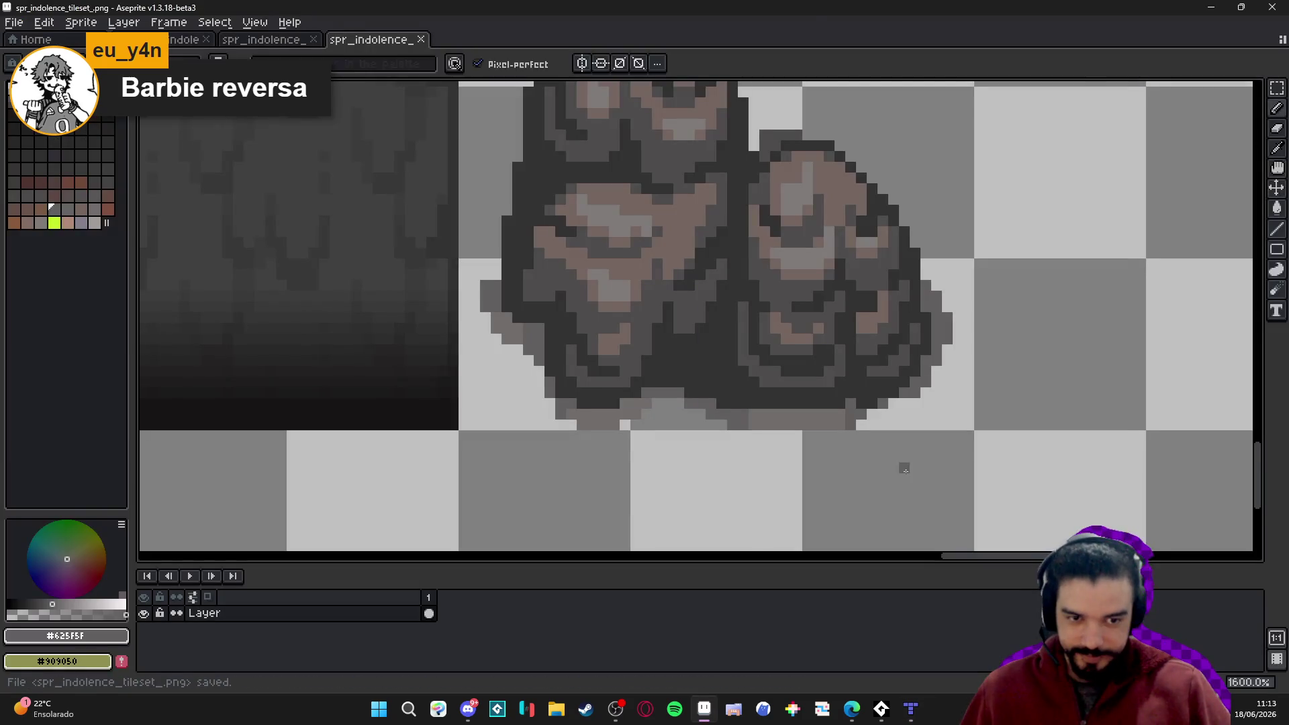
key("alt+Tab")
scroll(848, 437, "down", 1)
scroll(848, 438, "up", 1)
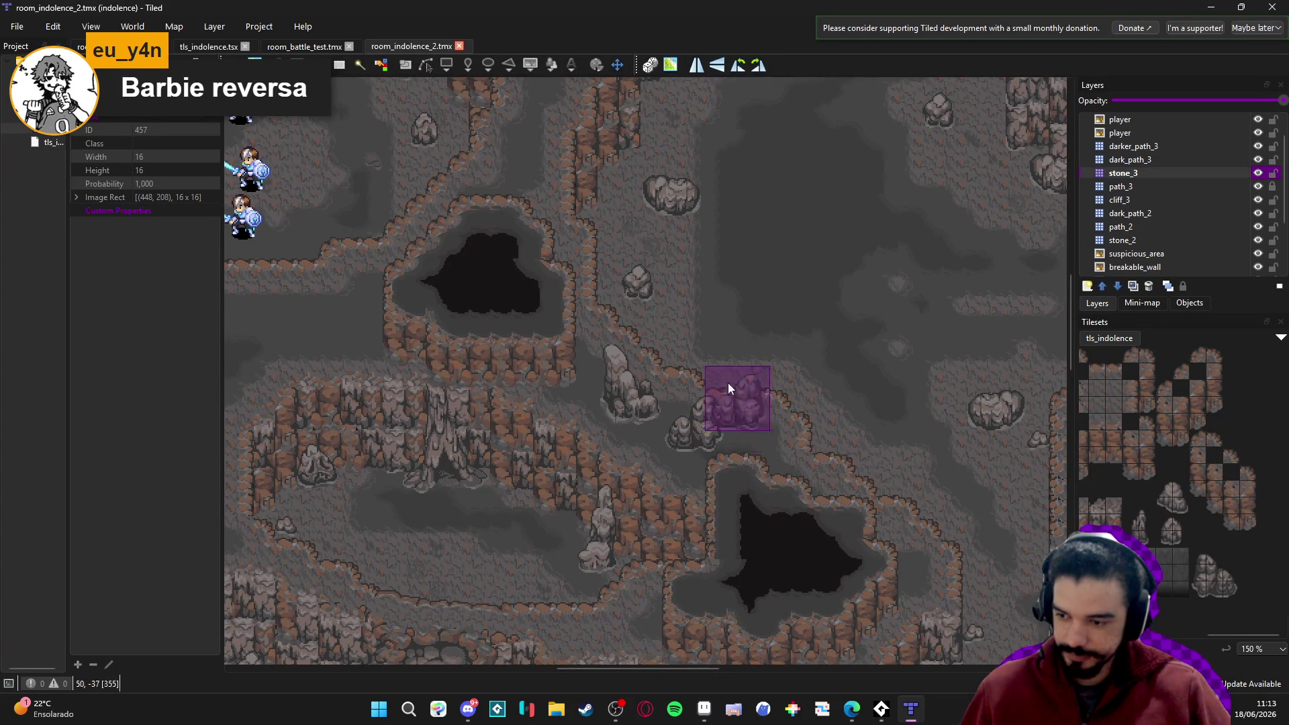
Place a single small rock on stone_3 on the path between the two upper pits.
scroll(738, 380, "up", 1)
scroll(738, 380, "left", 1)
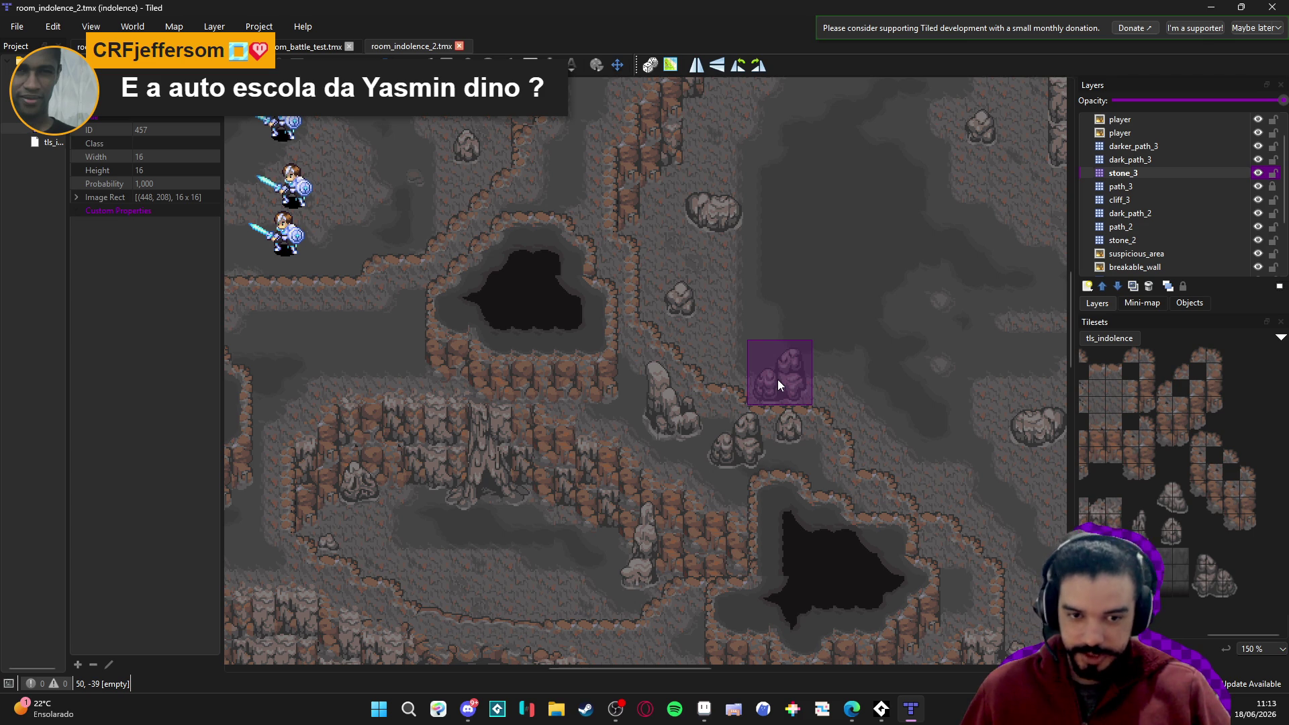
left_click_drag(573, 419, 663, 419)
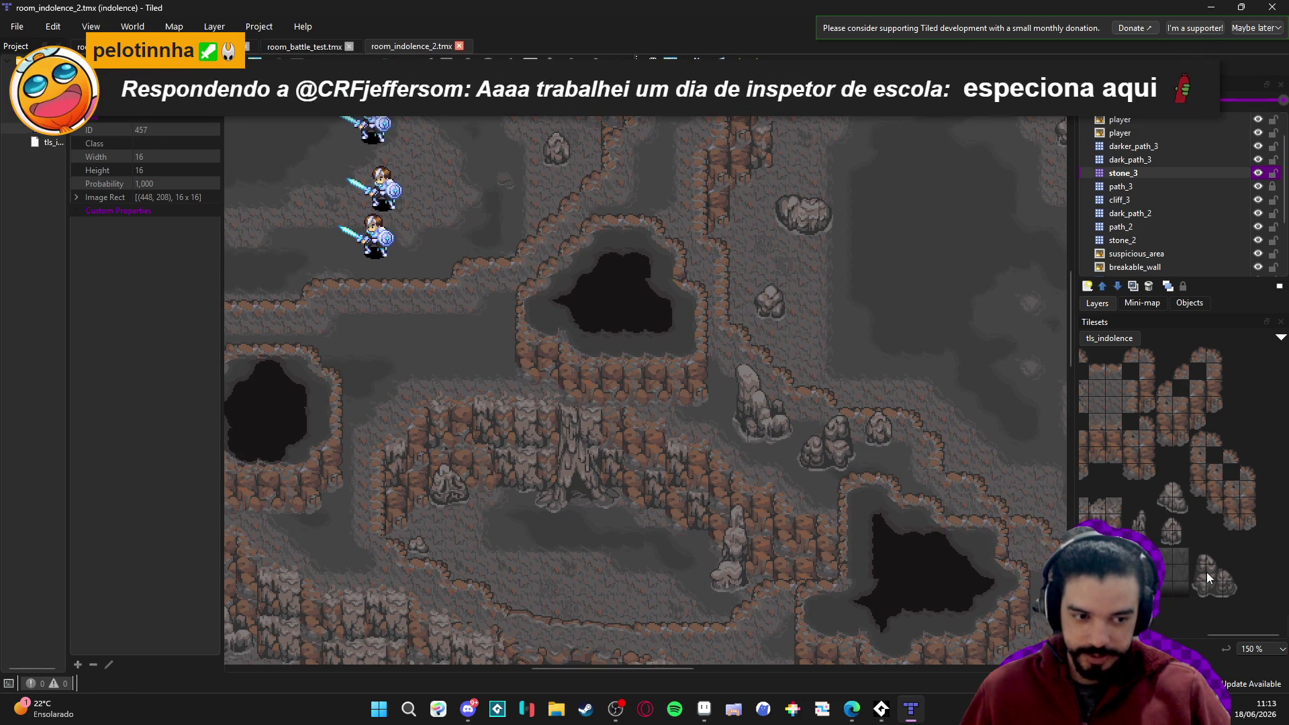
left_click_drag(1199, 557, 1230, 596)
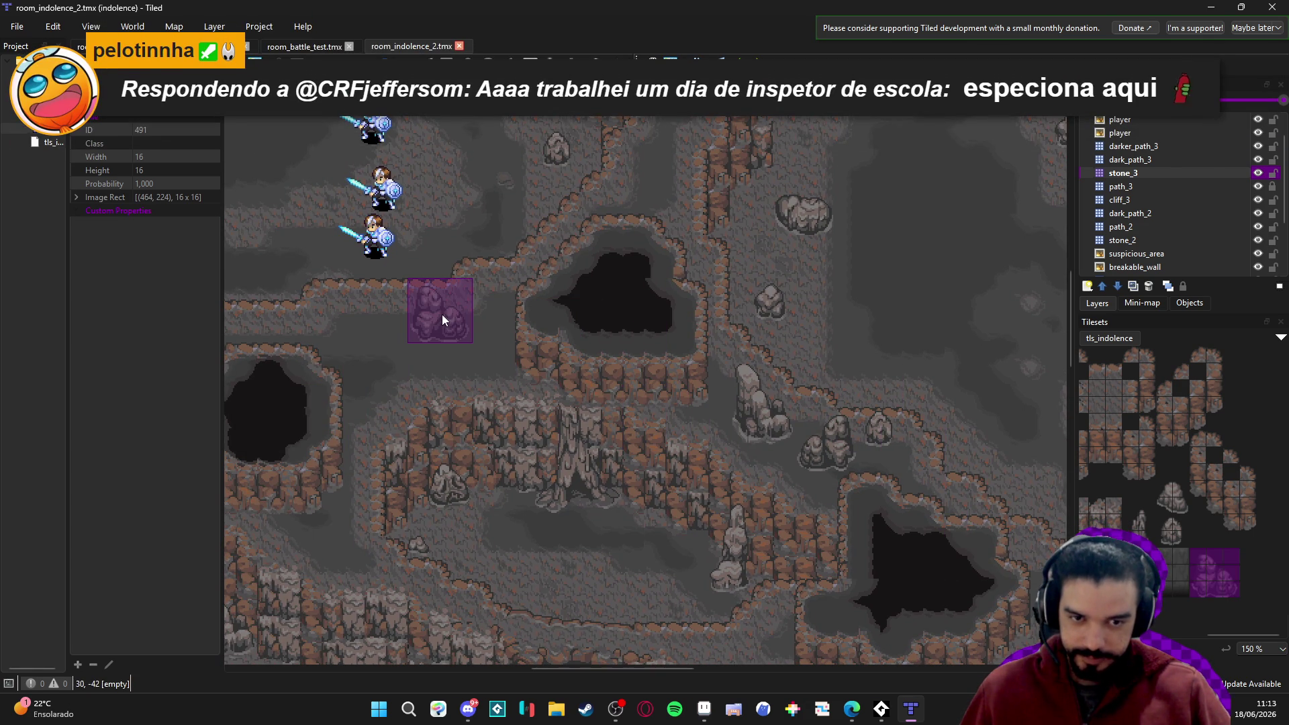
left_click_drag(441, 317, 590, 345)
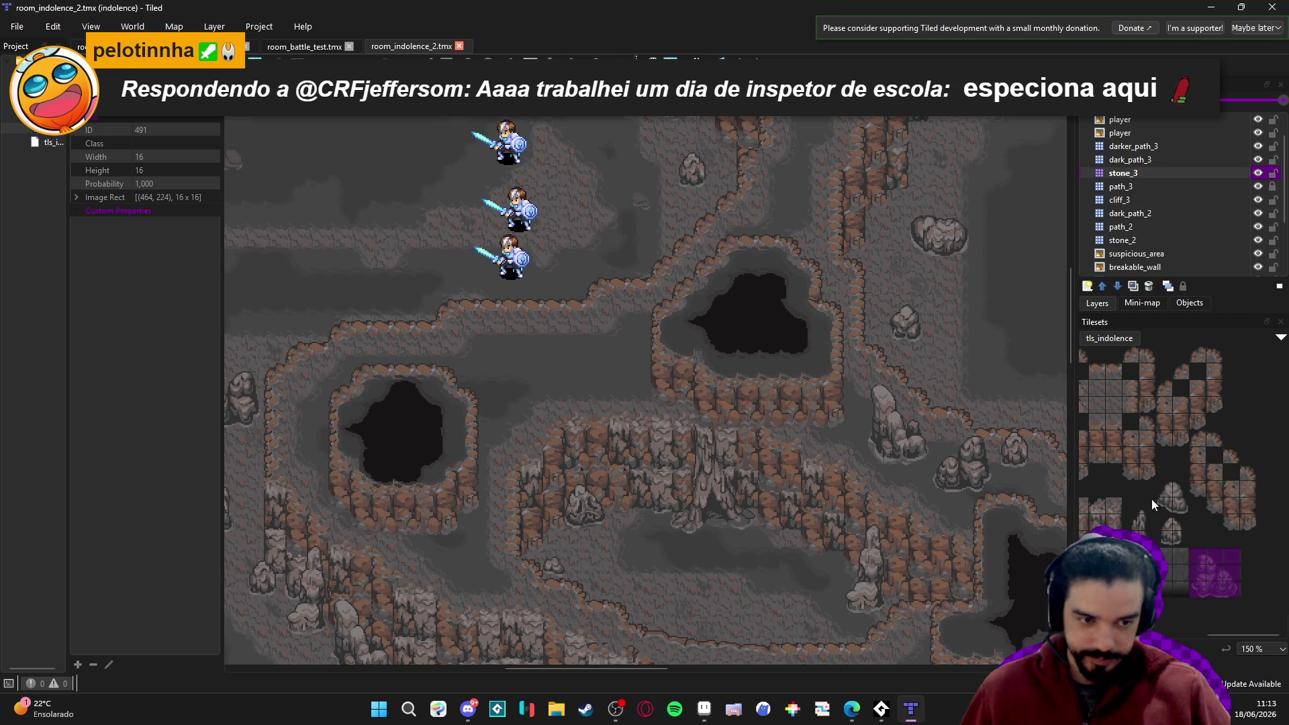
left_click(1170, 495)
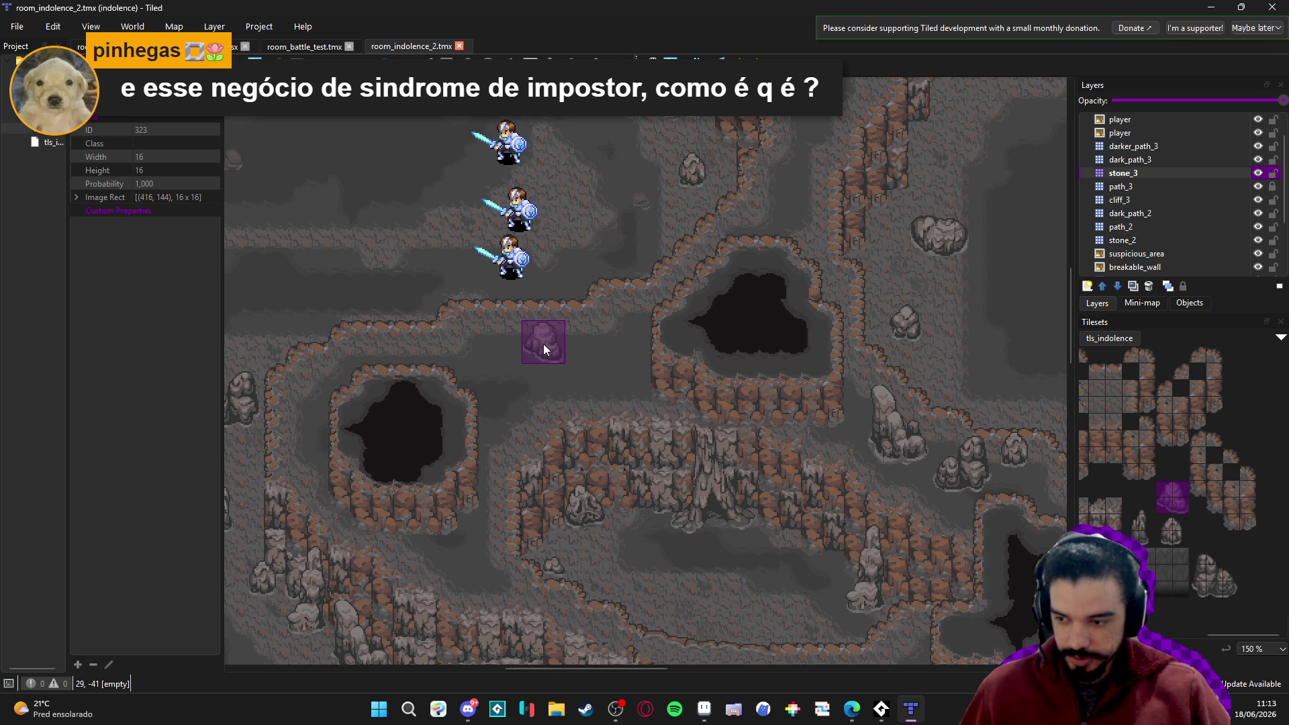
left_click(507, 352)
Add a stalagmite beside the new rock and a rock cluster by the upper pit's rim.
left_click(1140, 512)
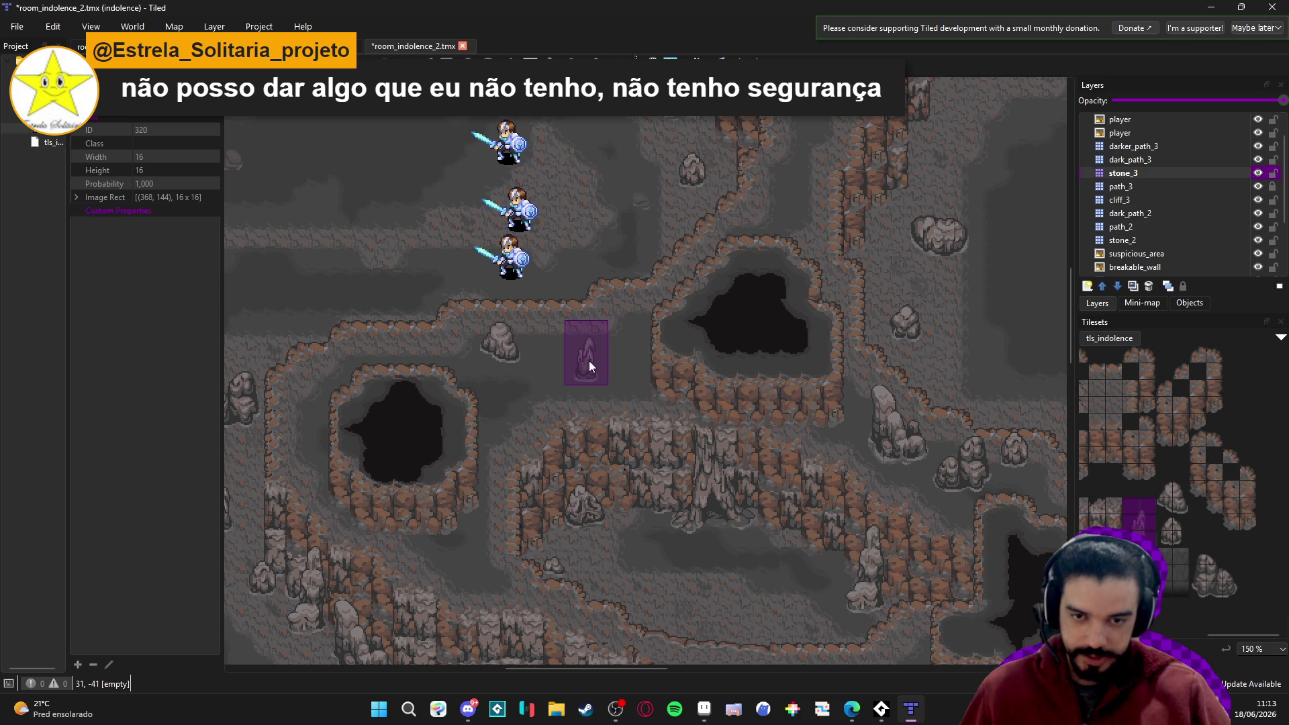
left_click(566, 376)
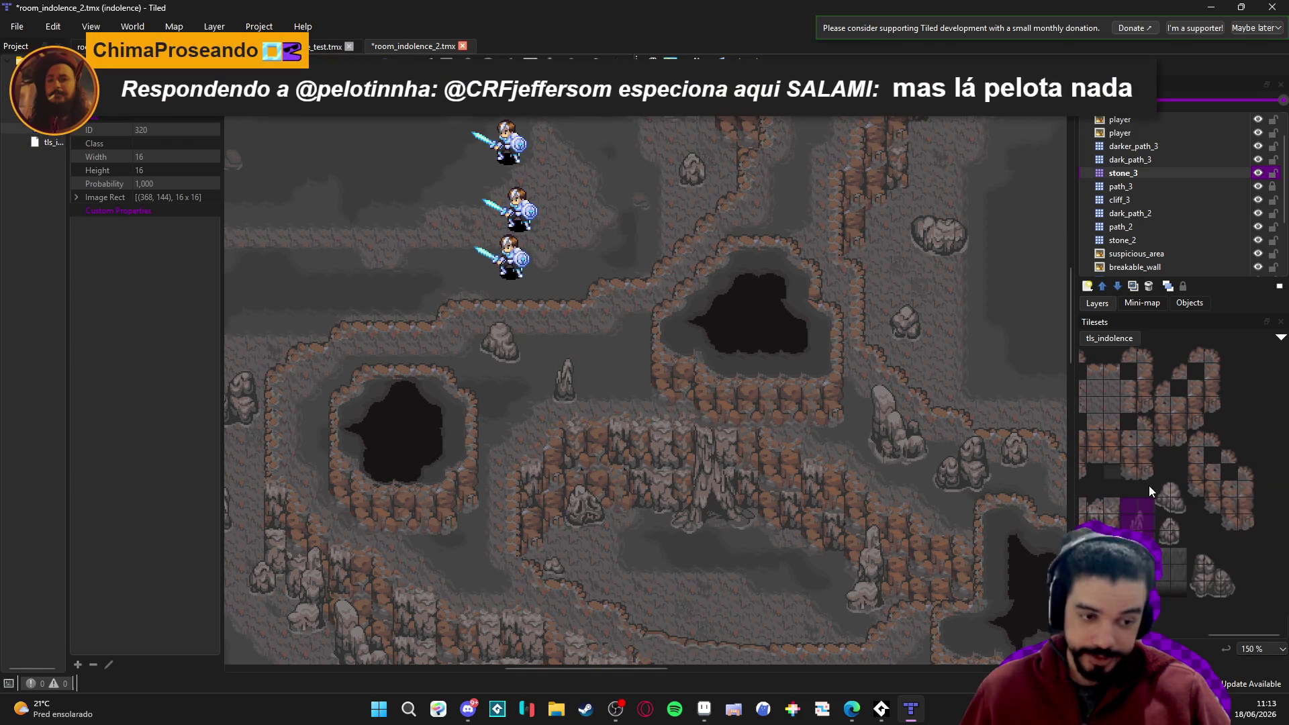
scroll(1179, 498, "left", 2)
mouse_move(1237, 553)
left_mouse_down()
mouse_move(1275, 606)
mouse_move(1268, 591)
left_mouse_up()
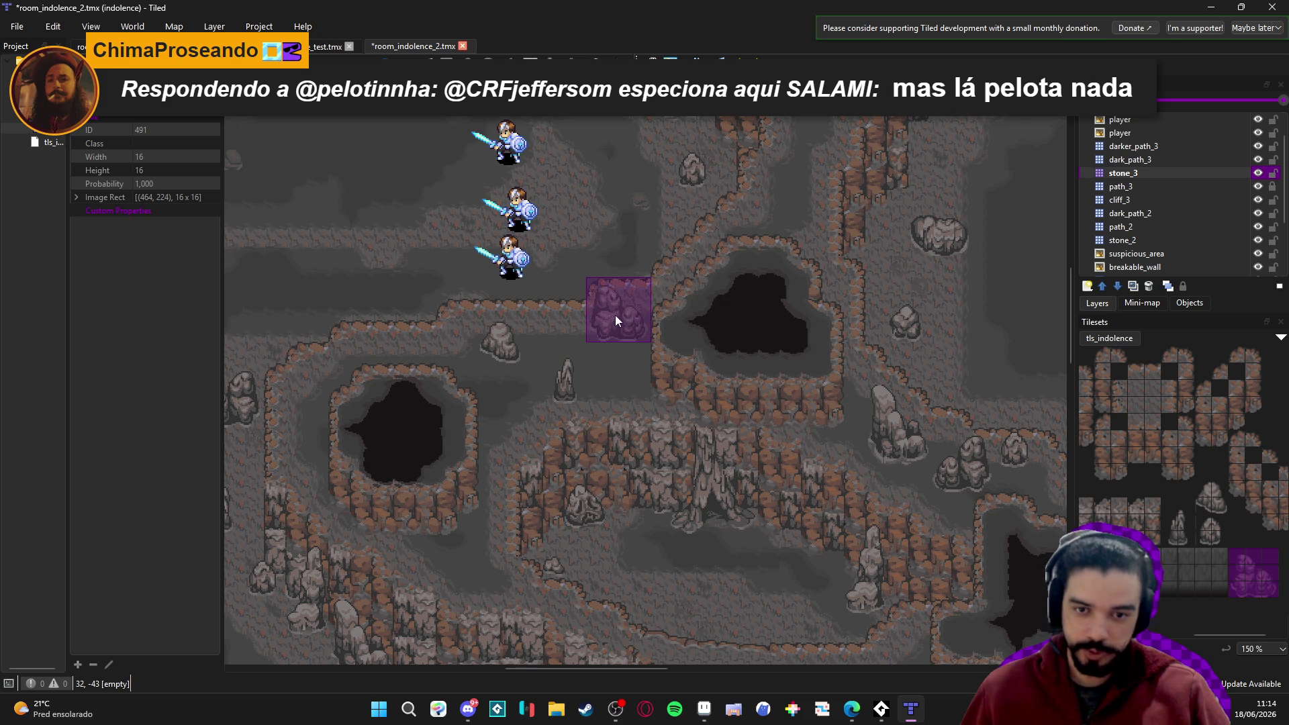
left_click(602, 316)
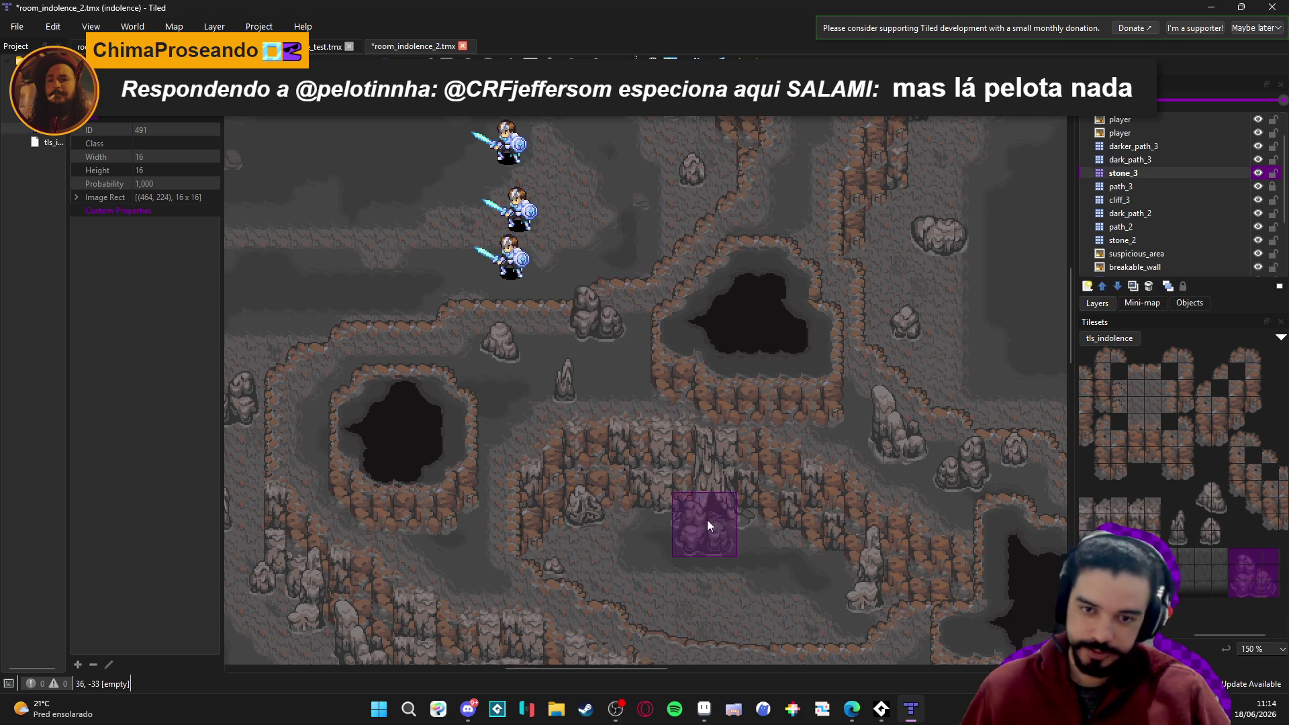
Select a small pebble tile in the tileset.
scroll(732, 443, "left", 1)
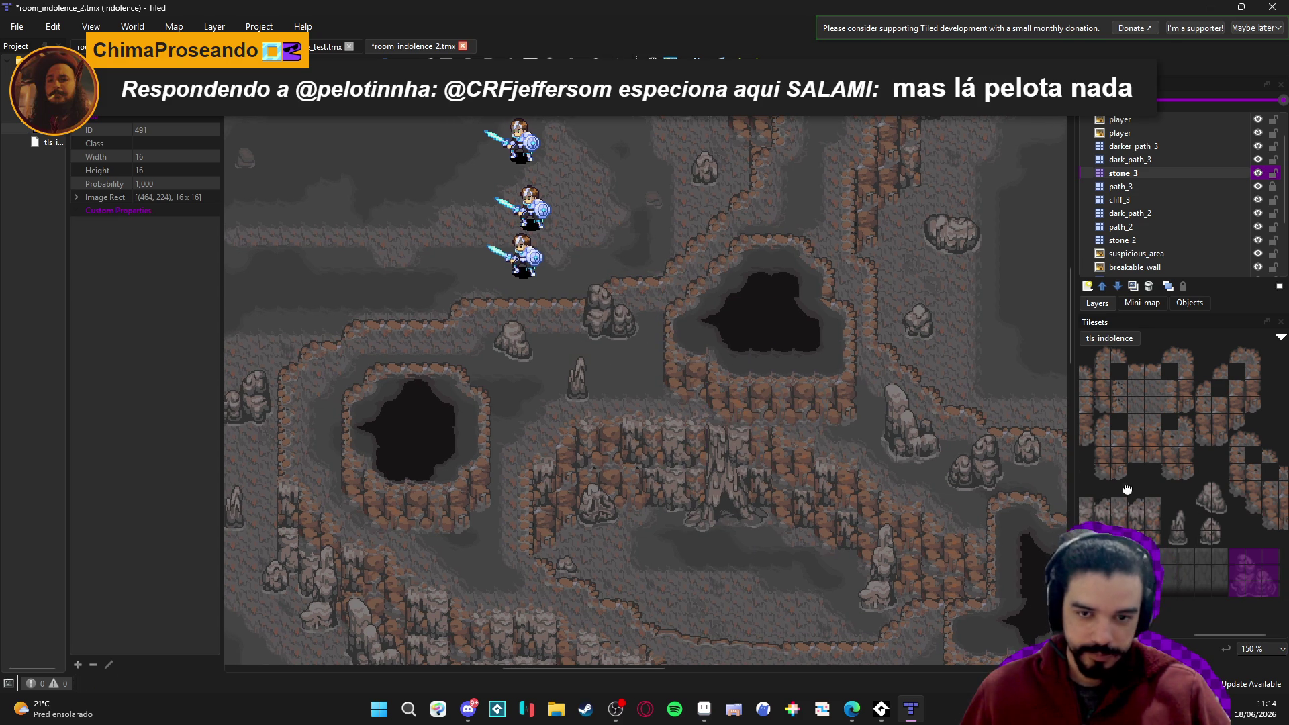
scroll(1175, 497, "left", 3)
scroll(1226, 498, "left", 3)
left_click(1177, 437)
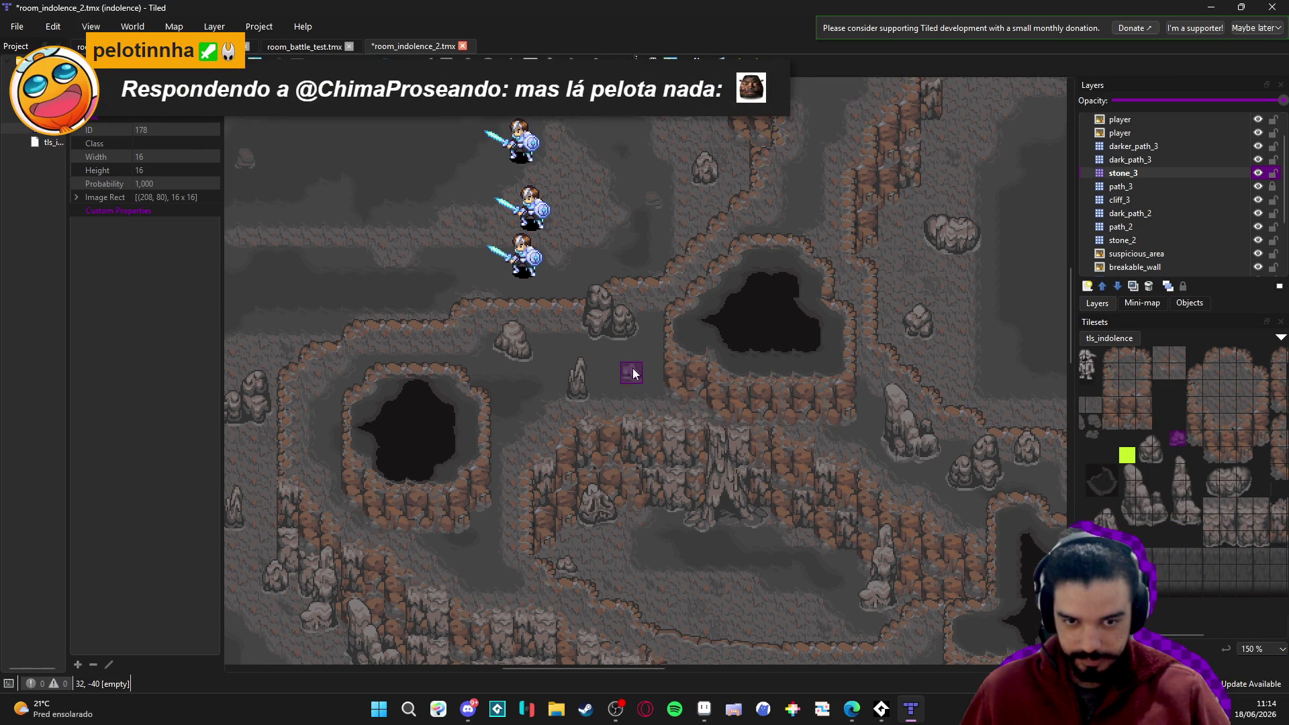
Stamp a small pebble by the upper pits, keep stone_3 current, and save the map.
left_click(646, 348)
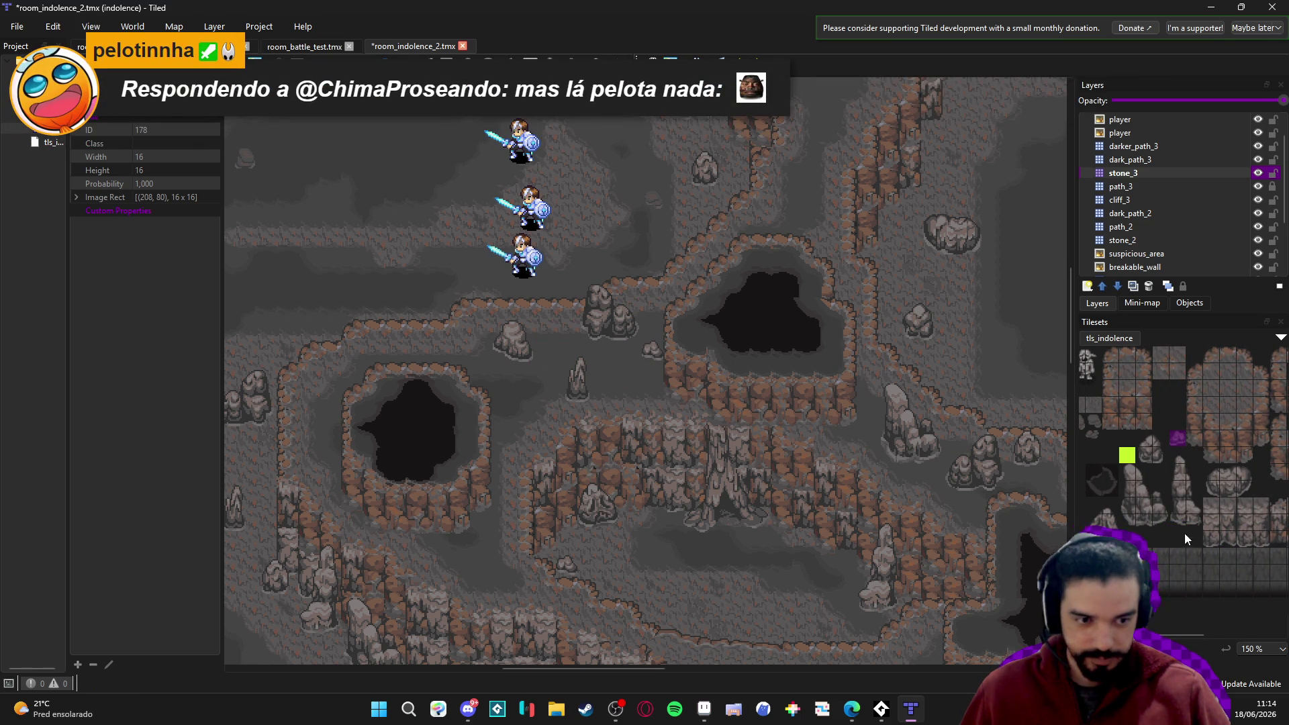
left_click_drag(1141, 441, 1159, 457)
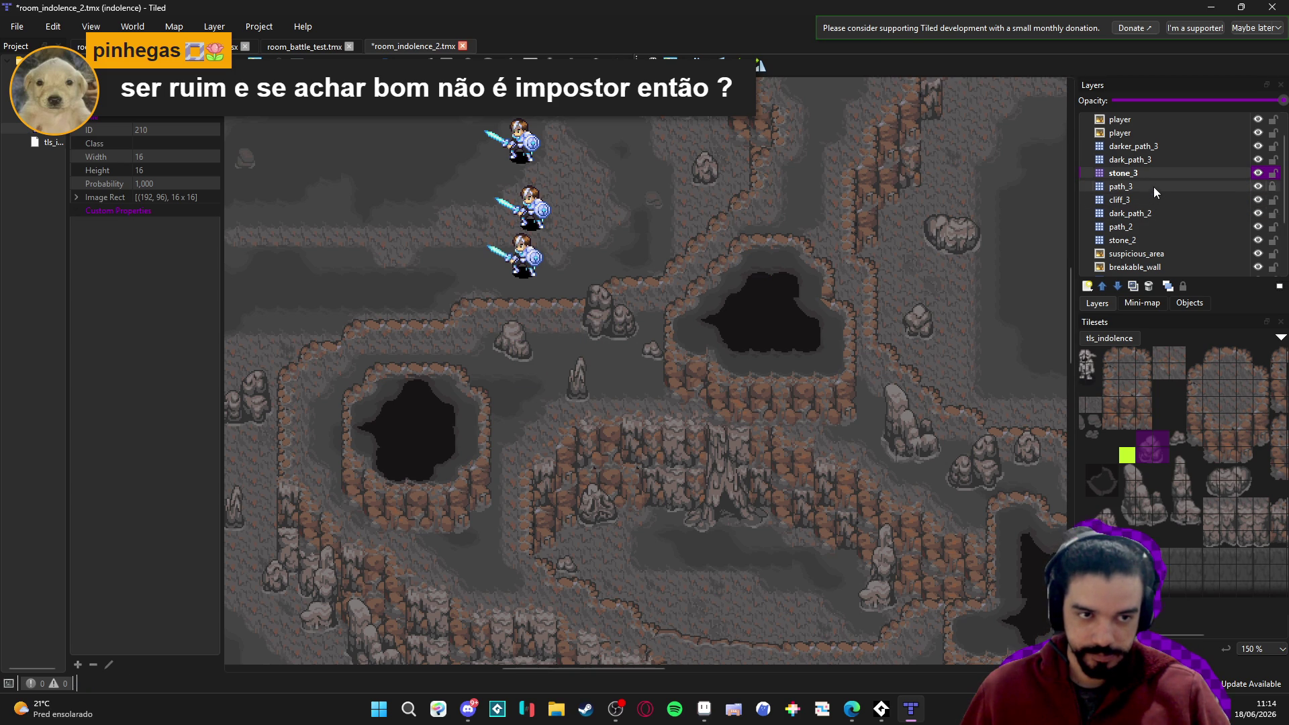
left_click(1138, 241)
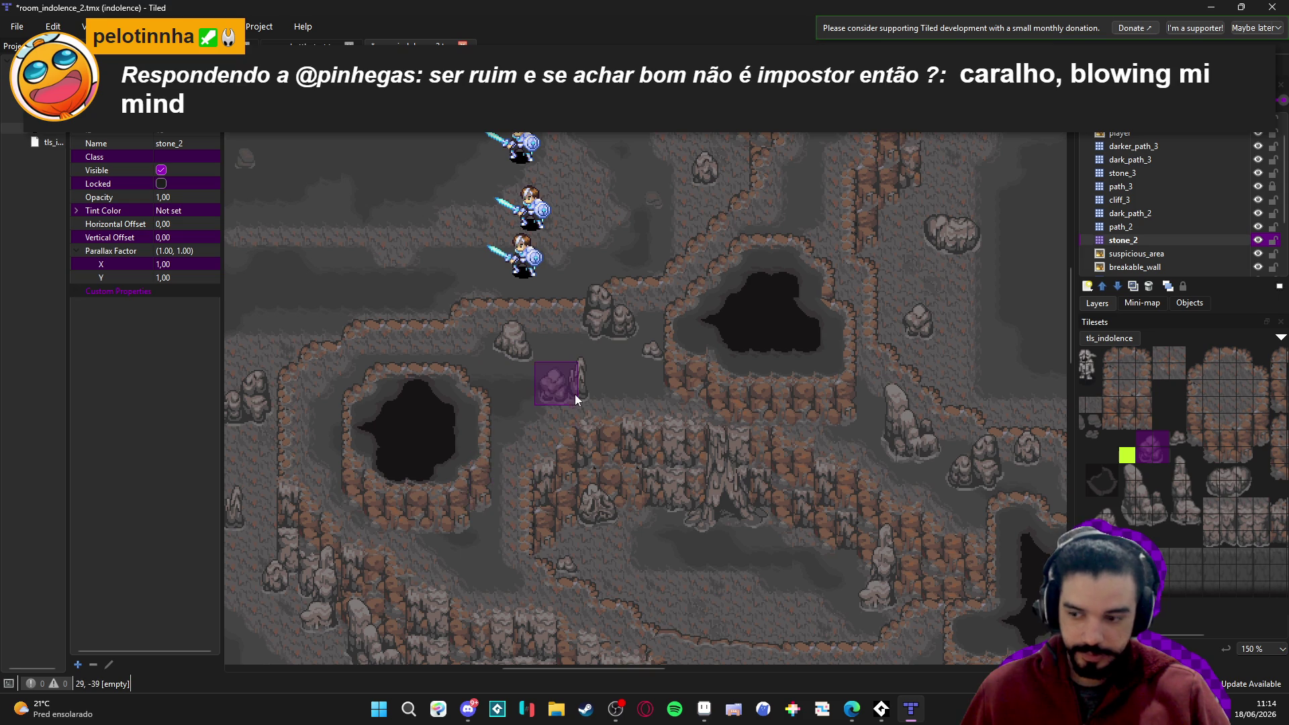
left_click(1157, 174)
key("ctrl+s")
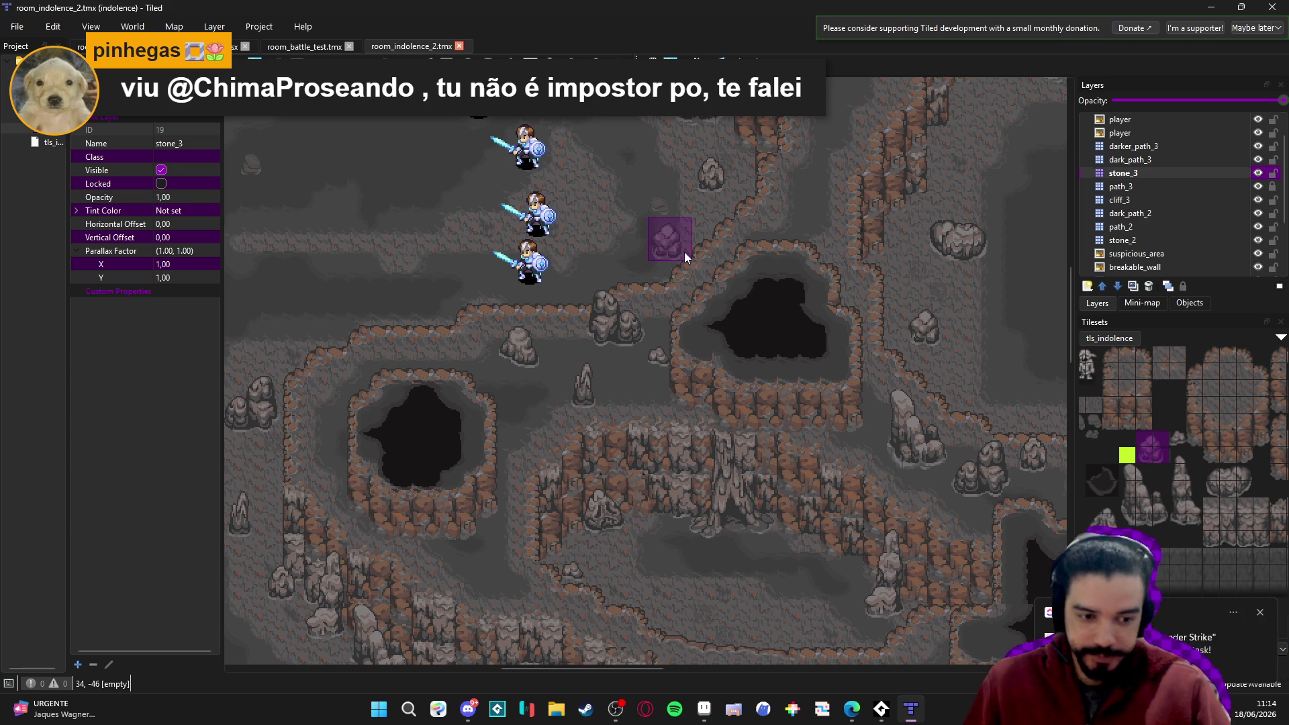
scroll(542, 307, "down", 1)
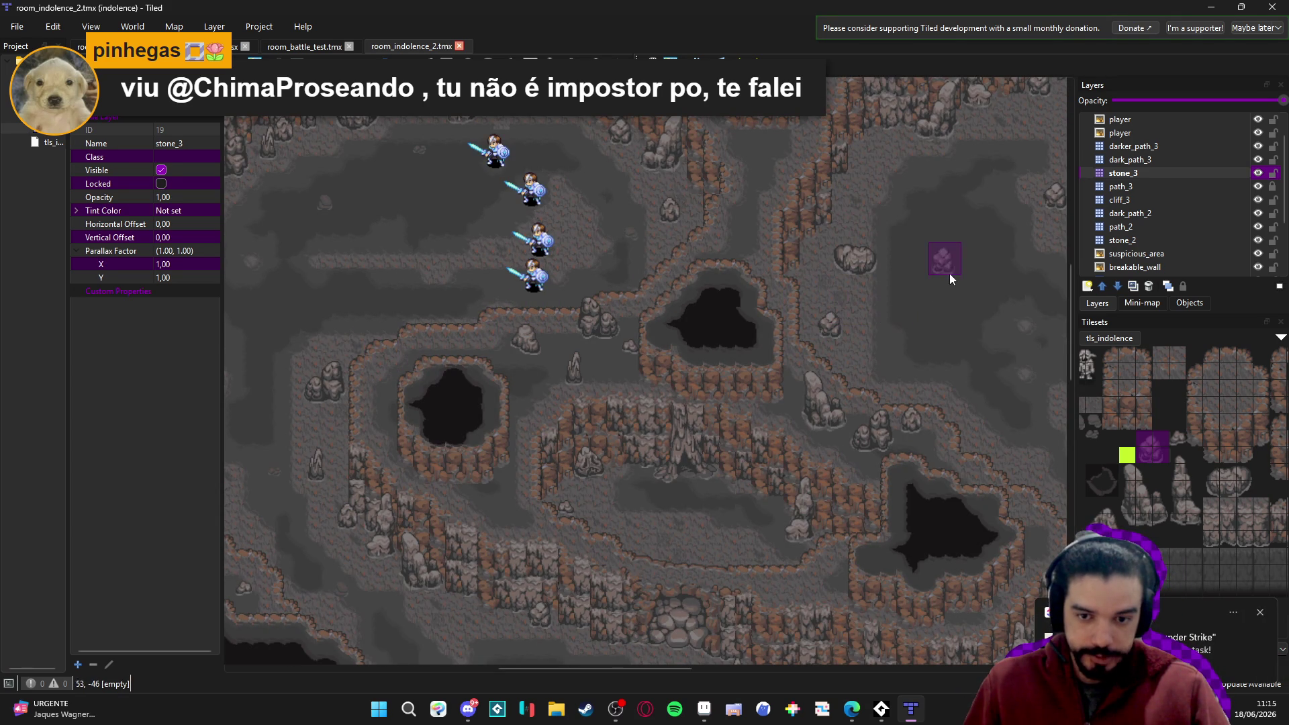
Paint darker_path terrain onto the dark_path_2 layer with the Terrain Brush and save.
left_click(1272, 187)
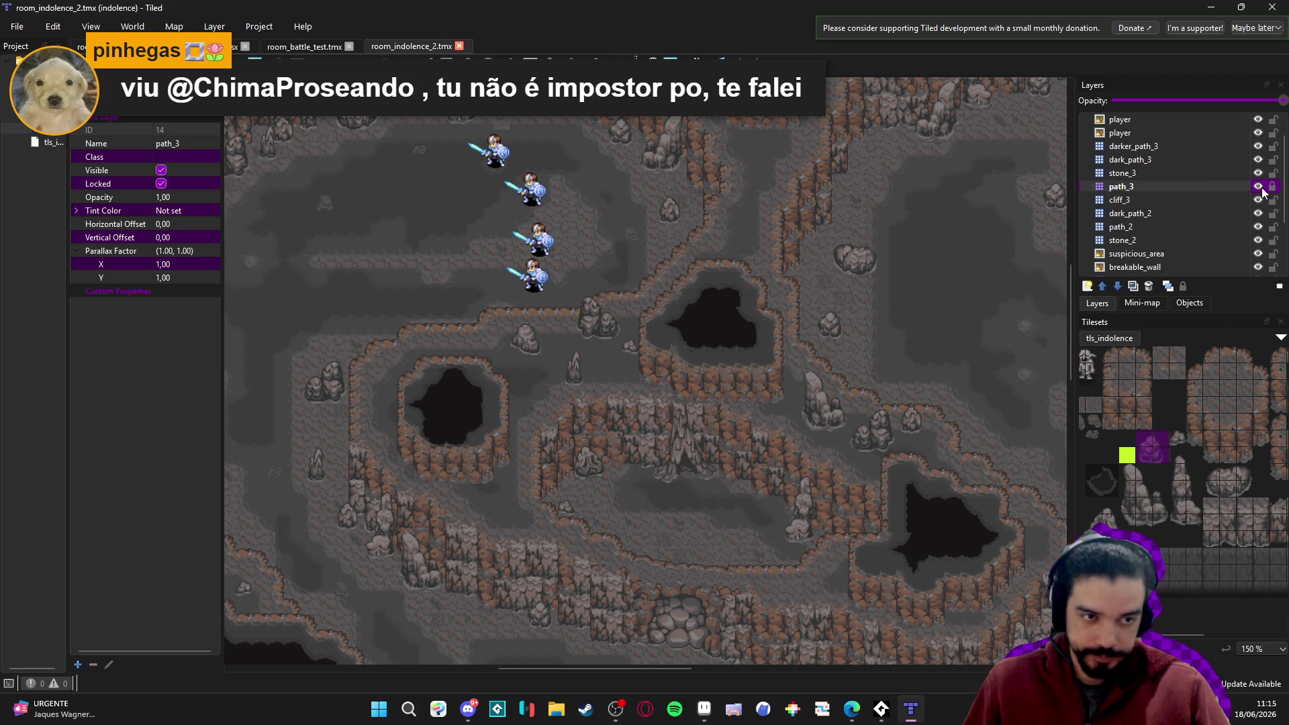
left_click(1240, 212)
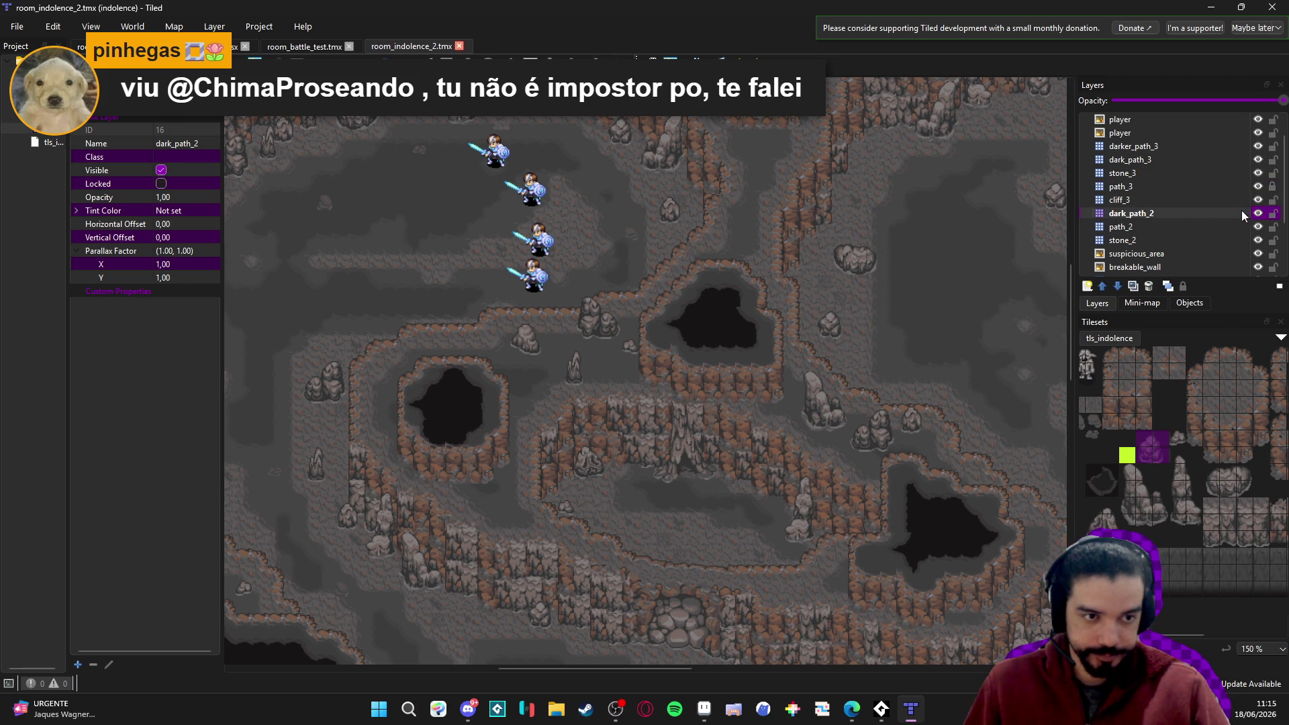
key("t")
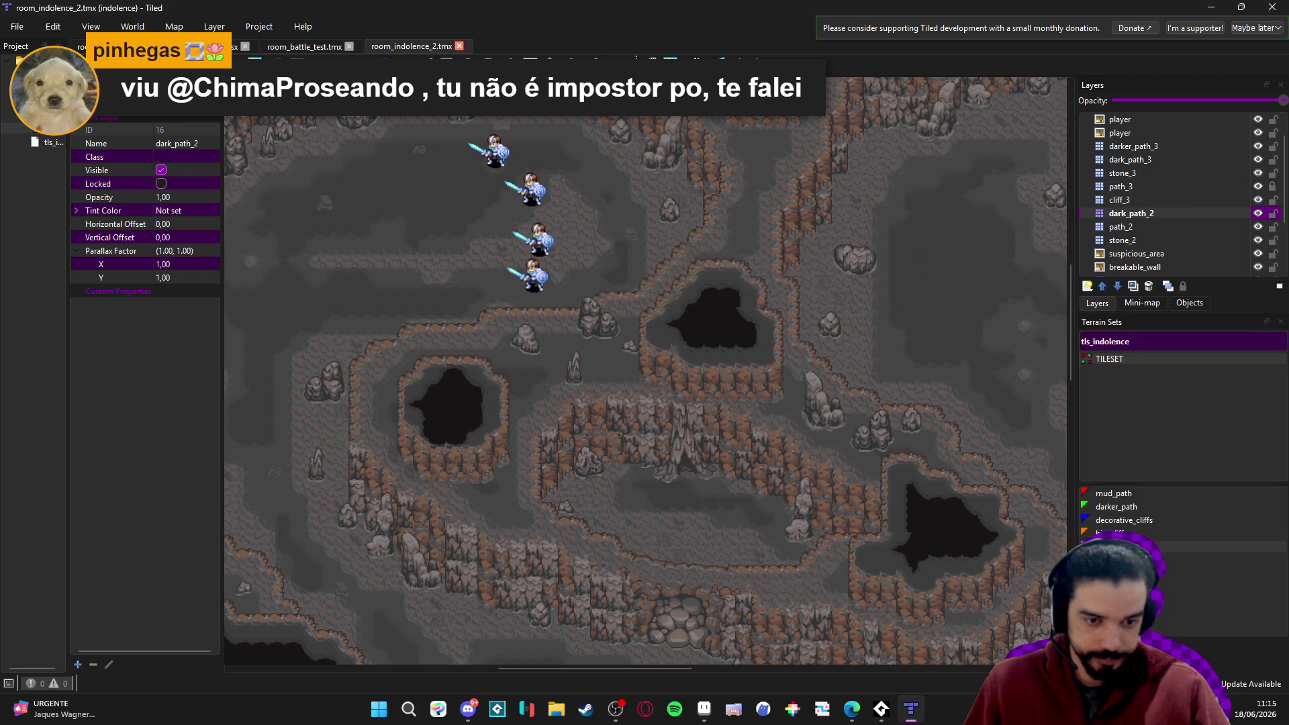
left_click(1117, 506)
left_click(554, 361)
scroll(571, 360, "up", 3)
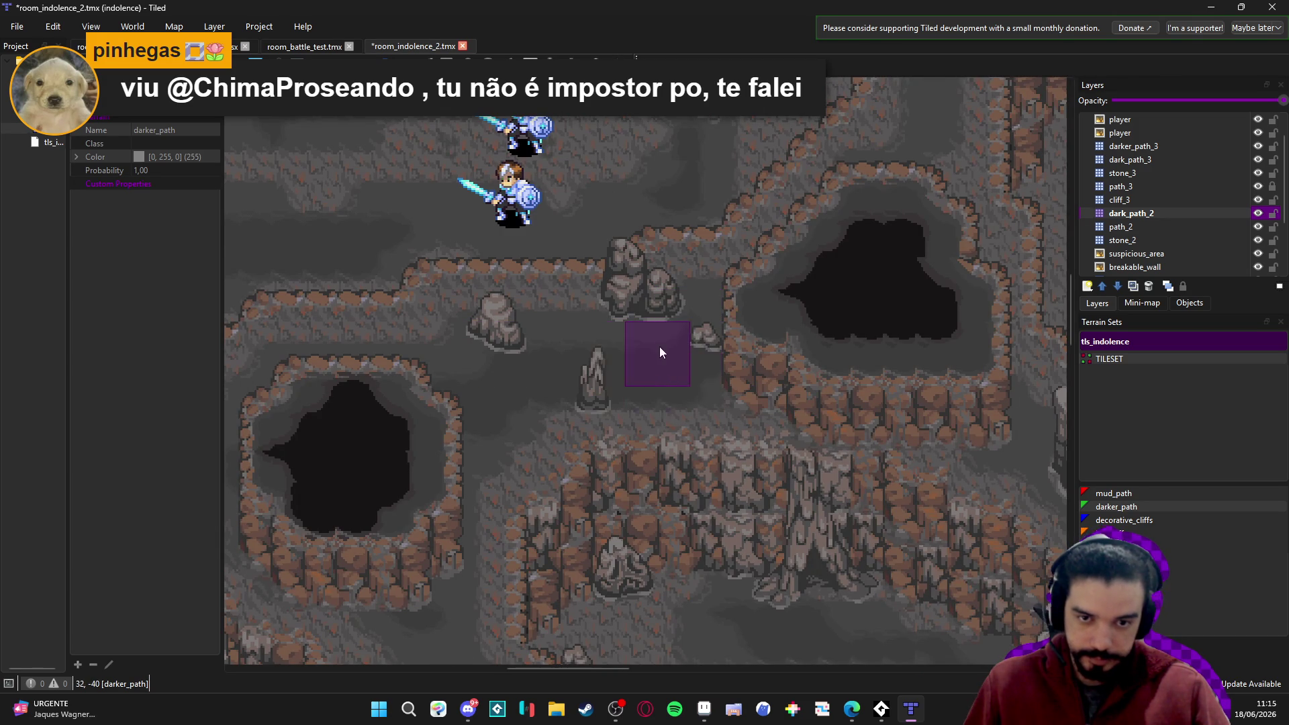
key("ctrl+s")
Return to the stone_3 layer with the Stamp Brush active.
left_click(1186, 173)
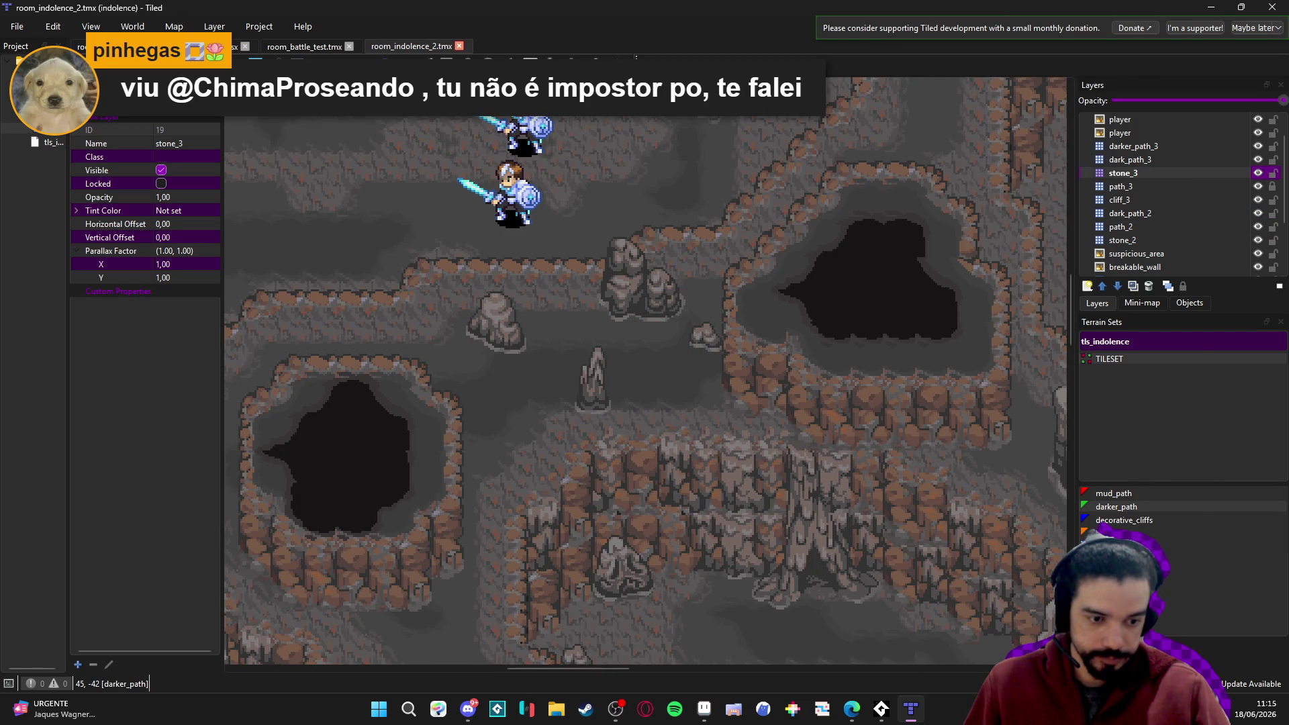
key("b")
scroll(1145, 434, "left", 3)
left_click(1166, 420)
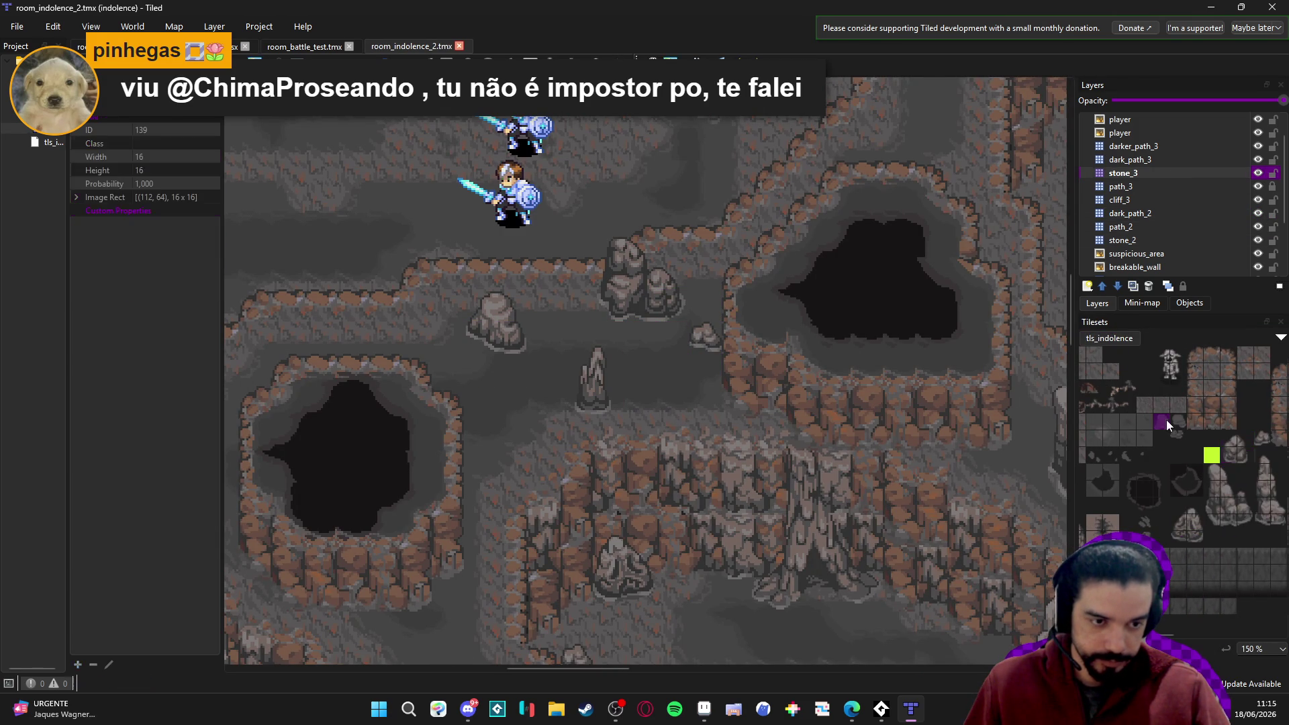
left_click(677, 369)
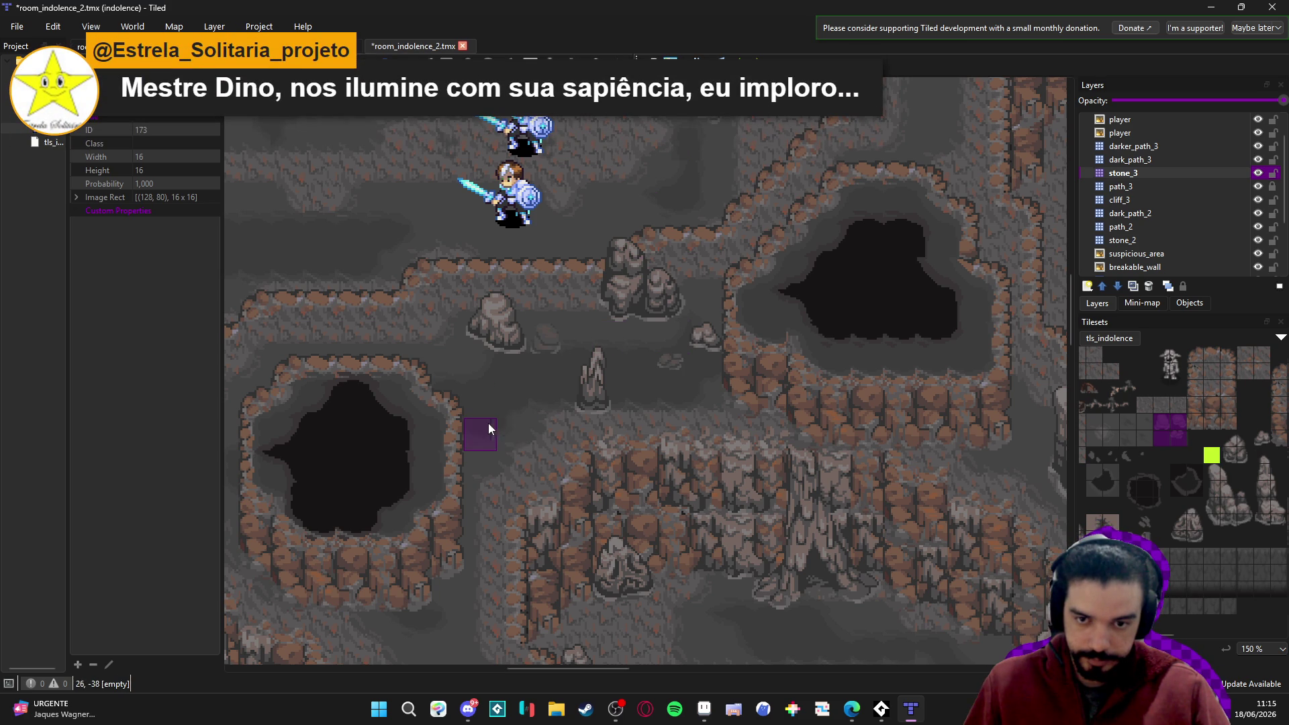
mouse_move(485, 405)
left_mouse_down()
mouse_move(475, 533)
mouse_move(647, 417)
left_mouse_up()
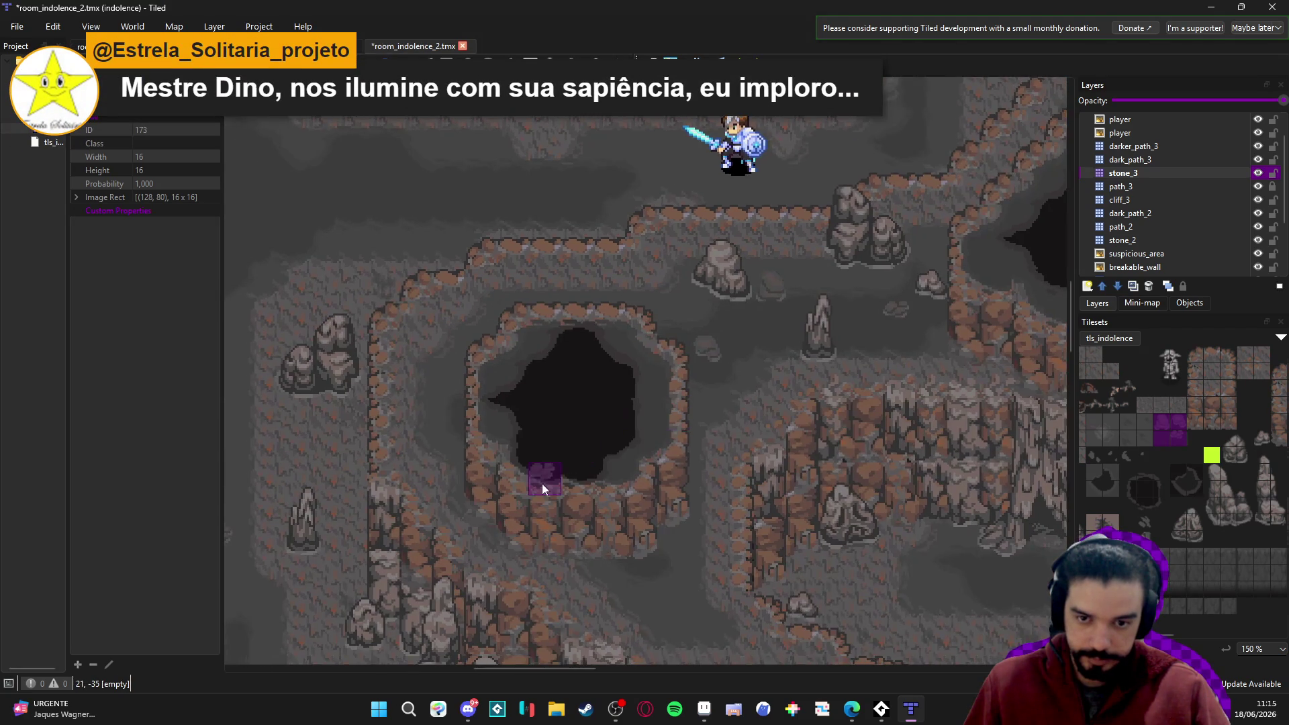
scroll(591, 470, "down", 2)
mouse_move(734, 457)
left_mouse_down()
mouse_move(605, 455)
mouse_move(491, 380)
left_mouse_up()
mouse_move(424, 328)
left_mouse_down()
mouse_move(550, 538)
mouse_move(619, 530)
left_mouse_up()
key("ctrl+s")
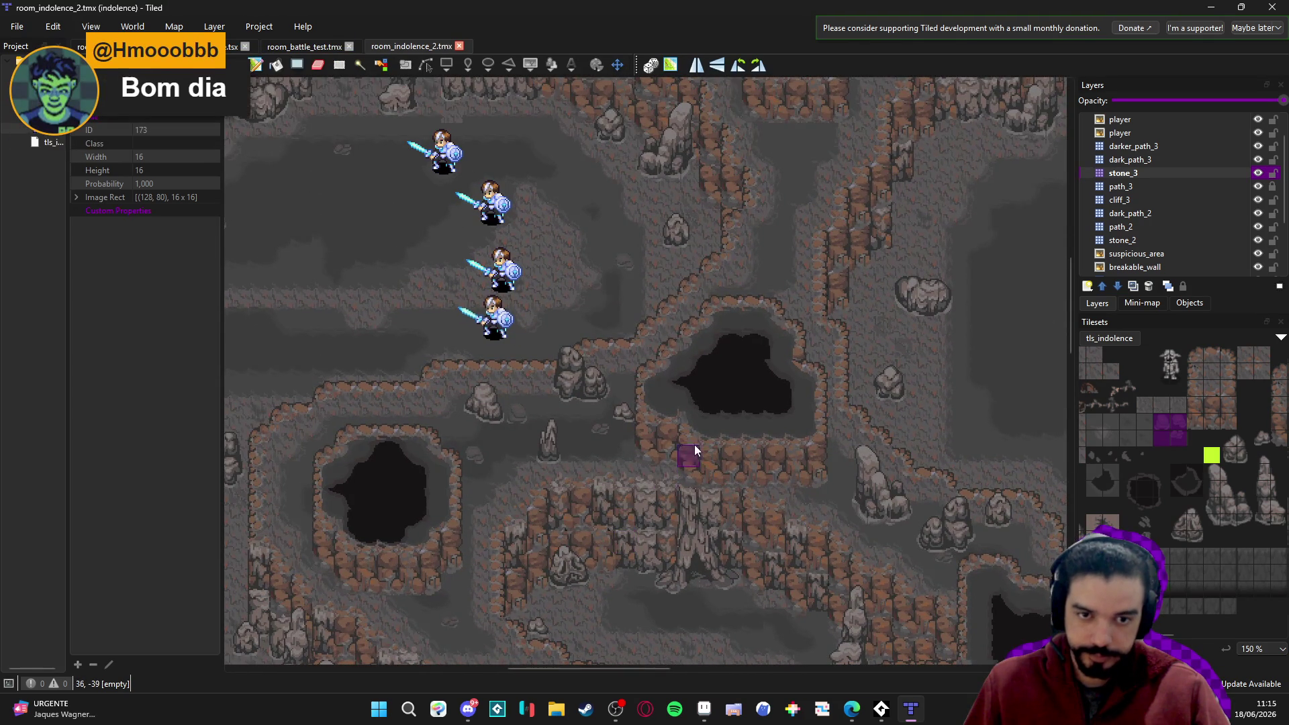
scroll(686, 457, "down", 1)
scroll(524, 480, "down", 5)
scroll(690, 423, "right", 8)
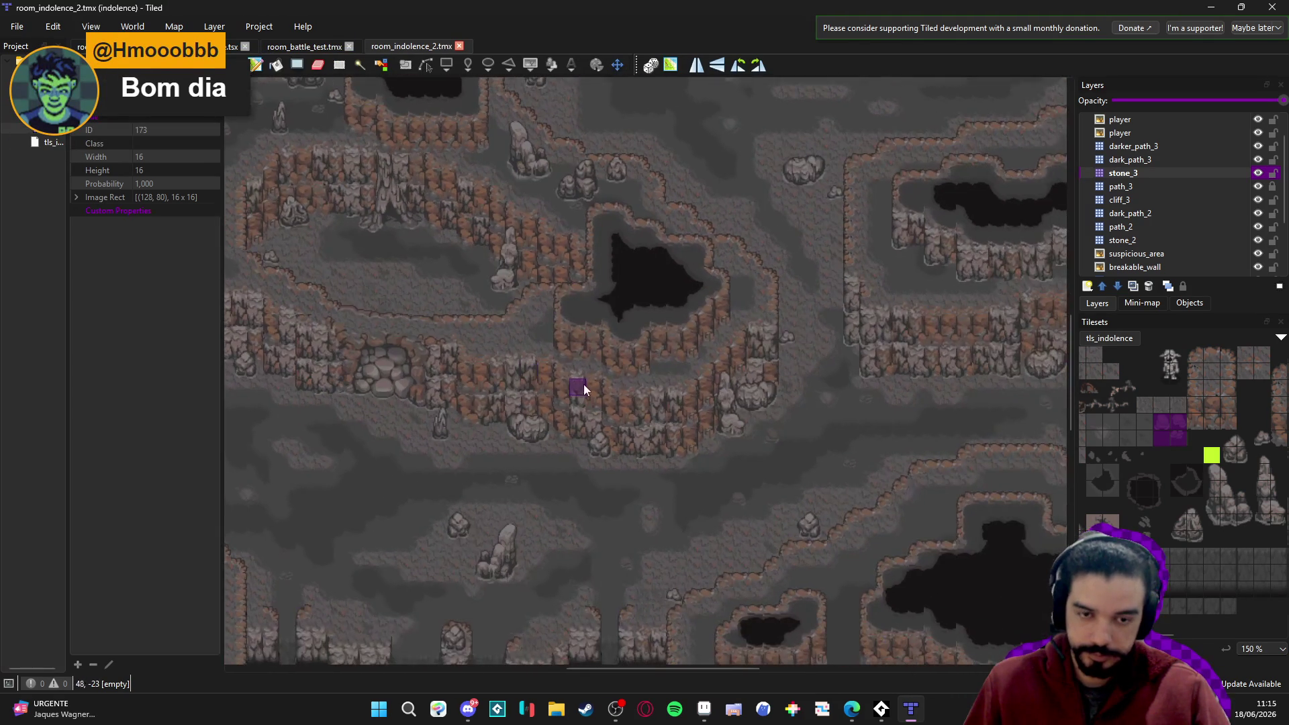
scroll(664, 569, "left", 10)
scroll(663, 569, "up", 5)
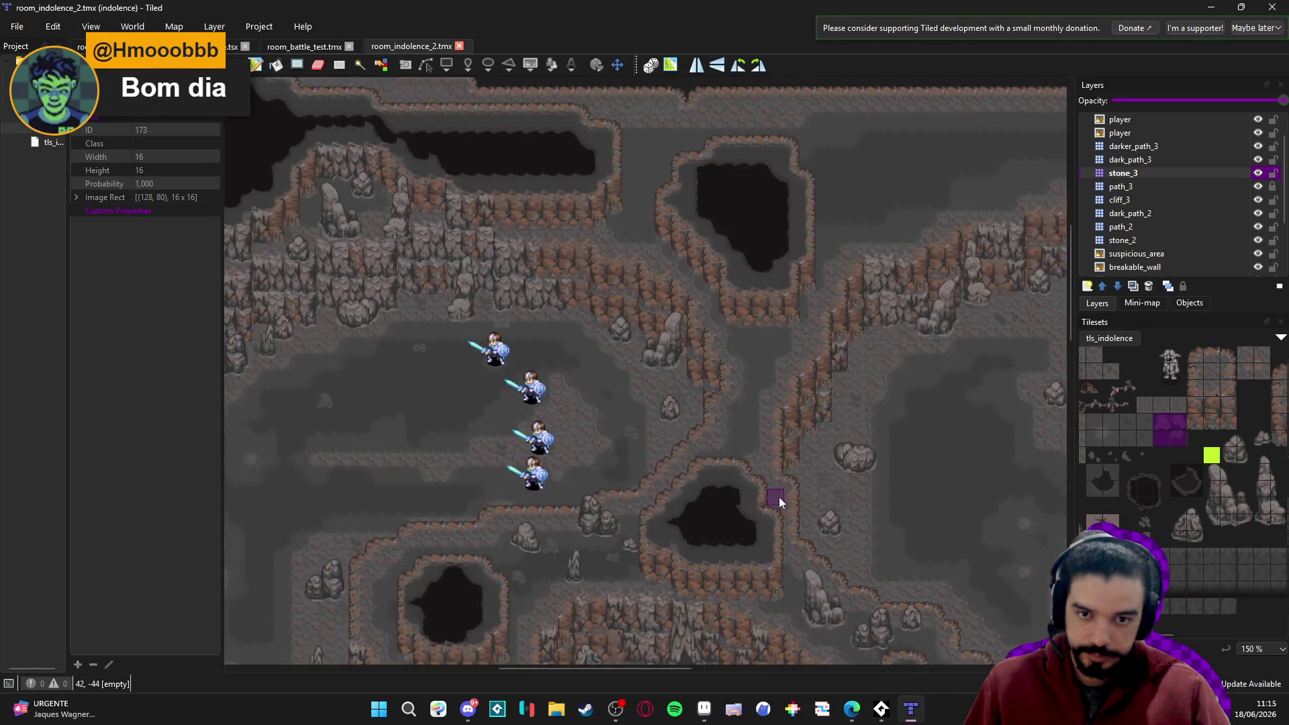
scroll(771, 498, "down", 5)
scroll(673, 337, "down", 5)
scroll(673, 336, "right", 5)
scroll(564, 339, "left", 3)
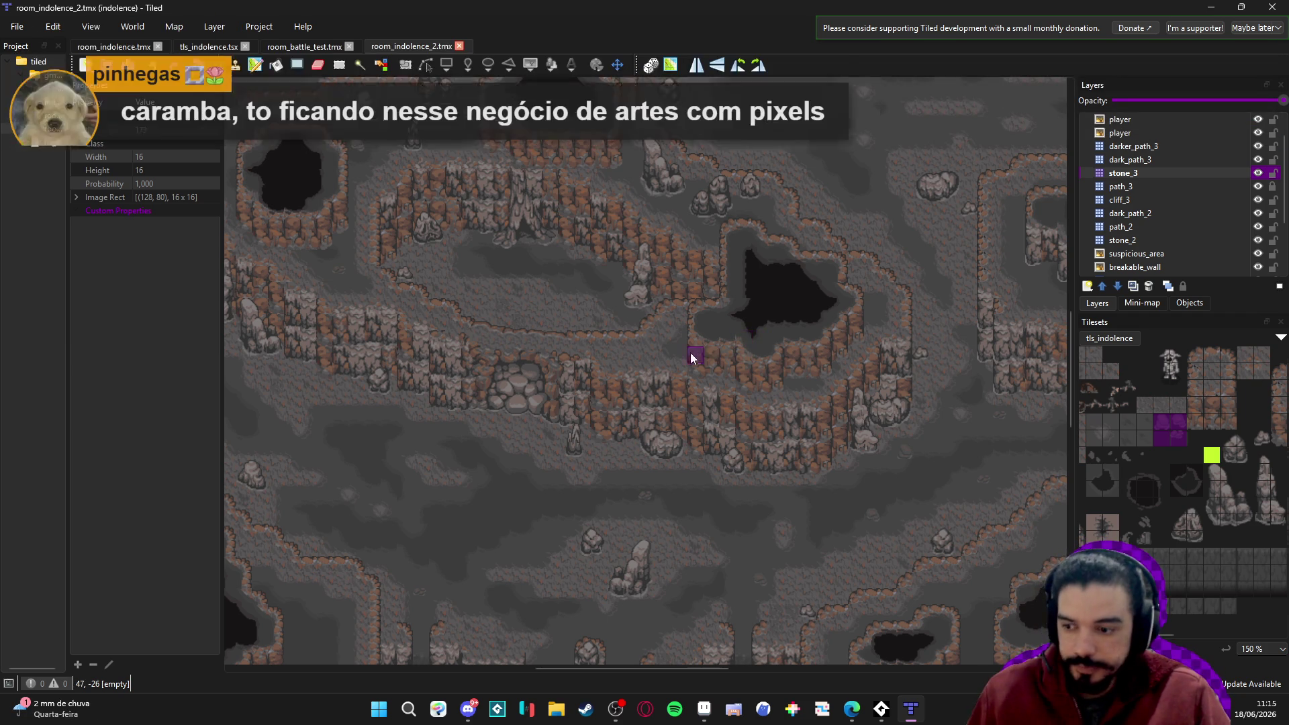
scroll(669, 348, "right", 5)
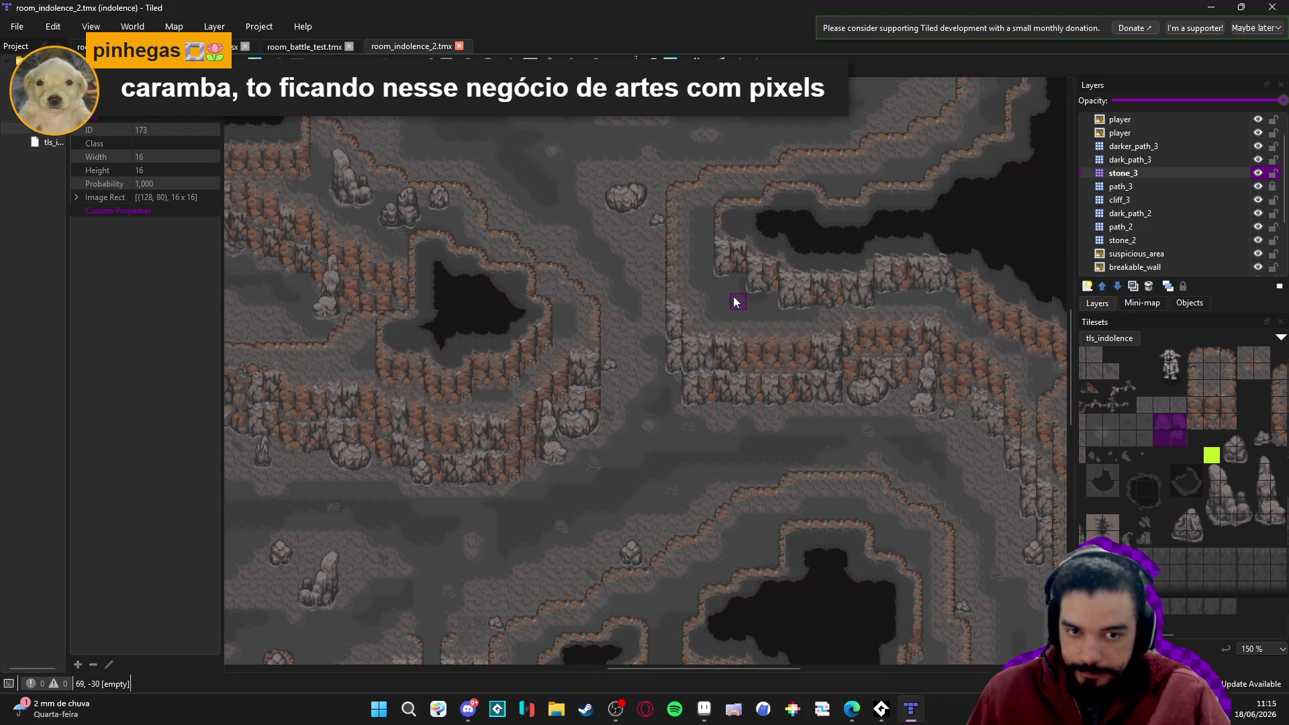
scroll(751, 308, "up", 2, "ctrl")
scroll(711, 289, "down", 2, "ctrl")
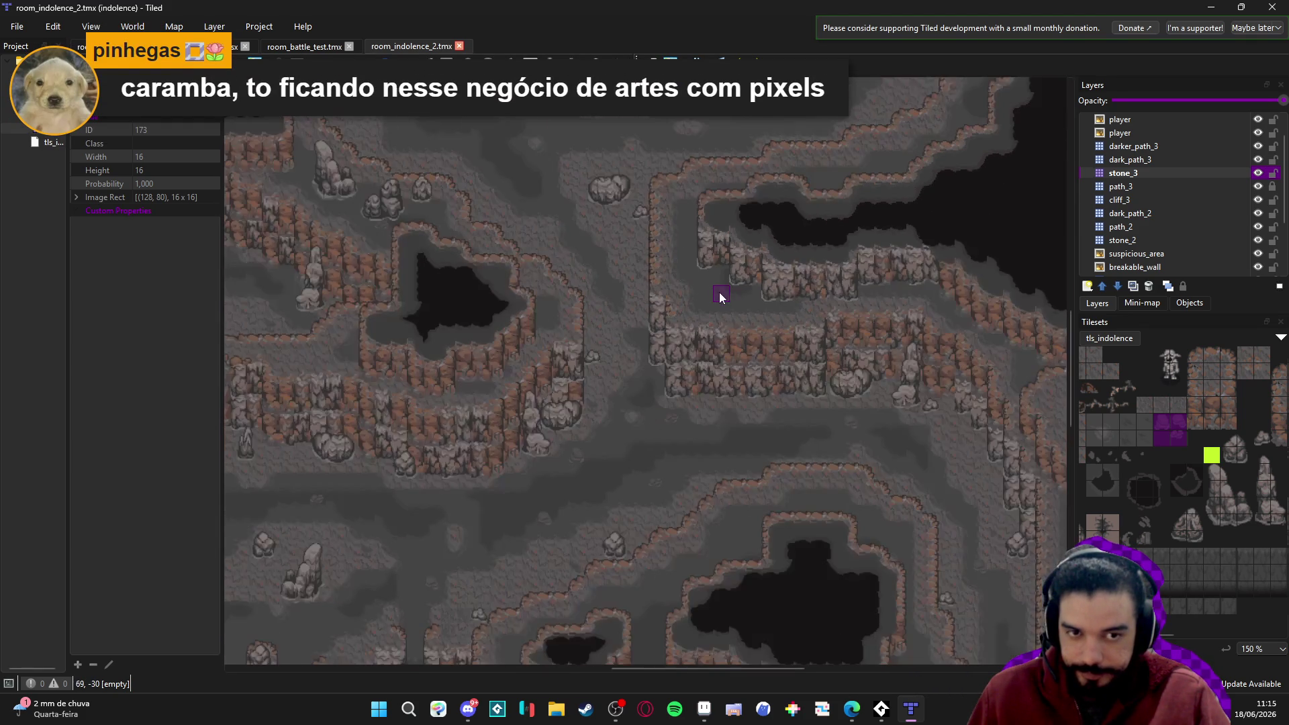
left_click_drag(646, 304, 707, 237)
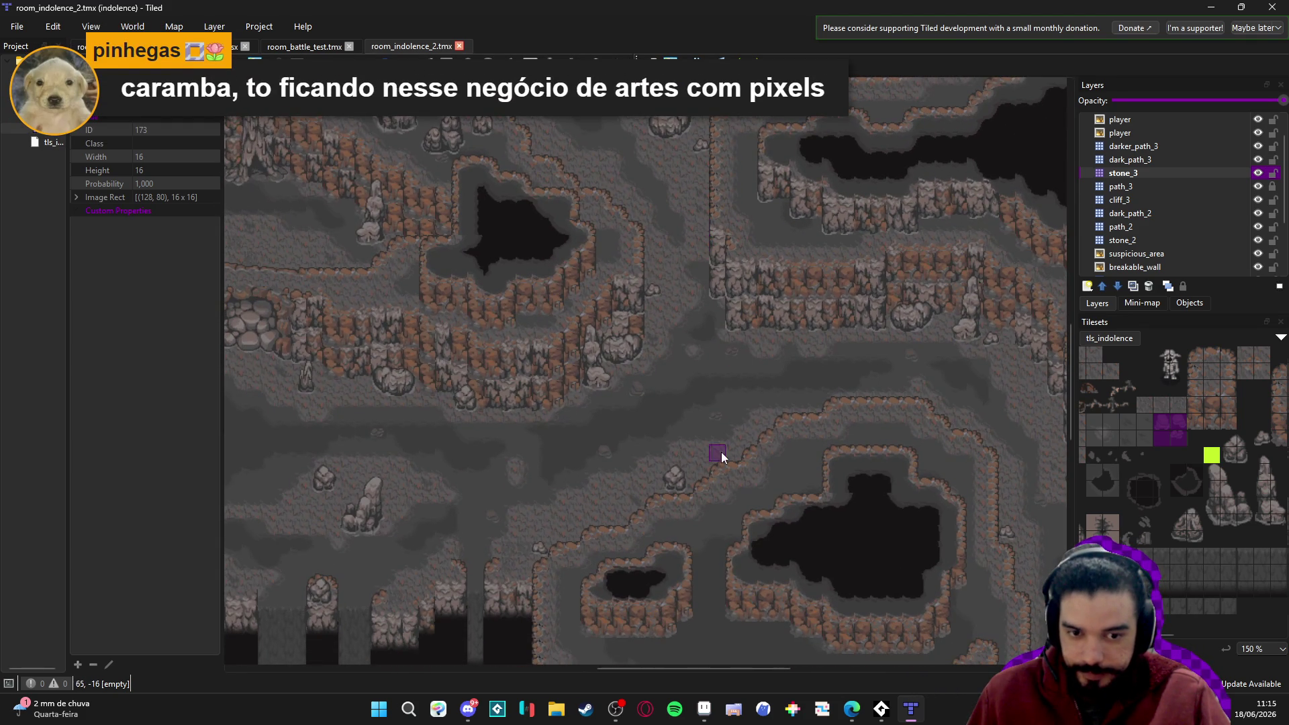
scroll(724, 435, "down", 3)
Stamp a stone tile on stone_3 beside the cliff edge.
left_click(710, 305)
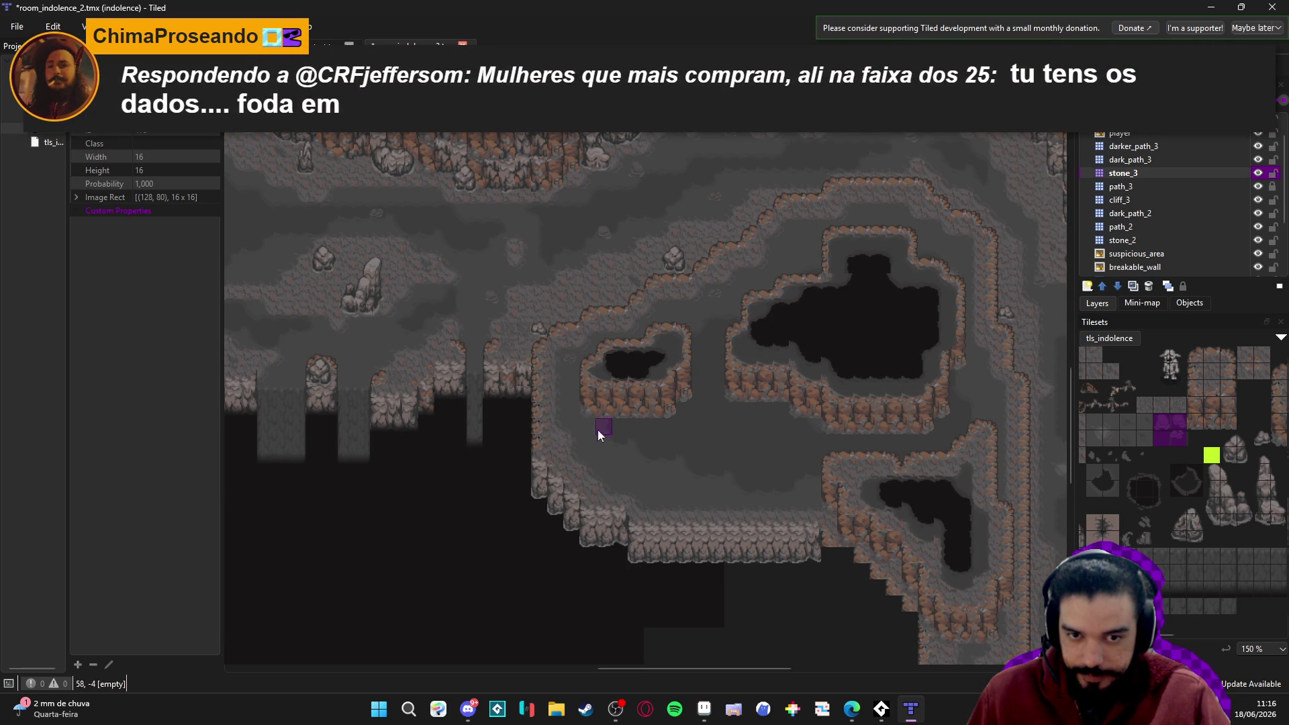
scroll(665, 351, "up", 1)
scroll(689, 352, "right", 2)
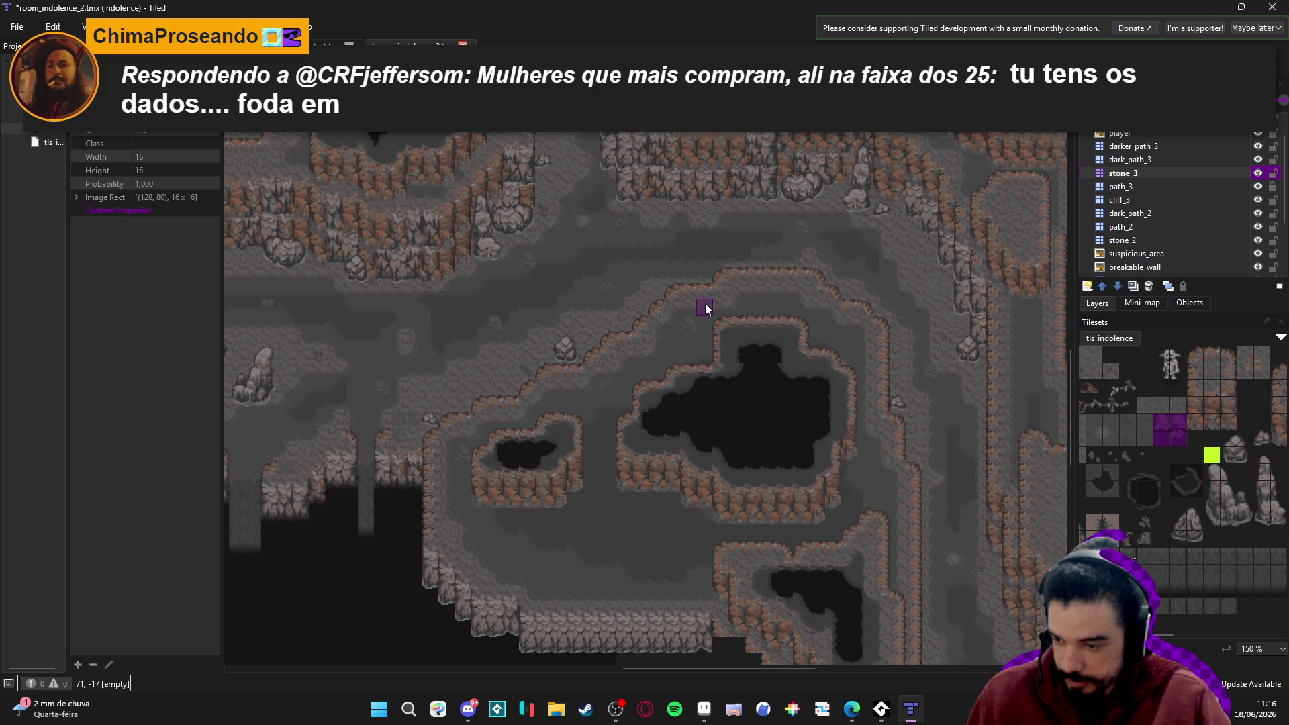
left_click_drag(604, 444, 776, 478)
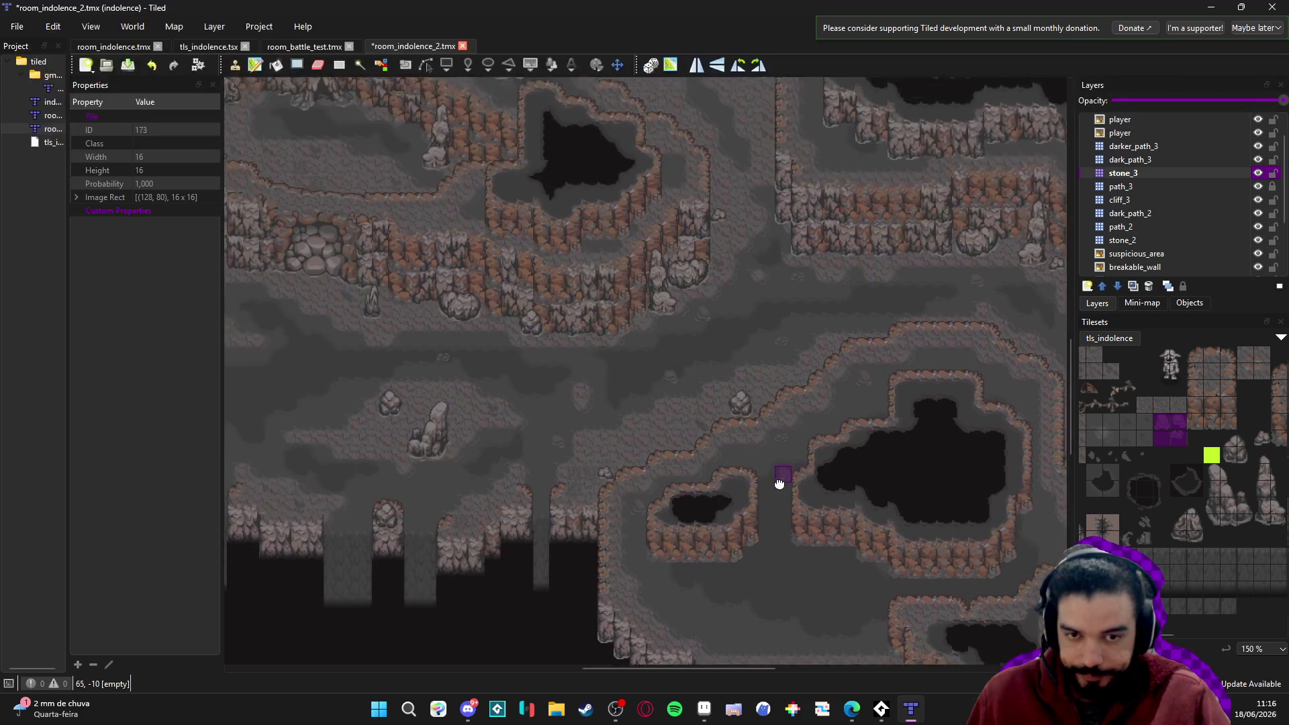
scroll(776, 478, "up", 3)
scroll(857, 476, "right", 2)
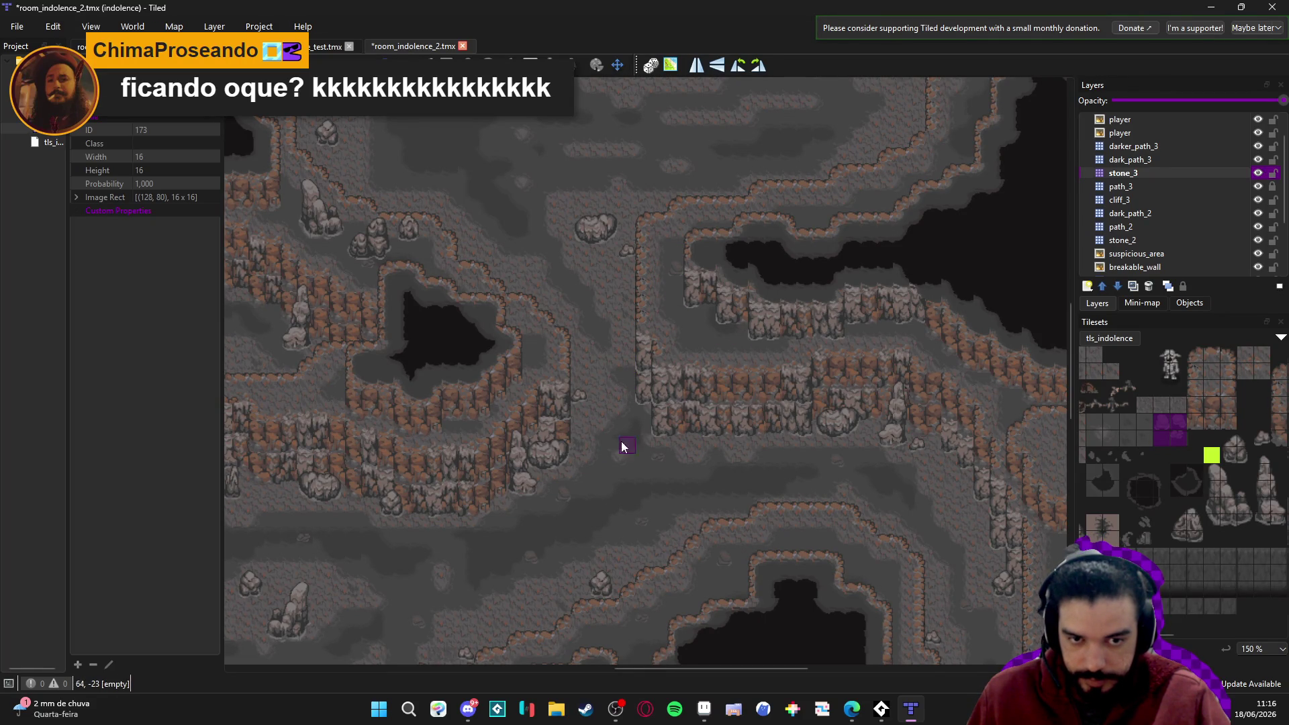
scroll(737, 339, "up", 2)
scroll(646, 381, "up", 1)
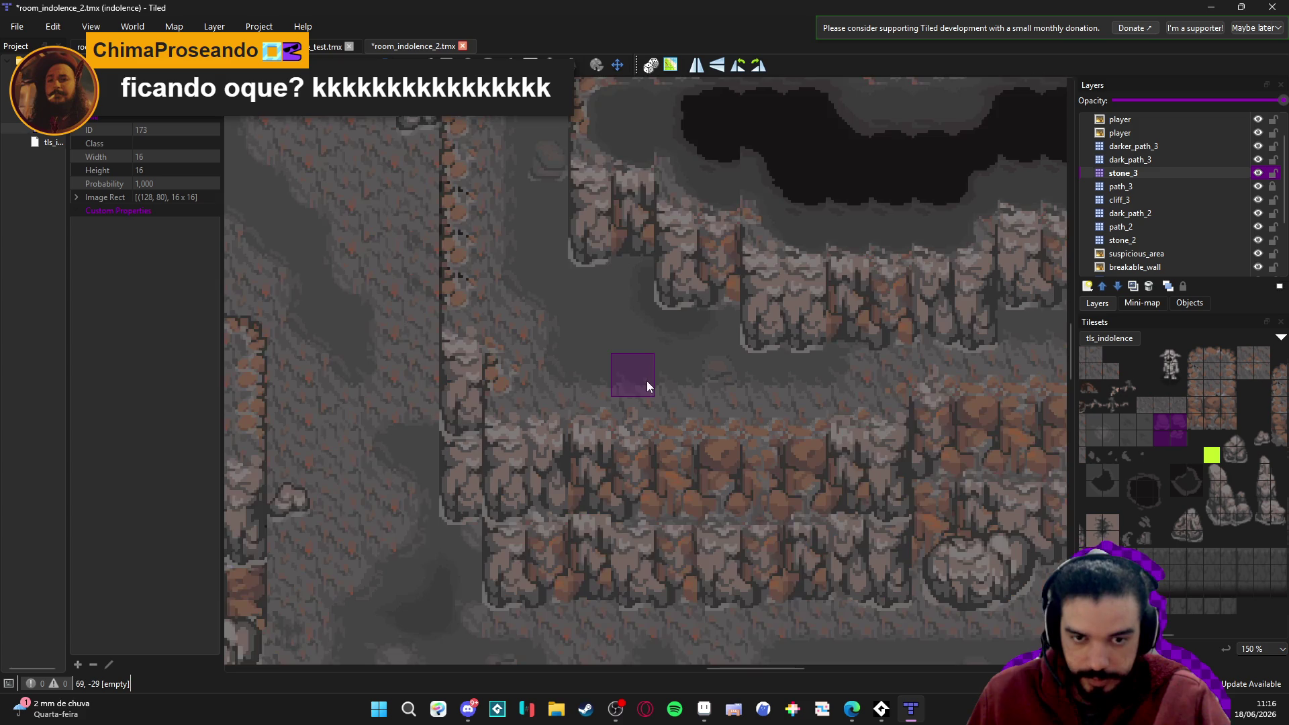
Select stone tile 173 and survey the large black pit and upper cave area.
left_click(1178, 437, "ctrl")
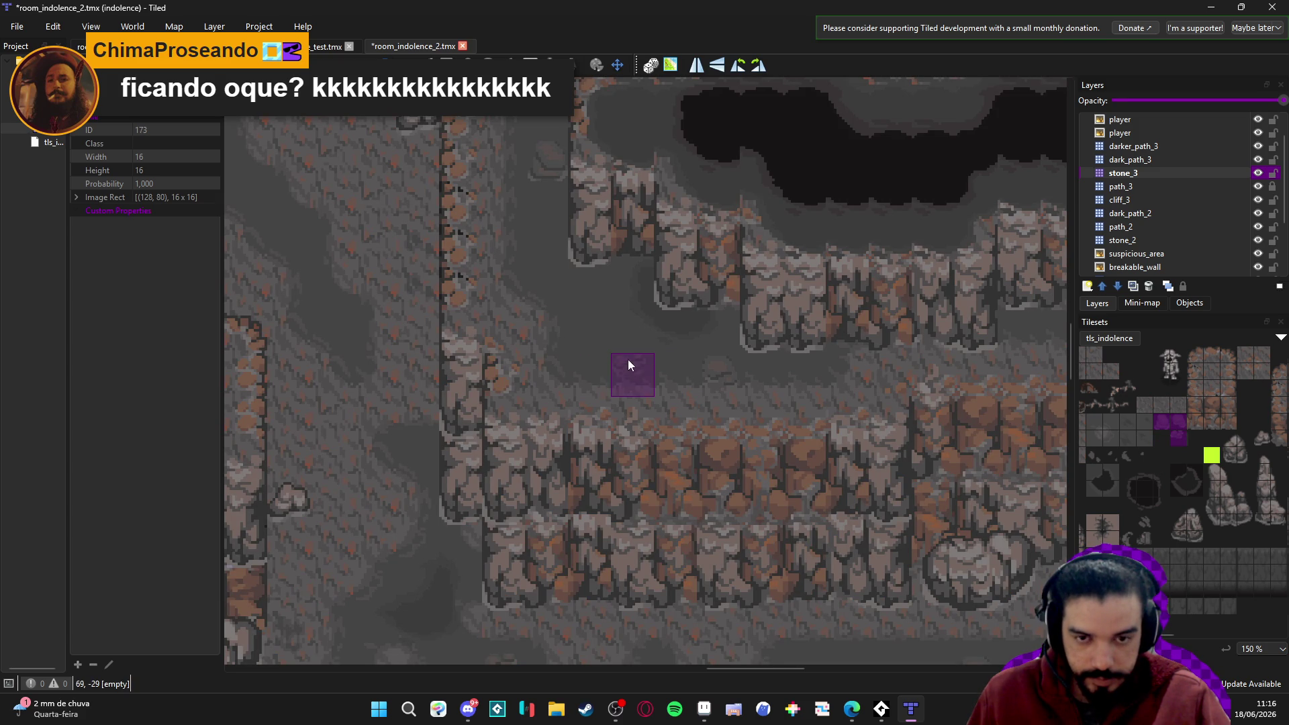
scroll(655, 397, "down", 3)
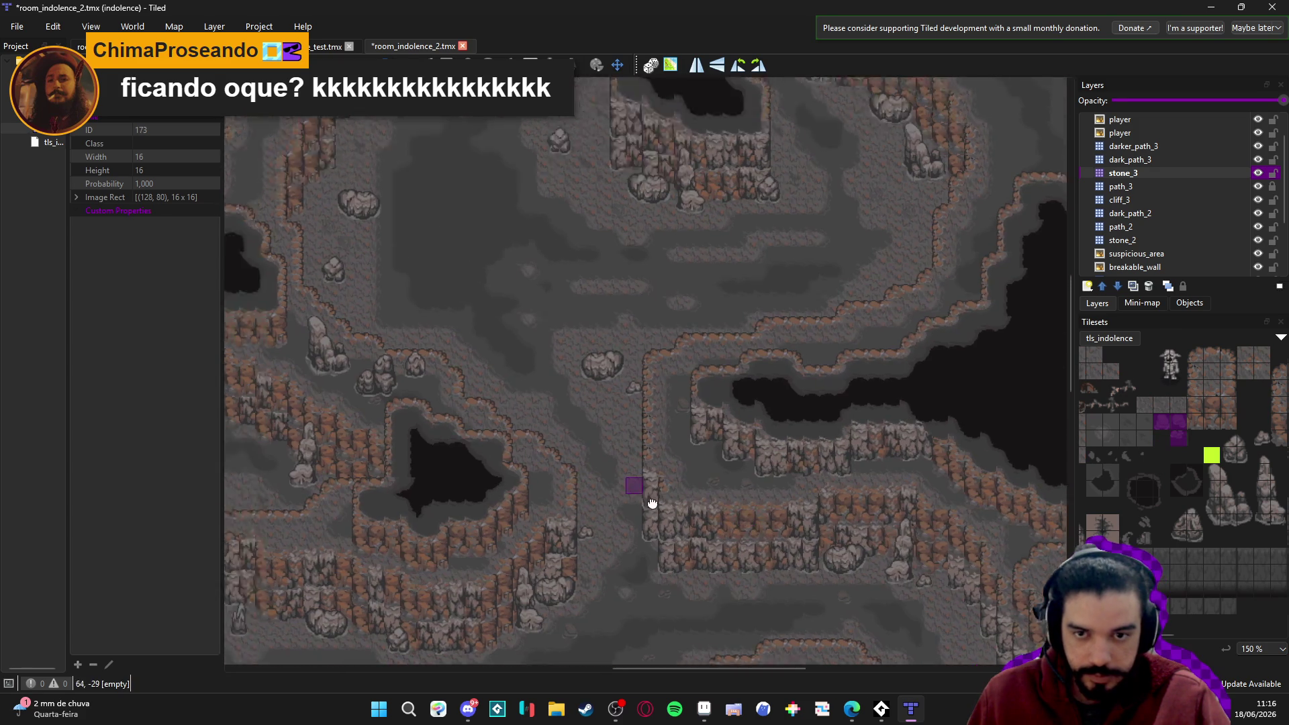
scroll(584, 437, "up", 1)
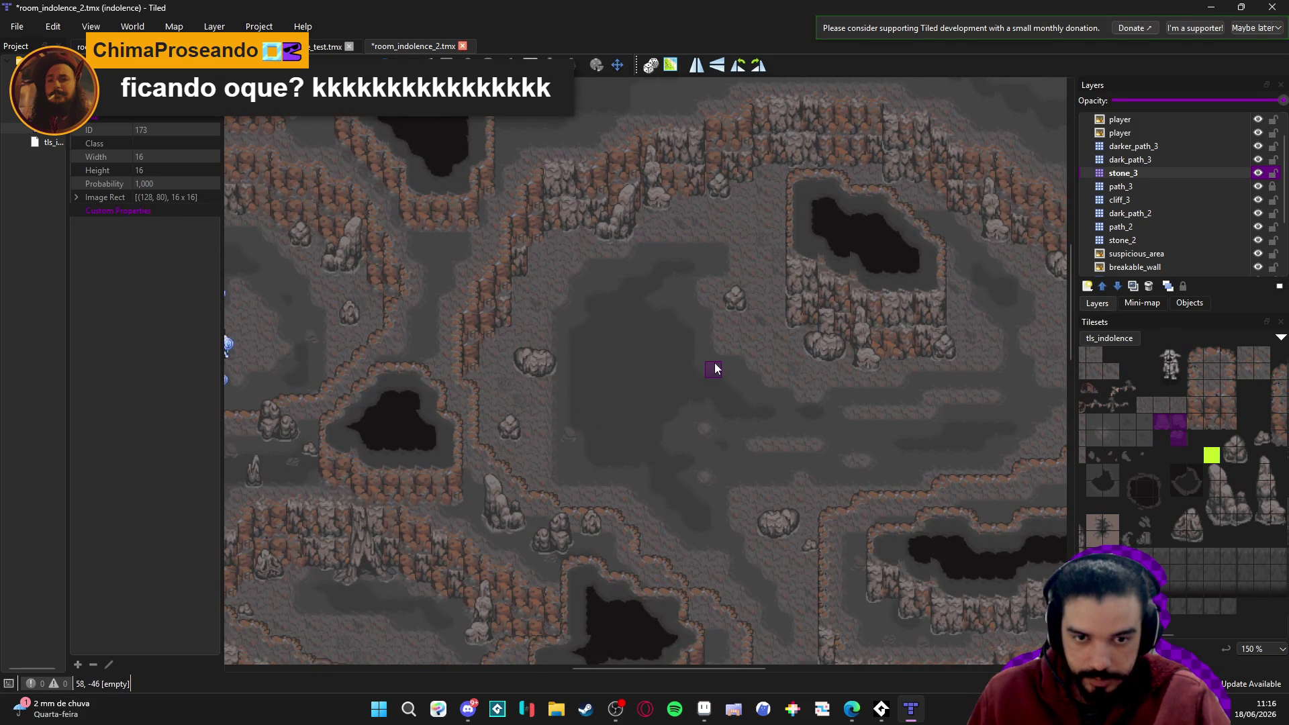
scroll(683, 341, "down", 1)
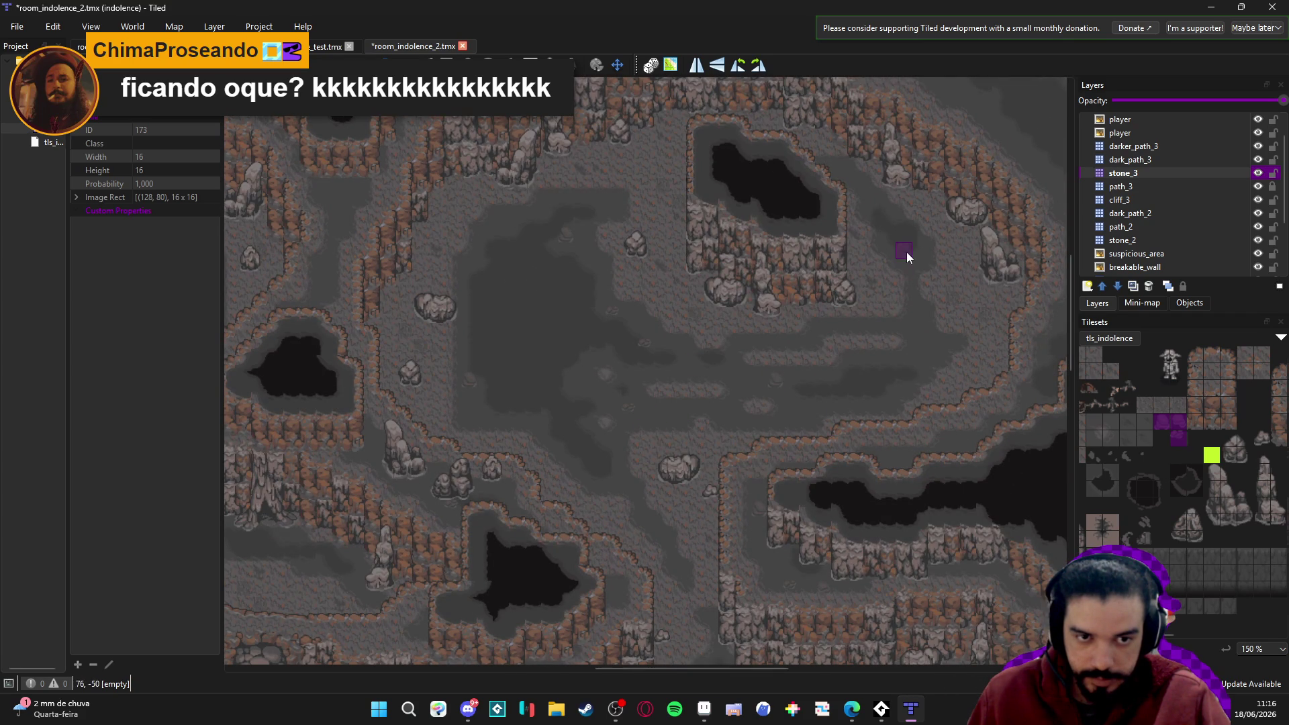
mouse_move(920, 354)
left_mouse_down()
mouse_move(800, 351)
mouse_move(863, 417)
mouse_move(719, 325)
mouse_move(662, 321)
mouse_move(646, 270)
left_mouse_up()
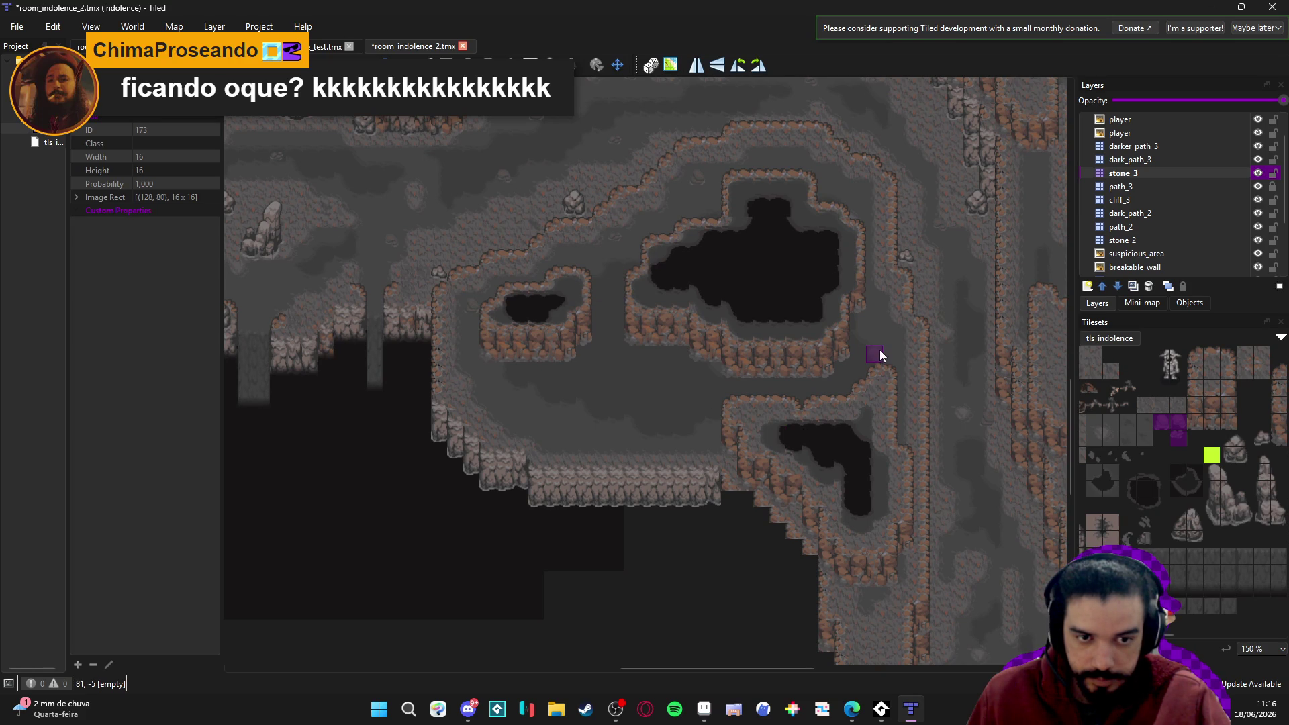
scroll(879, 349, "down", 3)
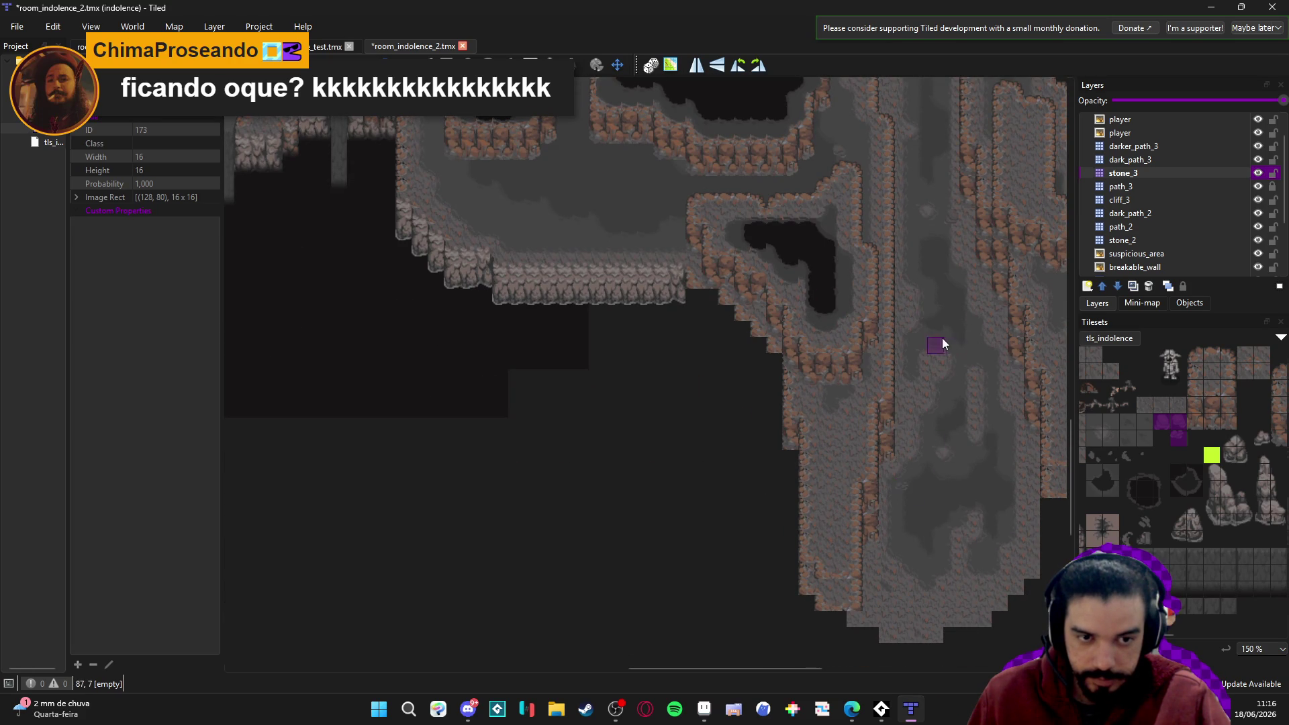
left_click_drag(412, 368, 596, 487)
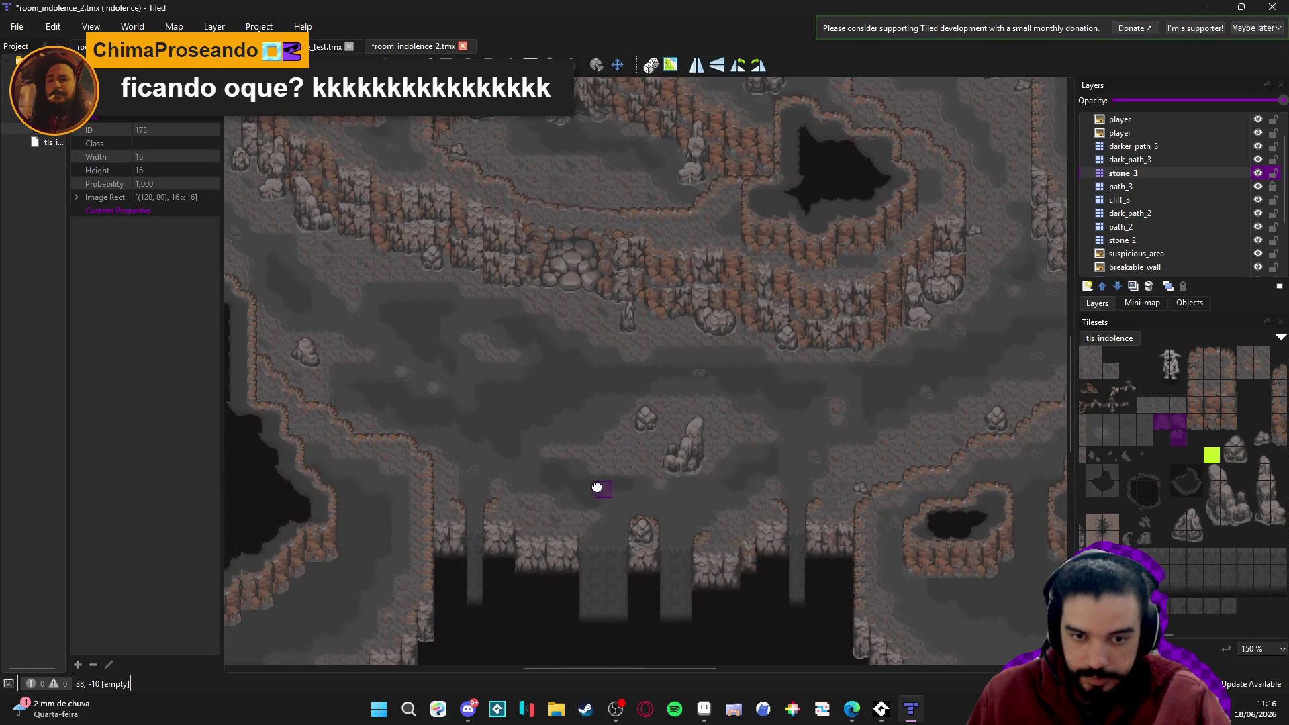
scroll(698, 507, "right", 2)
scroll(667, 533, "left", 5)
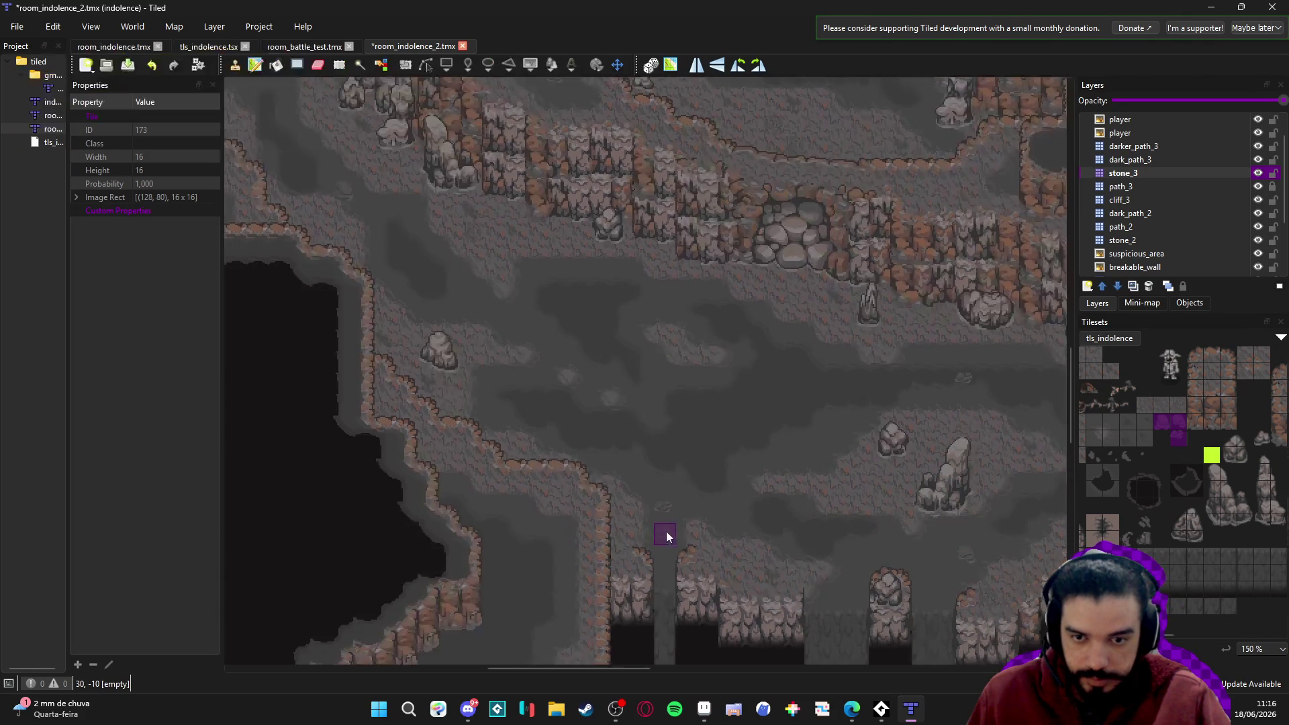
scroll(605, 484, "up", 2)
scroll(580, 437, "up", 3)
scroll(605, 470, "left", 3)
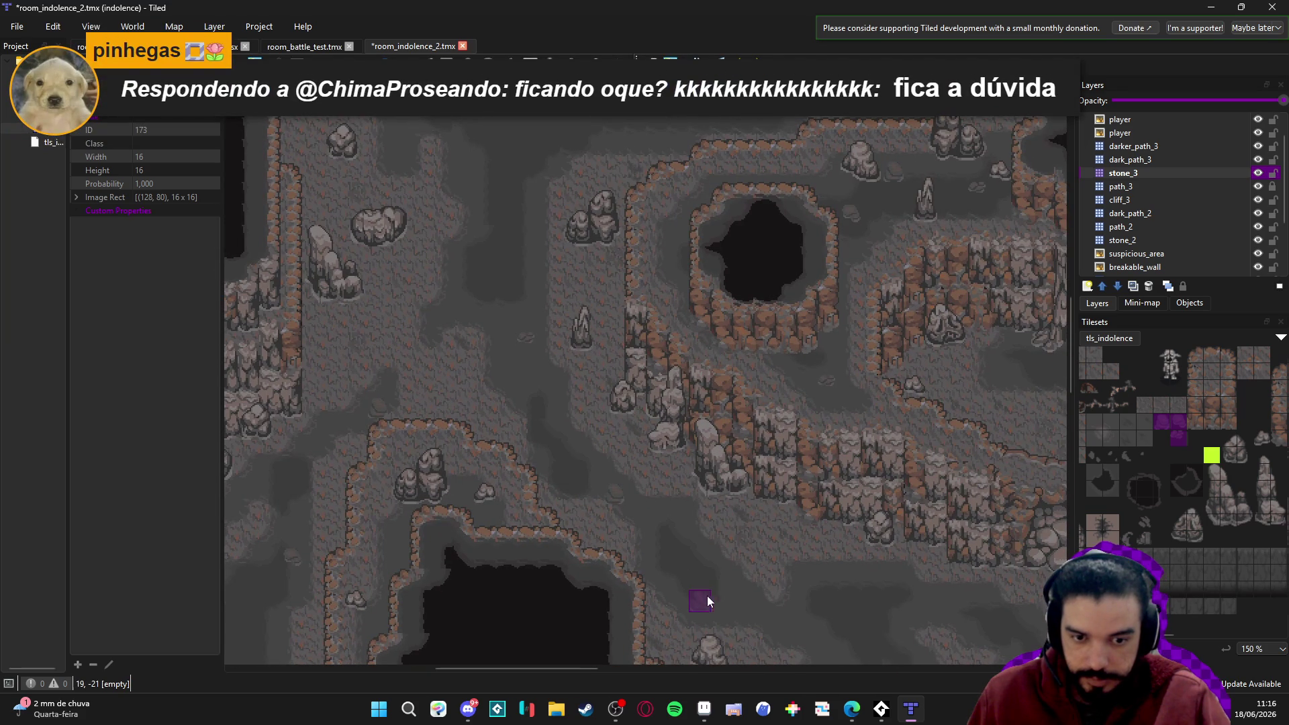
scroll(531, 571, "left", 2)
scroll(532, 455, "up", 2)
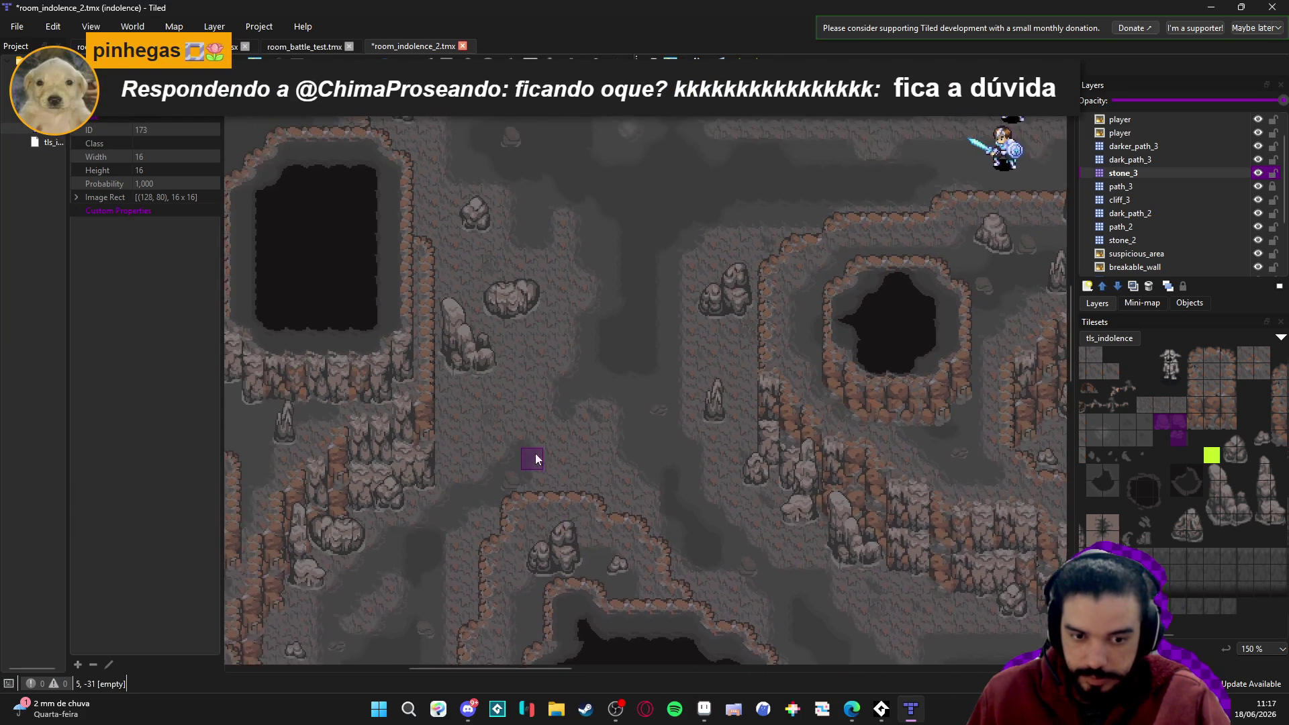
scroll(530, 468, "up", 2)
Save room_indolence_2.tmx and move the view to another cave section.
key("ctrl+s")
scroll(531, 470, "down", 5)
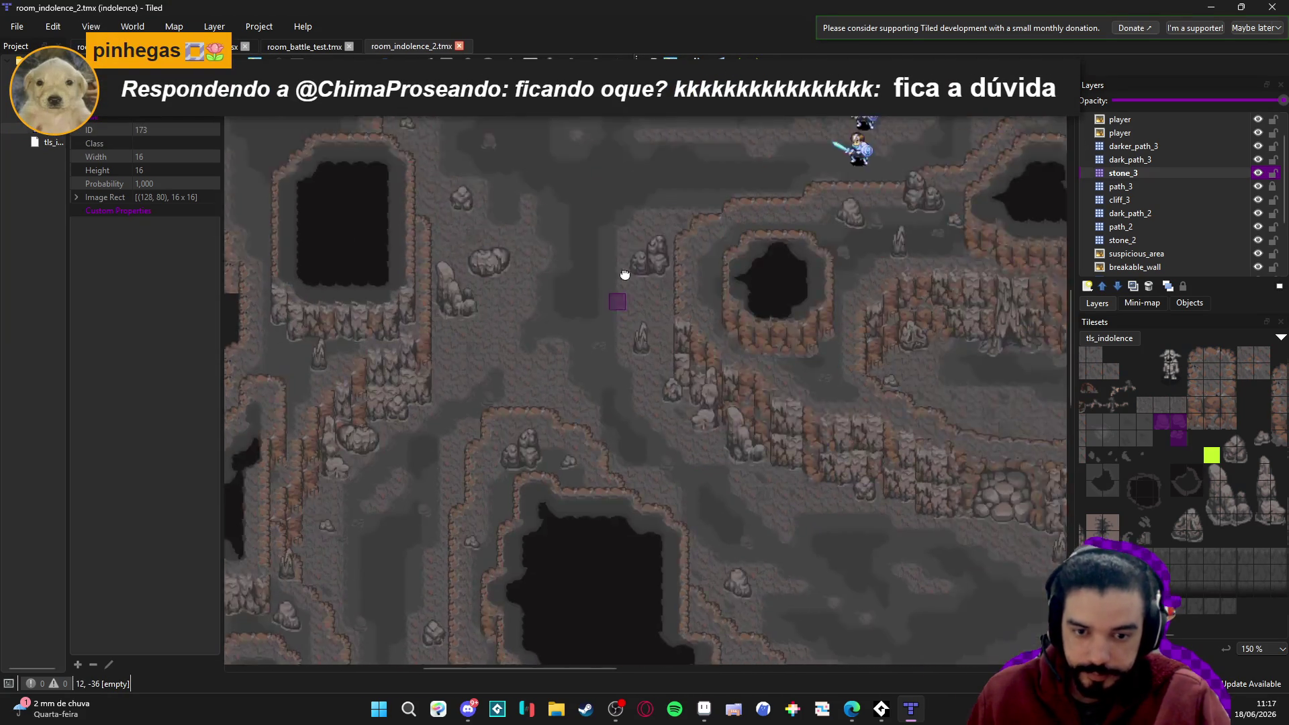
scroll(534, 458, "up", 2)
scroll(792, 337, "down", 3)
scroll(835, 337, "up", 6)
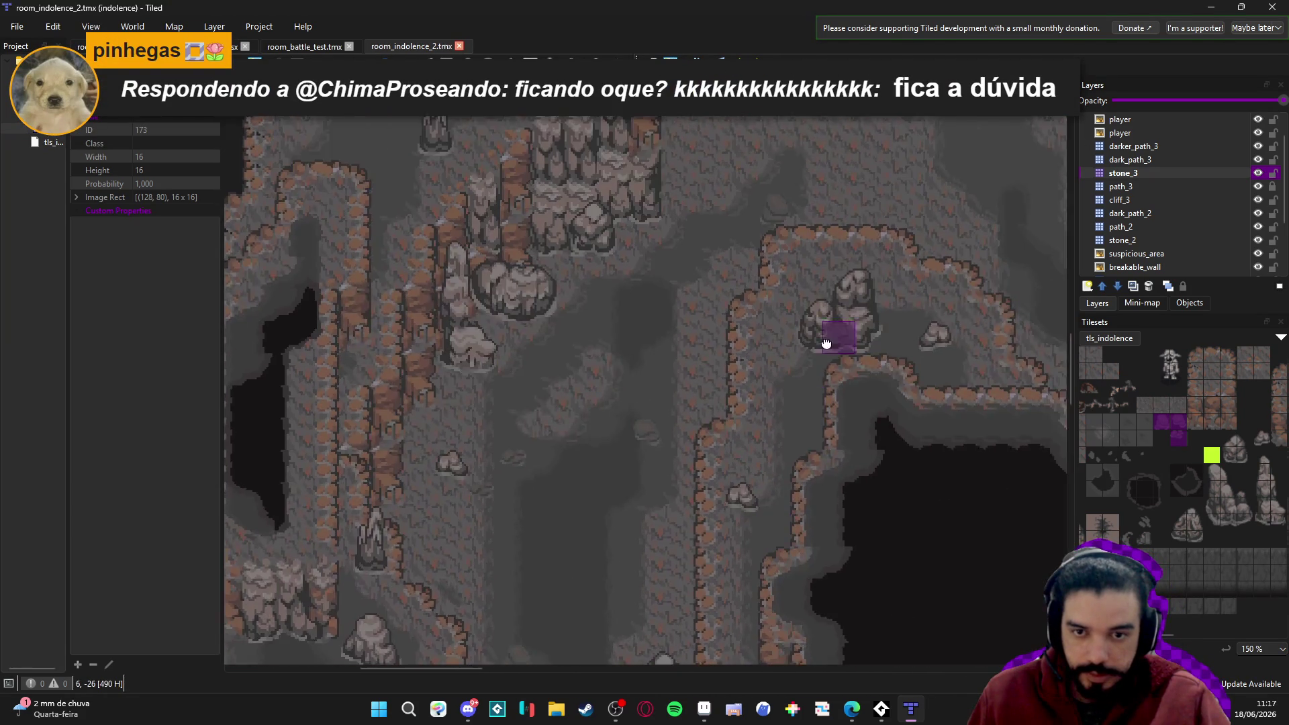
scroll(780, 468, "down", 5)
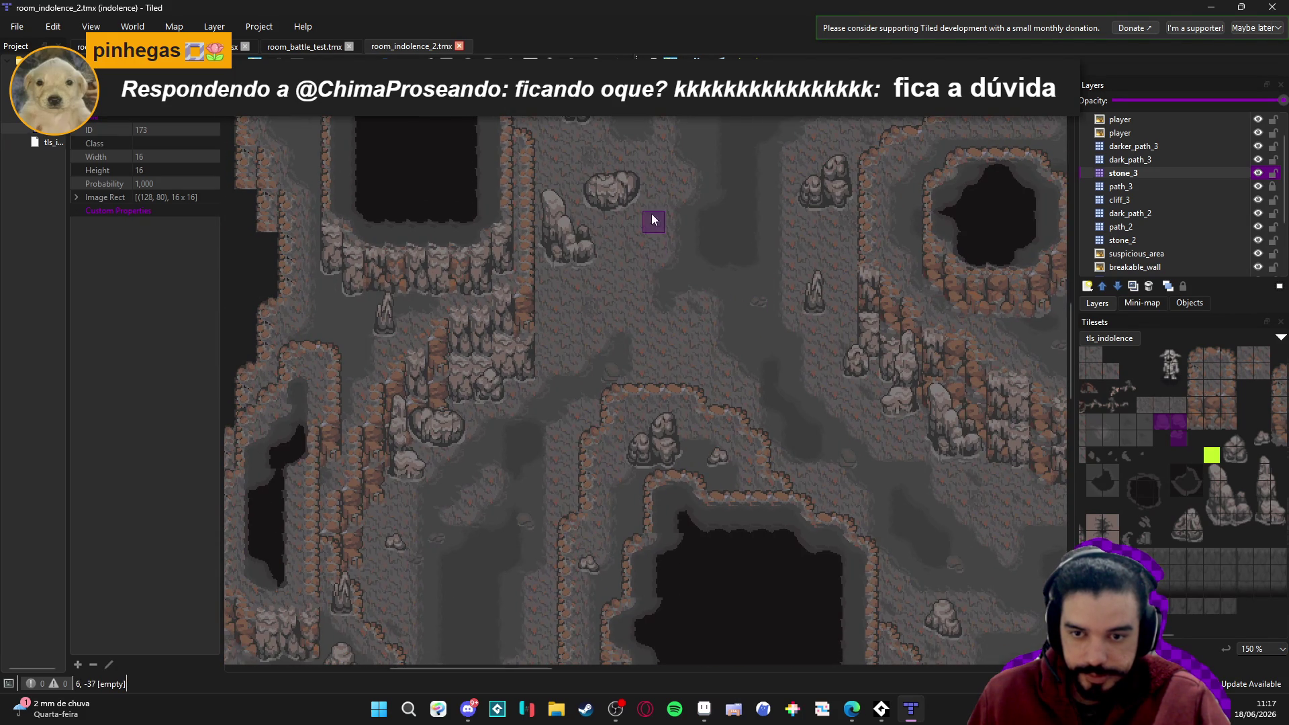
scroll(643, 227, "up", 5)
left_click_drag(647, 204, 572, 346)
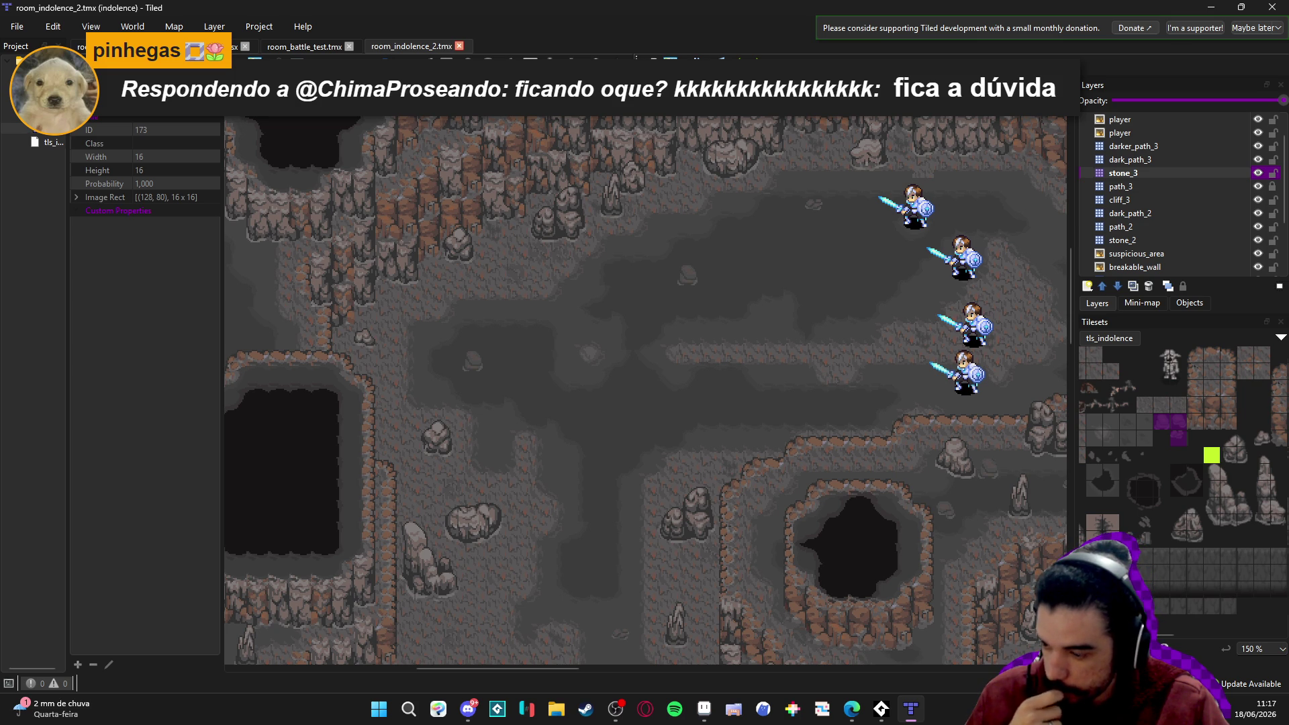
scroll(617, 365, "down", 5)
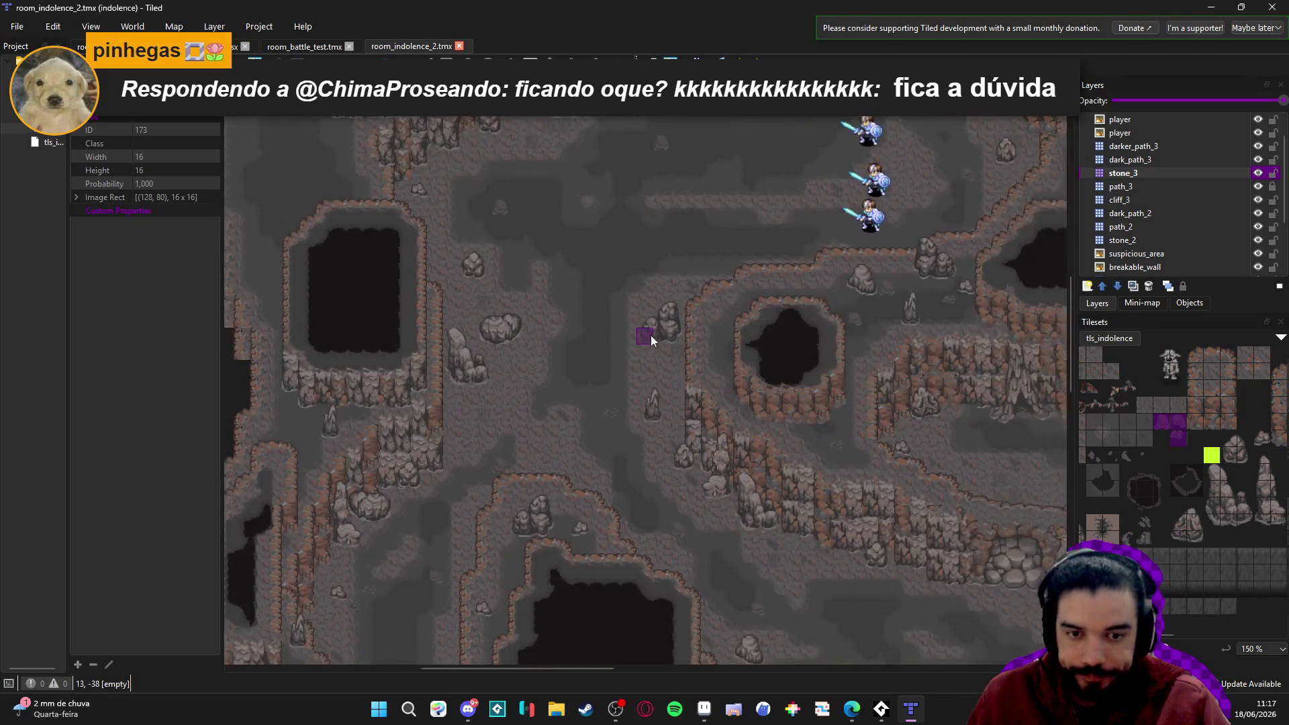
scroll(648, 295, "down", 3)
scroll(510, 308, "down", 3)
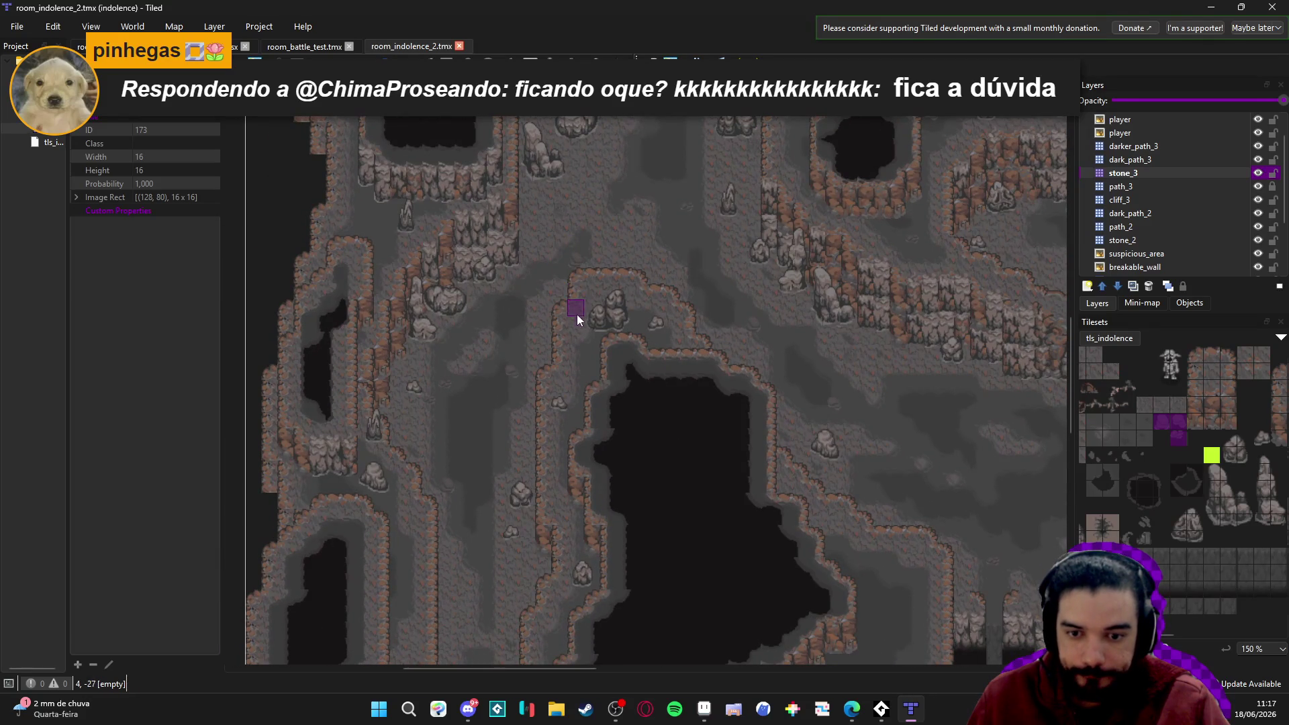
scroll(577, 316, "down", 3)
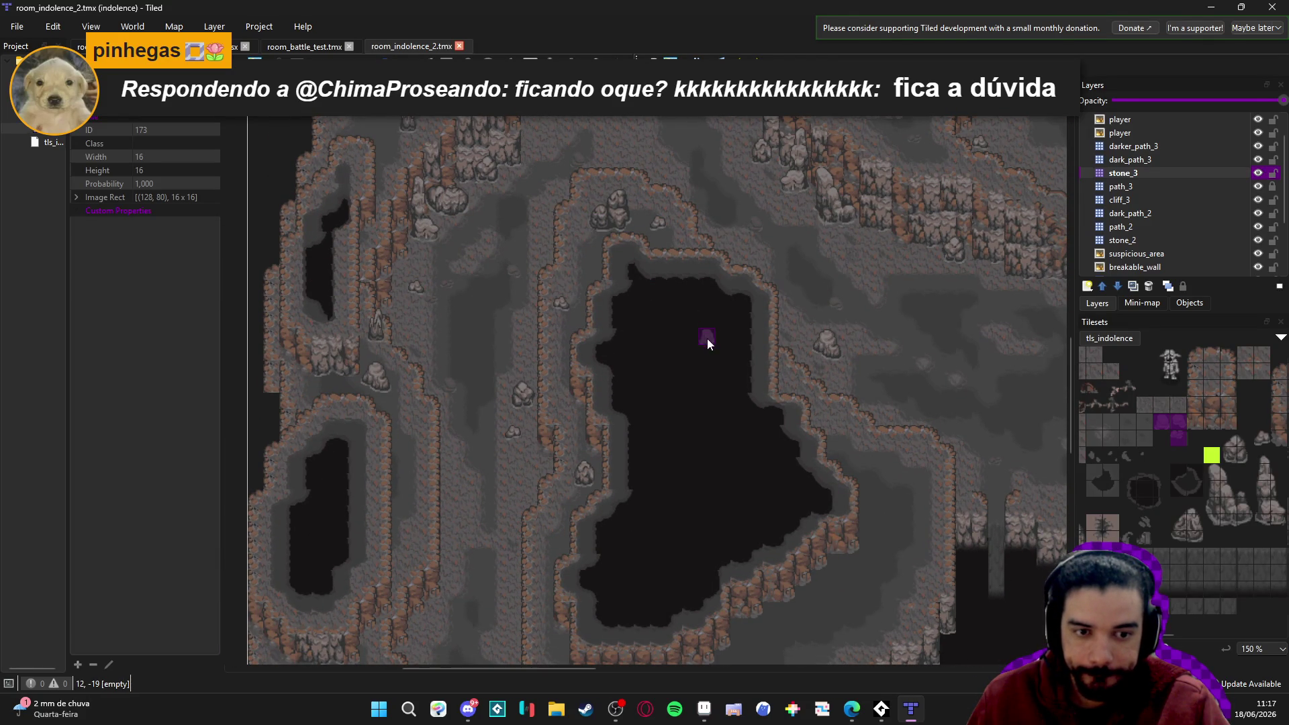
scroll(688, 271, "up", 4)
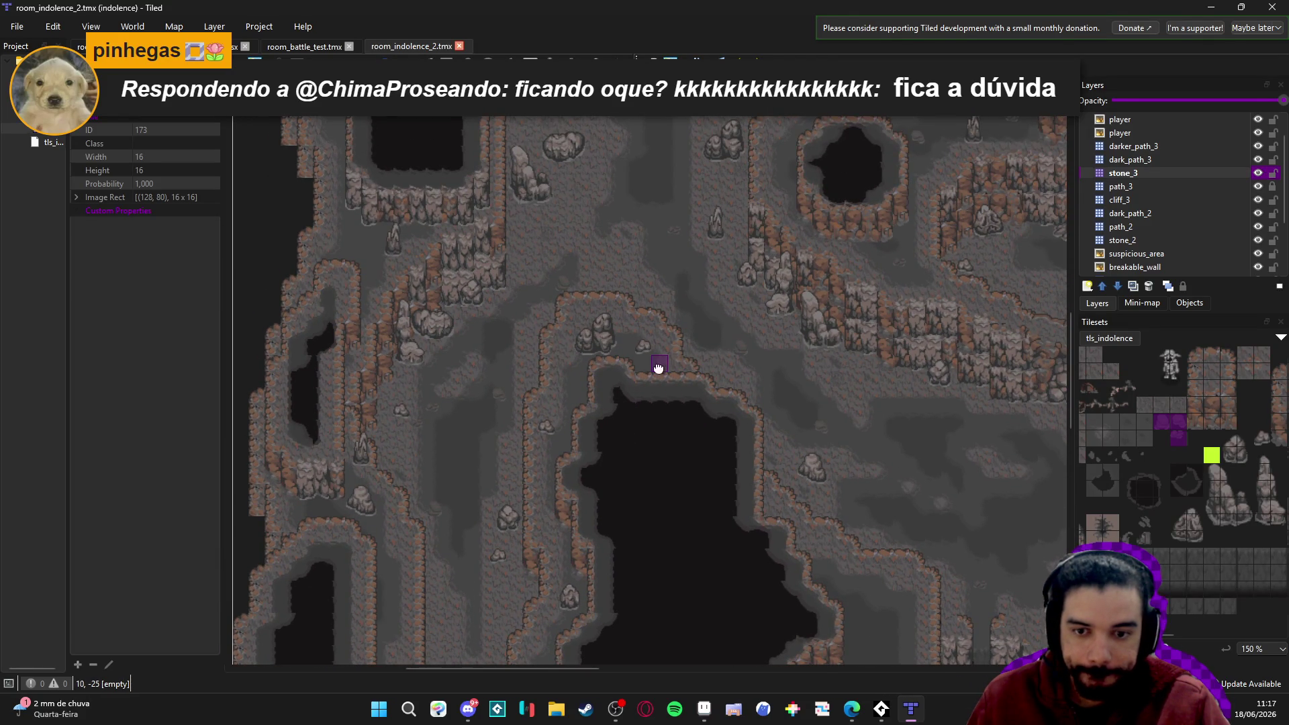
scroll(702, 308, "down", 8)
scroll(728, 262, "up", 7)
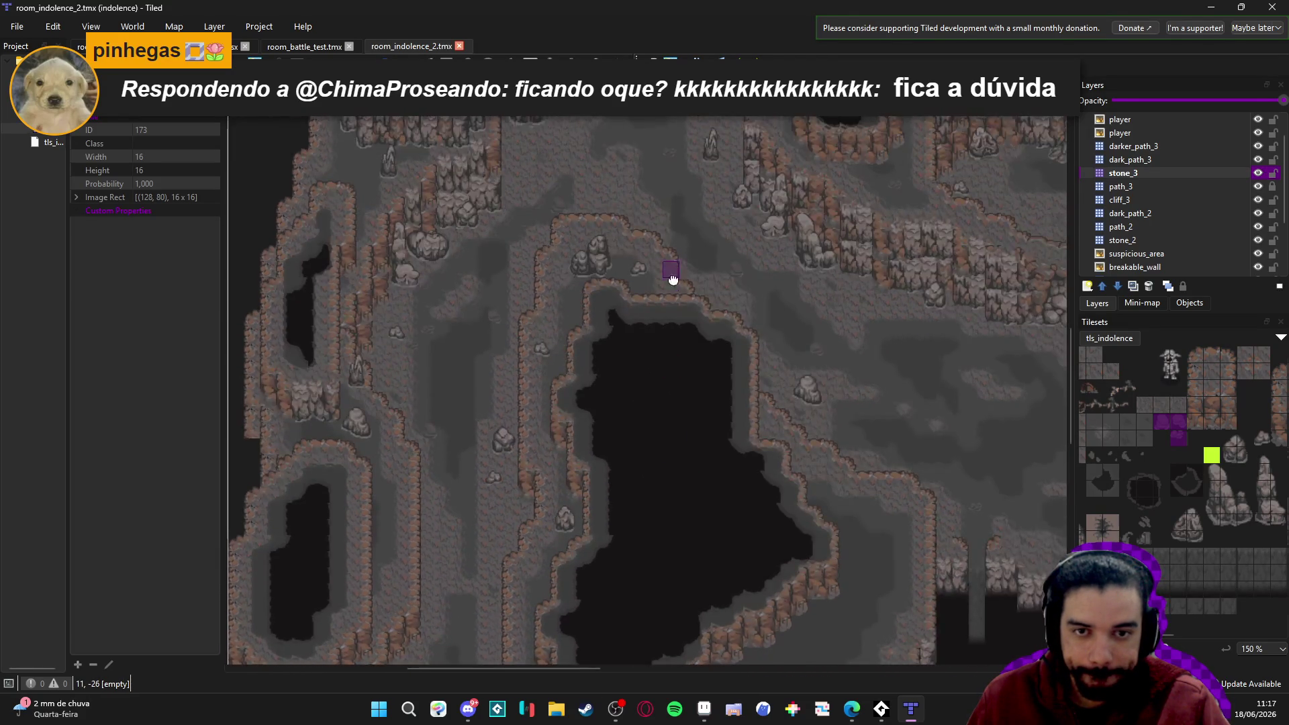
scroll(707, 348, "right", 10)
scroll(599, 476, "down", 4)
scroll(426, 489, "down", 8)
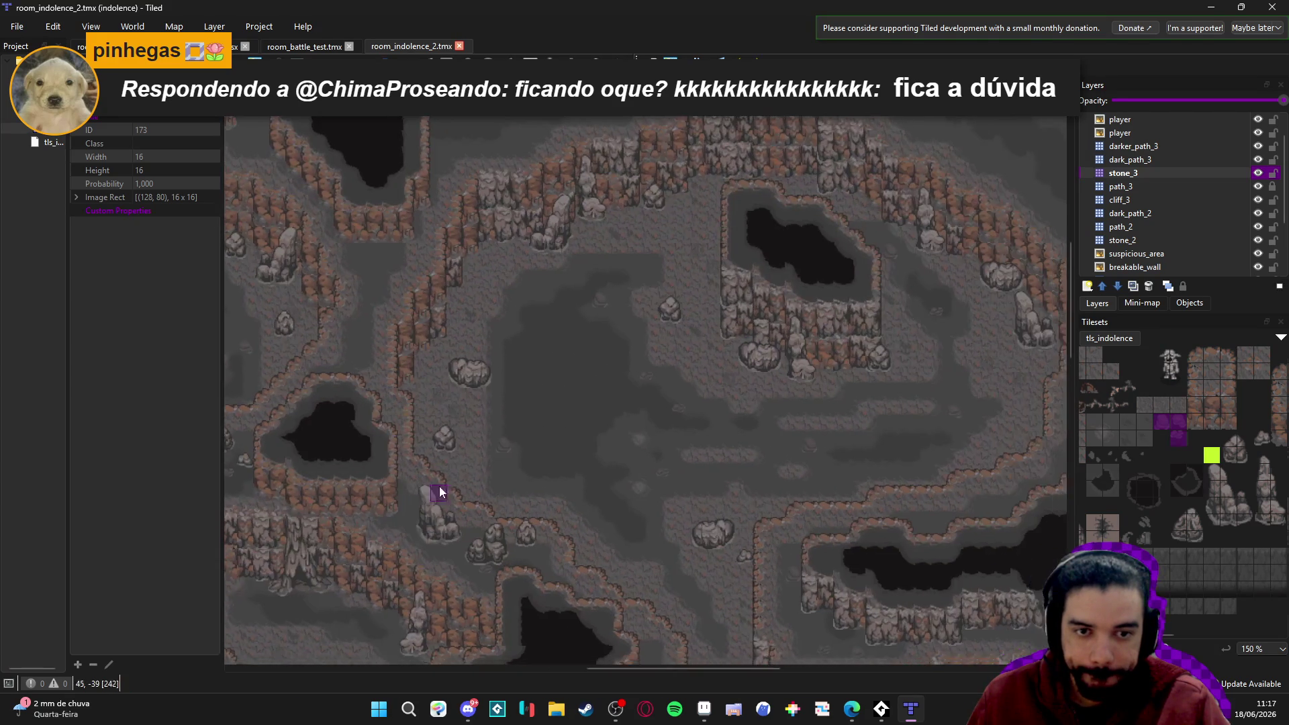
scroll(556, 434, "right", 5)
scroll(789, 277, "down", 4)
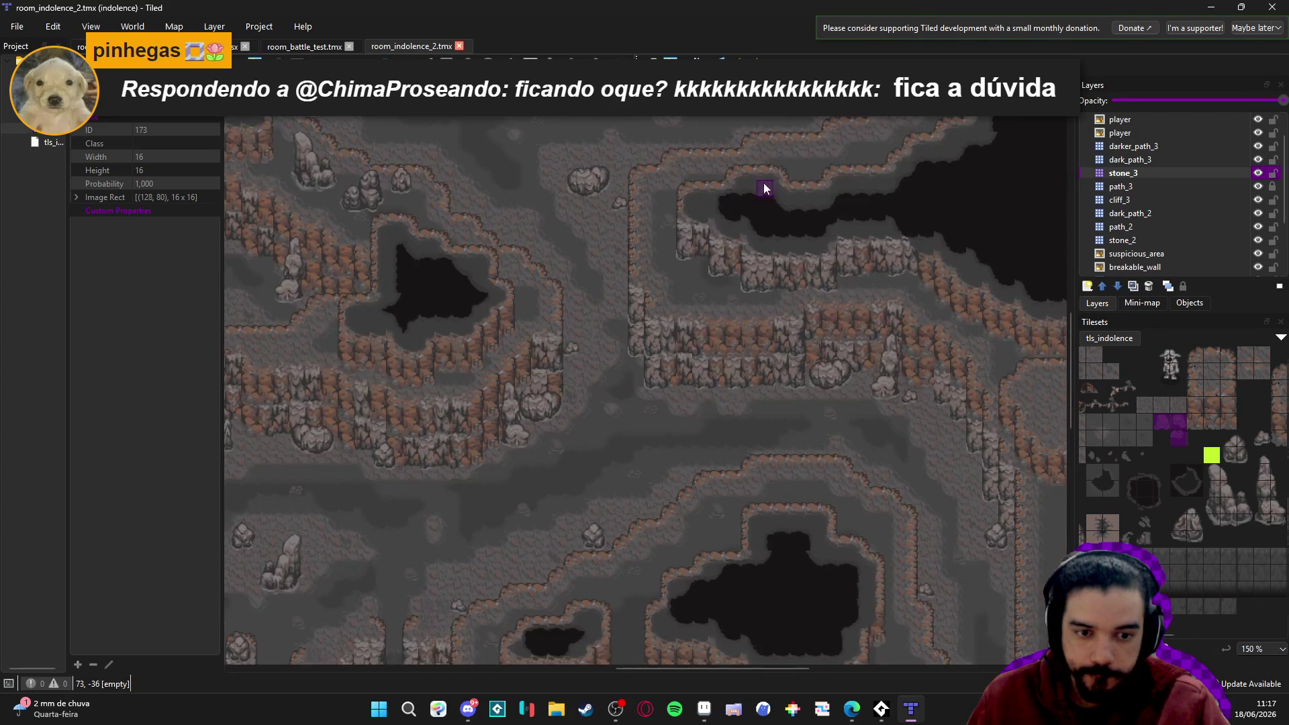
scroll(763, 190, "right", 5)
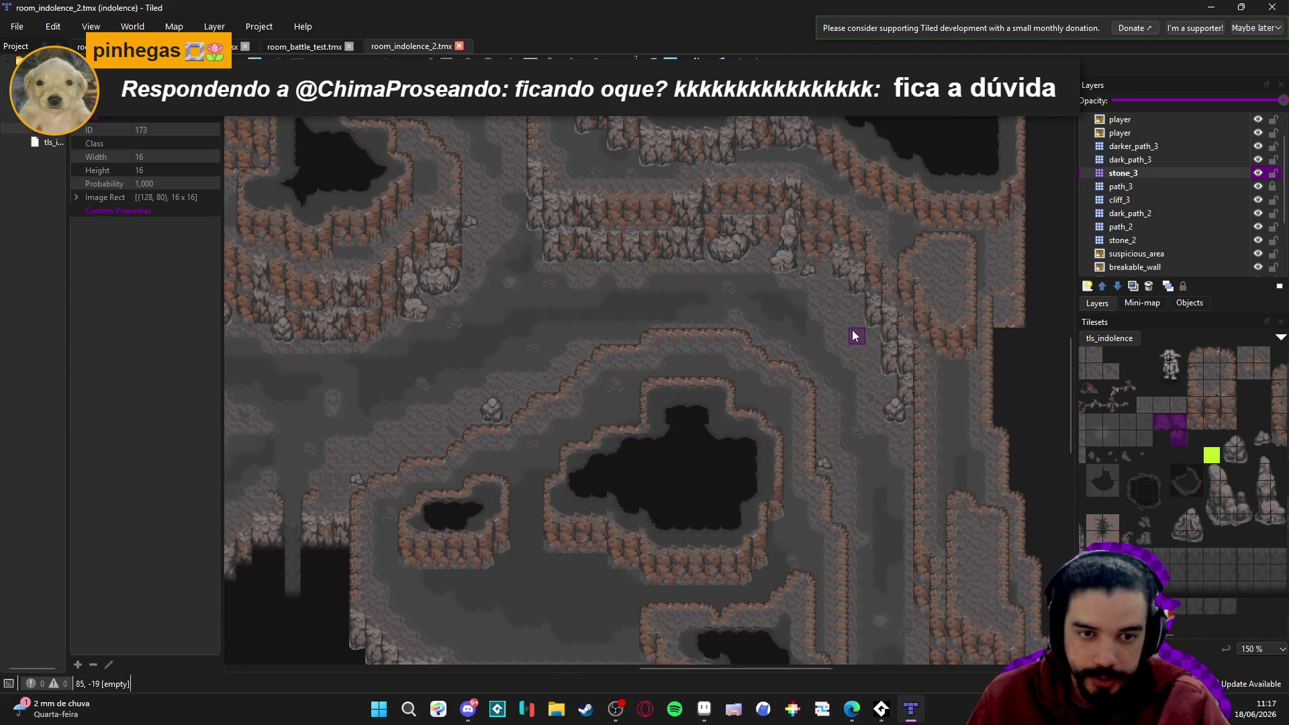
scroll(848, 362, "left", 4)
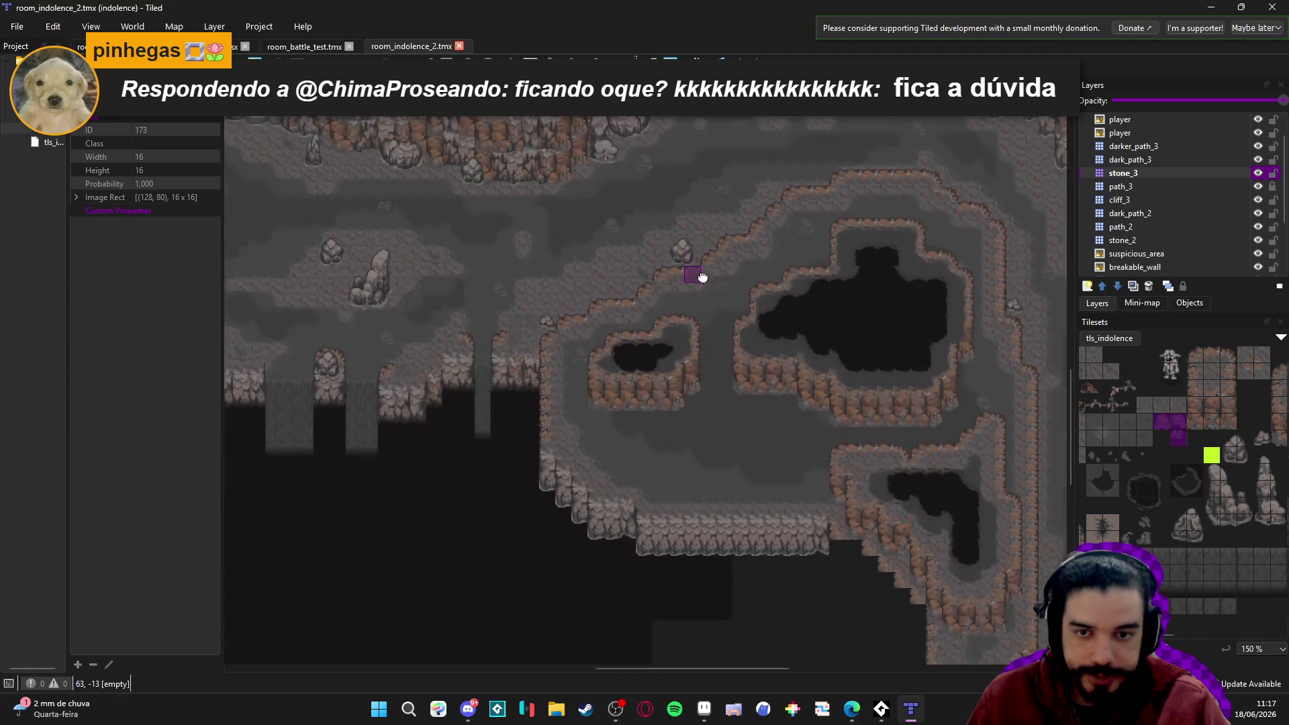
scroll(639, 402, "down", 1)
scroll(639, 402, "up", 1)
scroll(672, 402, "left", 1)
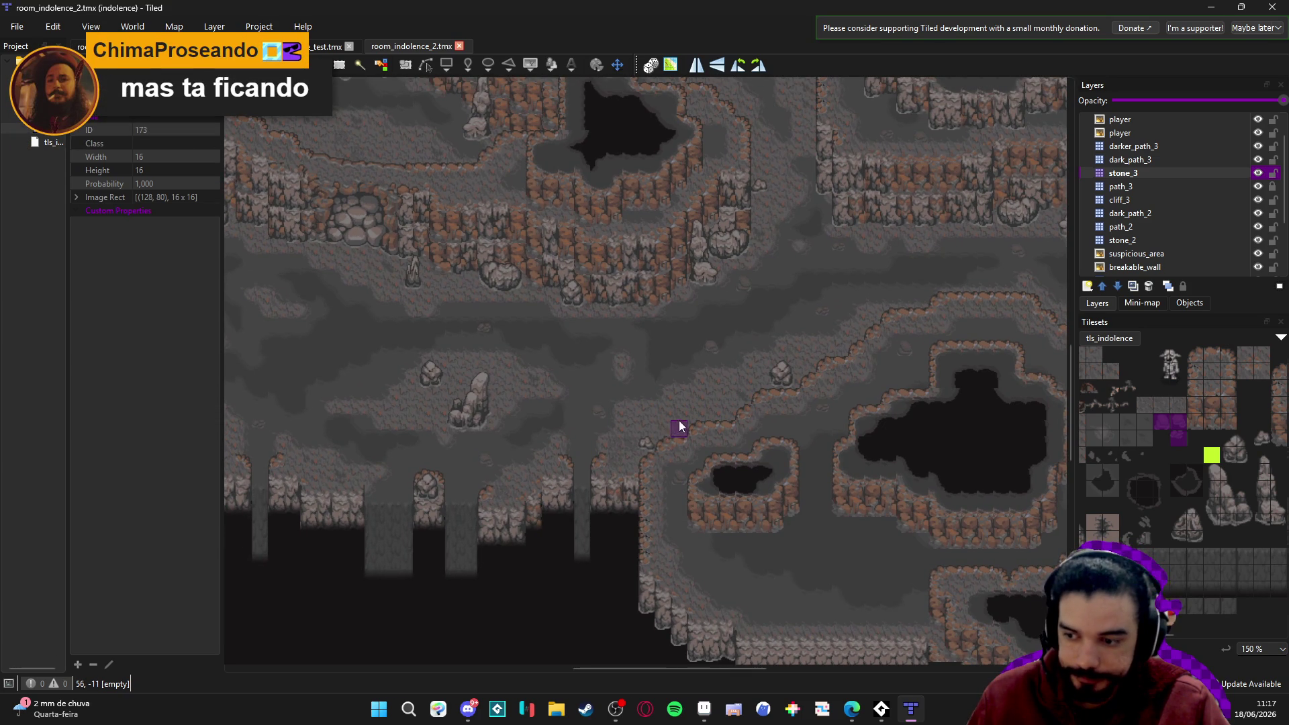
scroll(758, 405, "down", 4)
scroll(725, 320, "right", 5)
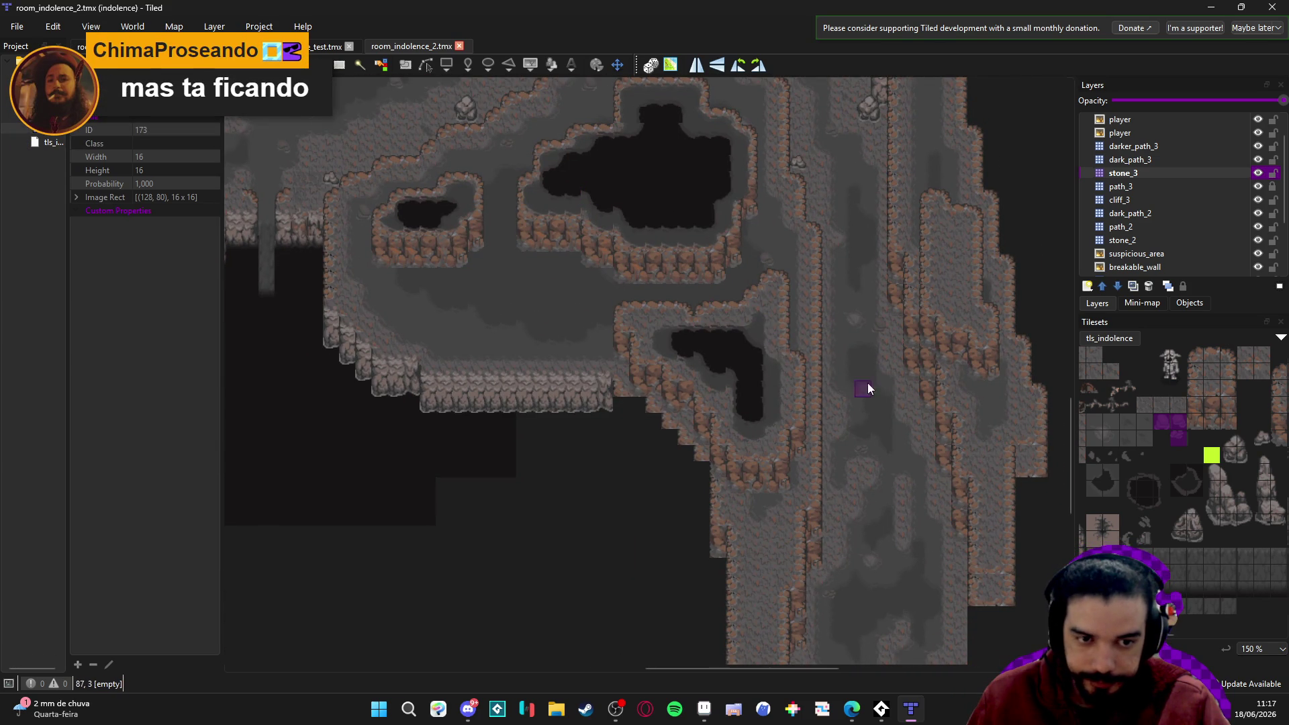
scroll(868, 265, "up", 4)
scroll(867, 265, "right", 1)
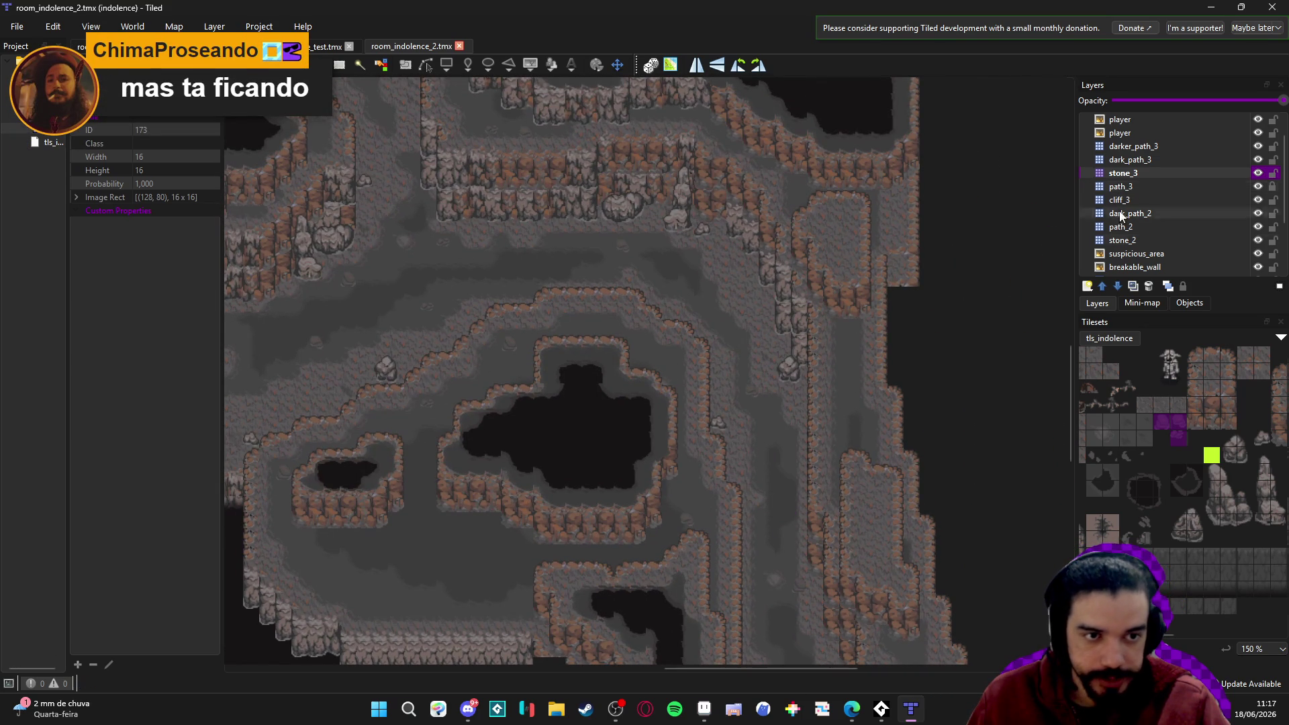
Stamp a tall 3x4 rock cluster, a small rock and a 2x3 stone block along the right corridor.
left_click_drag(1214, 474, 1249, 525)
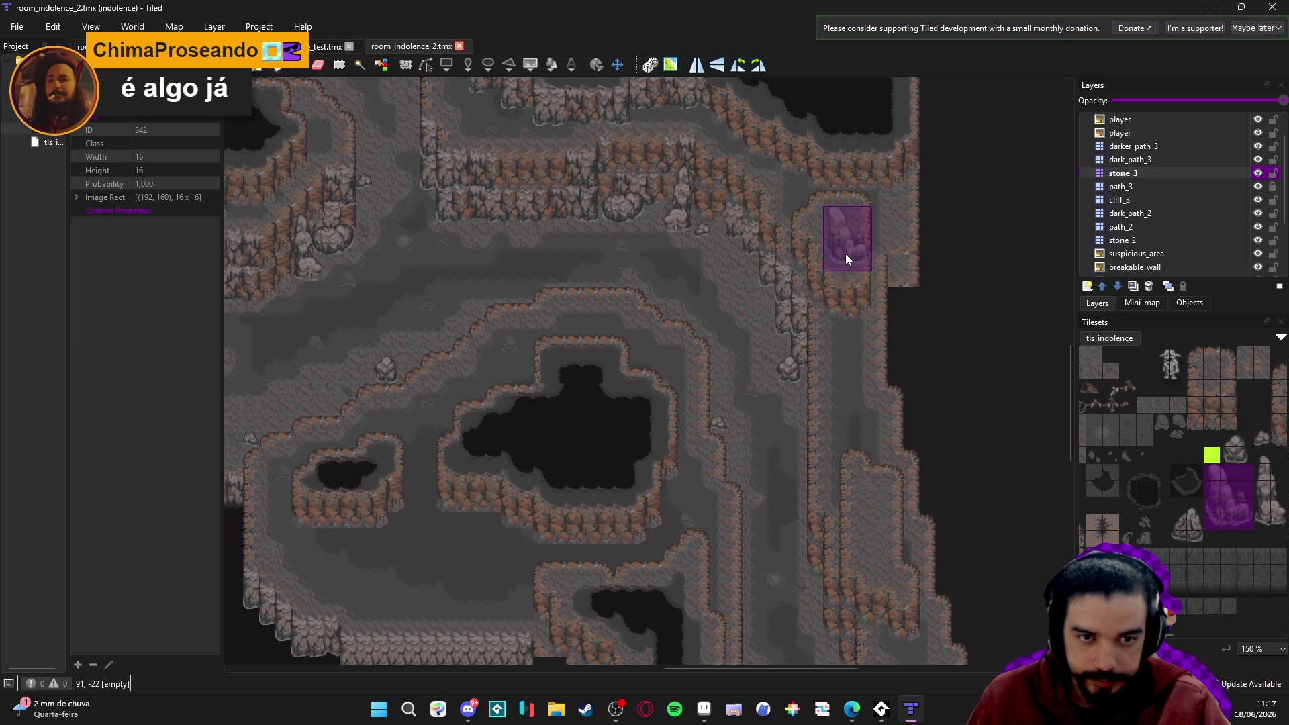
left_click(848, 370)
scroll(1264, 505, "right", 3)
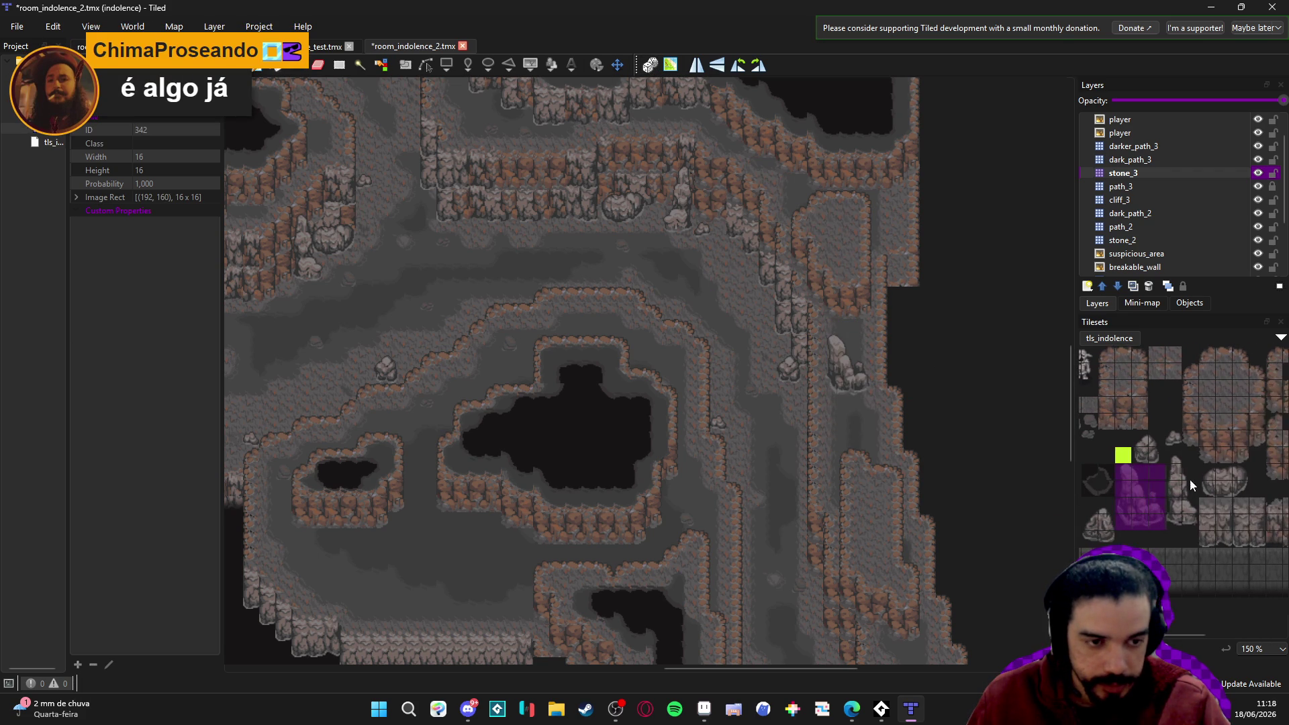
left_click(1172, 439)
left_click(831, 424)
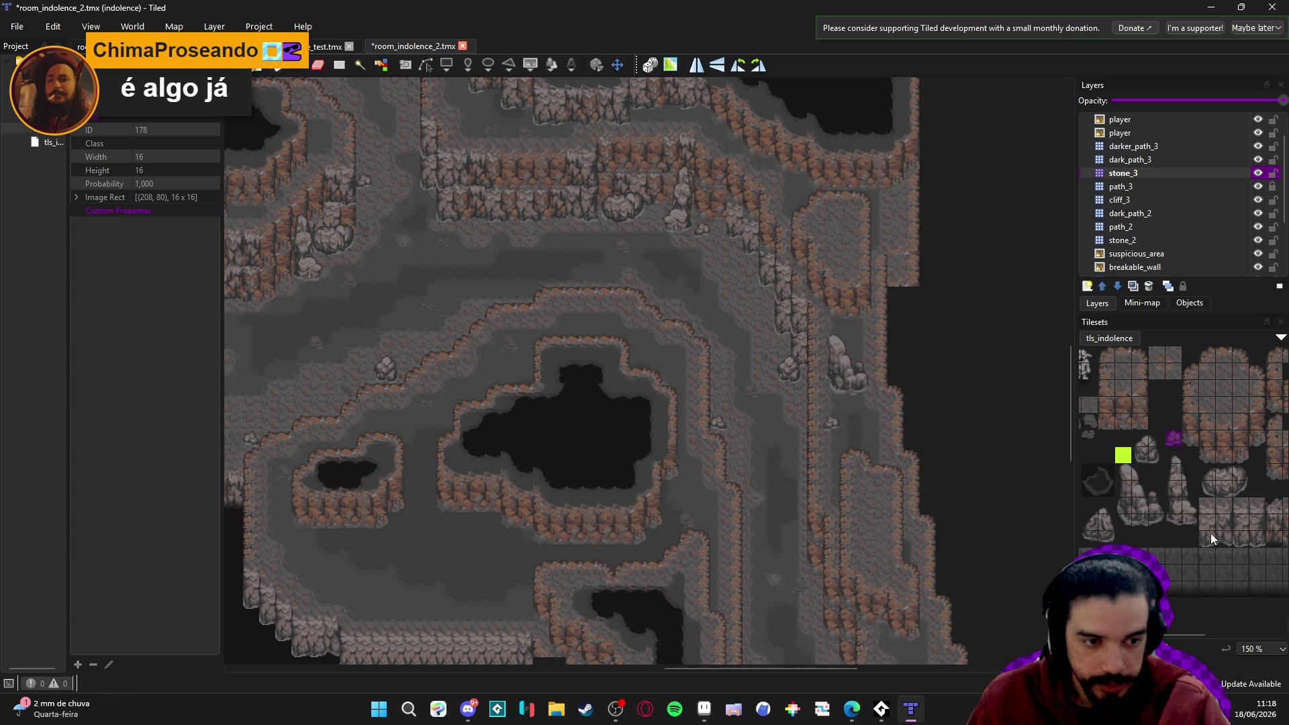
scroll(869, 425, "down", 8)
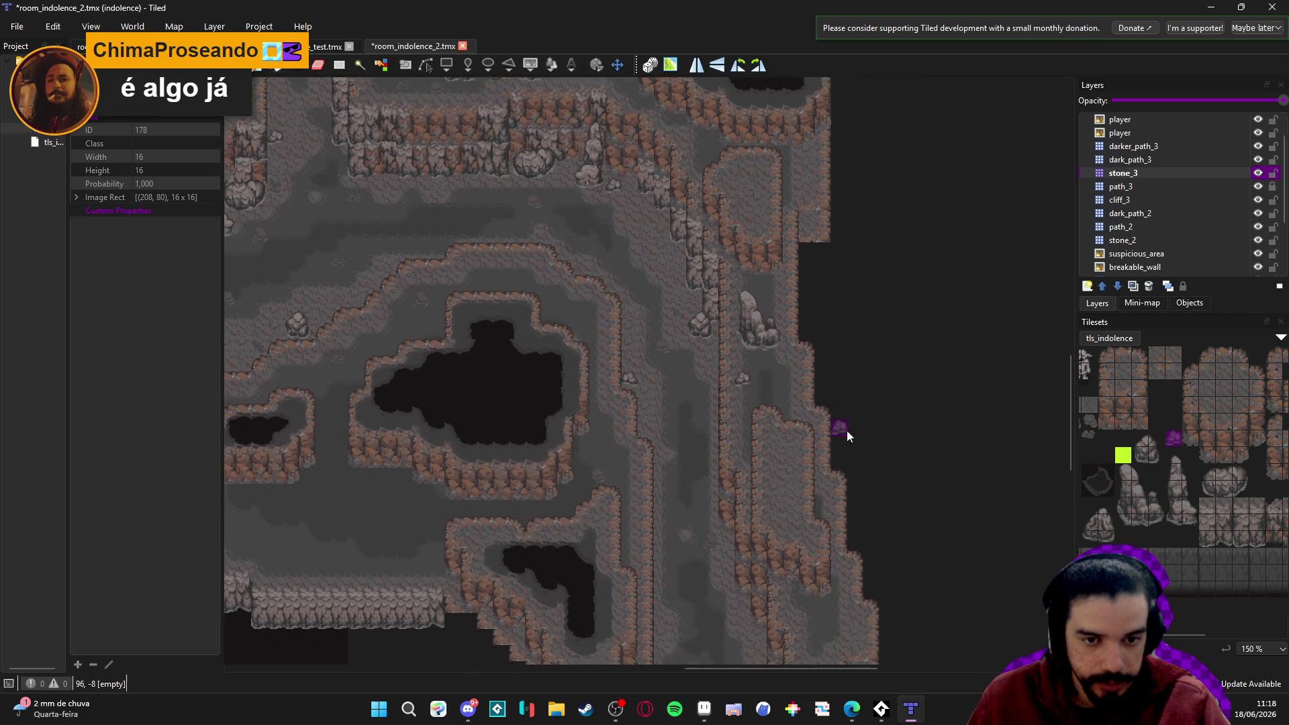
scroll(1198, 517, "right", 3)
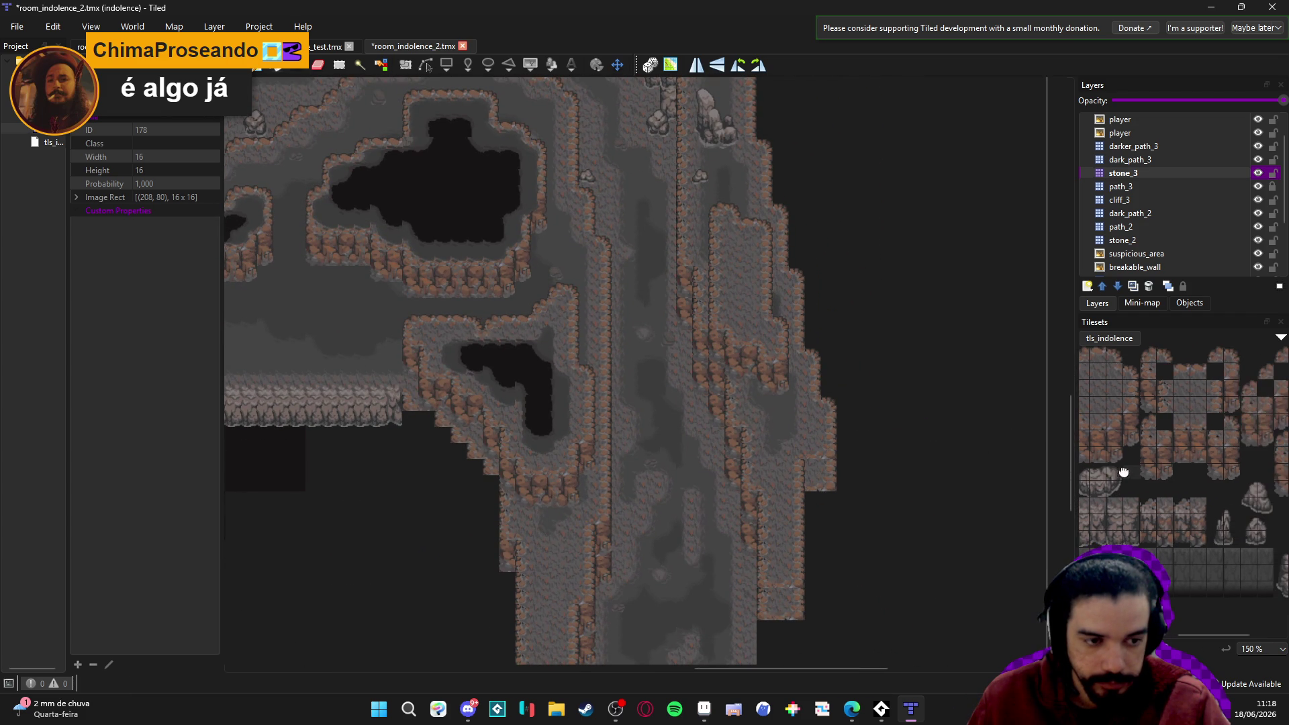
left_click_drag(1215, 506, 1230, 538)
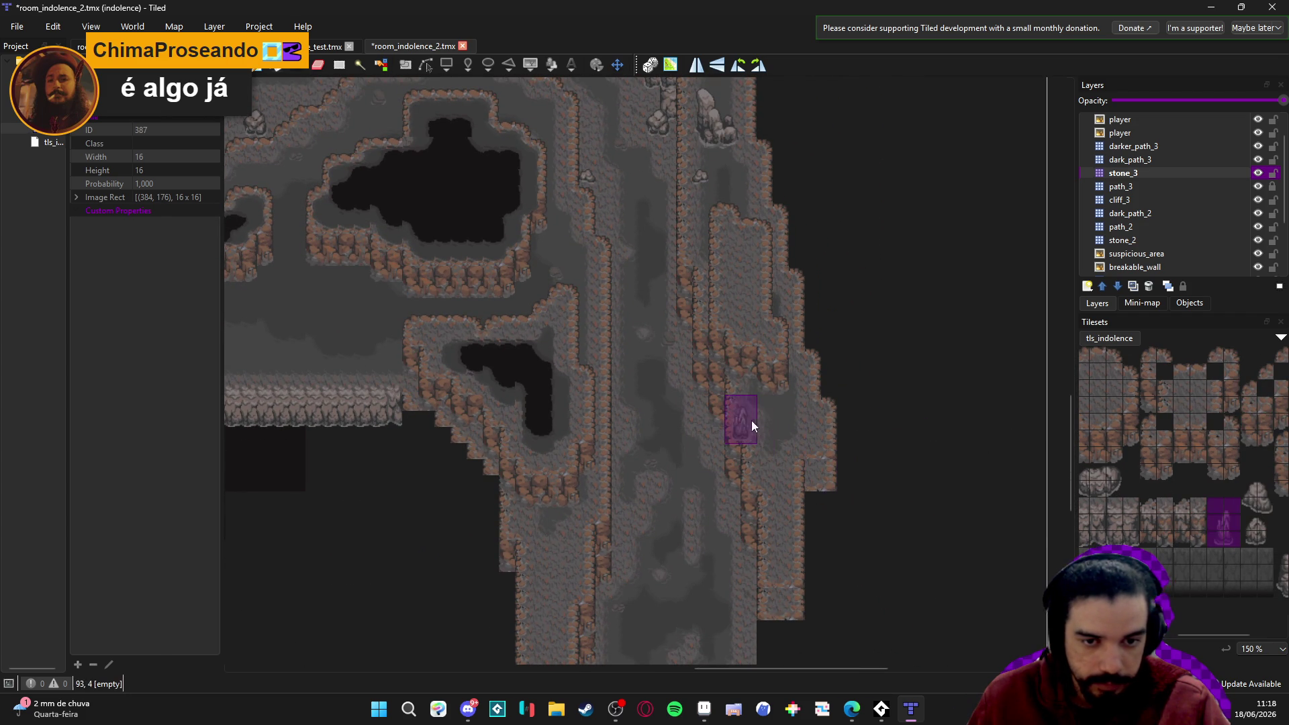
left_click(778, 446)
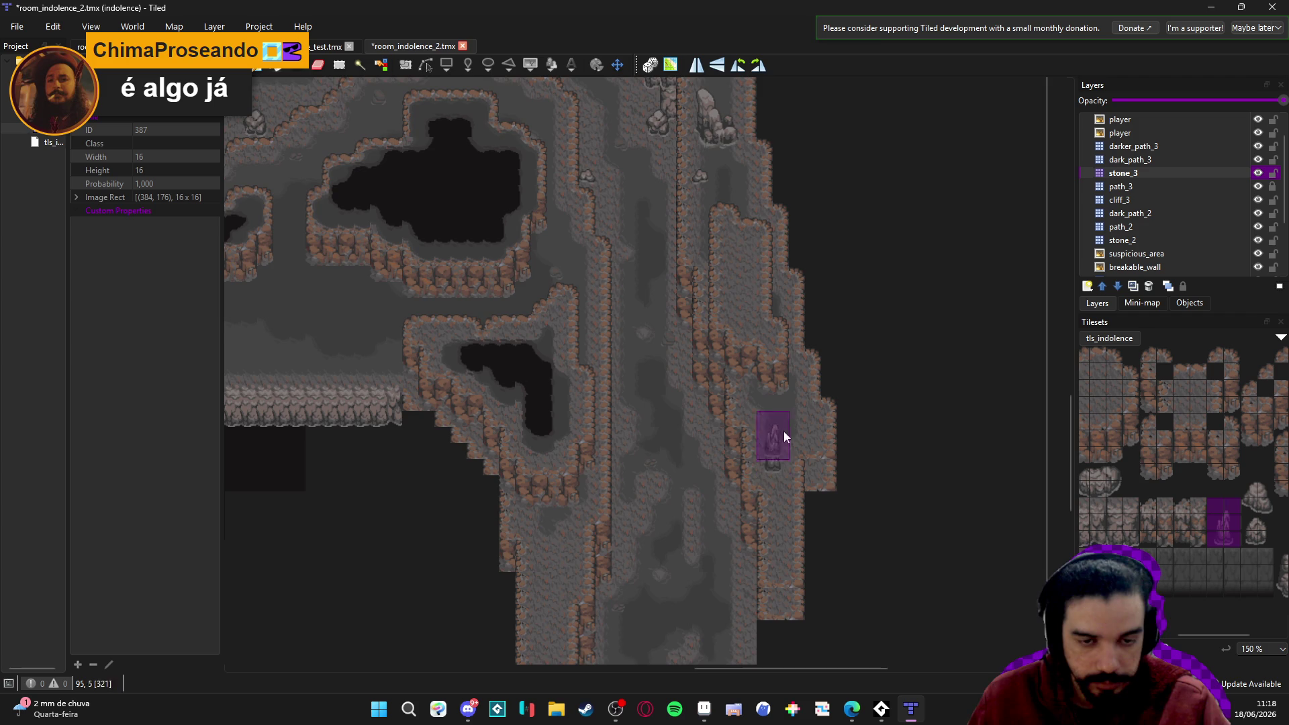
Stamp a round stone near the lower right ledge.
scroll(846, 389, "up", 4)
scroll(846, 390, "left", 3)
scroll(756, 188, "left", 4)
scroll(757, 188, "up", 3)
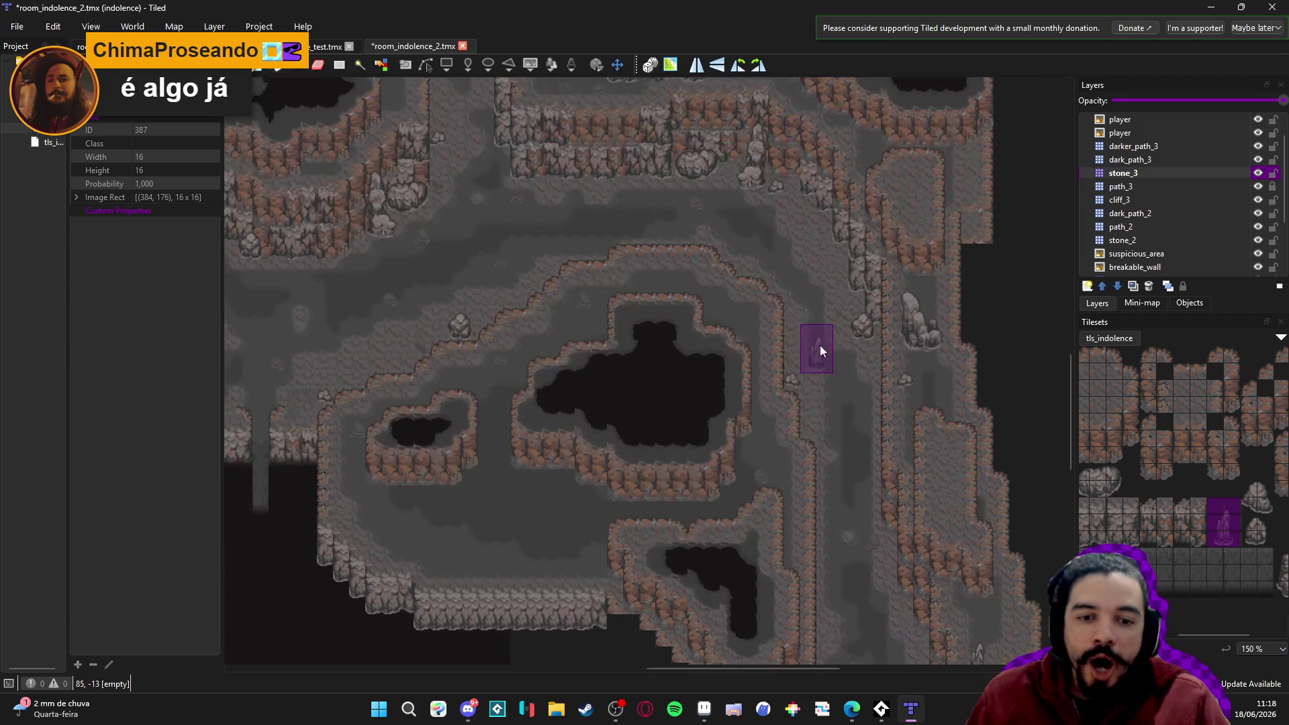
scroll(1223, 497, "right", 2)
left_click(1178, 485)
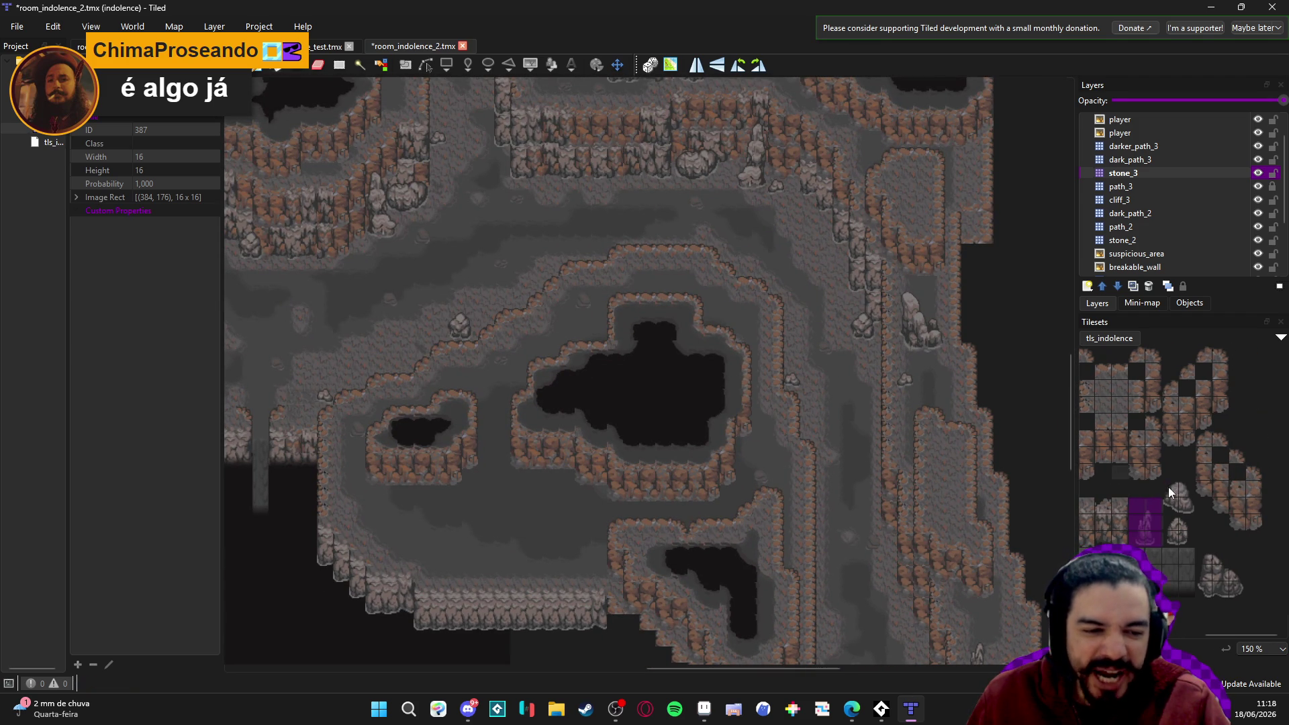
left_click(778, 442)
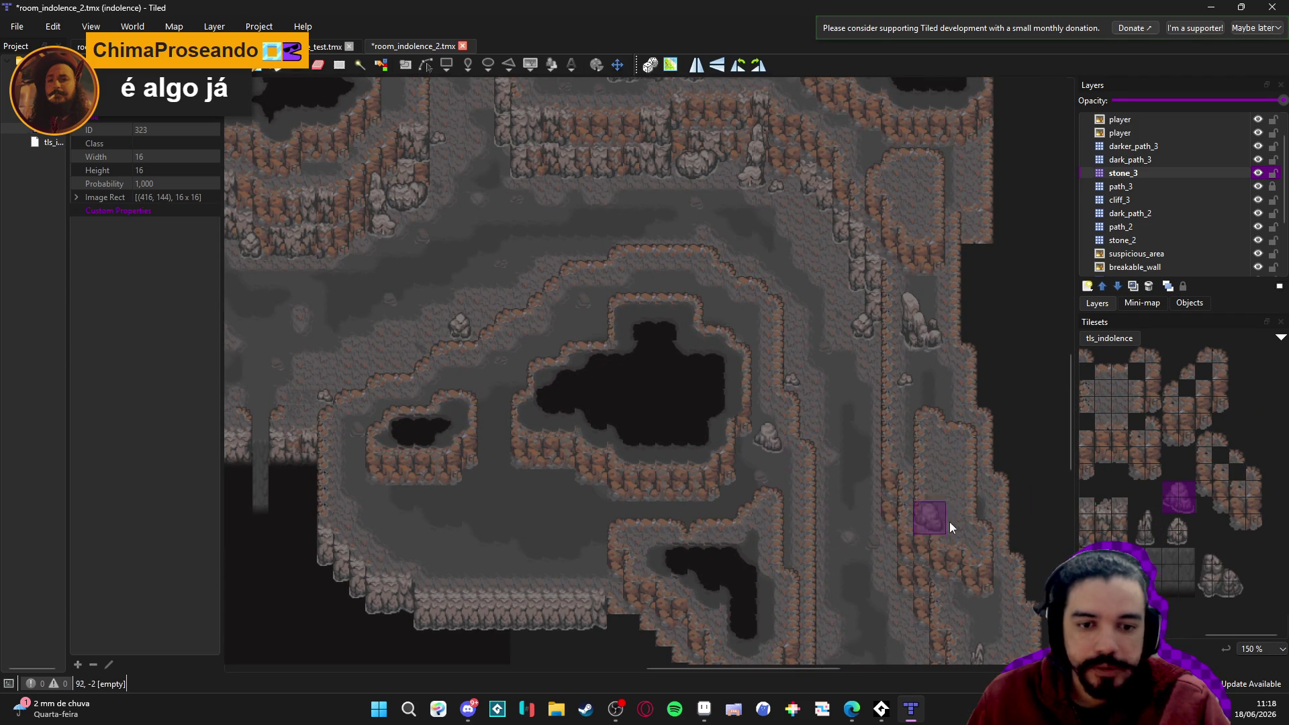
Try other small stone tiles, then select a 3x3 rock cluster.
left_click(1180, 530)
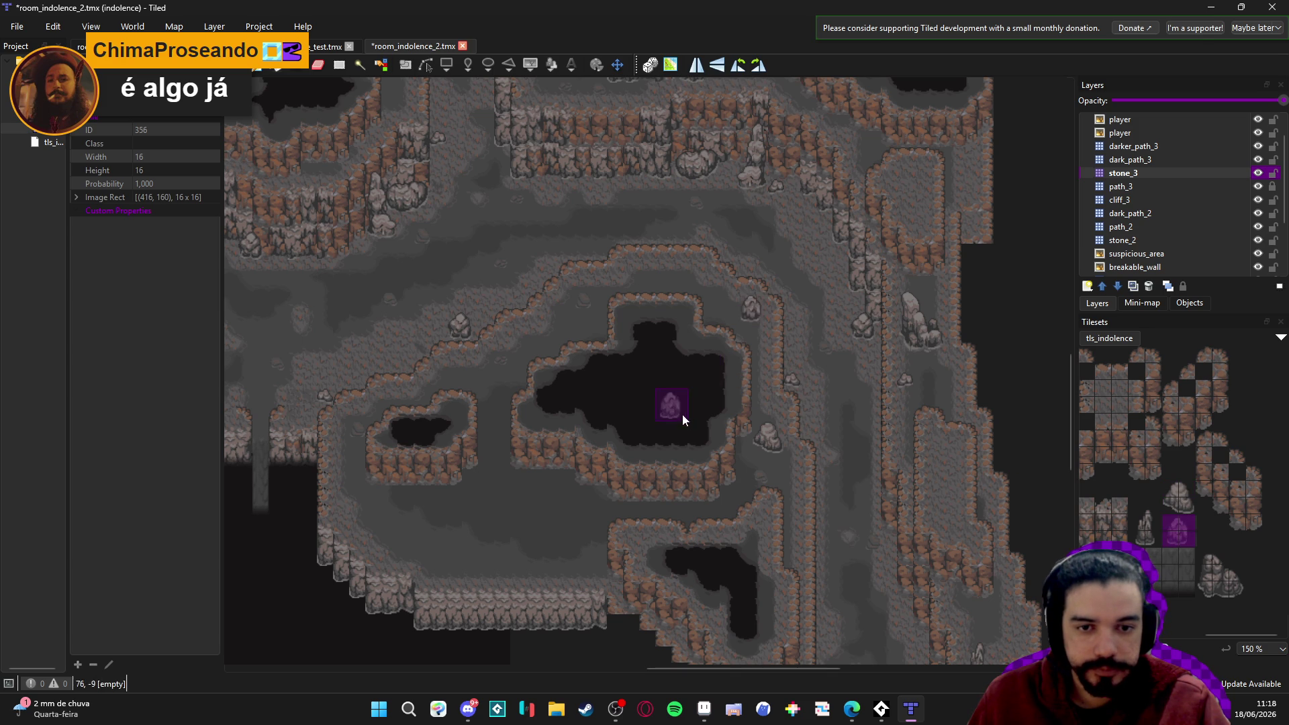
scroll(684, 409, "down", 4)
scroll(1141, 511, "left", 3)
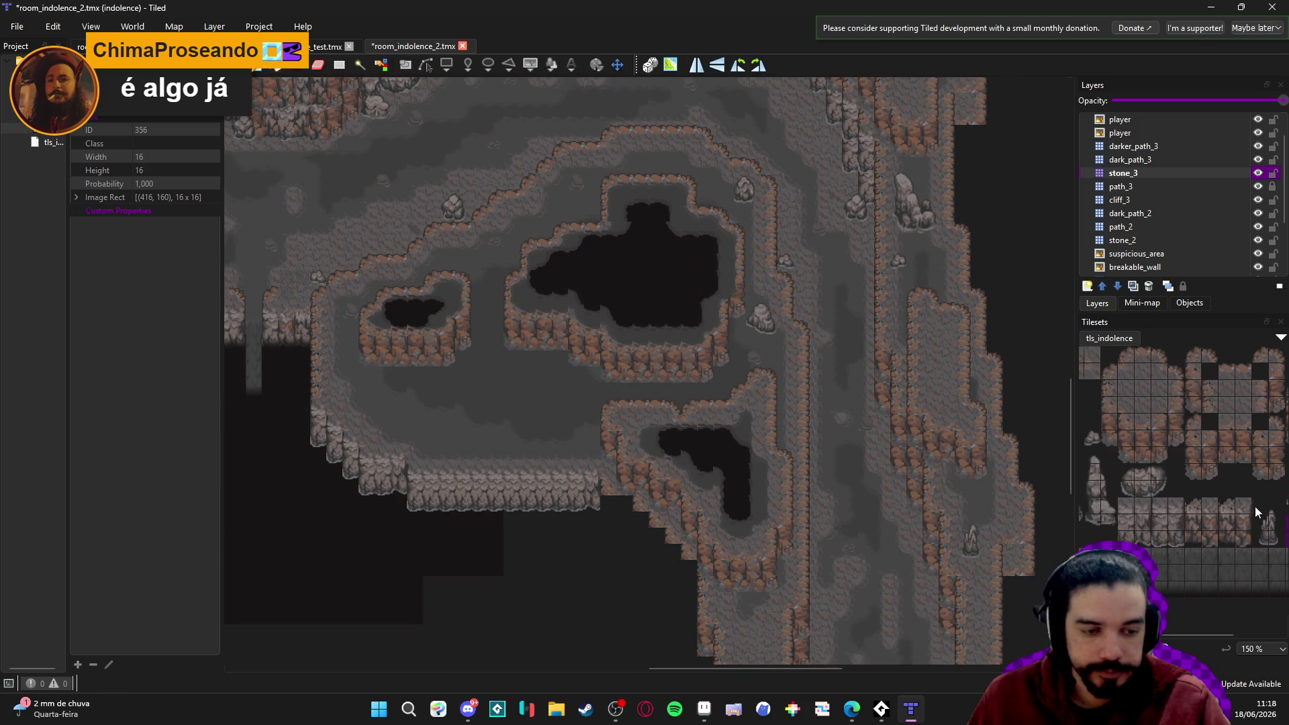
left_click(1166, 438)
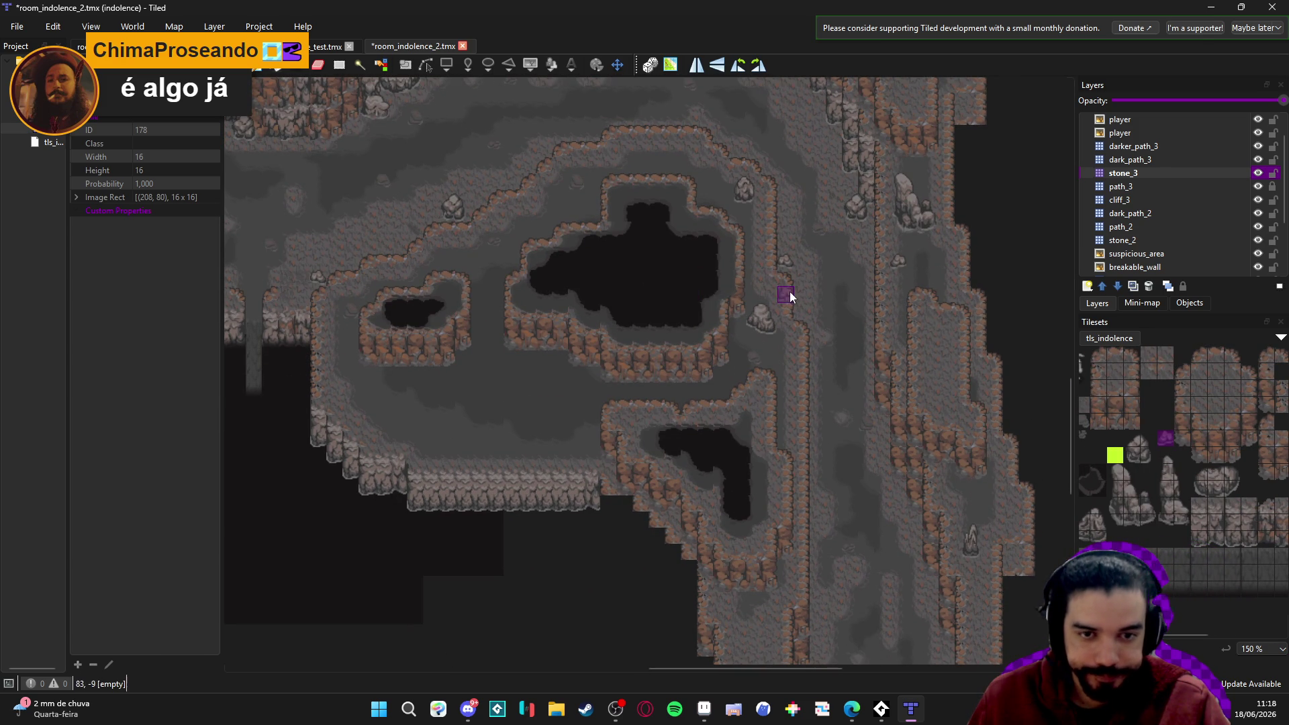
scroll(739, 405, "up", 2)
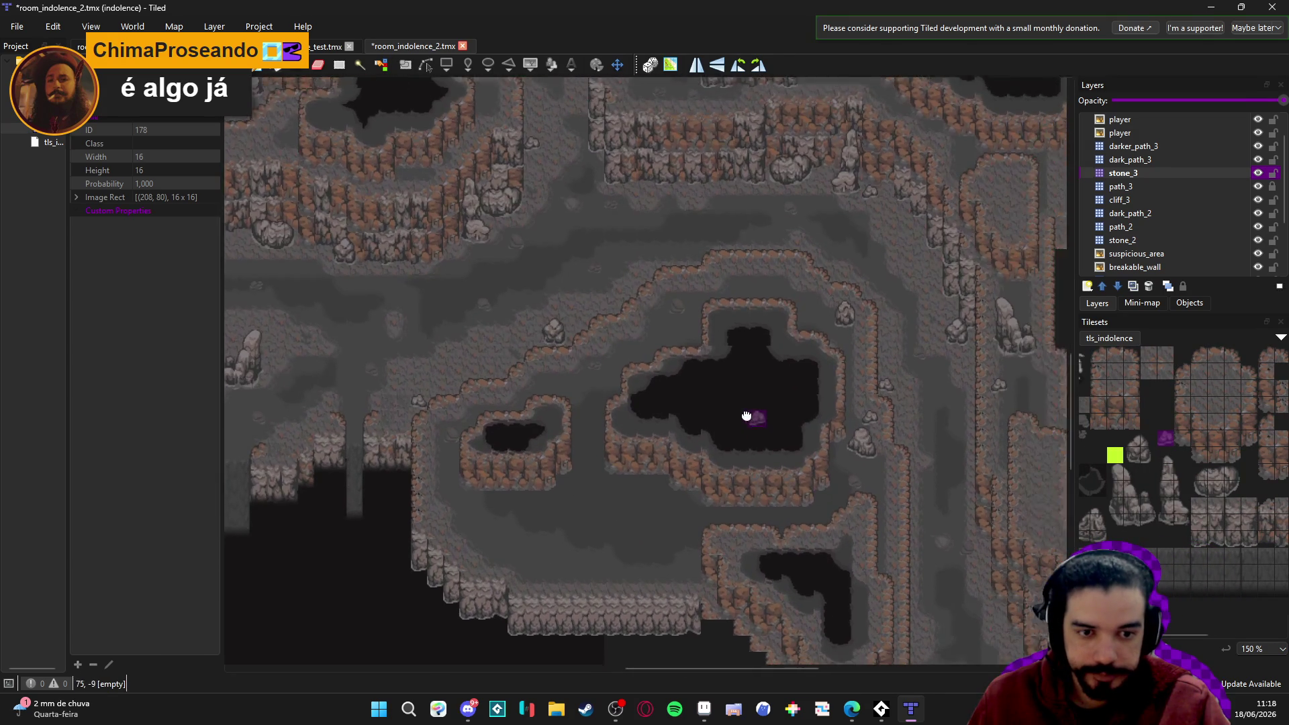
scroll(726, 351, "up", 5)
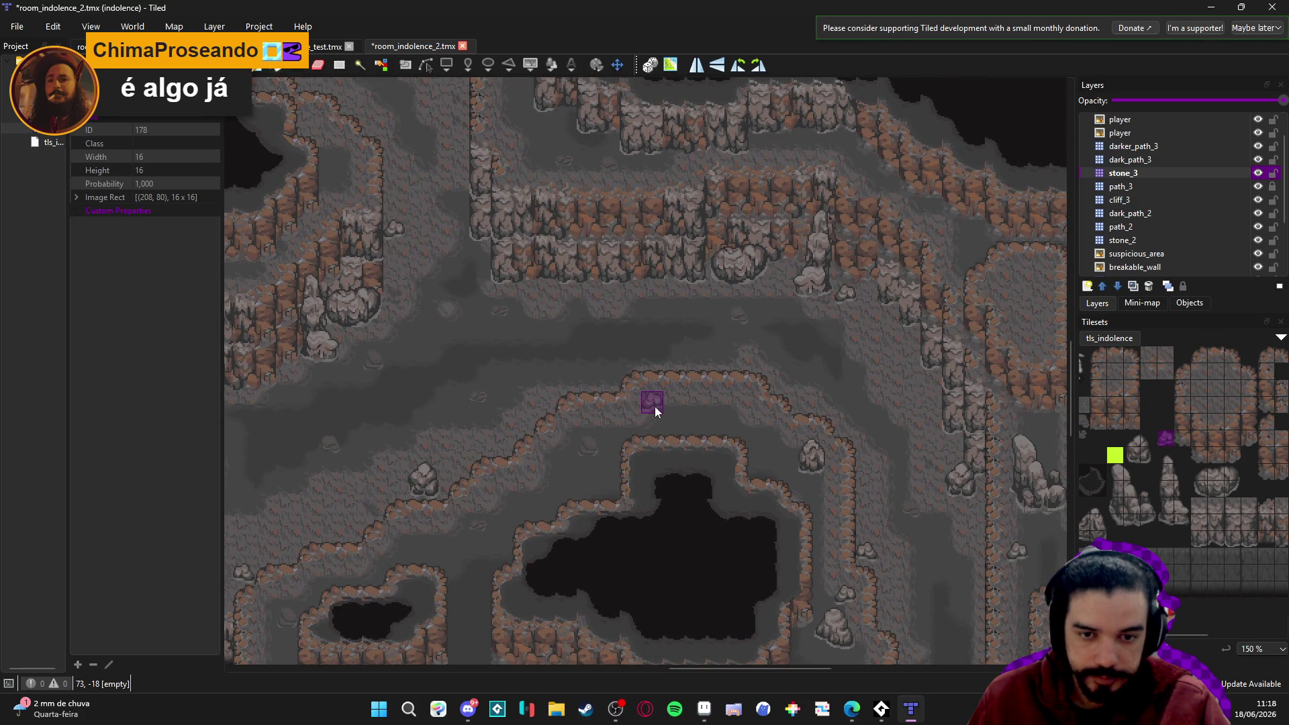
left_click_drag(949, 431, 870, 407)
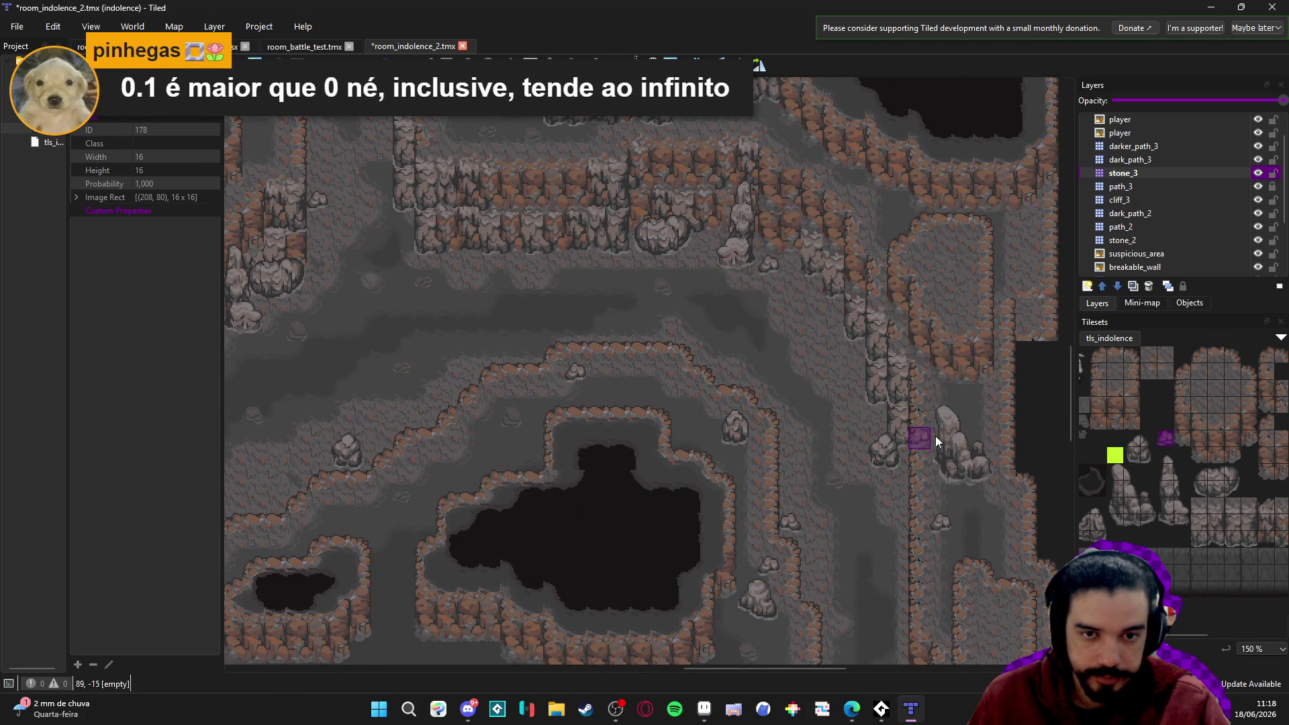
scroll(1137, 500, "right", 4)
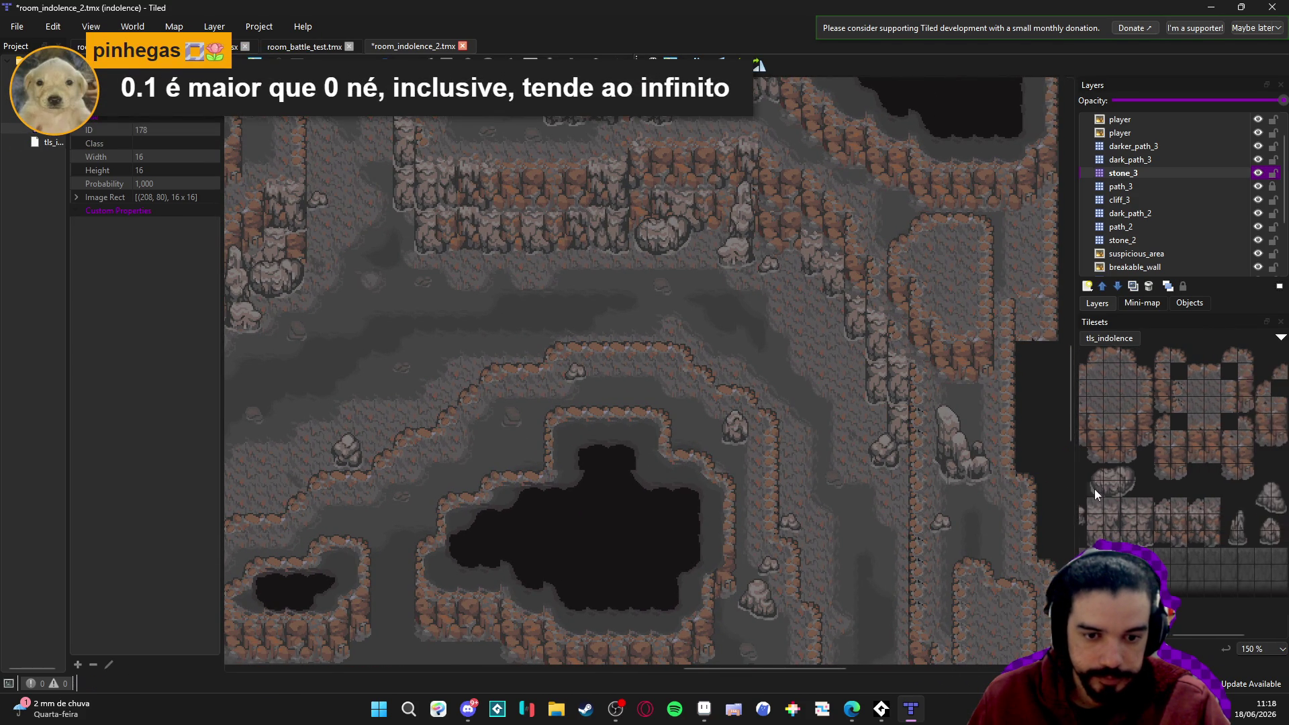
left_click_drag(1221, 562, 1250, 592)
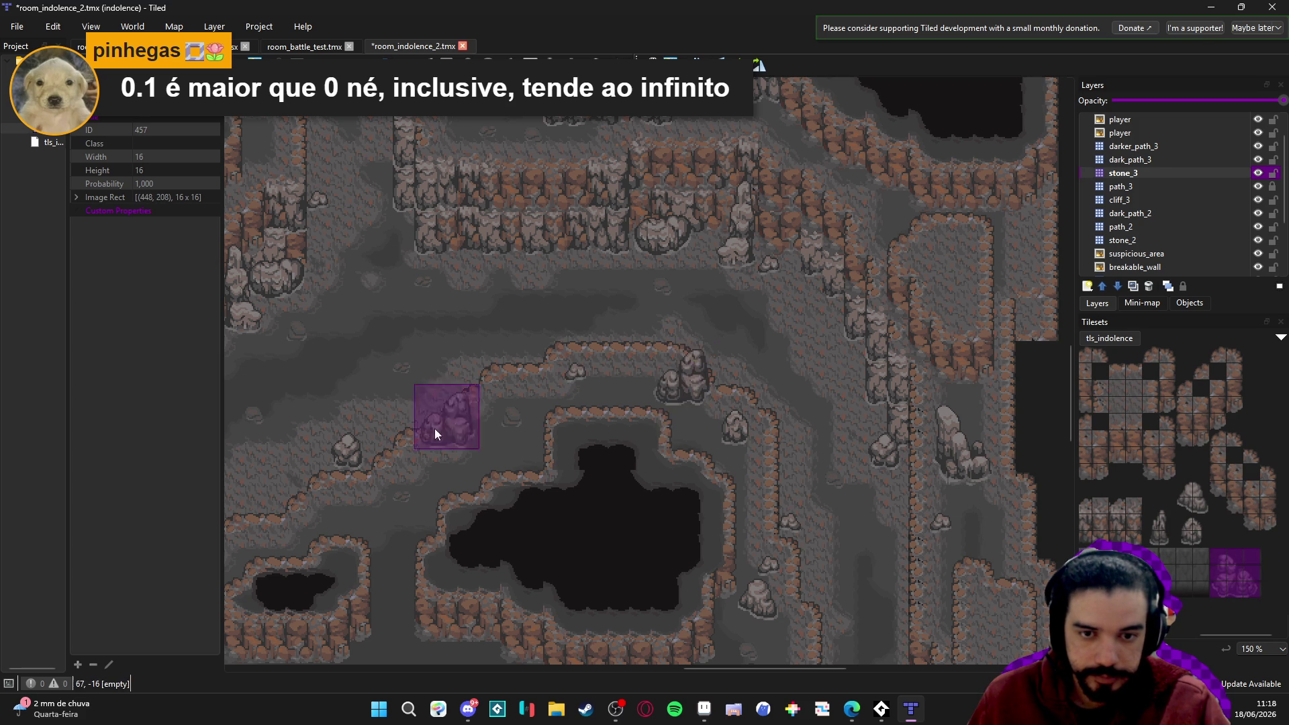
Stamp a rock block onto the cave floor after trying several 2x2 and 2x3 stone blocks.
scroll(484, 430, "down", 3)
scroll(483, 430, "left", 2)
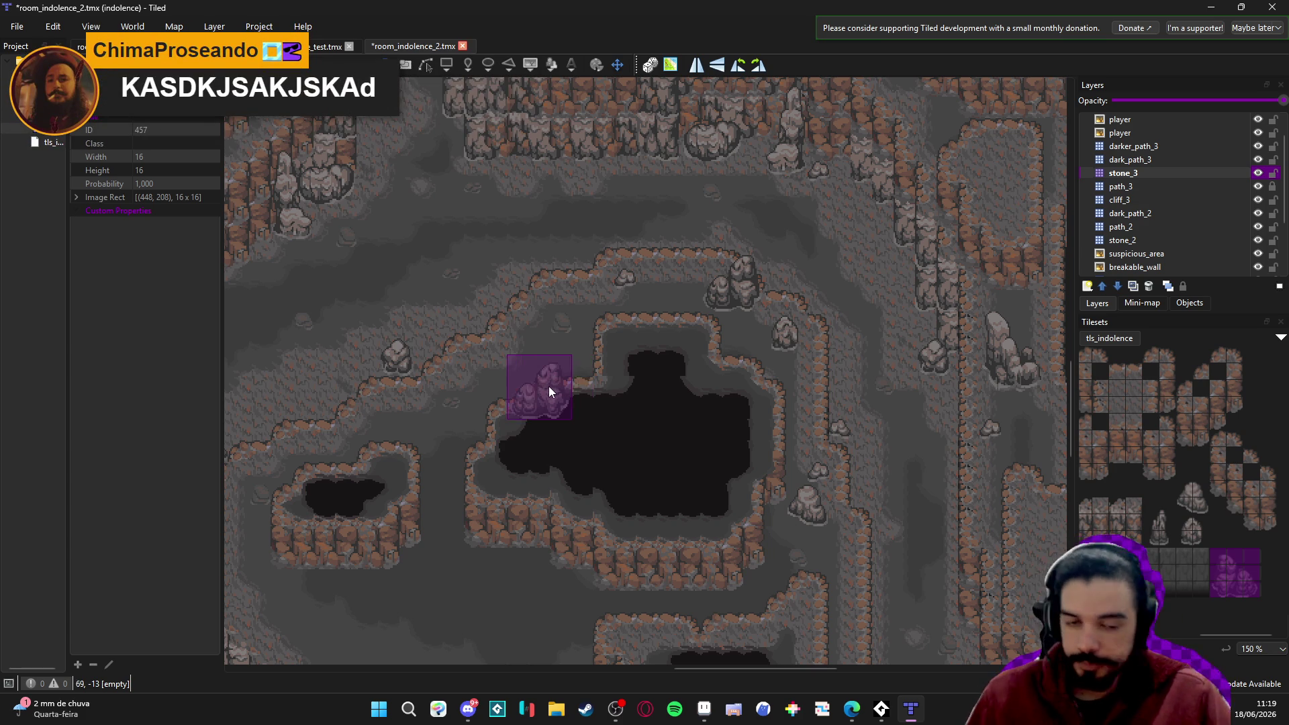
scroll(584, 356, "left", 4)
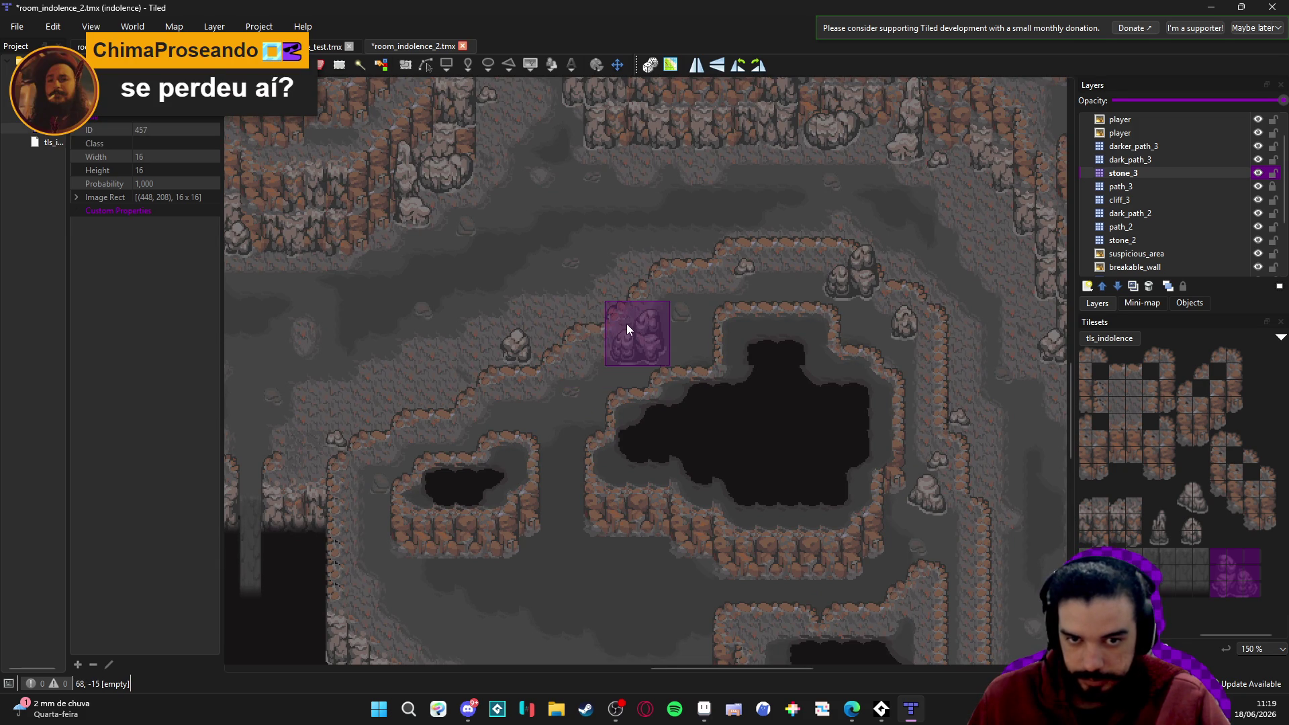
left_click(1199, 505)
left_click_drag(1200, 504, 1189, 489)
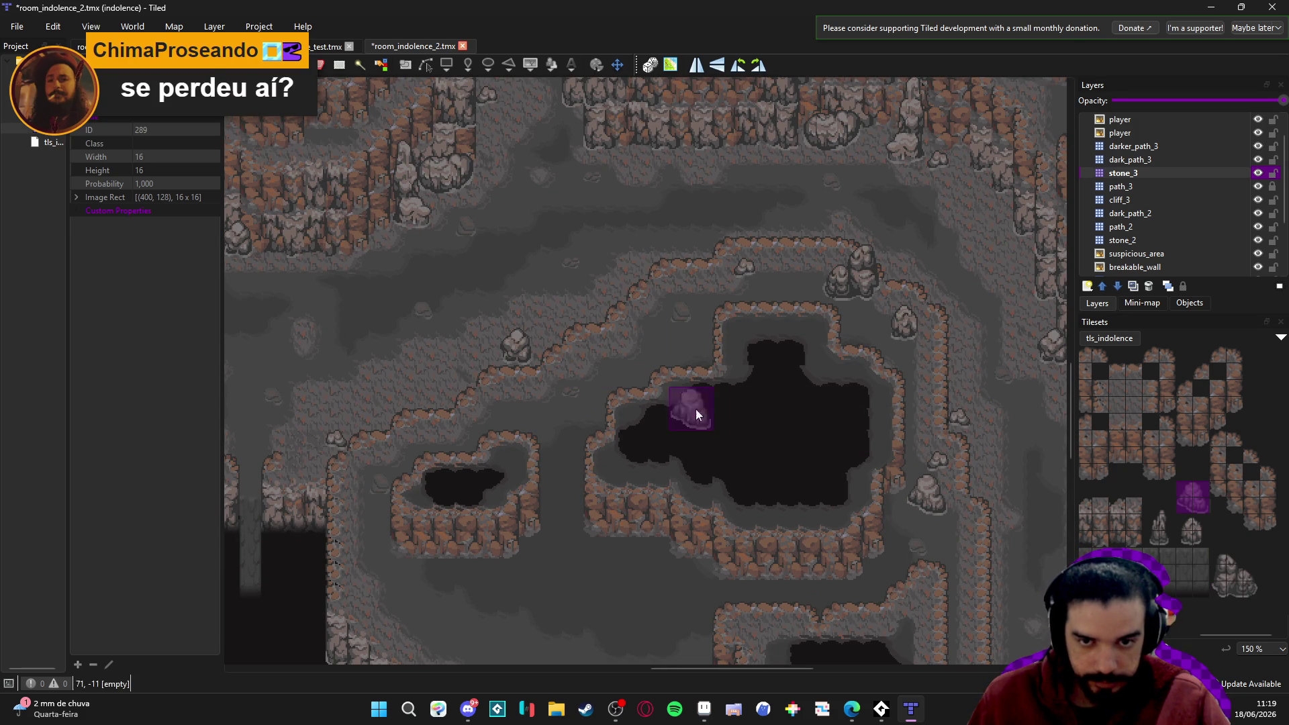
left_click_drag(801, 470, 908, 446)
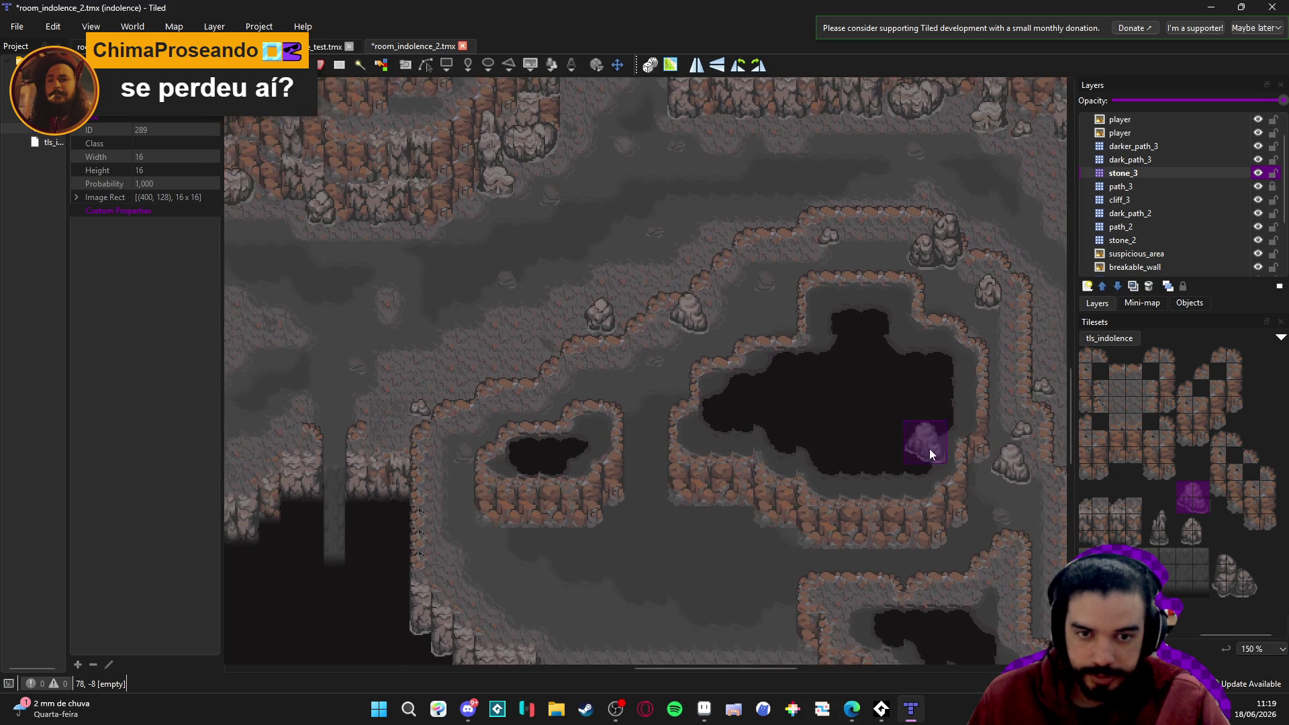
left_click_drag(1175, 537, 1153, 509)
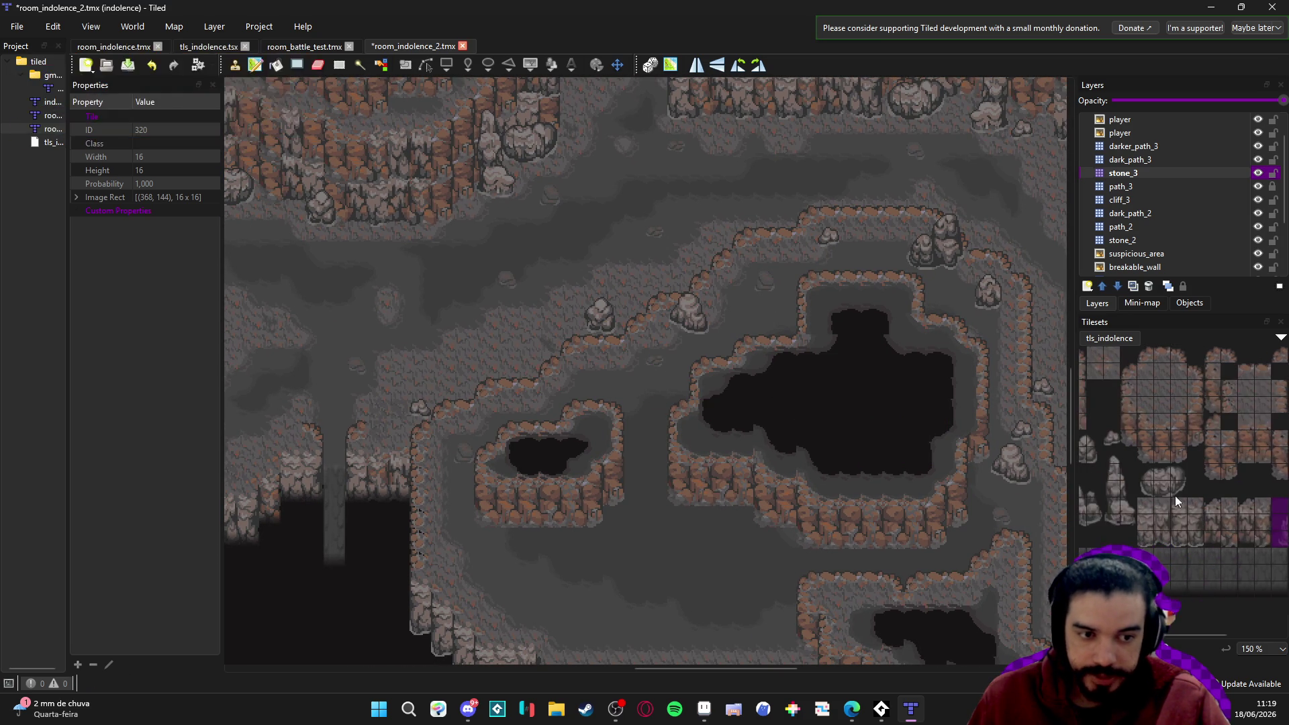
scroll(1195, 508, "left", 3)
left_click_drag(1192, 468, 1235, 494)
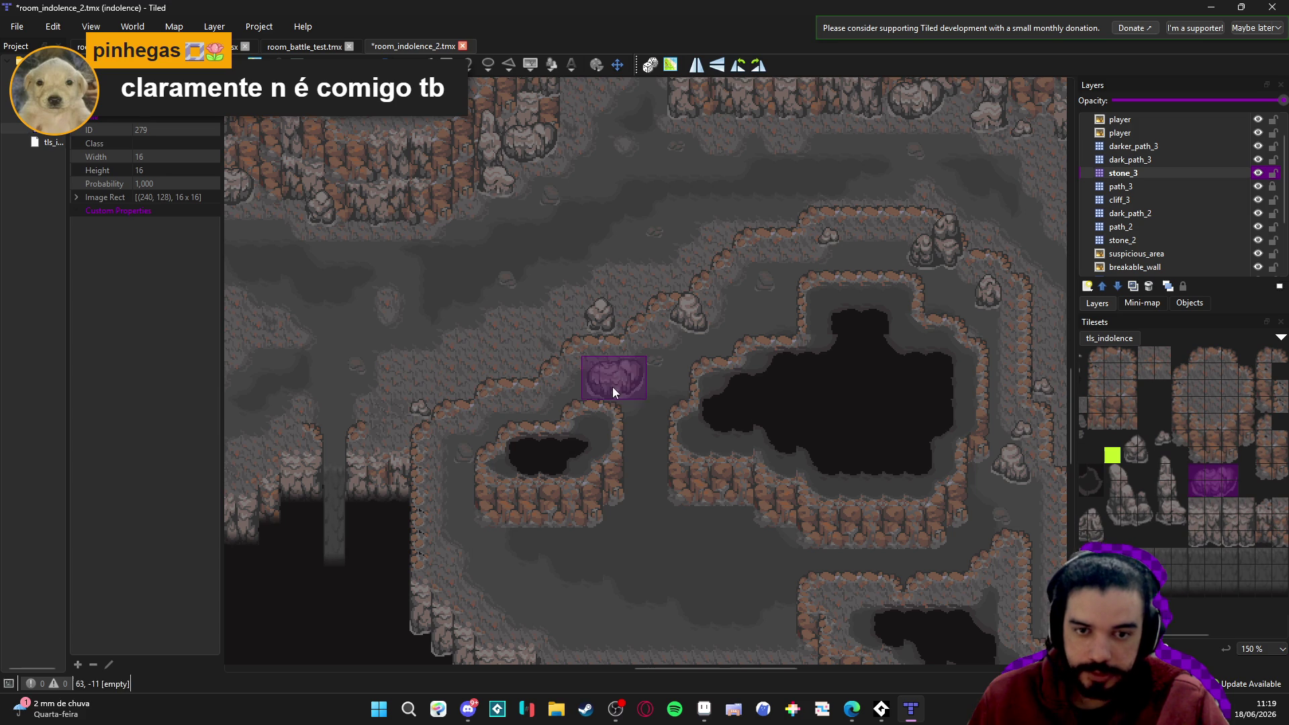
left_click(613, 357)
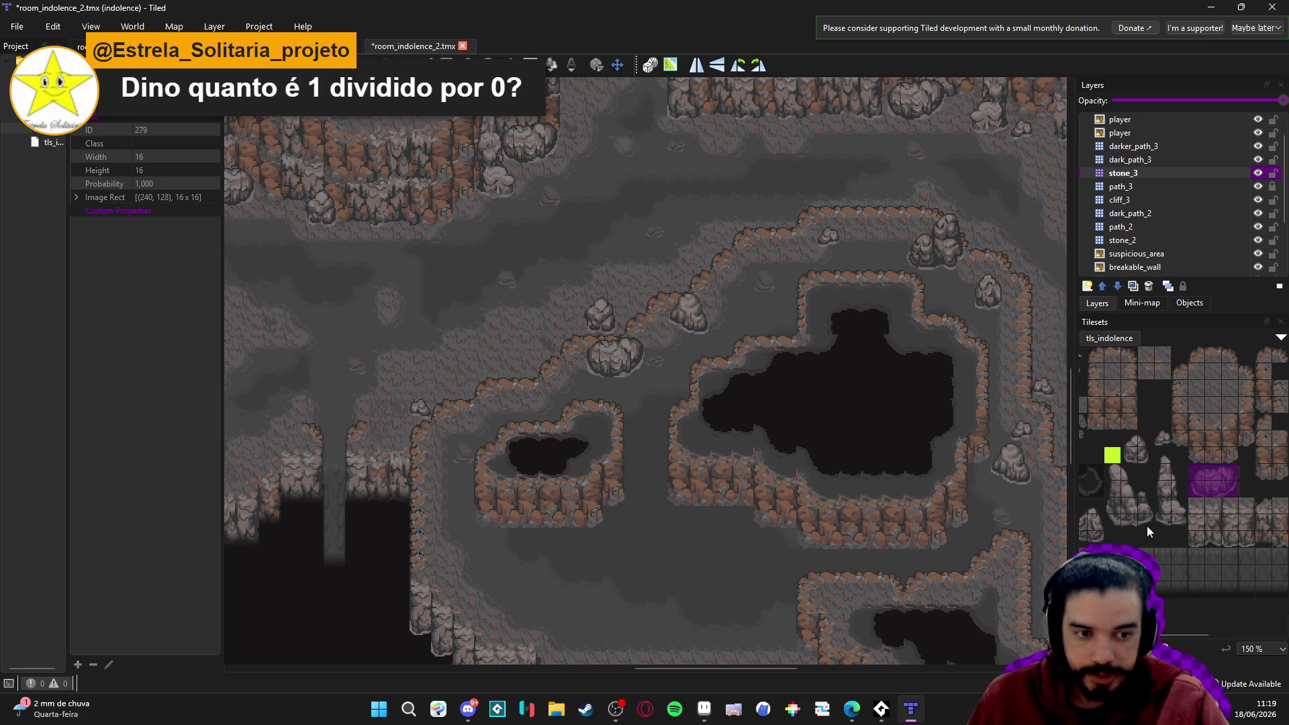
Stamp a single rock tile on the map and select a tall stone pillar block.
scroll(1146, 525, "left", 2)
left_click(1151, 445)
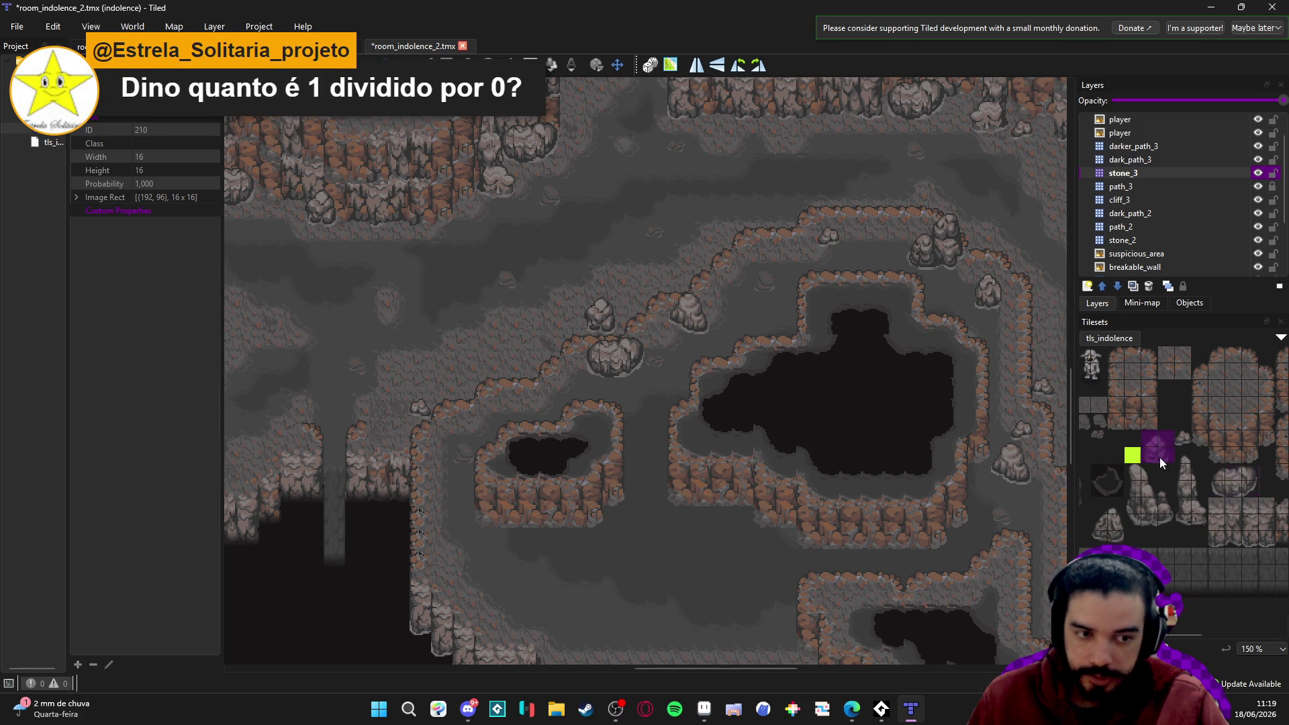
left_click(760, 237)
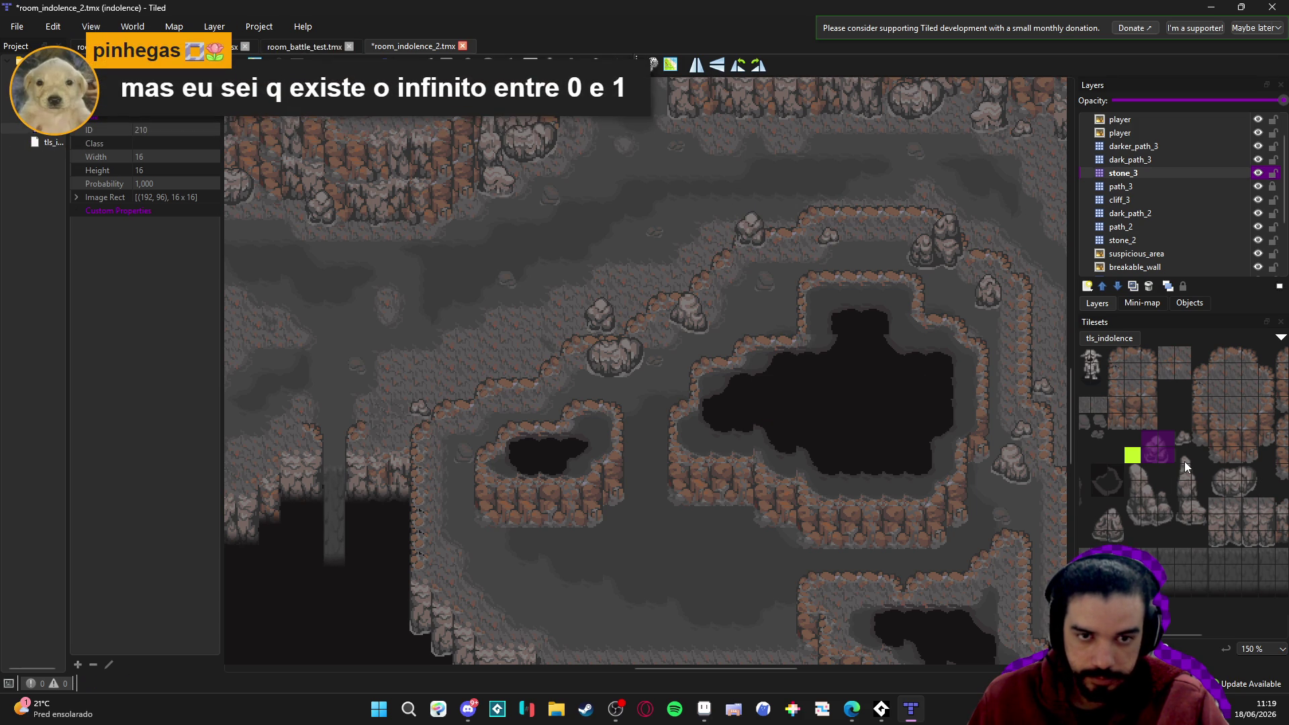
left_click_drag(1185, 461, 1199, 518)
scroll(907, 360, "up", 3)
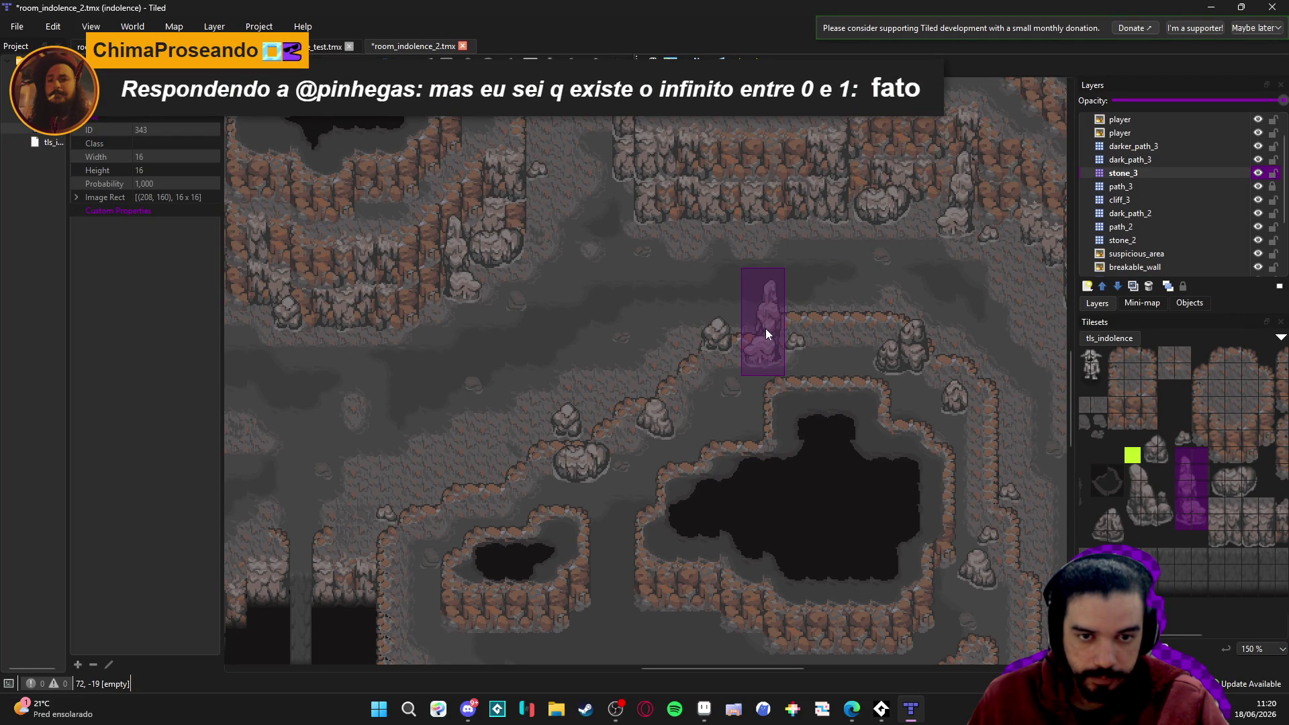
Stamp the stone pillar beside the large pit, undoing a trial stalagmite by the left cliff.
left_click(750, 393)
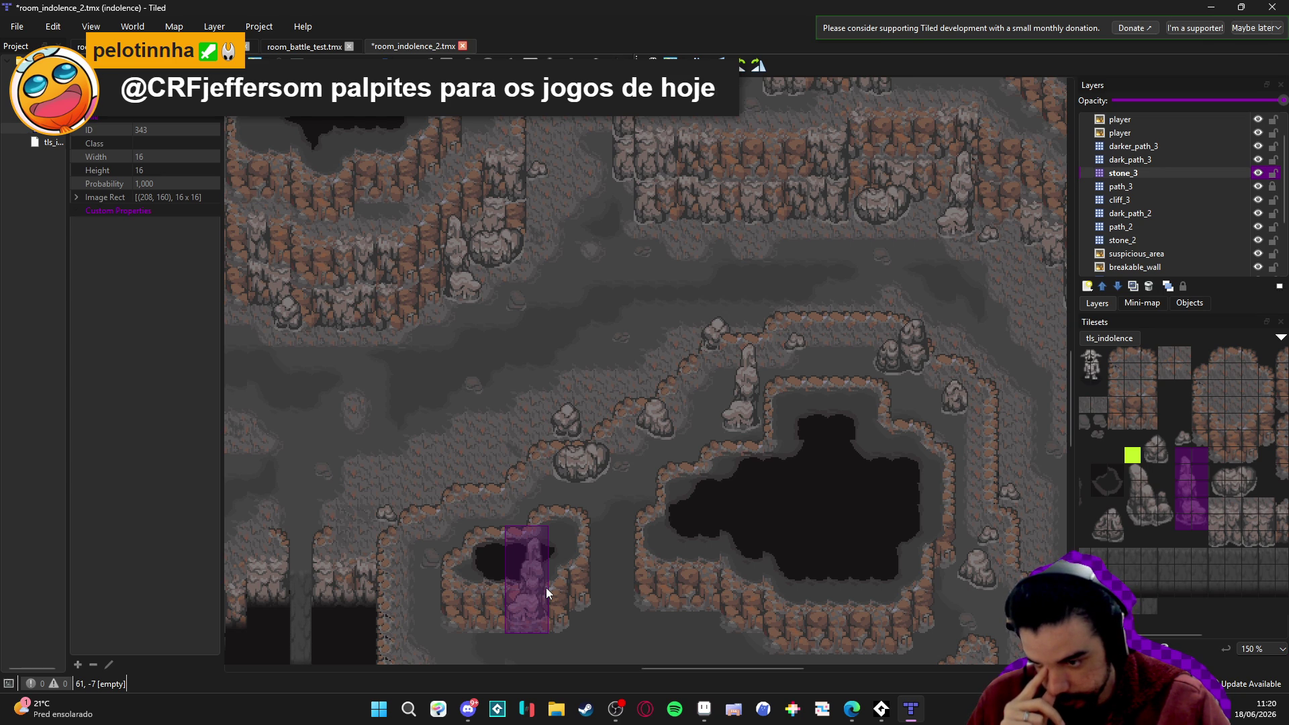
scroll(619, 496, "down", 3)
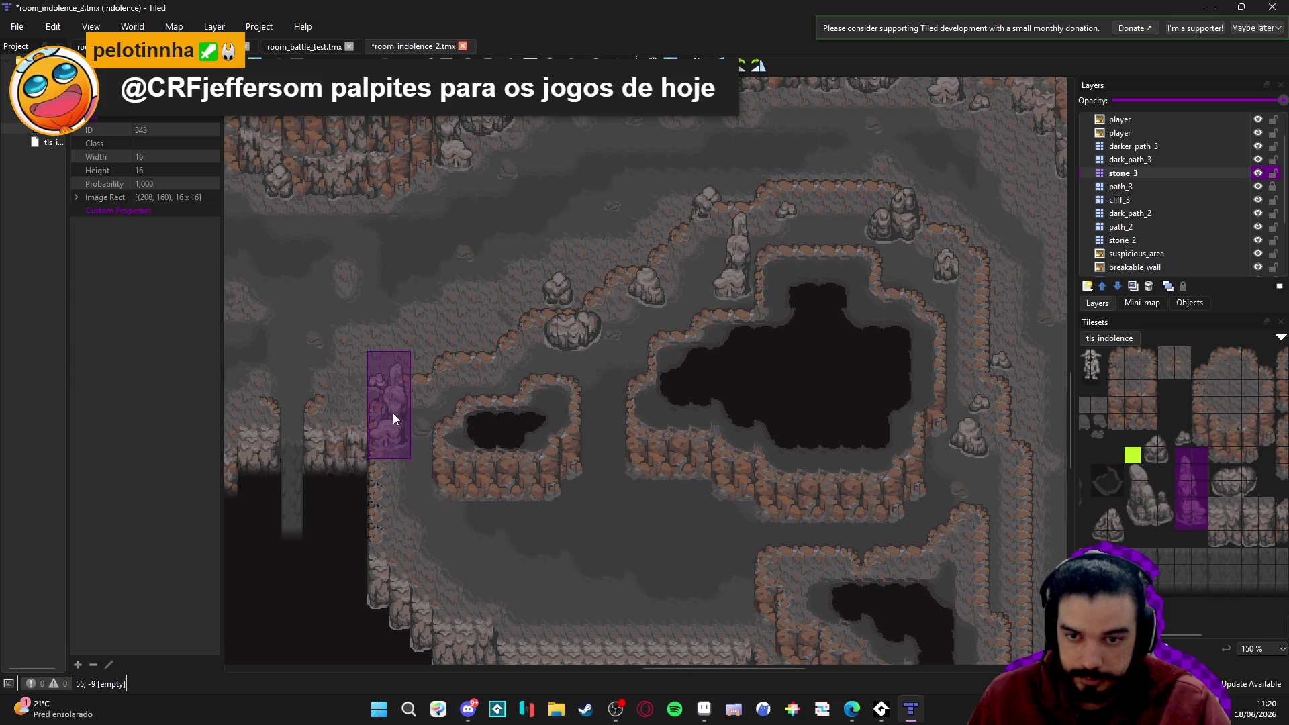
left_click(417, 413)
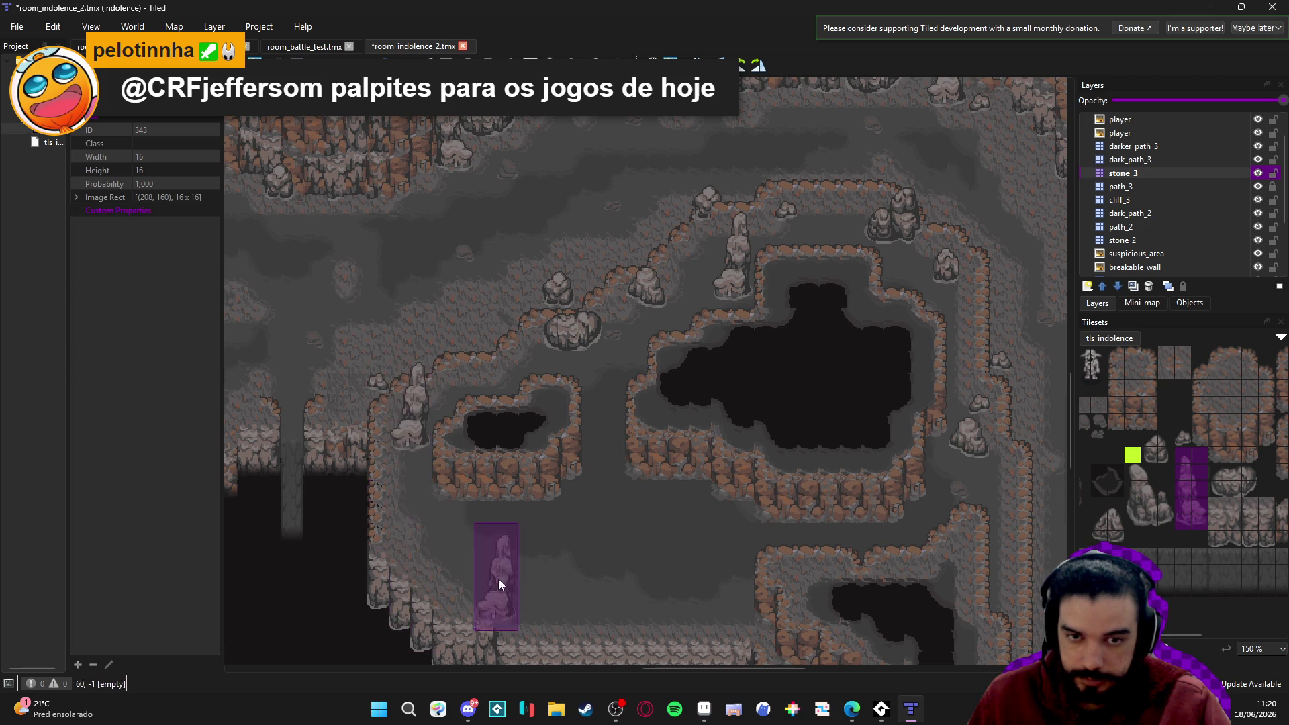
key("ctrl+z")
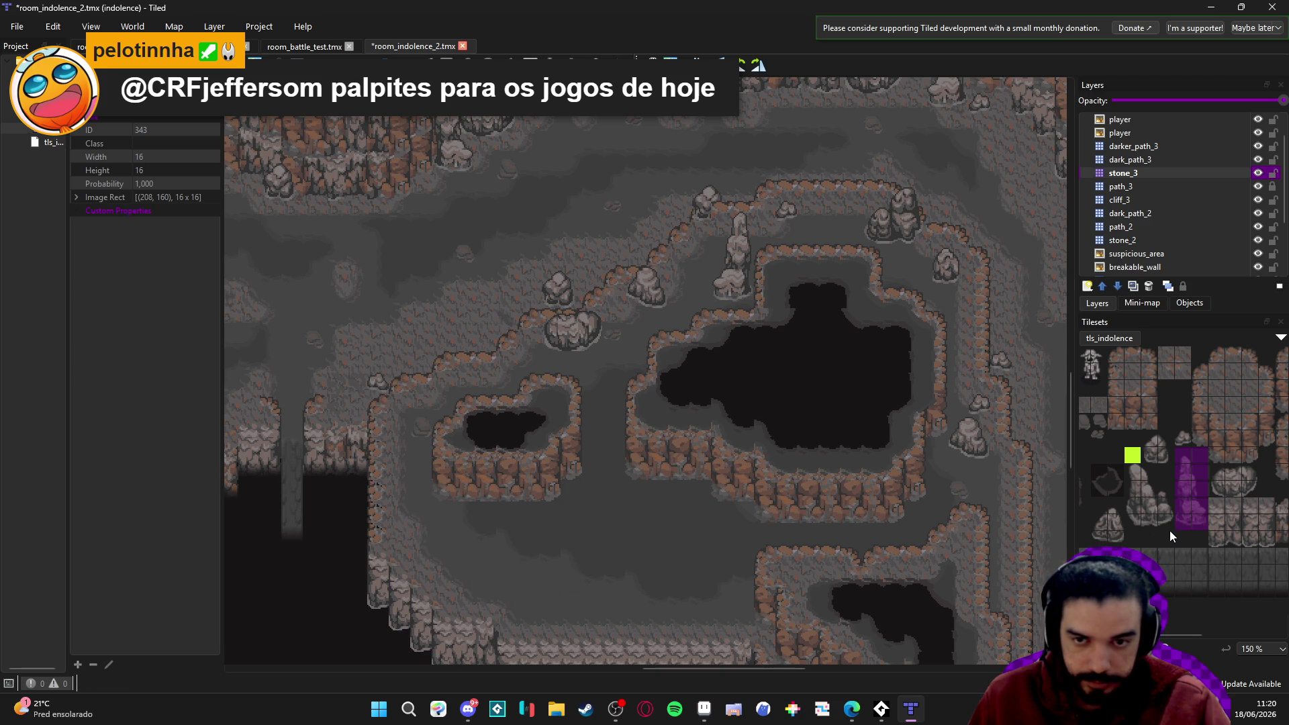
left_click_drag(1169, 530, 1133, 474)
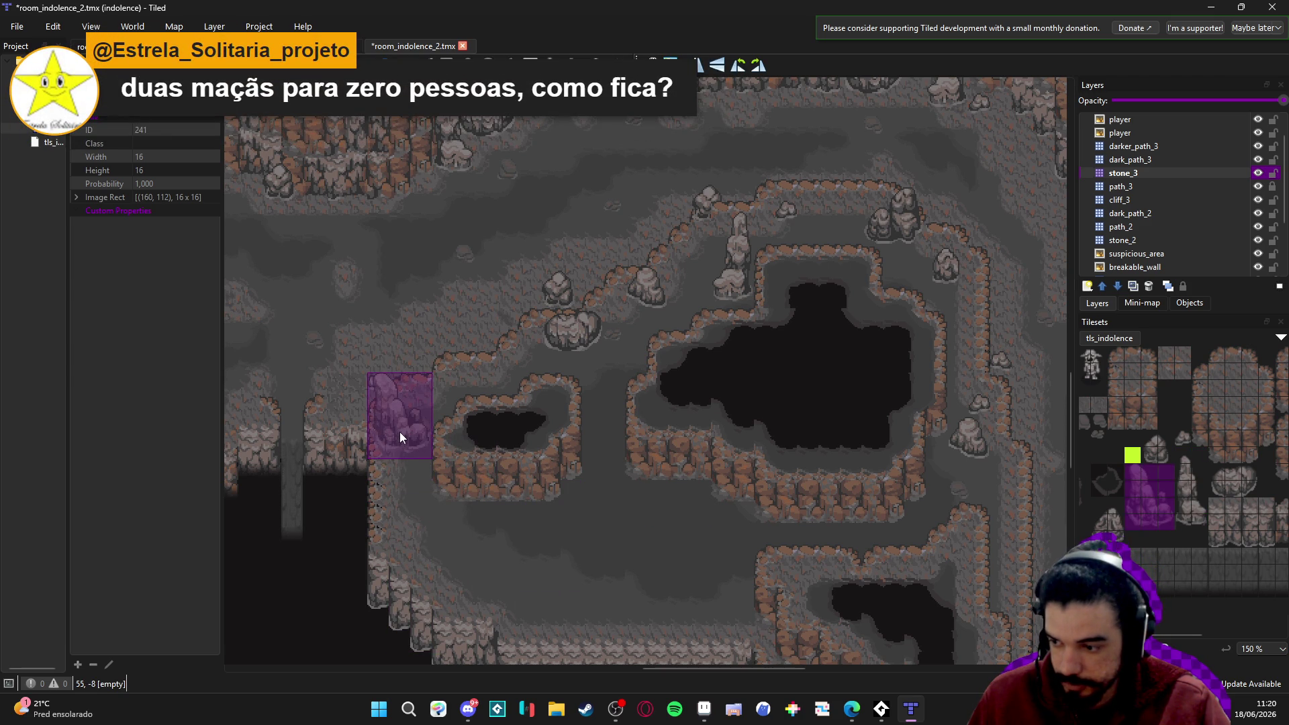
Place a rock formation beside the small pit.
left_click(409, 453)
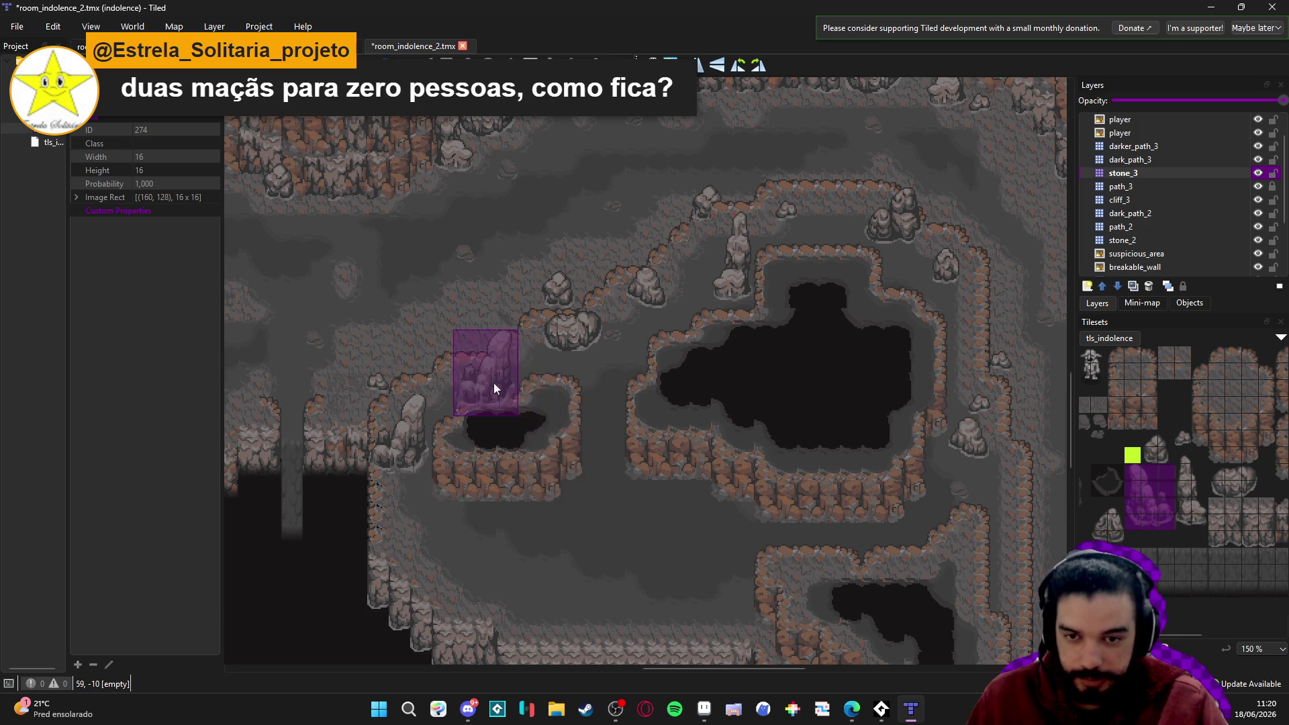
left_click(1167, 473)
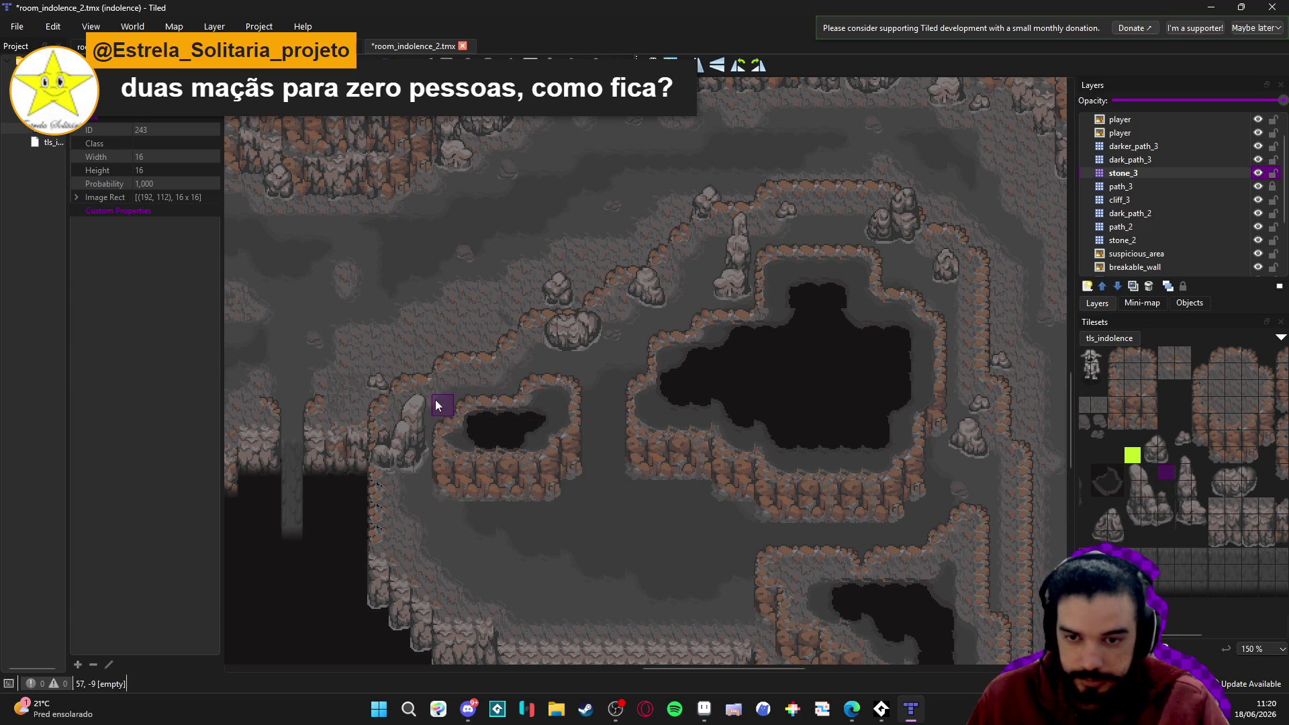
scroll(739, 429, "up", 1)
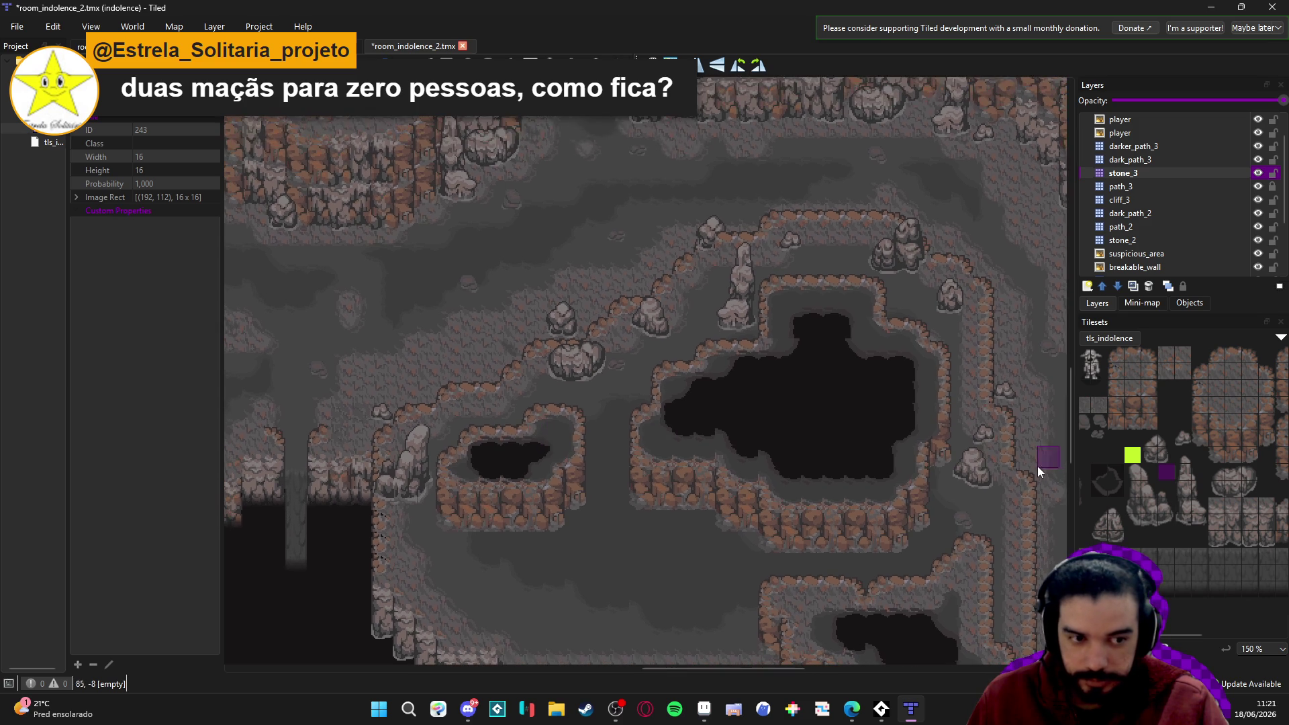
left_click(1186, 459)
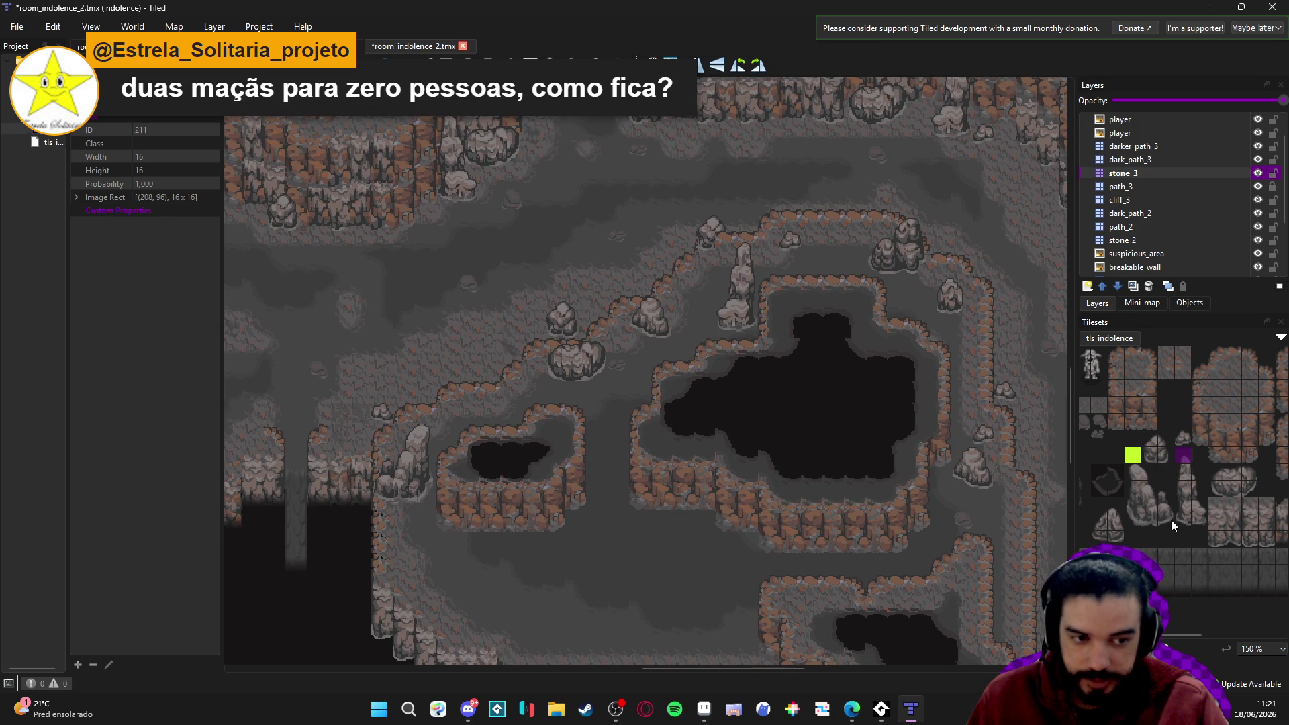
scroll(712, 452, "down", 1)
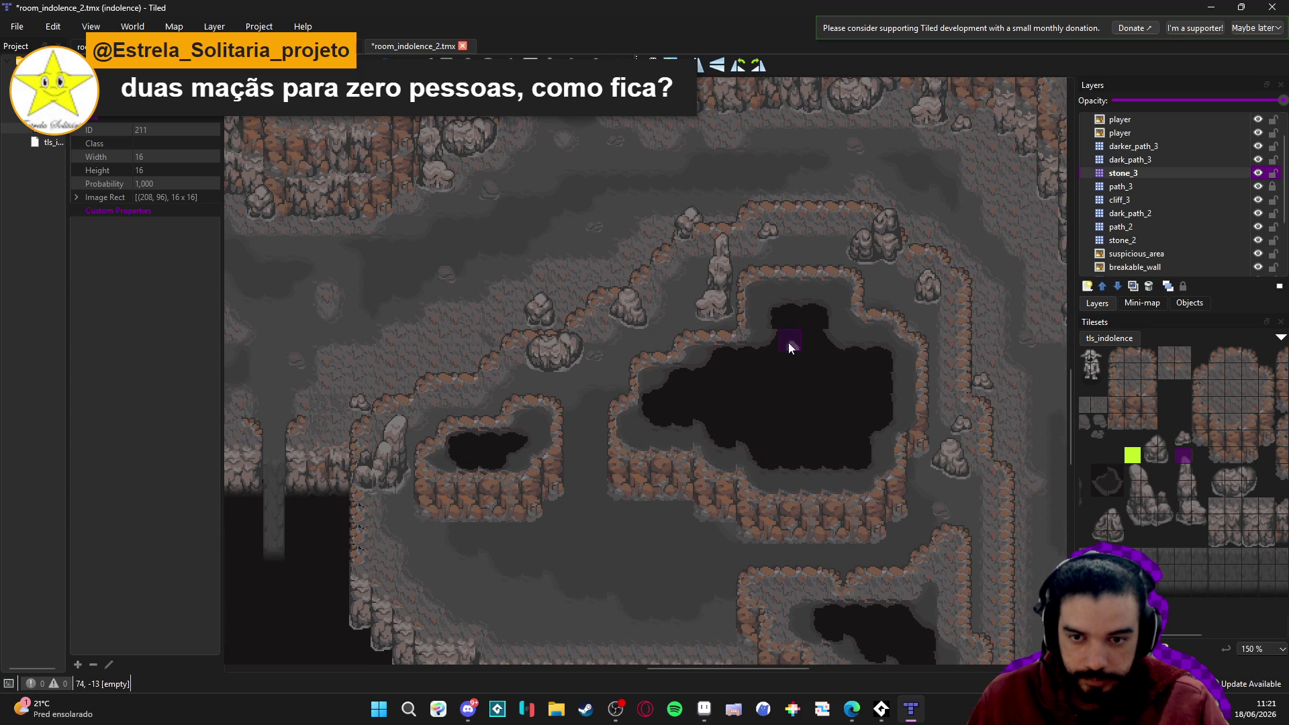
Stamp a tall stalagmite on the lower-left cave floor.
left_click_drag(1224, 473, 1250, 489)
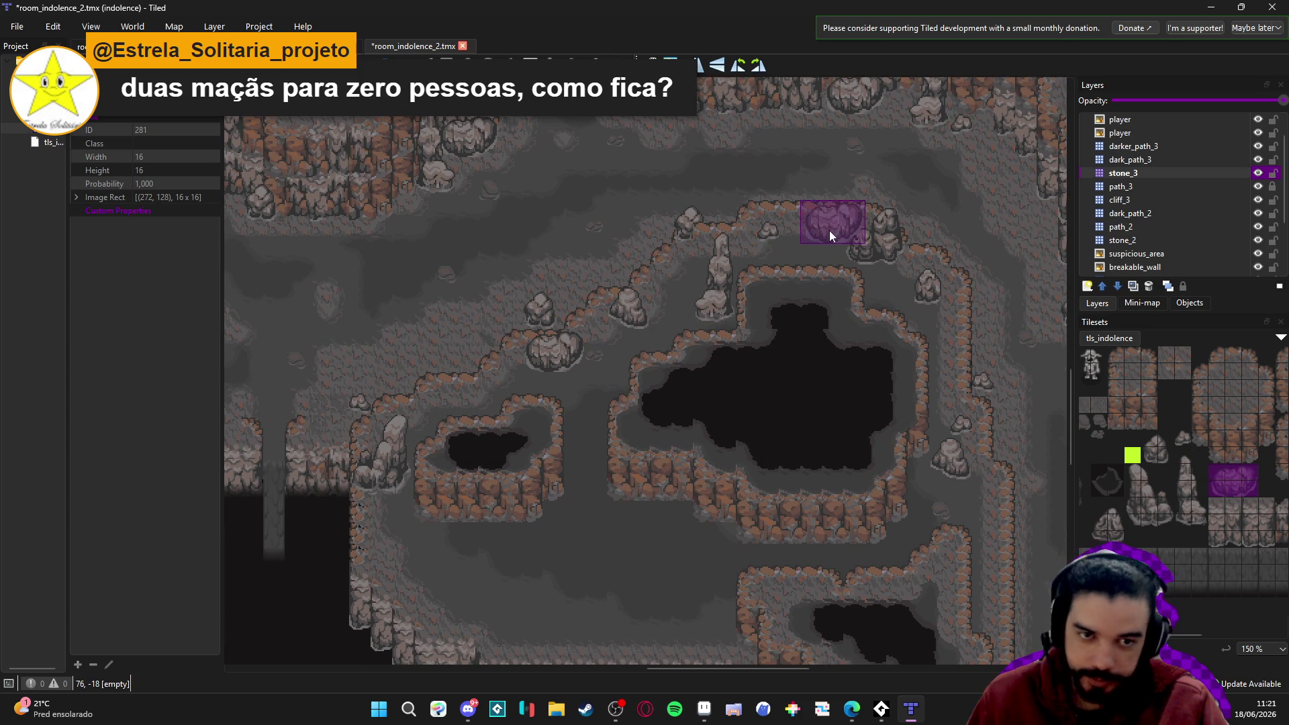
scroll(681, 444, "down", 1)
scroll(681, 445, "left", 1)
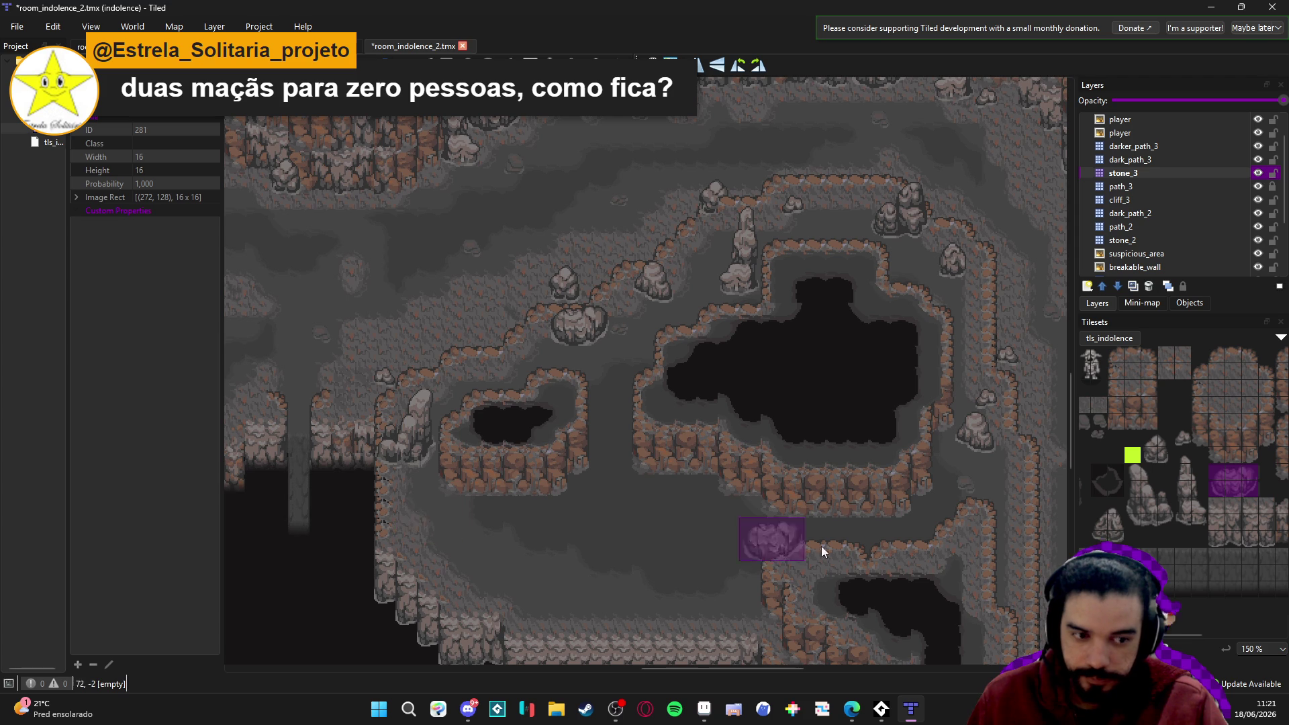
scroll(1118, 503, "right", 3)
scroll(1118, 504, "right", 1)
left_click_drag(1192, 505, 1209, 541)
left_click(416, 474)
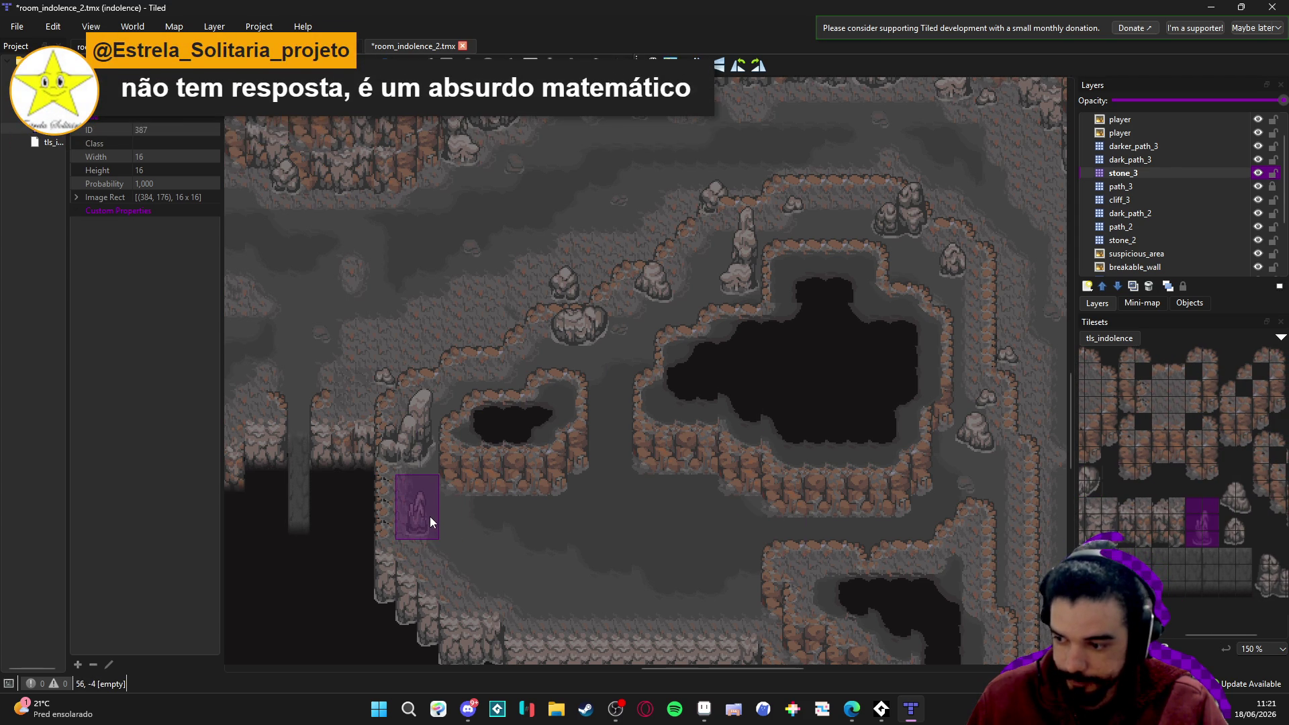
Stamp a stalagmite on the lower-left cave floor and paint a rock tile near the pits.
left_click_drag(430, 517, 475, 502)
left_click(468, 494)
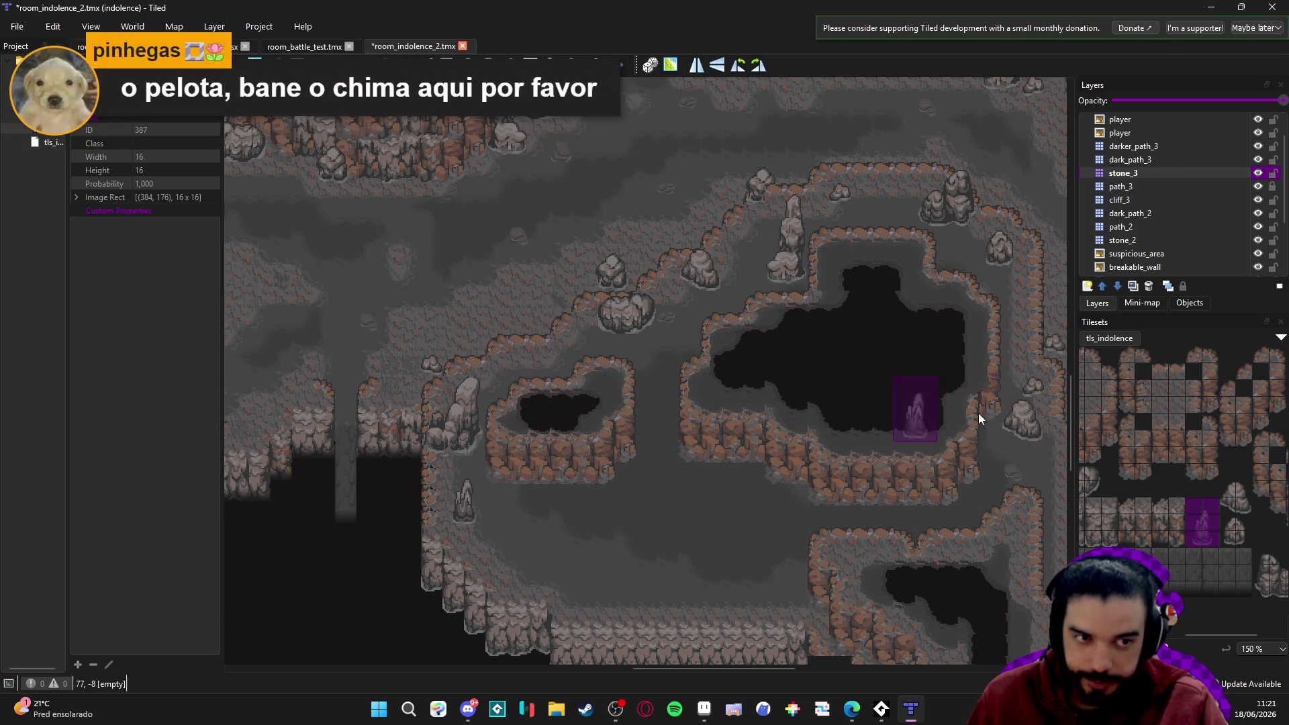
left_click(1193, 509)
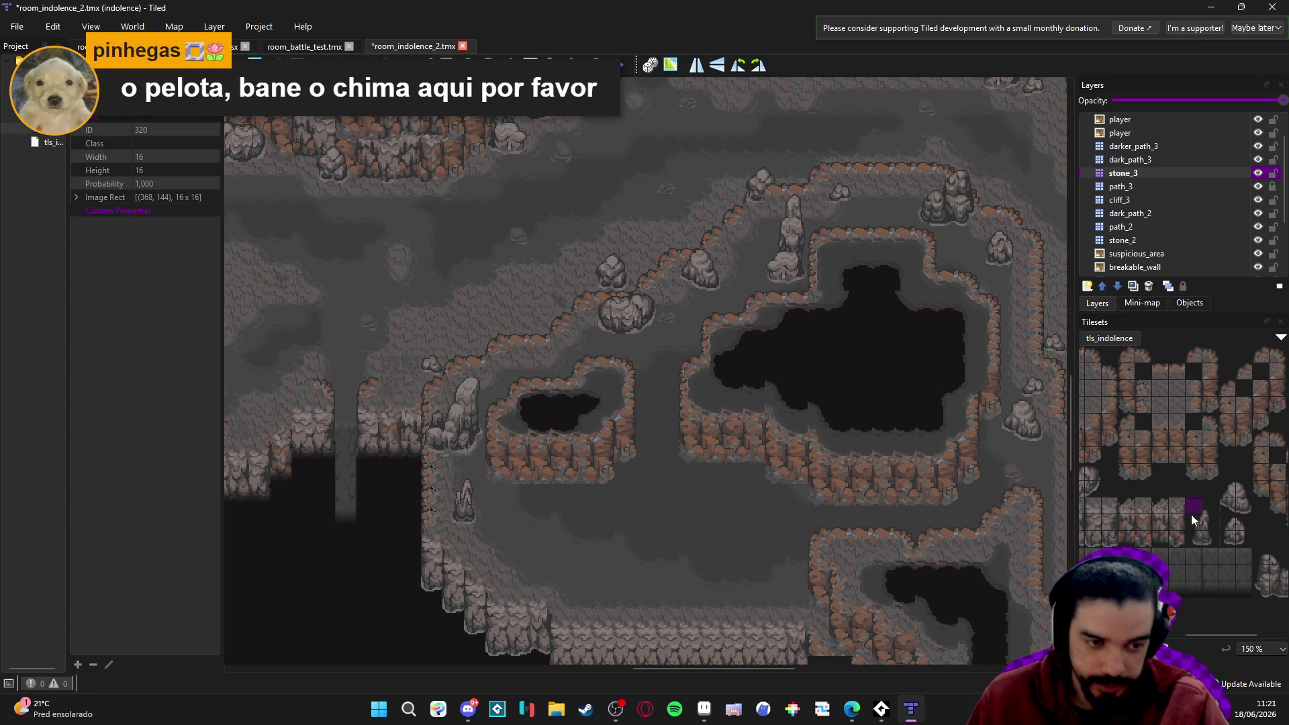
left_click_drag(1194, 510, 1203, 532)
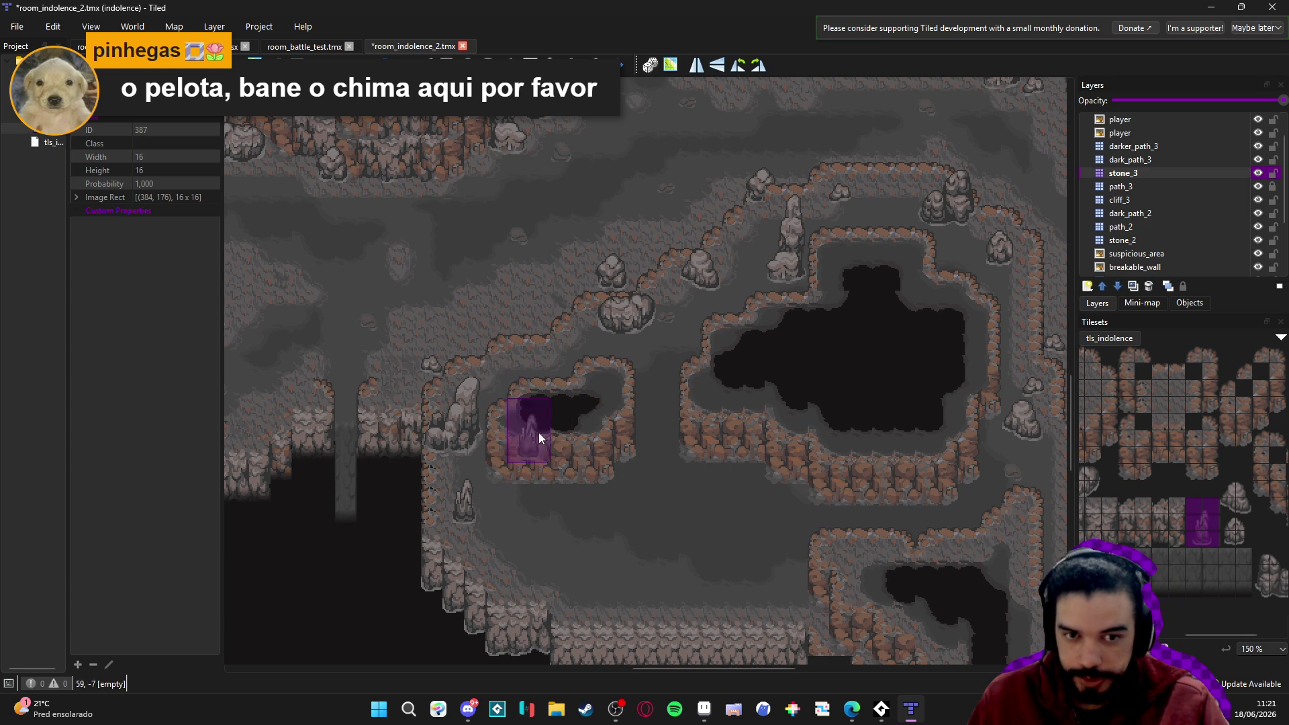
scroll(551, 456, "down", 3)
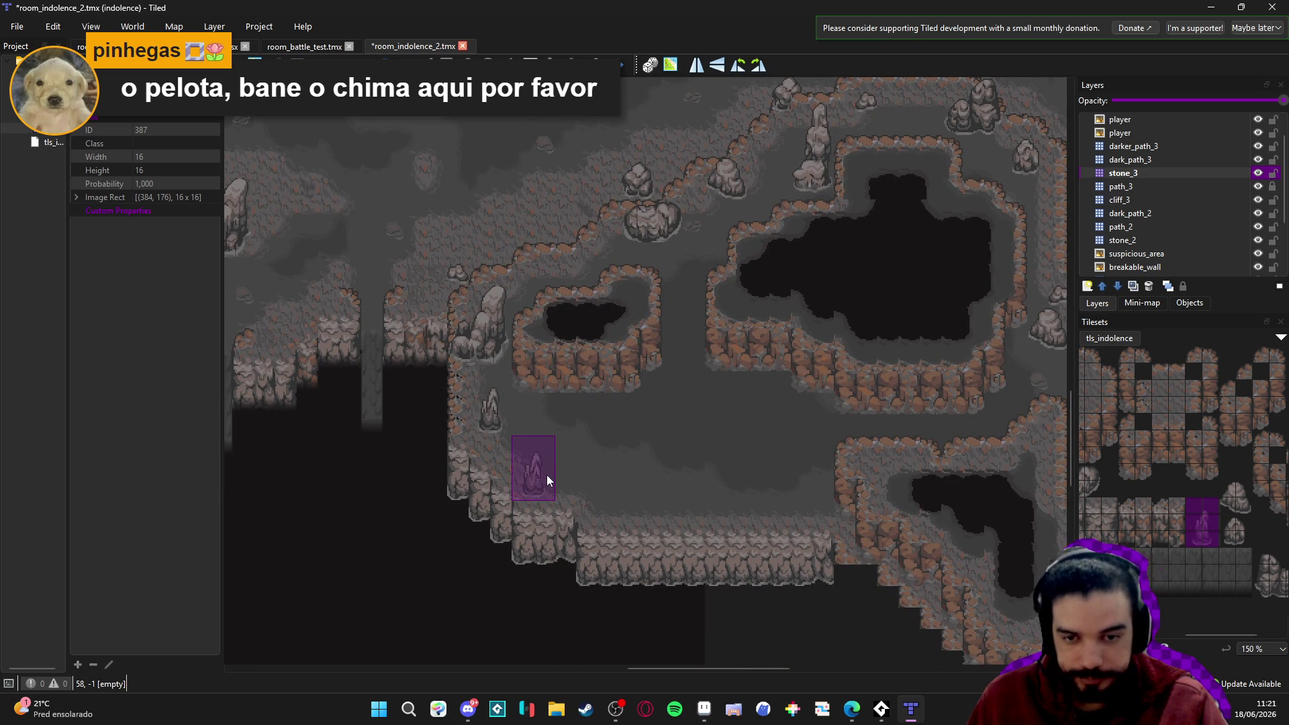
scroll(547, 474, "up", 3)
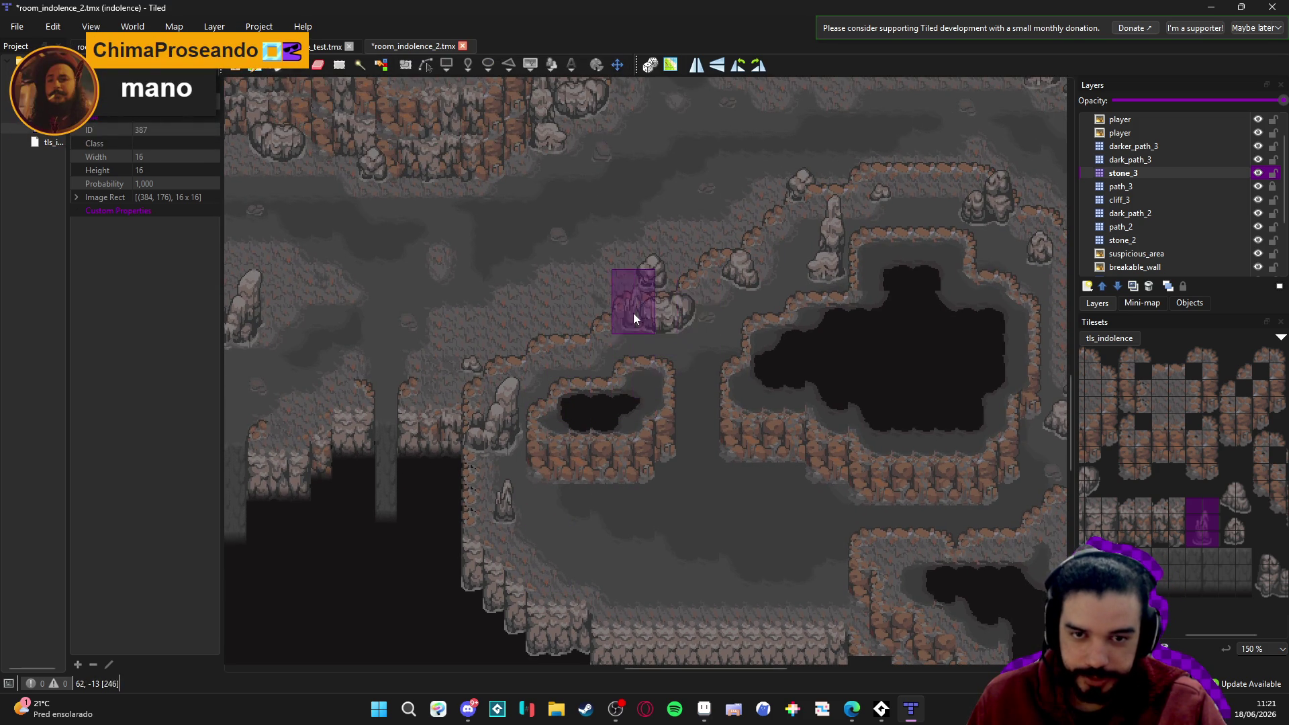
left_click(1235, 531)
left_click(623, 328)
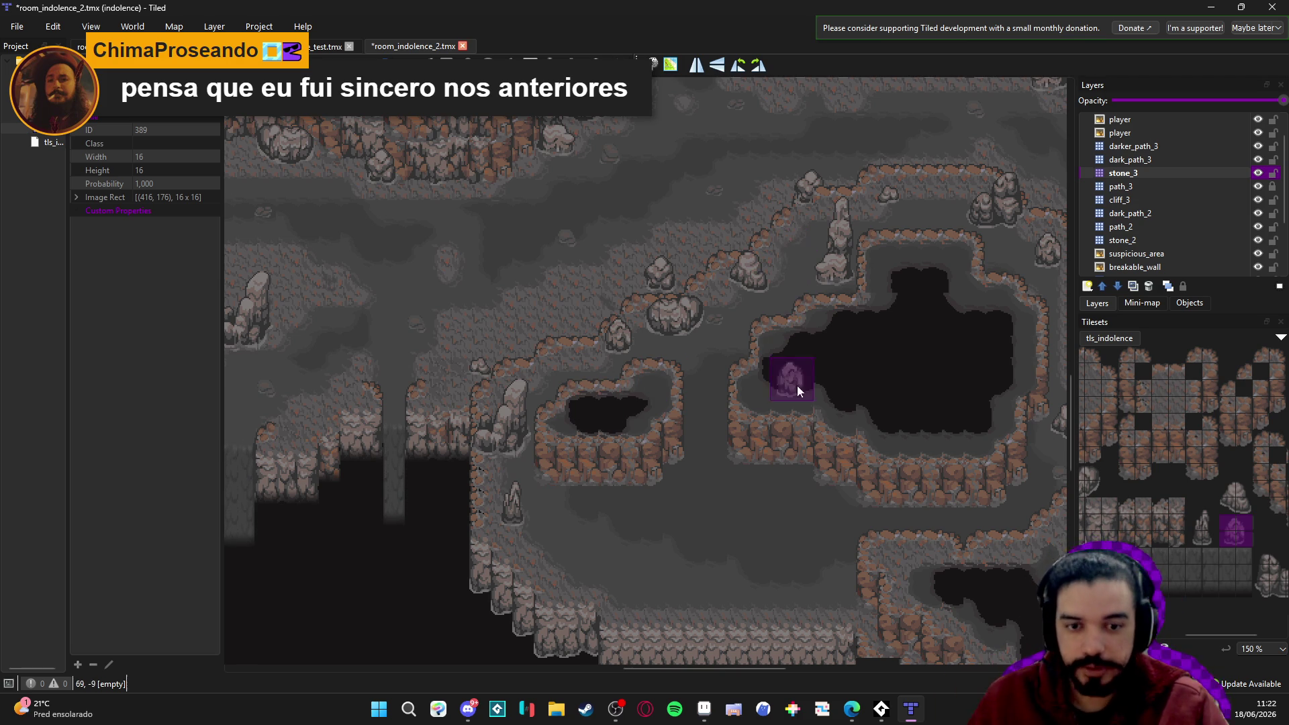
Stamp the stalagmite block between the two pits, then pick an L-shaped tile block.
left_click_drag(1195, 504, 1214, 546)
left_click(735, 325)
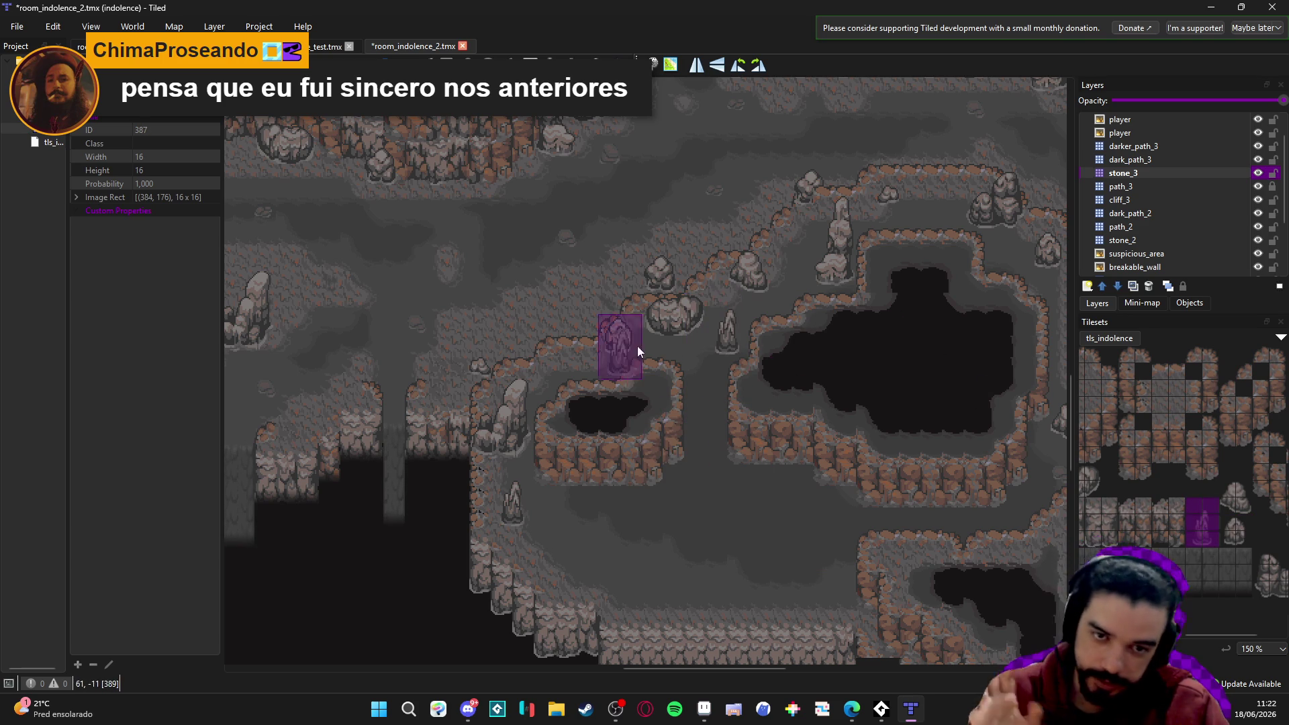
left_click_drag(618, 389, 644, 397)
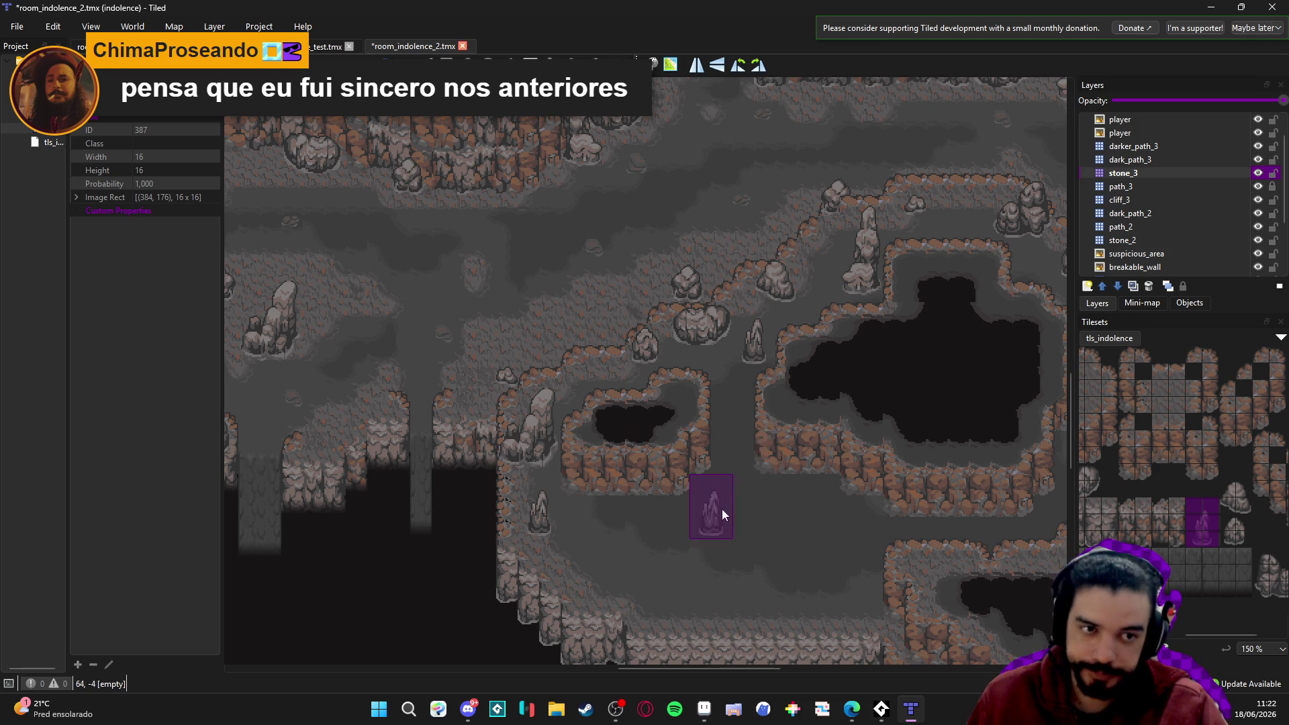
left_click_drag(738, 509, 741, 486)
left_click_drag(729, 536, 683, 567)
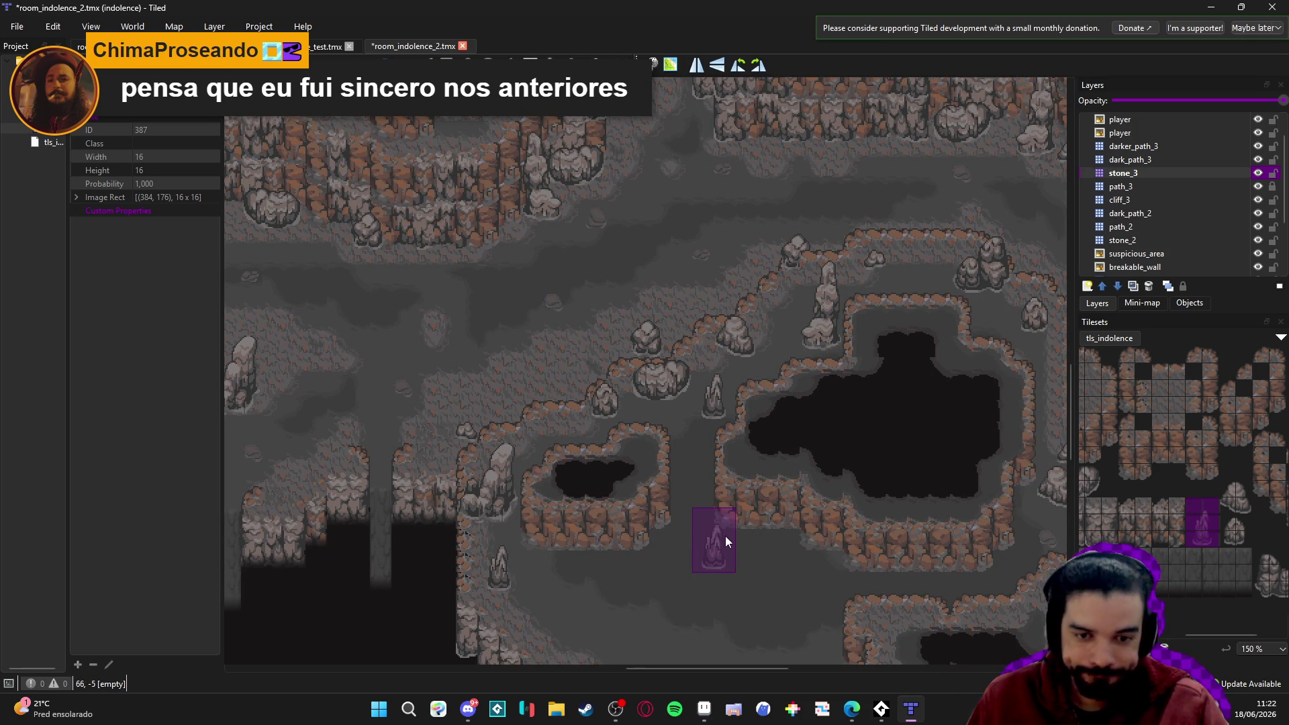
mouse_move(729, 530)
left_mouse_down()
mouse_move(716, 464)
mouse_move(675, 453)
left_mouse_up()
scroll(1268, 522, "left", 4)
mouse_move(1199, 425)
left_mouse_down()
mouse_move(1220, 419)
mouse_move(1219, 440)
left_mouse_up()
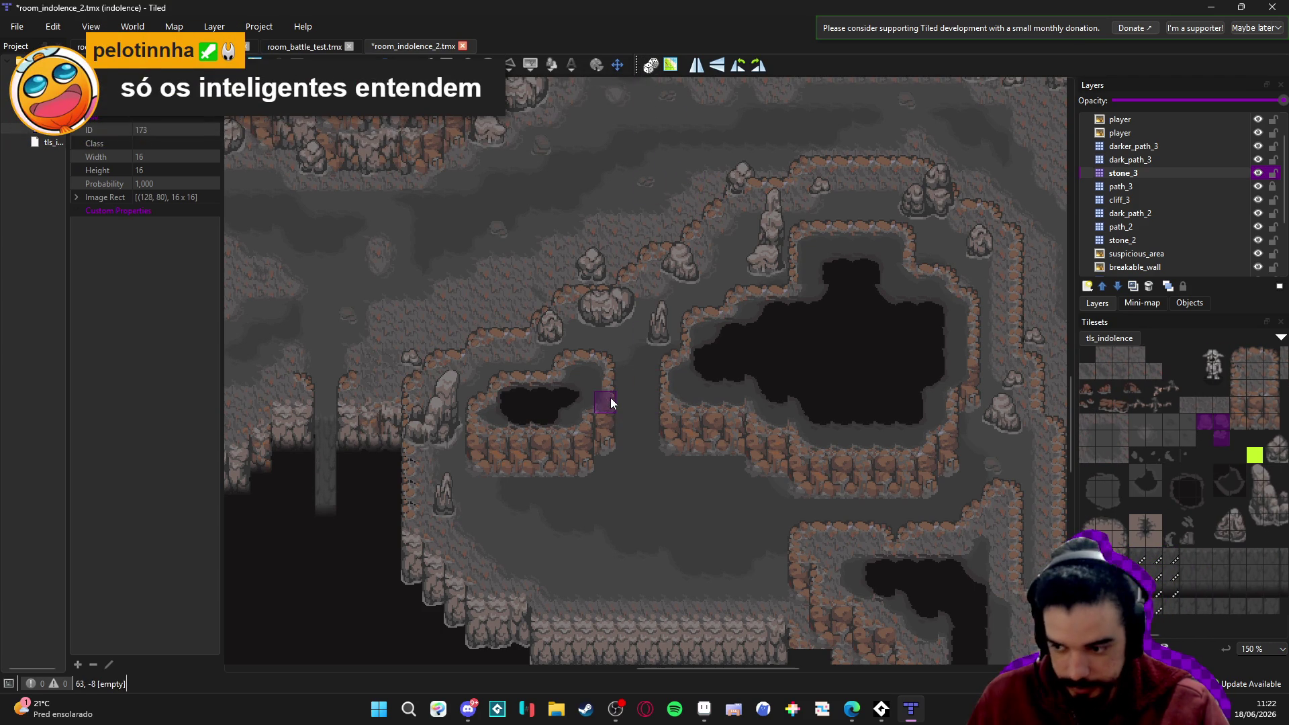
Place two small stones at different spots along the cave path.
left_click(641, 406)
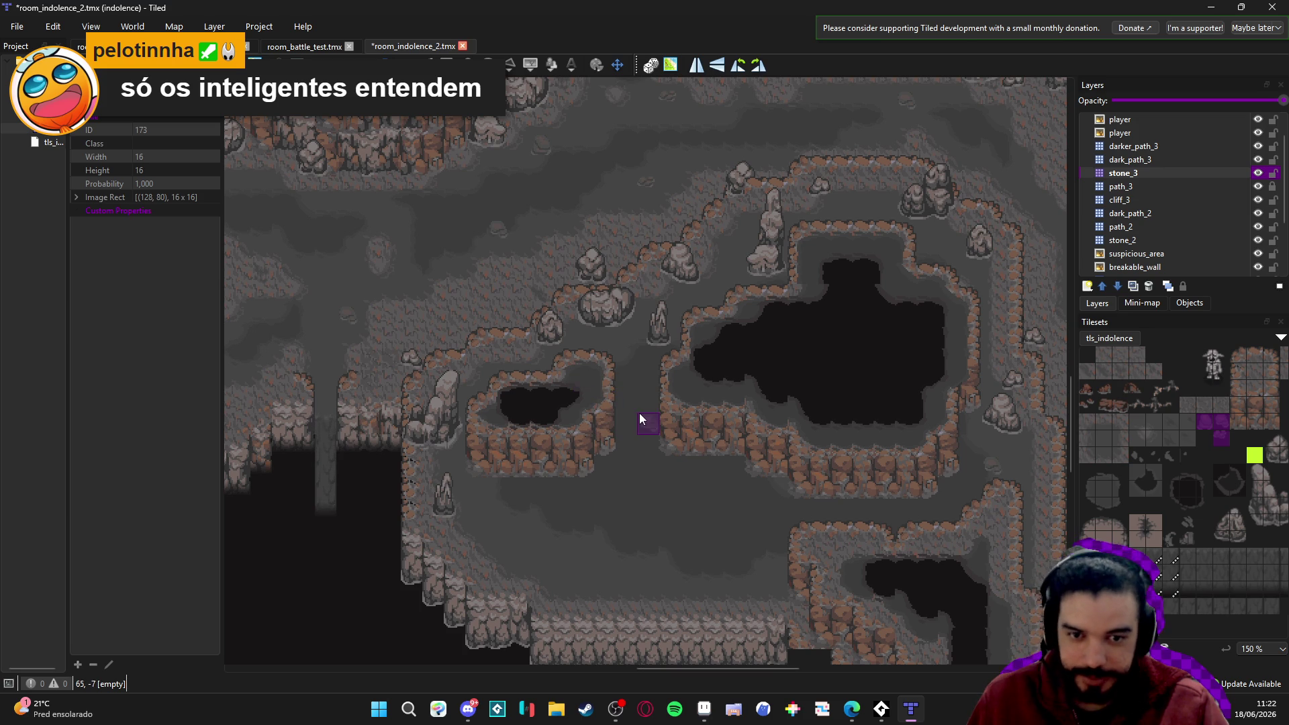
left_click(518, 534)
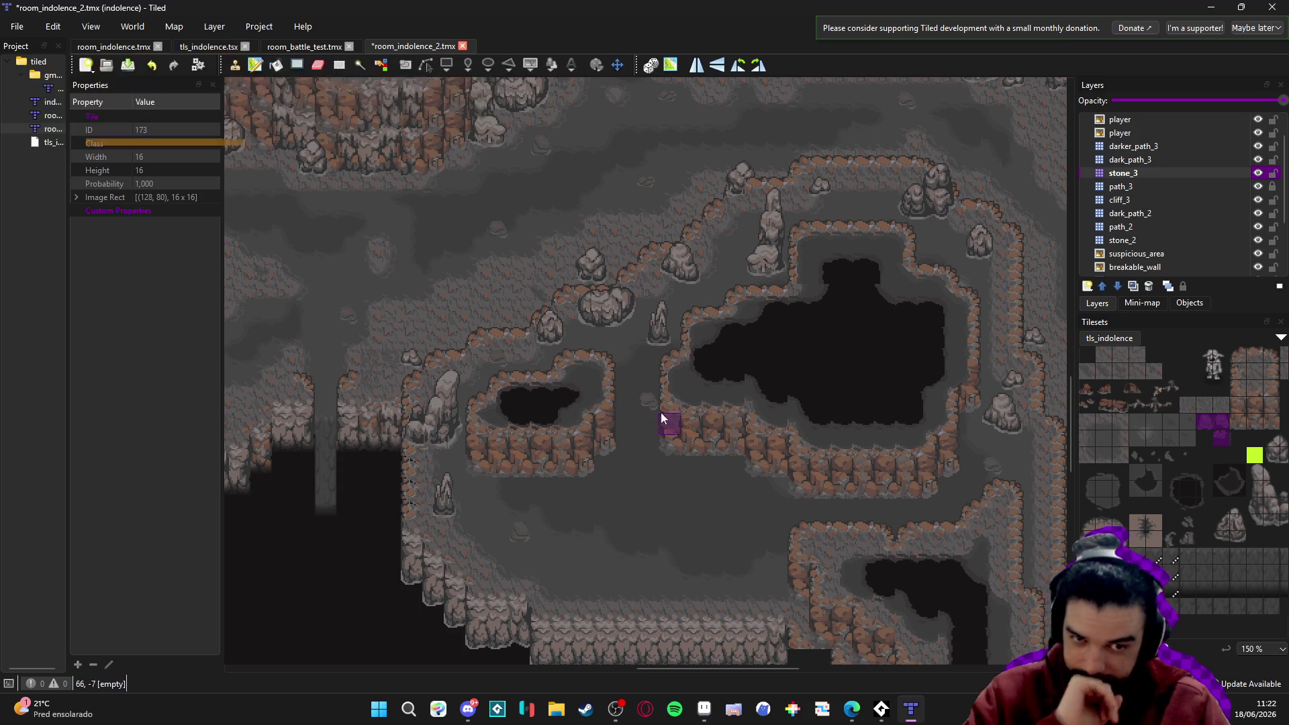
scroll(635, 430, "up", 2)
scroll(634, 430, "right", 2)
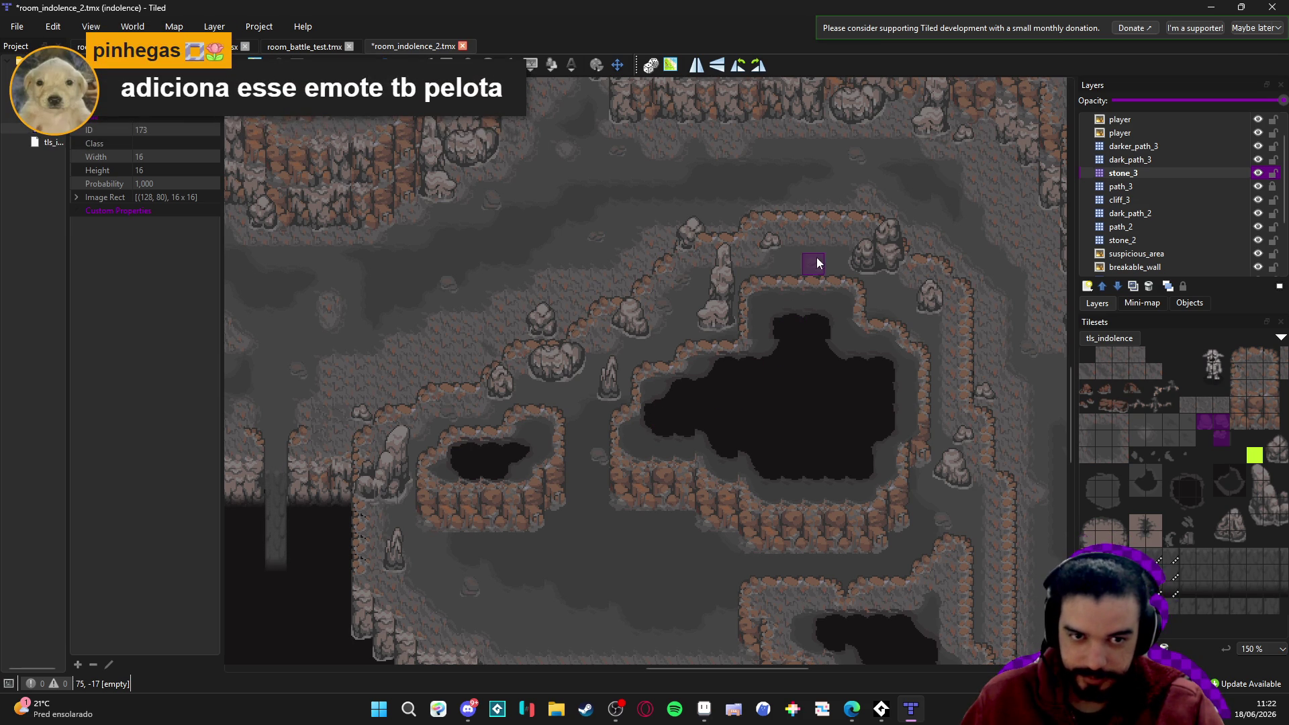
scroll(785, 434, "down", 2)
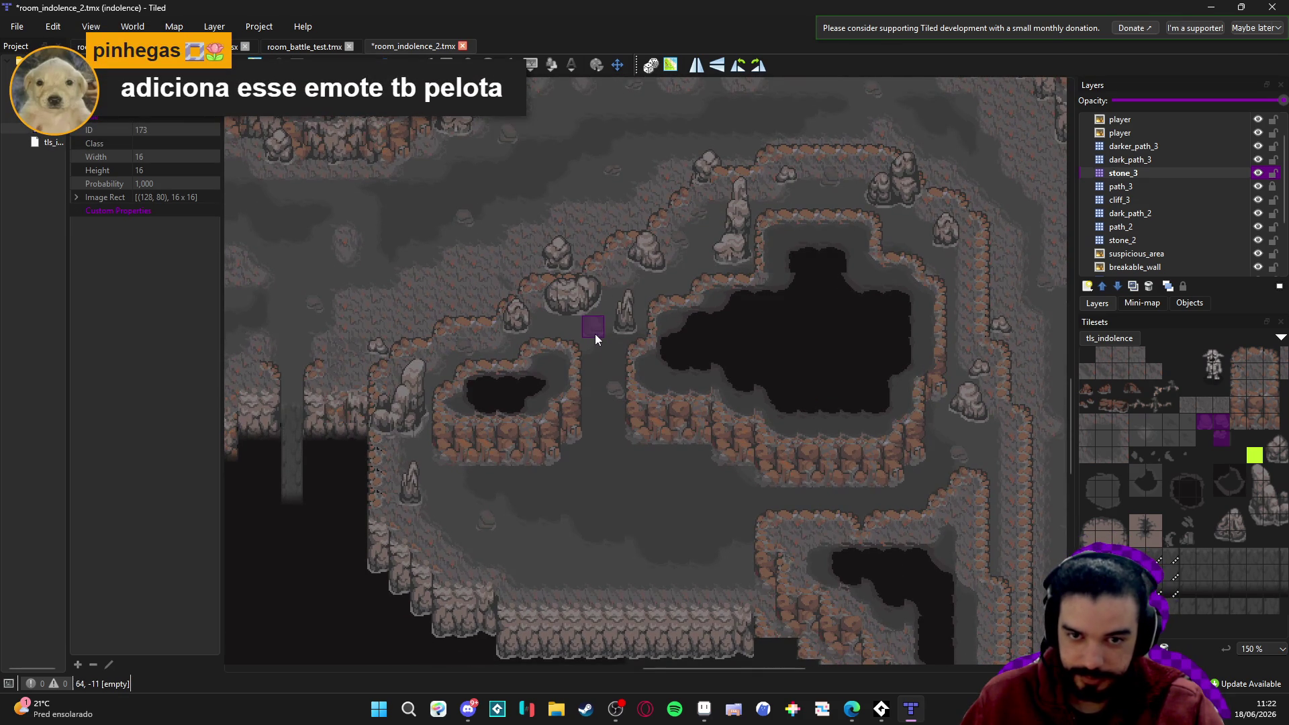
left_click_drag(596, 399, 614, 324)
scroll(581, 431, "up", 4)
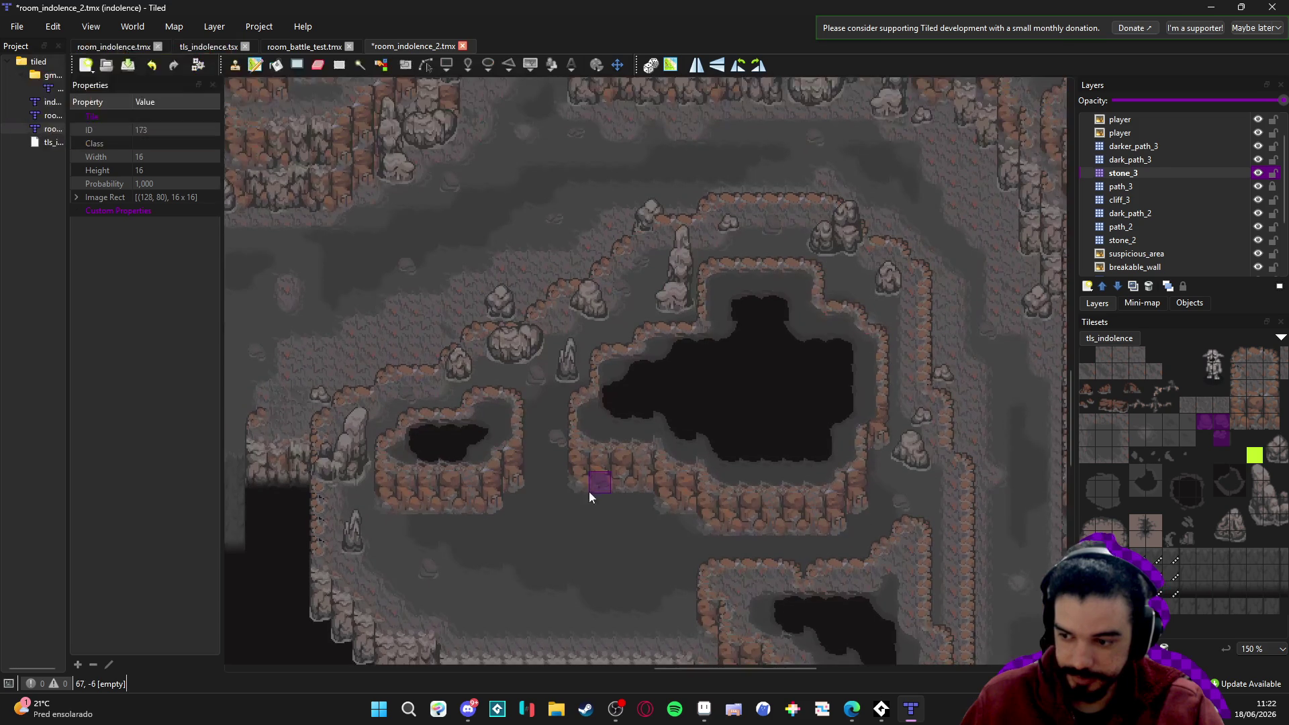
scroll(901, 287, "up", 1)
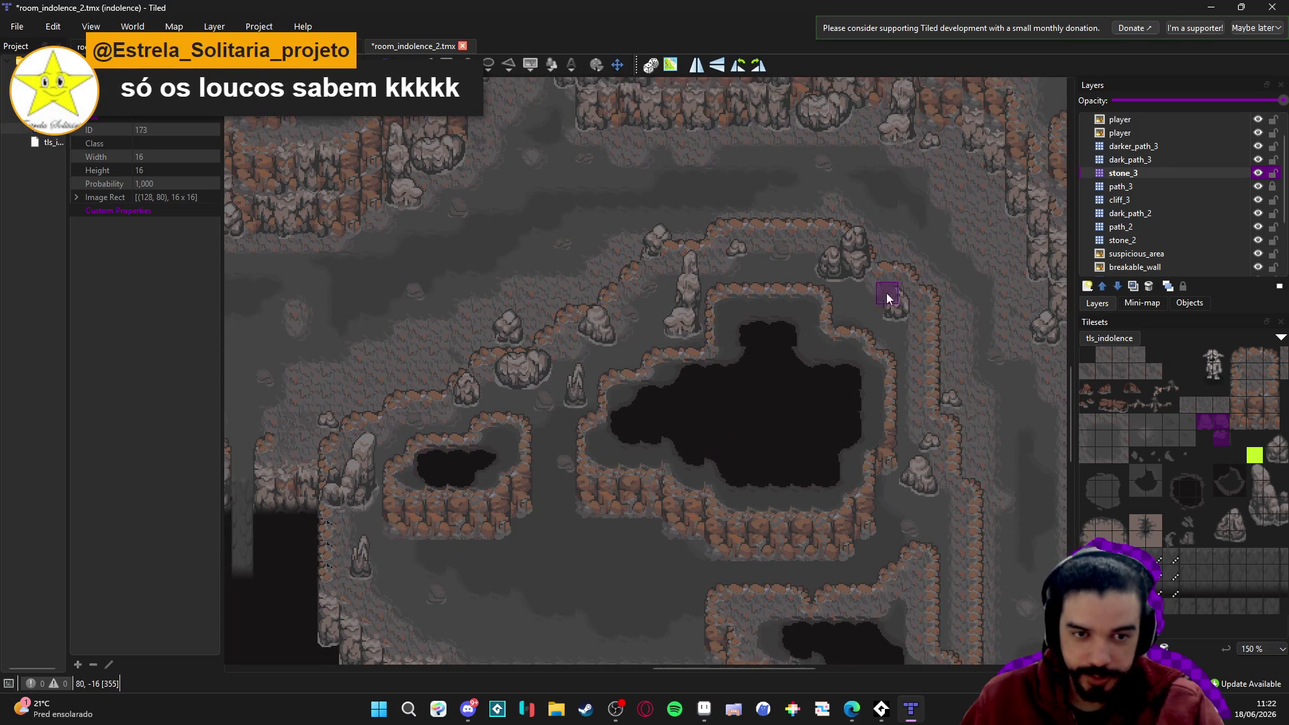
scroll(839, 349, "down", 2)
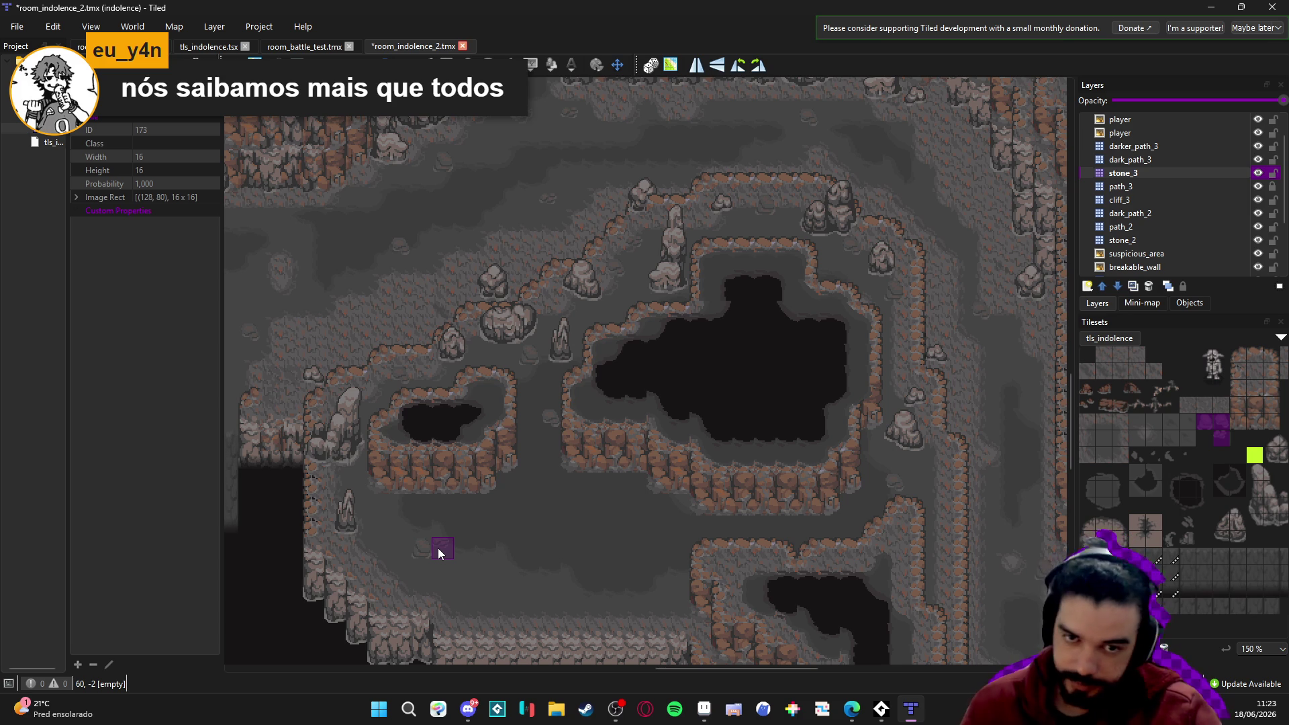
Save room_indolence_2.tmx and look over the zoomed-out map.
mouse_move(489, 440)
left_mouse_down()
mouse_move(602, 465)
mouse_move(533, 452)
left_mouse_up()
key("ctrl+s")
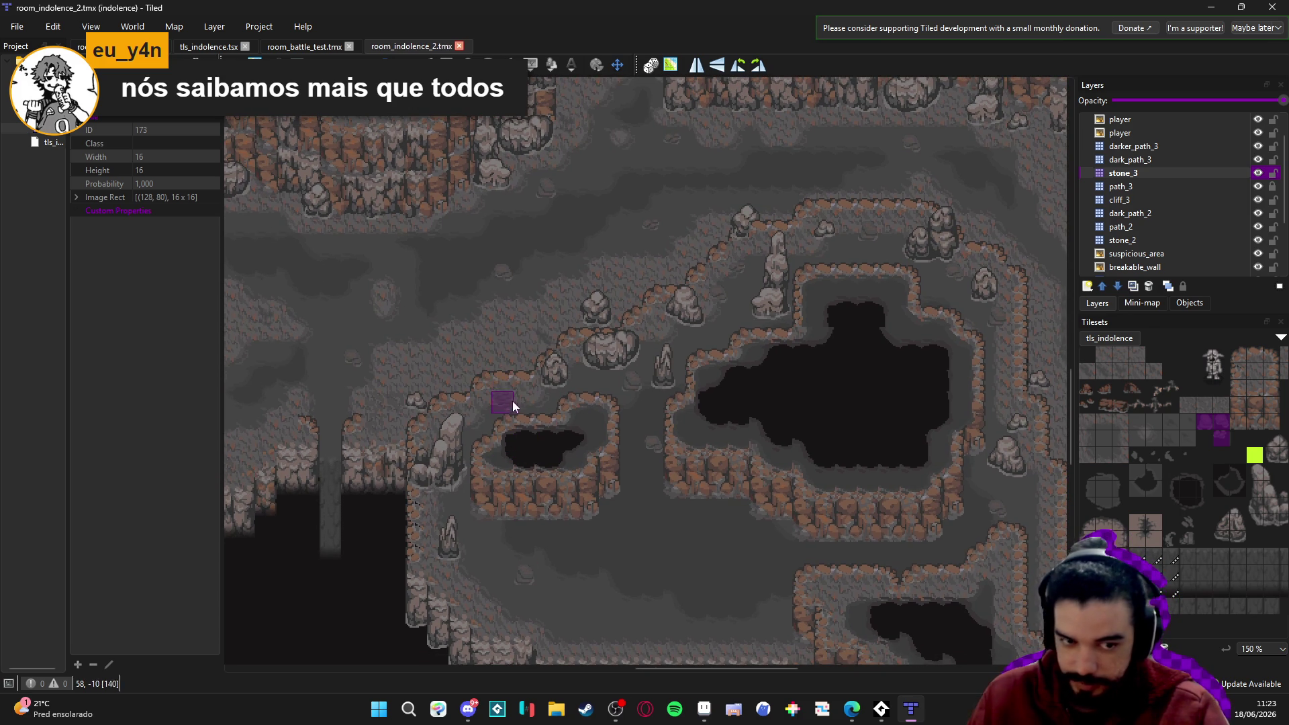
scroll(537, 422, "down", 1, "ctrl")
mouse_move(576, 346)
left_mouse_down()
mouse_move(444, 435)
mouse_move(411, 436)
mouse_move(764, 369)
left_mouse_up()
Make one more small edit in the lower-left cave area and save the map.
mouse_move(522, 285)
left_mouse_down()
mouse_move(576, 264)
mouse_move(618, 455)
left_mouse_up()
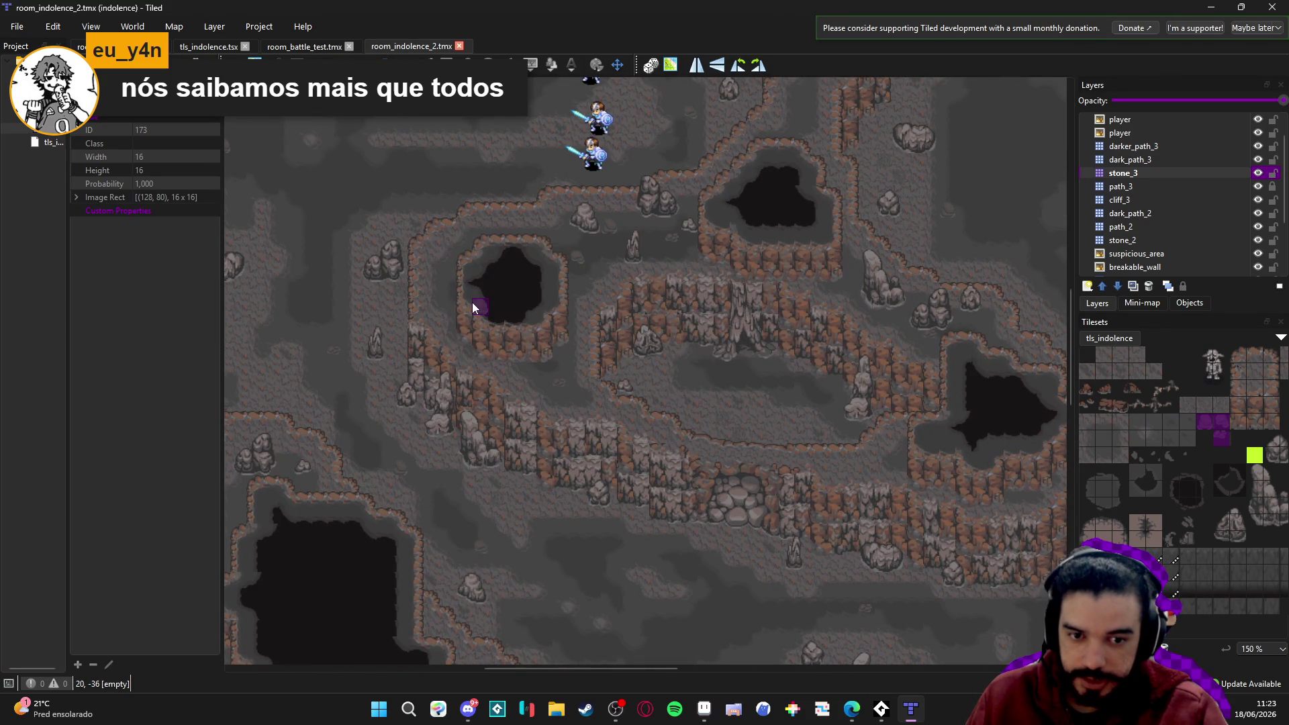
left_click_drag(432, 278, 500, 316)
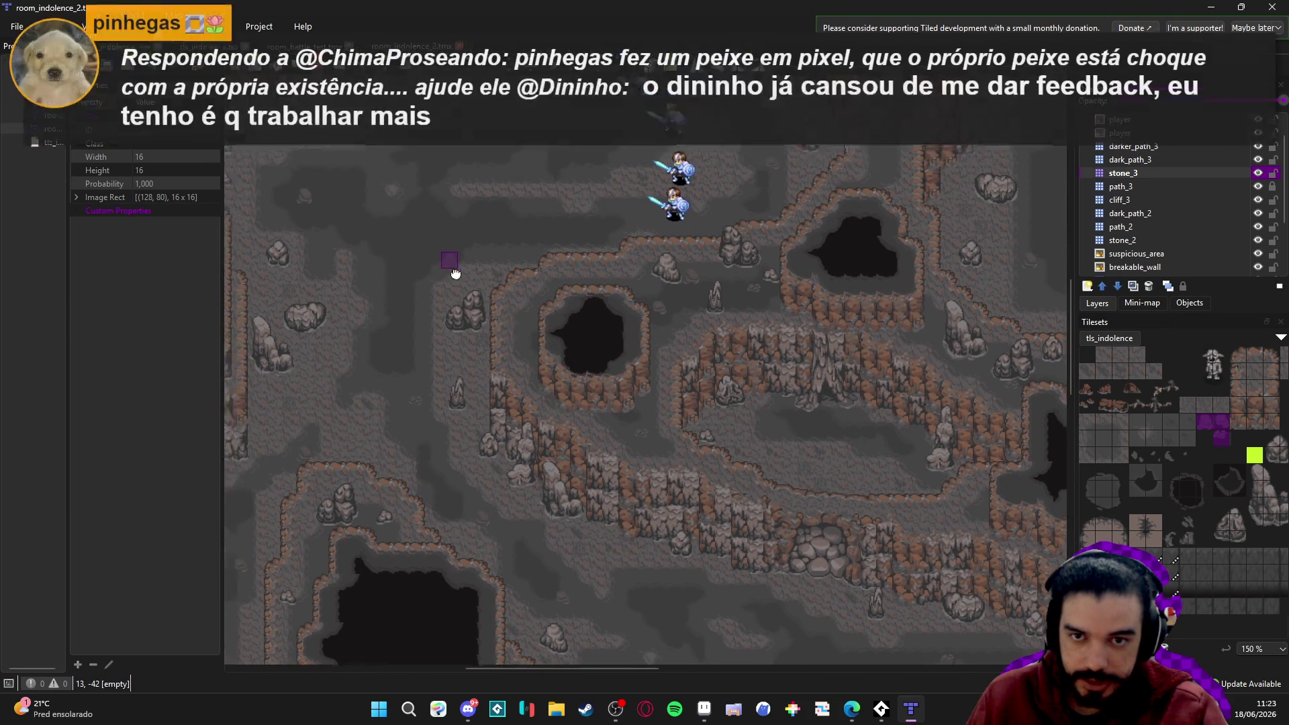
left_click_drag(452, 268, 590, 430)
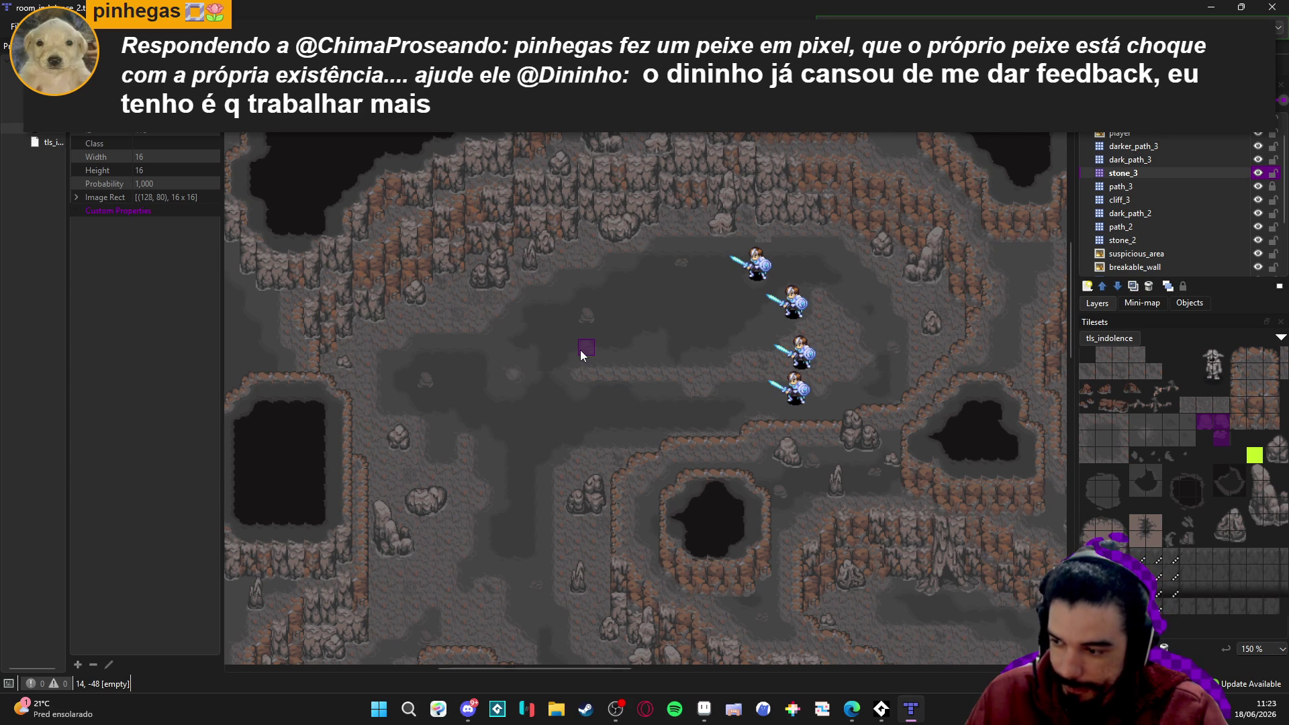
left_click_drag(431, 407, 618, 296)
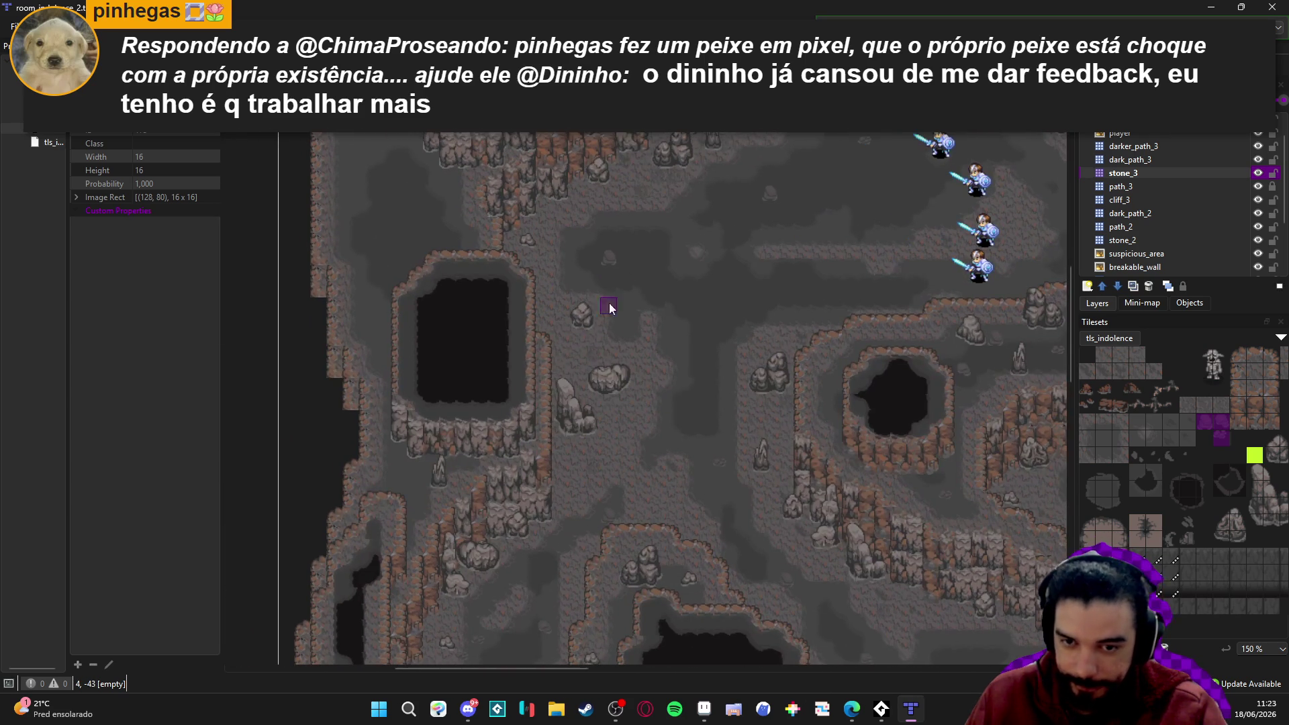
left_click(485, 440)
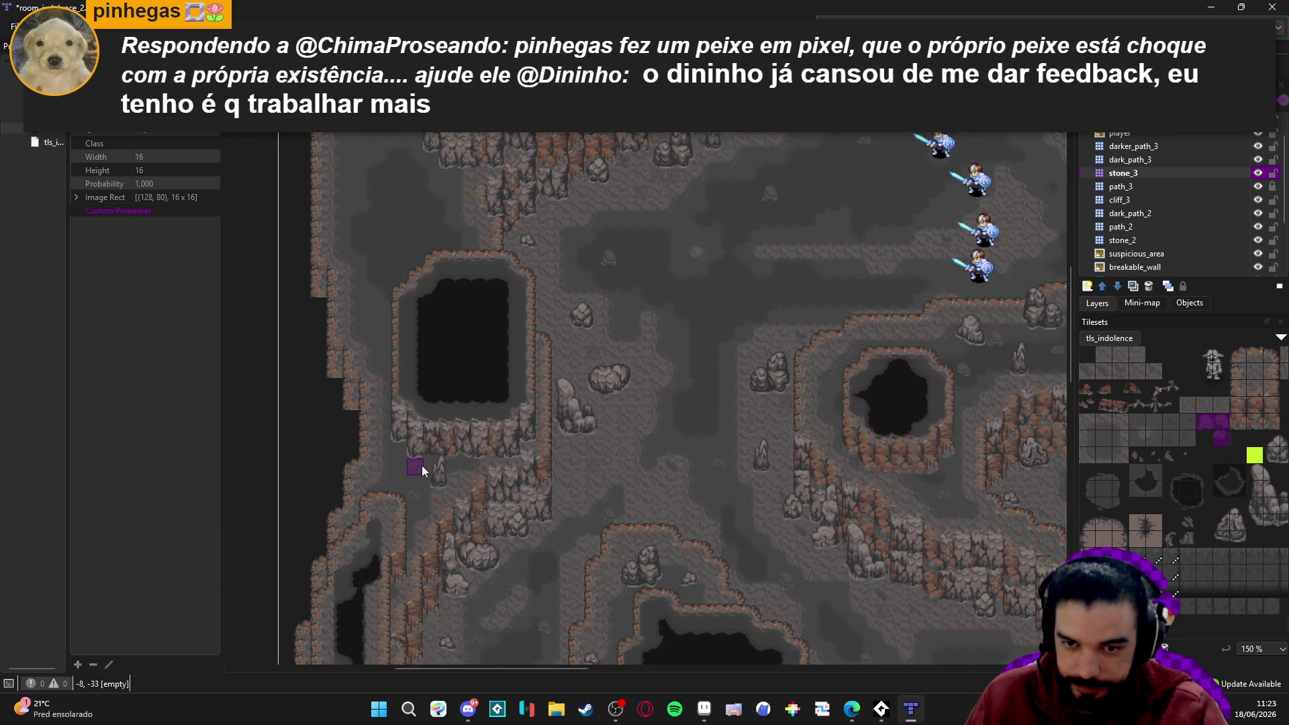
scroll(685, 443, "down", 3)
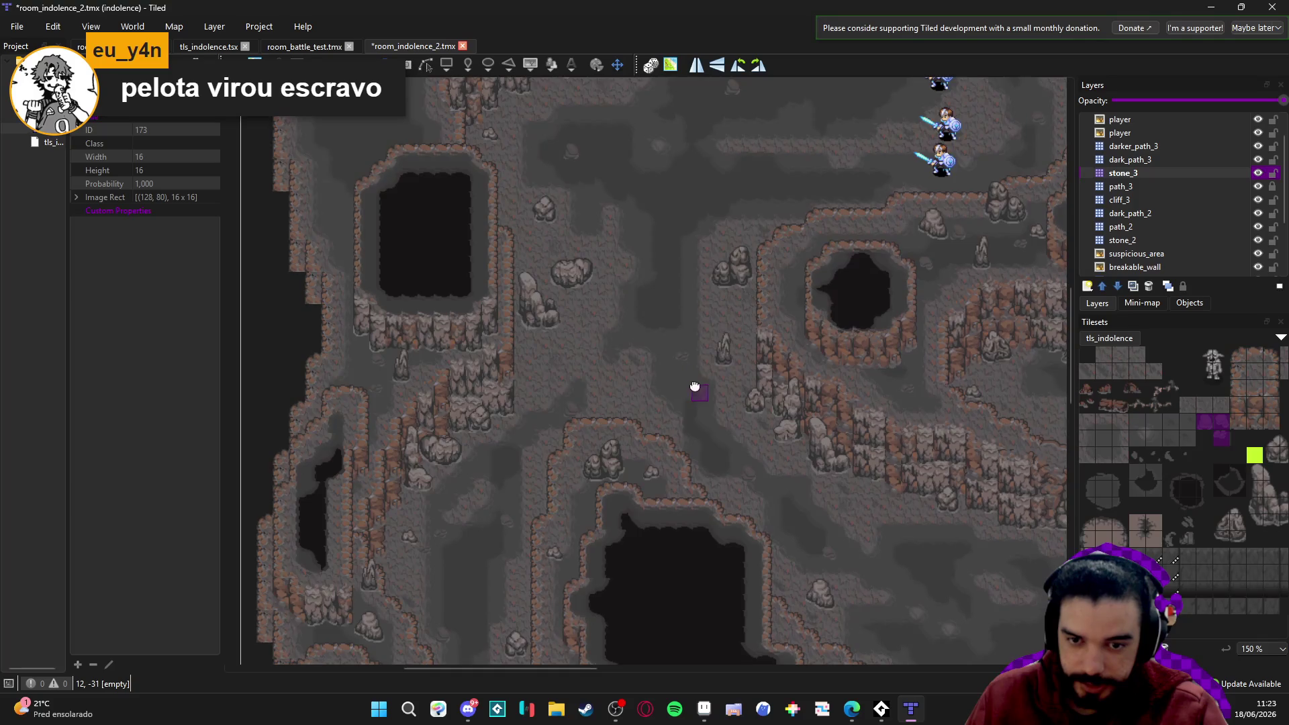
scroll(832, 336, "down", 3)
key("ctrl+s")
scroll(1167, 202, "down", 1)
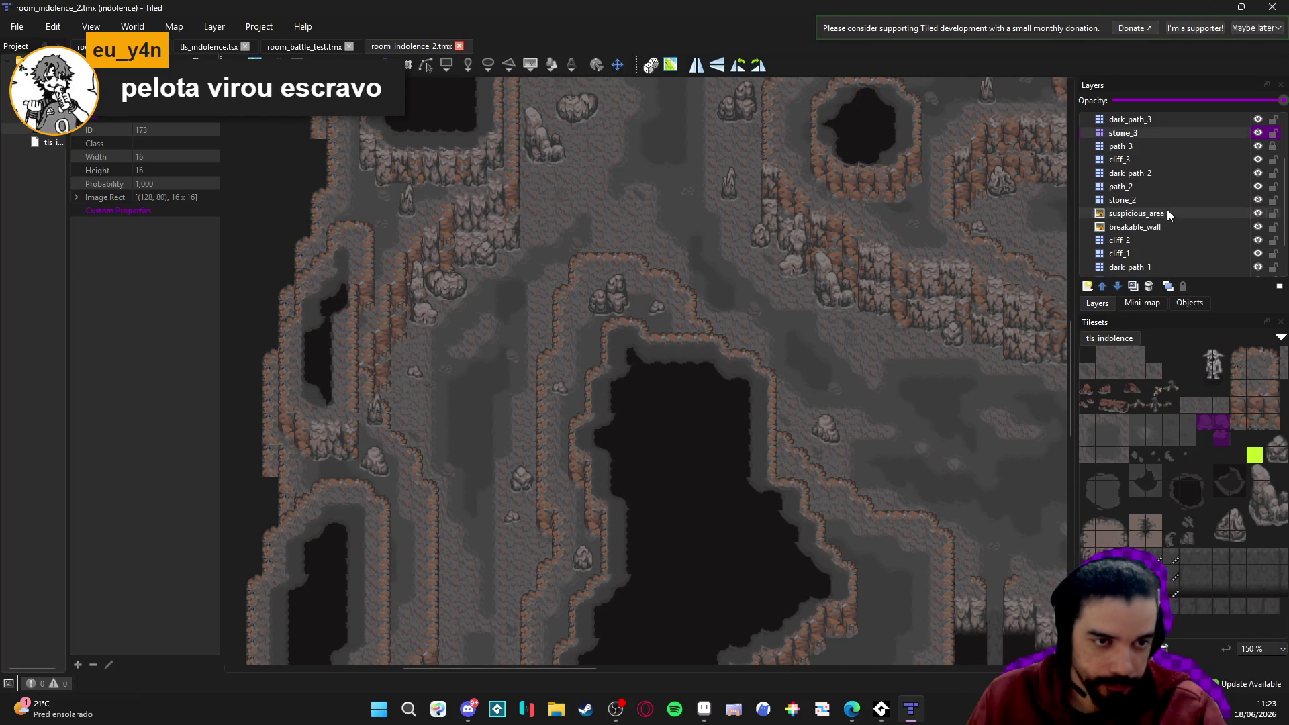
Make path_1 the active layer and show the tls_indolence Terrain Sets.
left_click(1172, 202)
left_click(1178, 187)
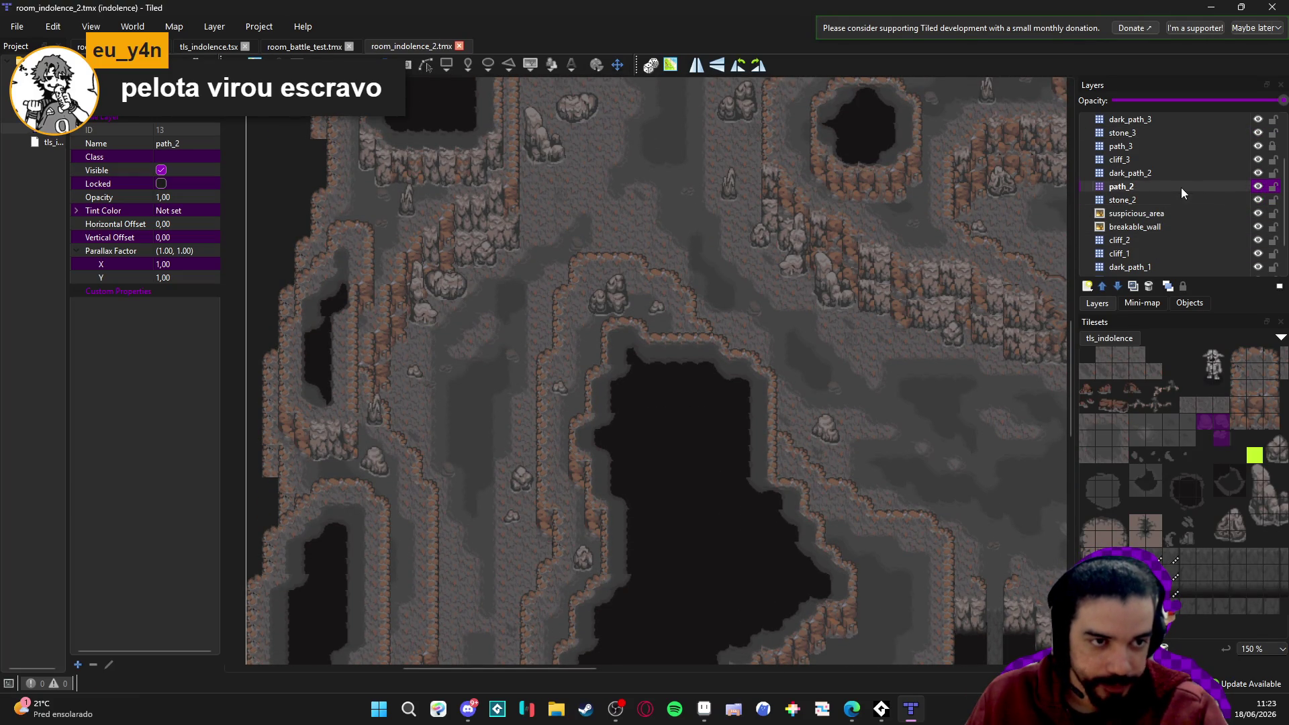
scroll(1224, 251, "down", 1)
left_click(1246, 239)
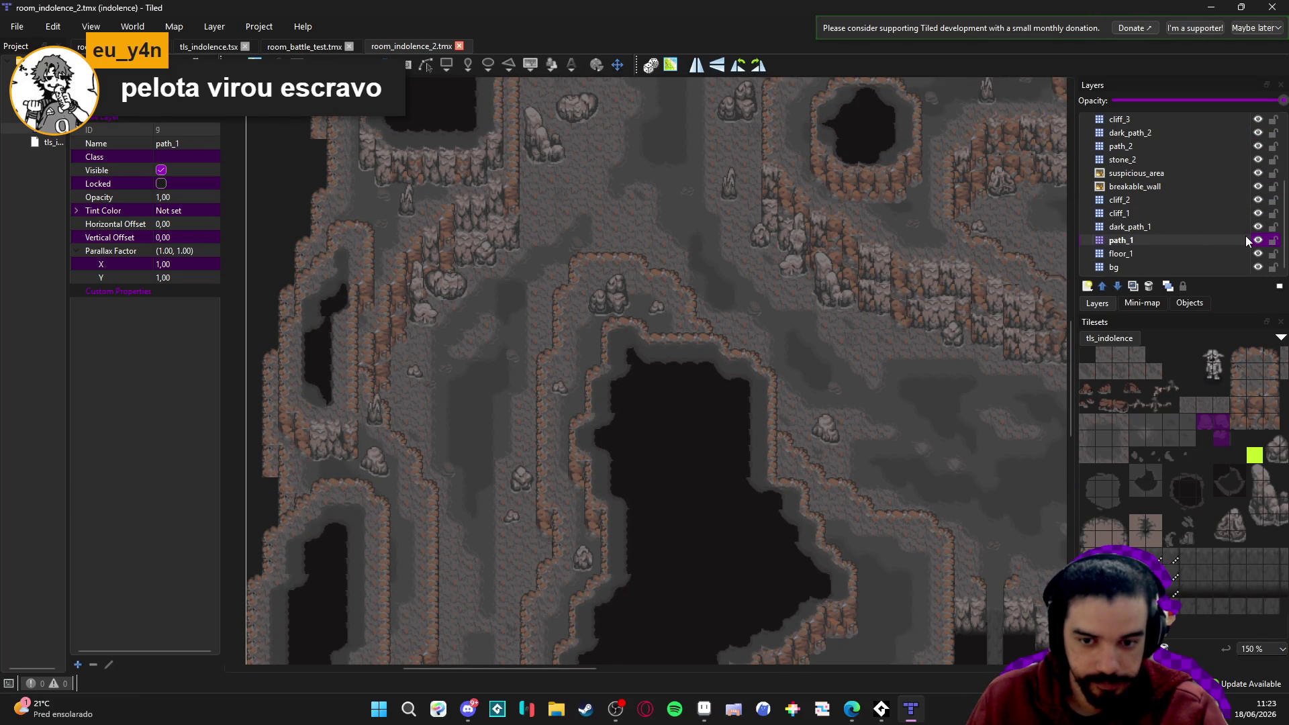
scroll(802, 392, "down", 3)
left_click(1148, 667)
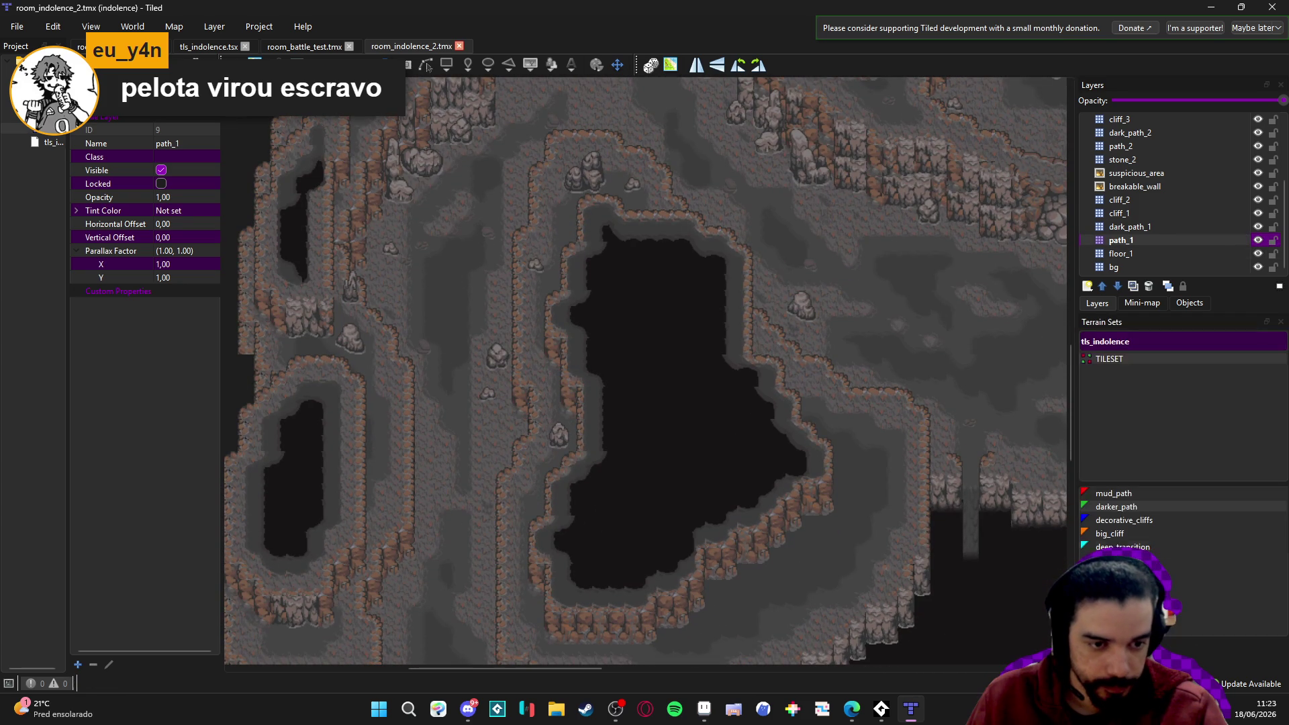
Choose the mud_path terrain and paint it onto the lower-left cave floor.
left_click(1135, 494)
left_click(510, 419)
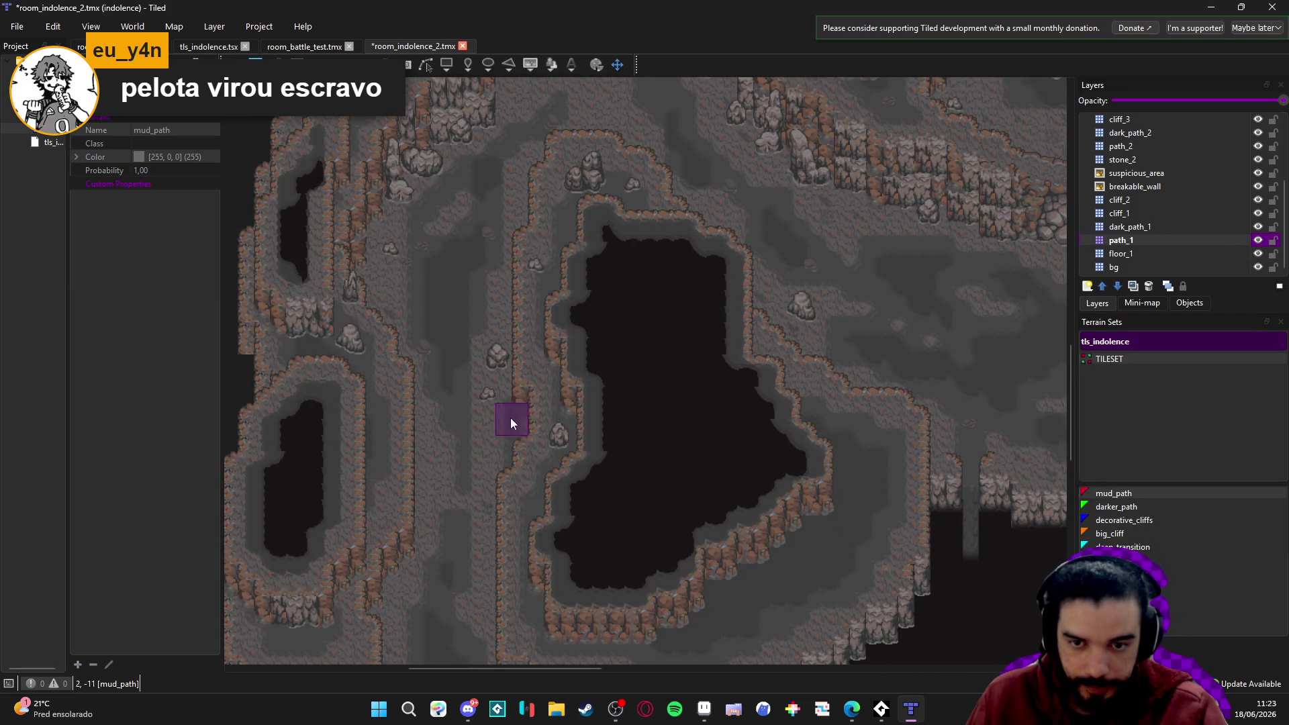
scroll(555, 351, "up", 2)
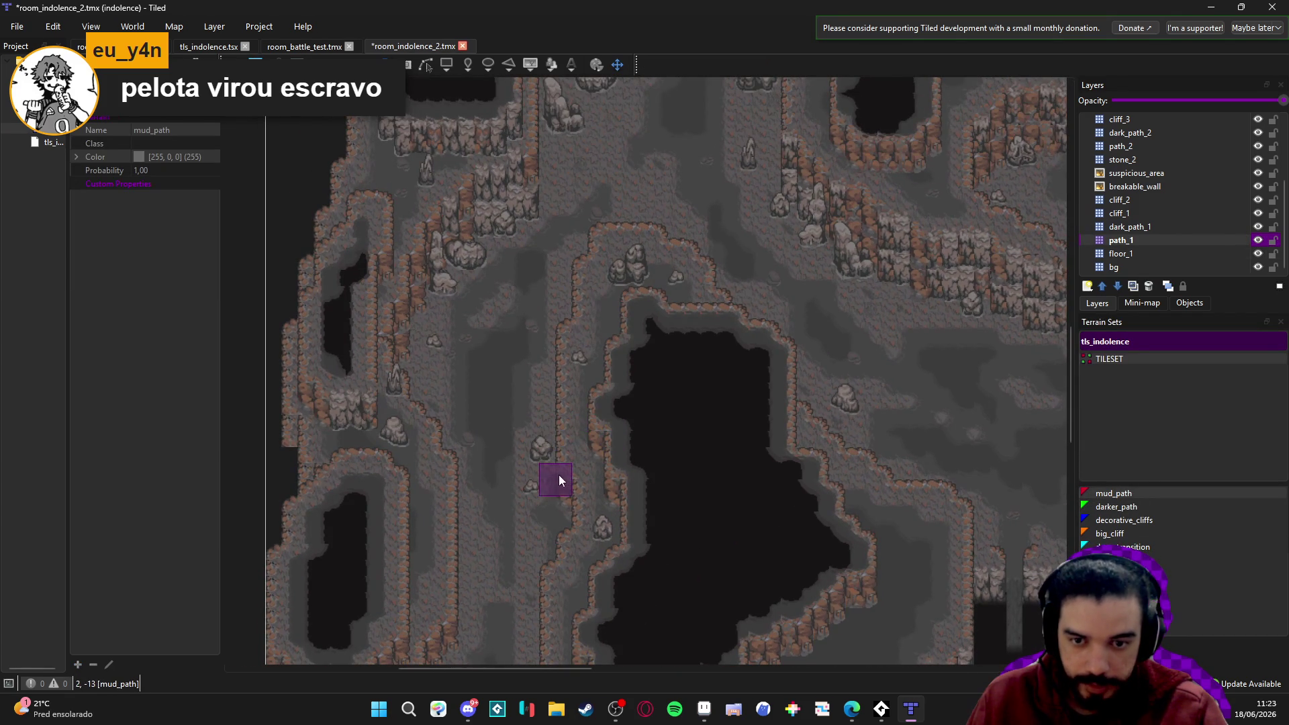
scroll(605, 299, "up", 3)
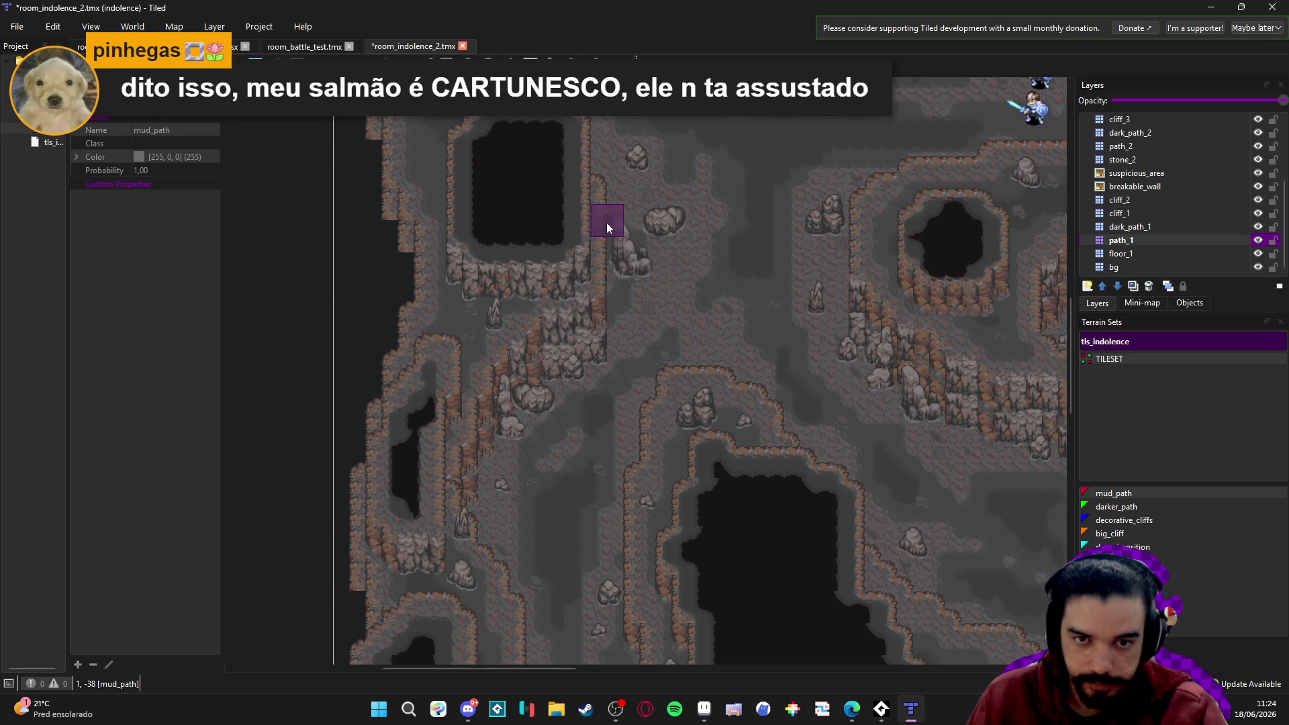
scroll(675, 366, "up", 4)
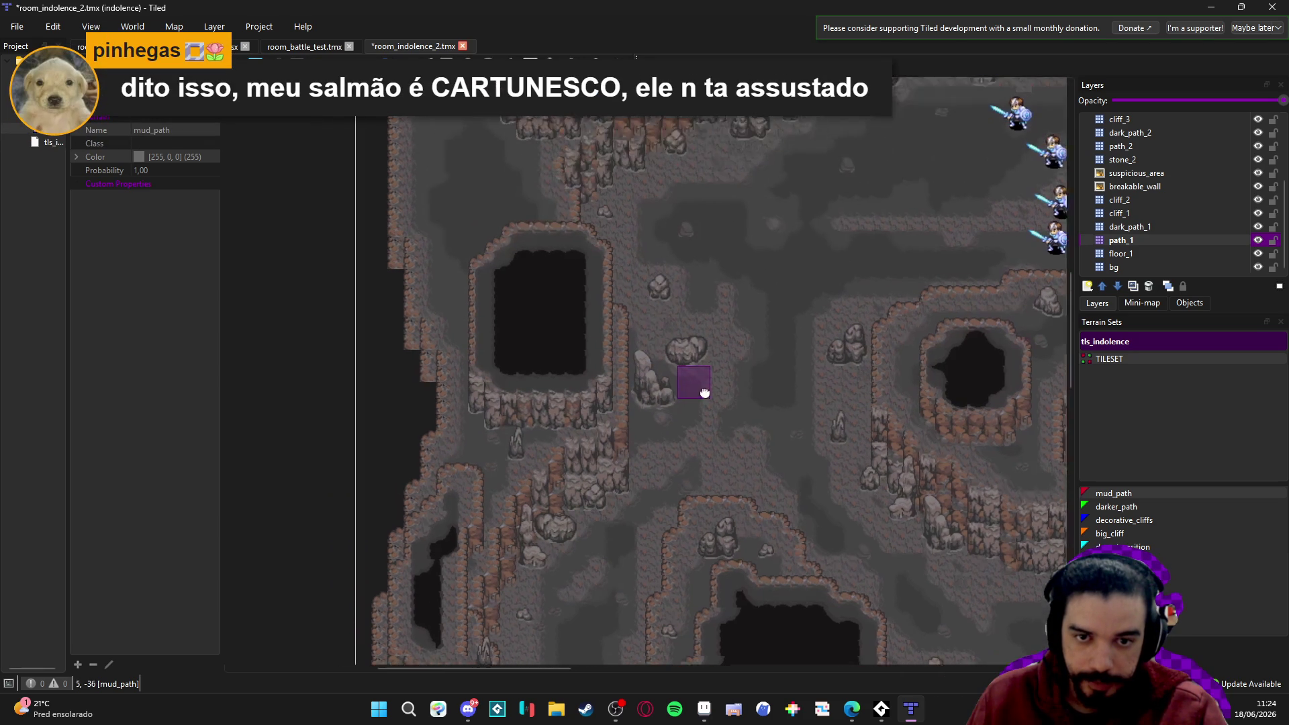
scroll(598, 255, "up", 4)
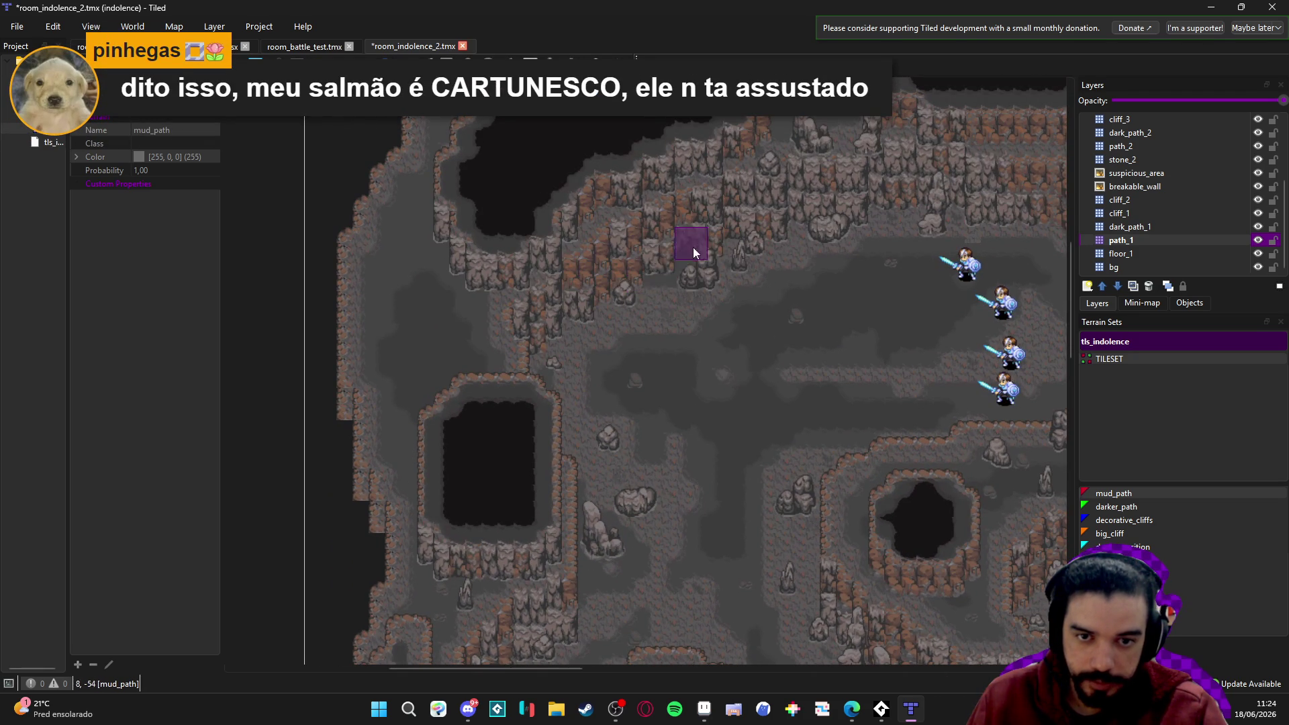
Scroll across the cave to check the new mud path, then save room_indolence_2.tmx.
scroll(591, 288, "right", 6)
scroll(852, 240, "down", 2)
scroll(851, 240, "right", 2)
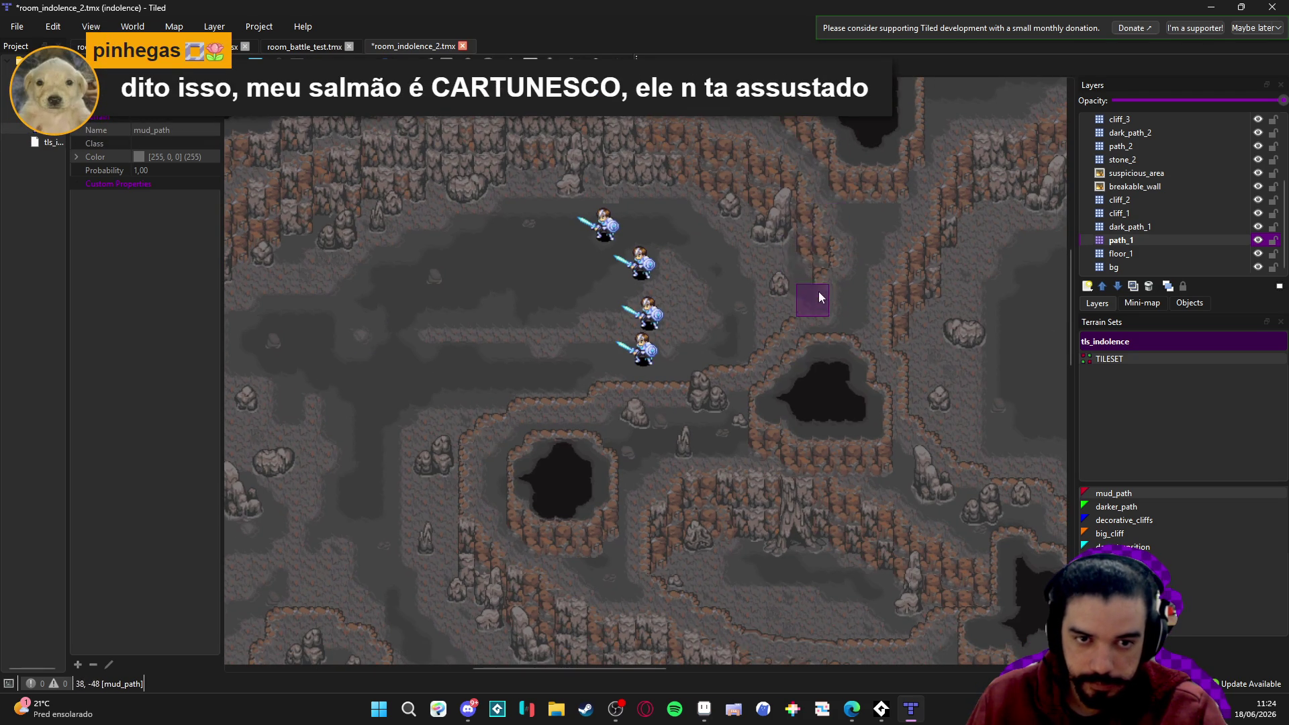
scroll(745, 238, "down", 2)
scroll(745, 239, "right", 4)
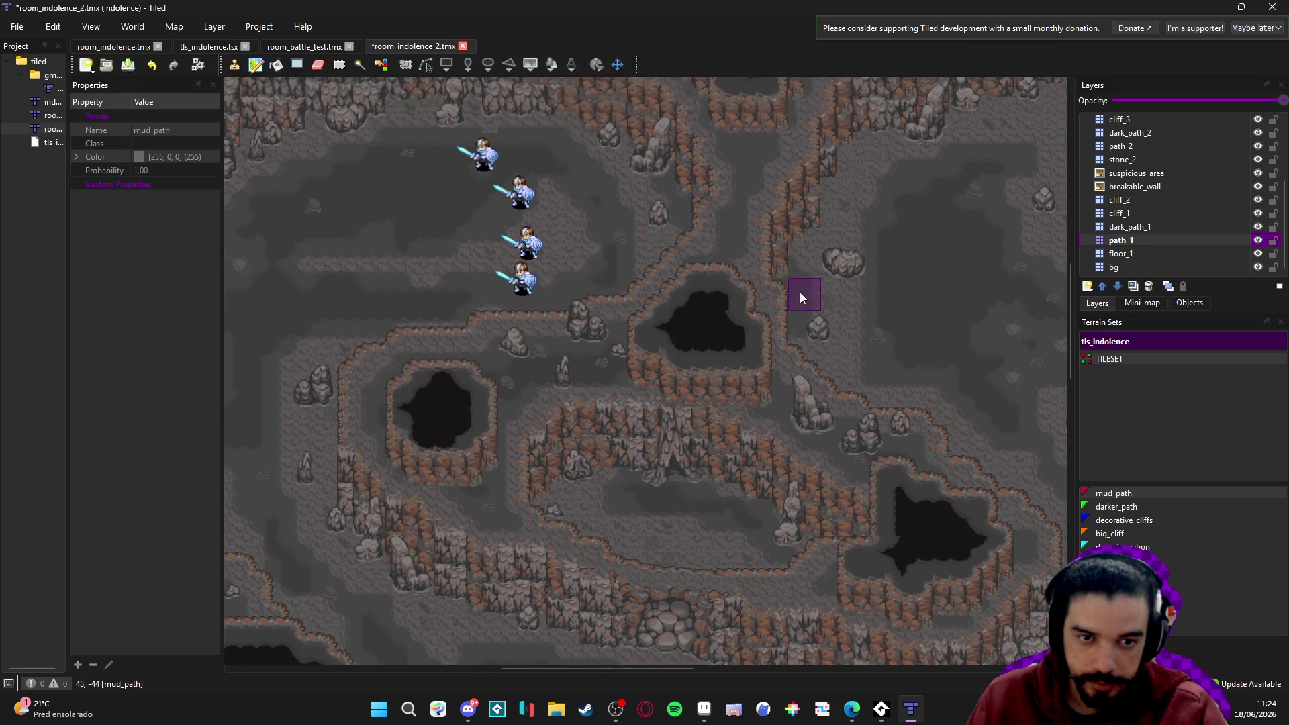
scroll(645, 310, "up", 4)
scroll(644, 310, "right", 4)
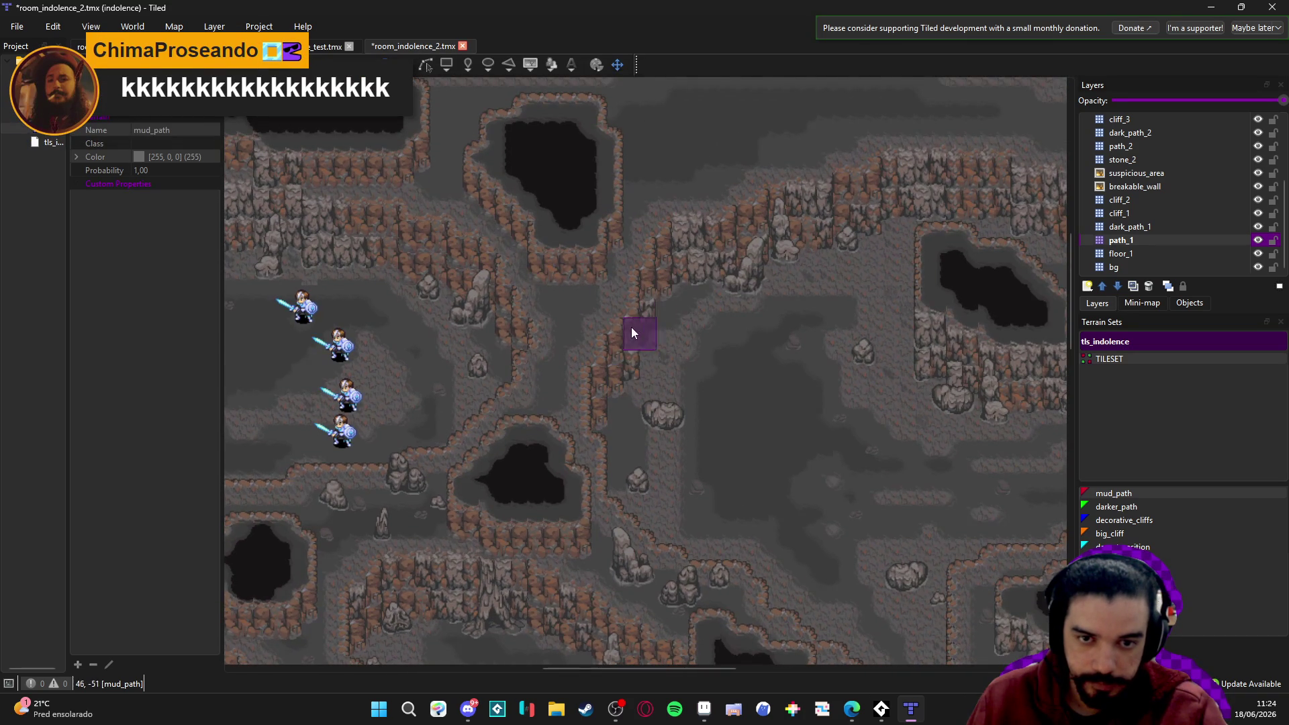
scroll(720, 282, "up", 4)
scroll(721, 282, "right", 8)
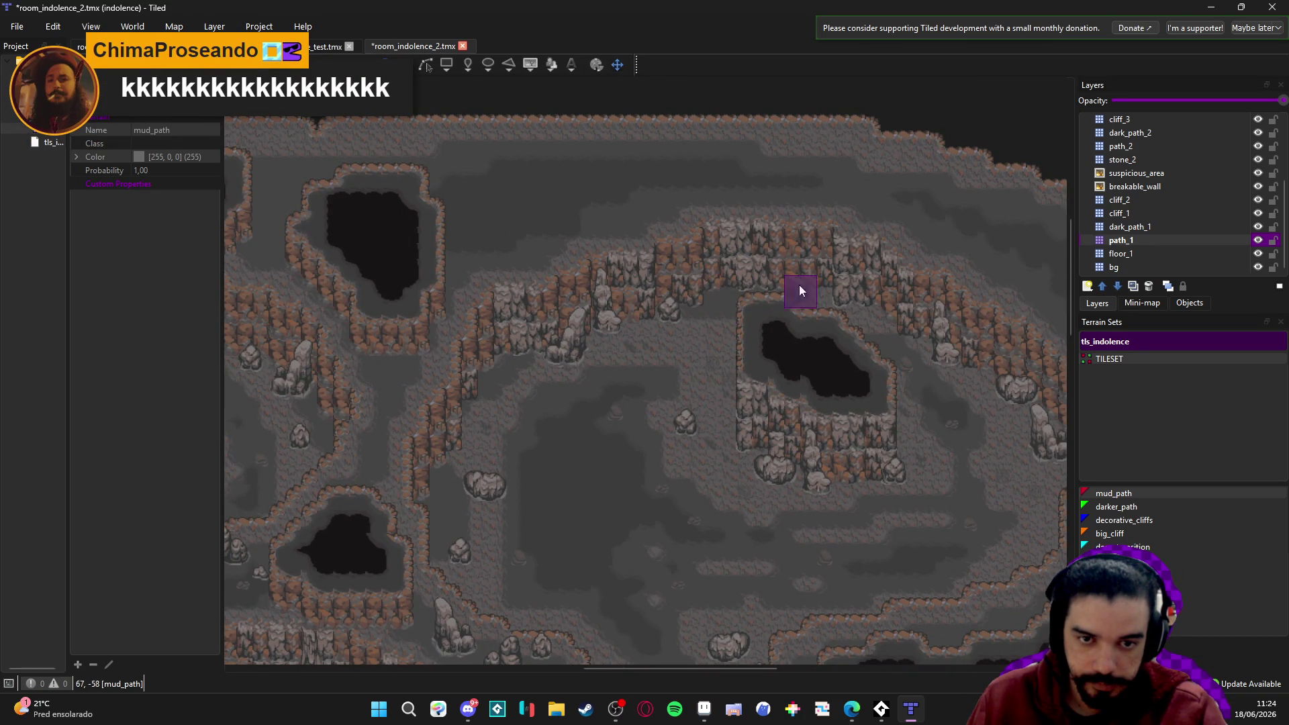
scroll(819, 301, "right", 4)
scroll(822, 293, "down", 2)
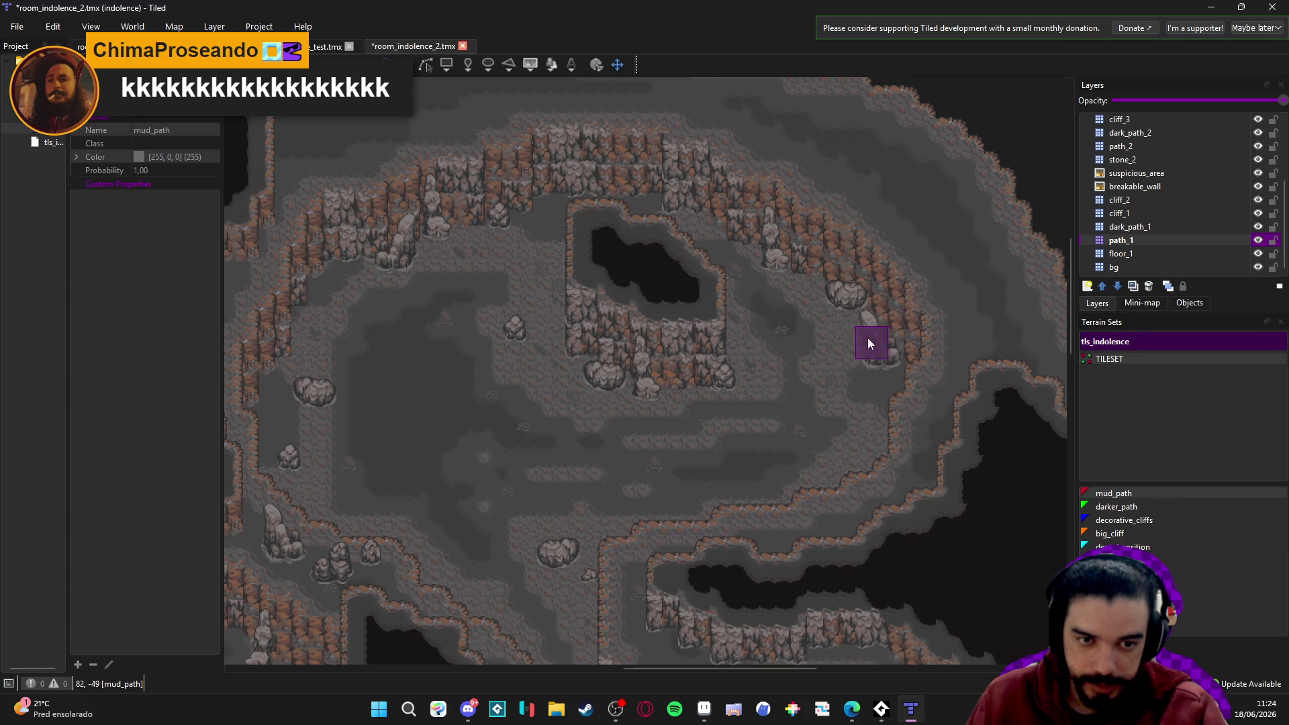
scroll(884, 324, "down", 2)
scroll(883, 293, "down", 10)
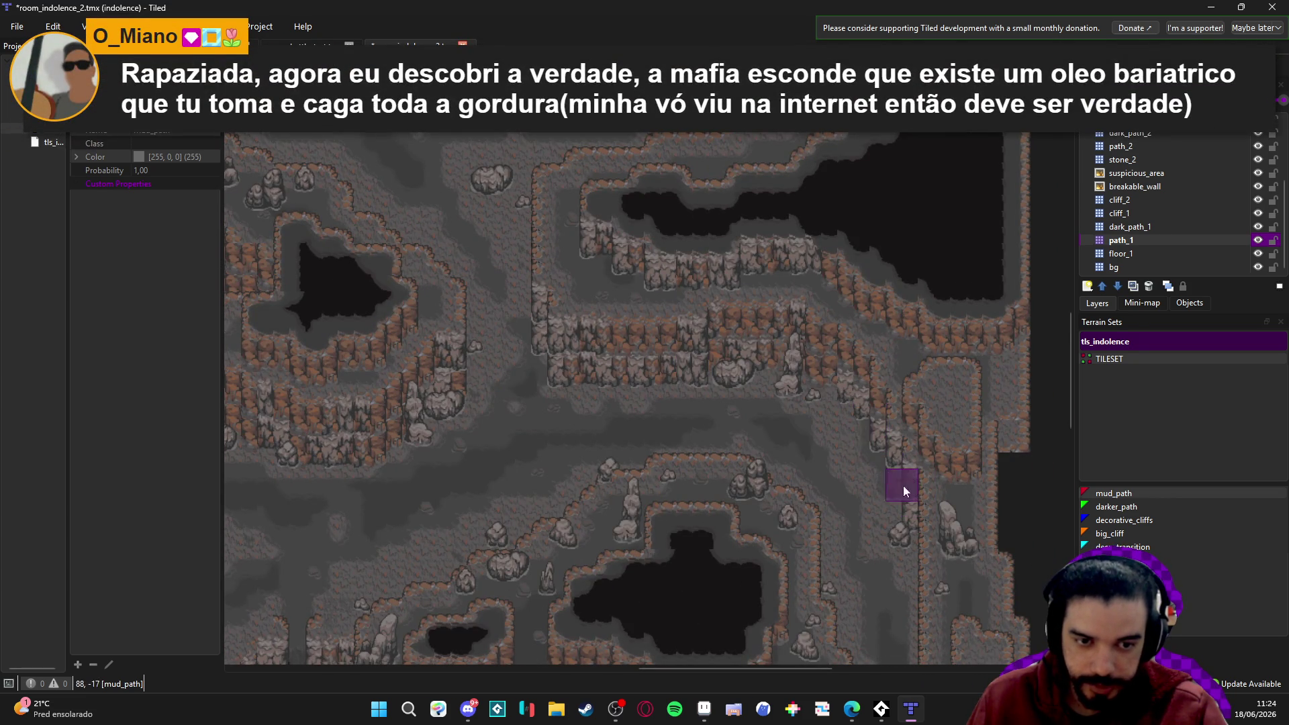
scroll(873, 416, "down", 5)
key("ctrl+s")
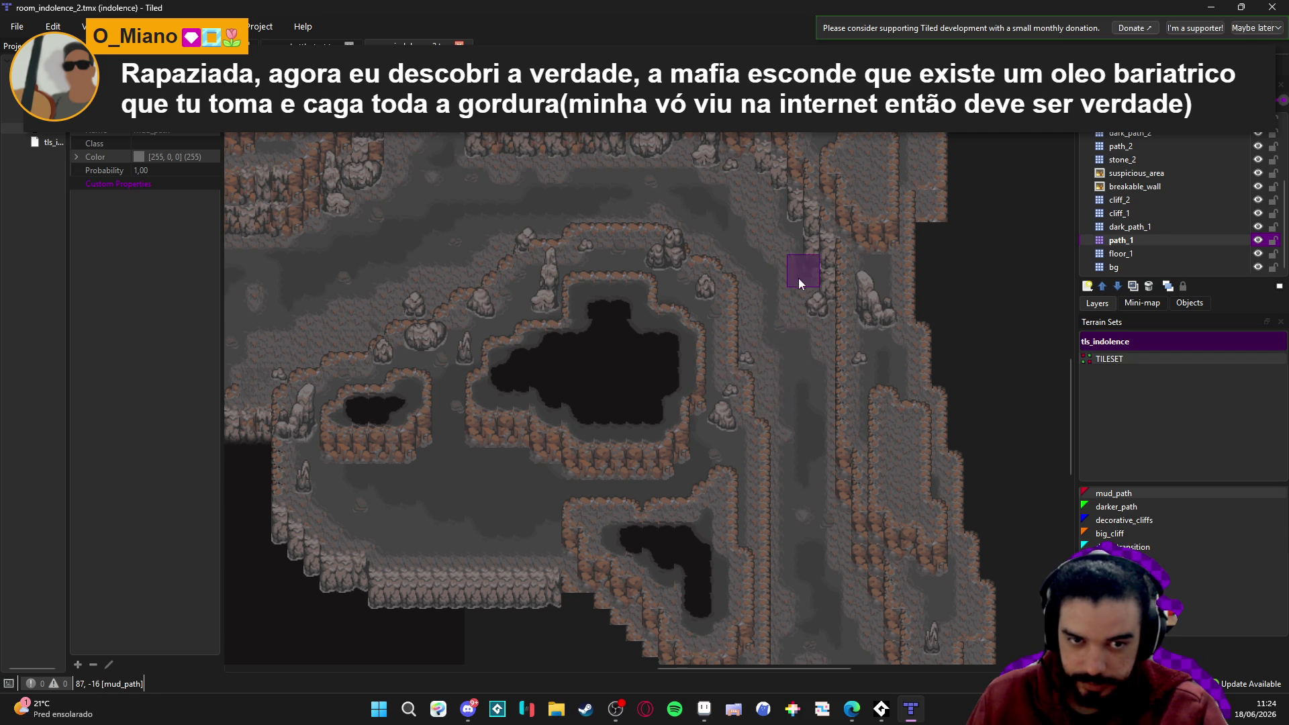
Paint mud_path along the cliff edges and lower rock outcrop, then select the dark_path_1 layer.
left_click(787, 211)
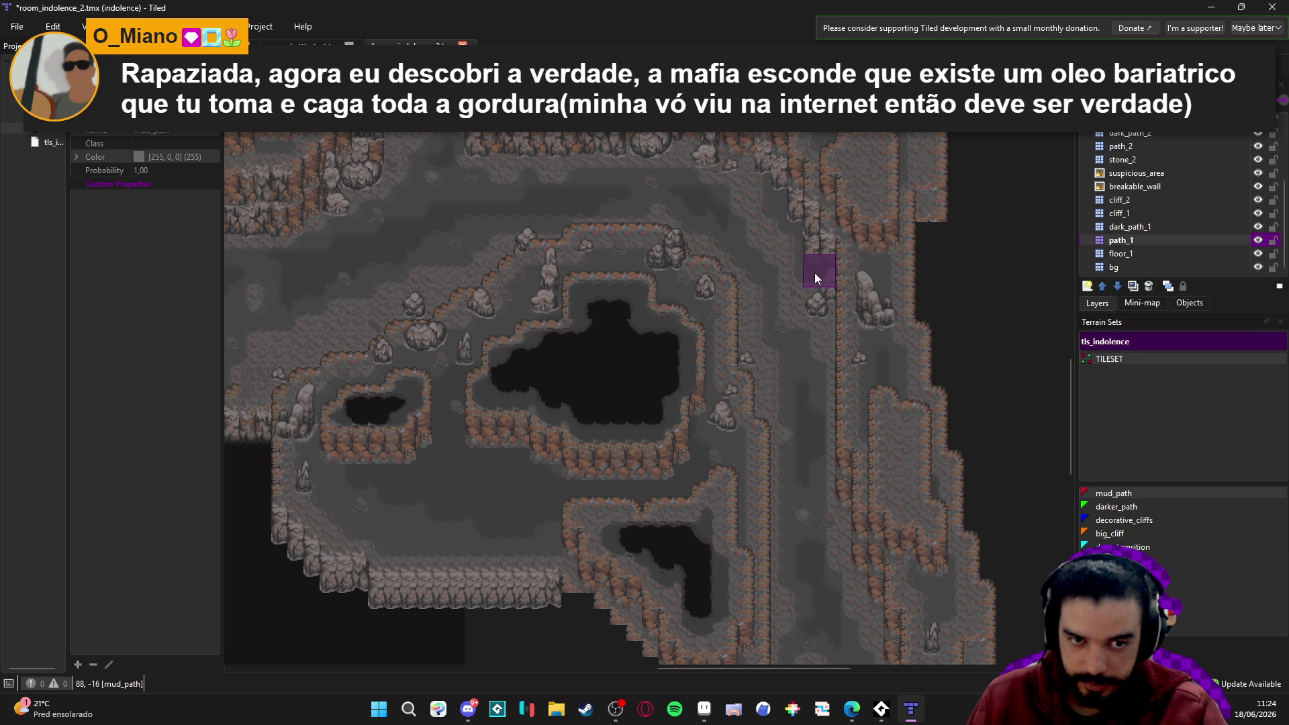
left_click(749, 356)
left_click_drag(724, 442, 708, 407)
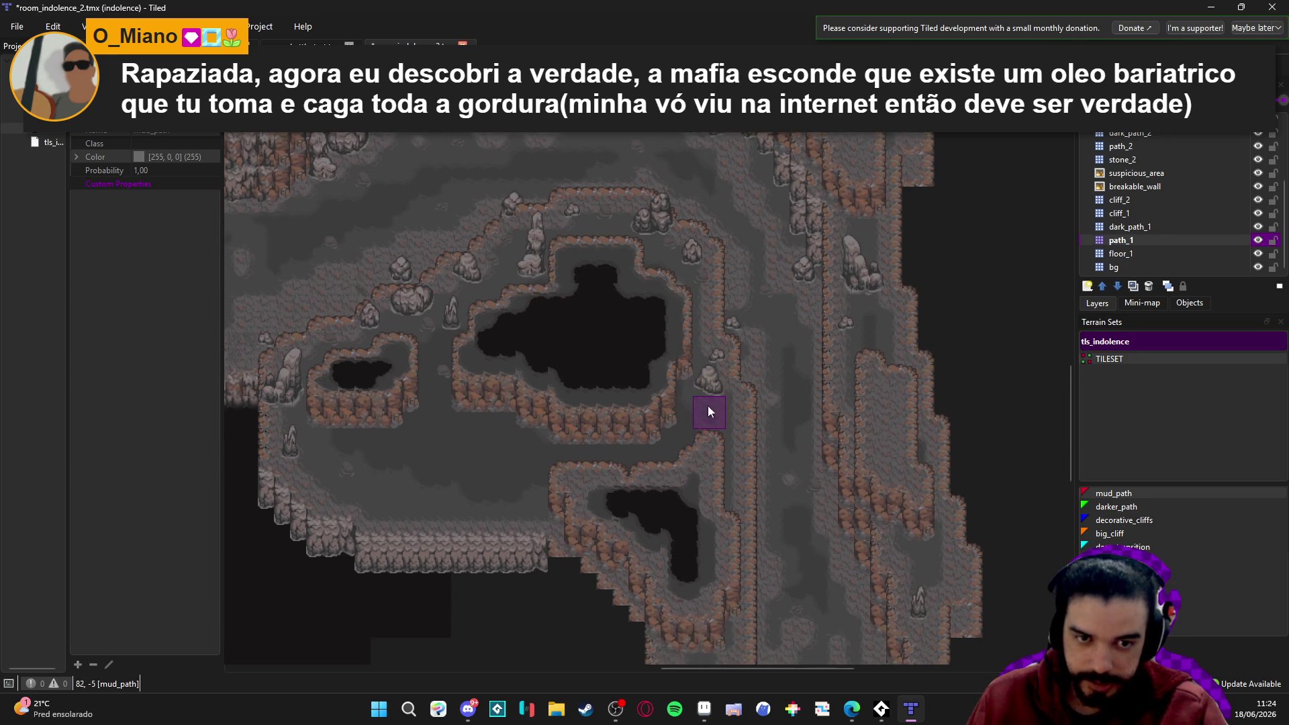
scroll(710, 433, "down", 5)
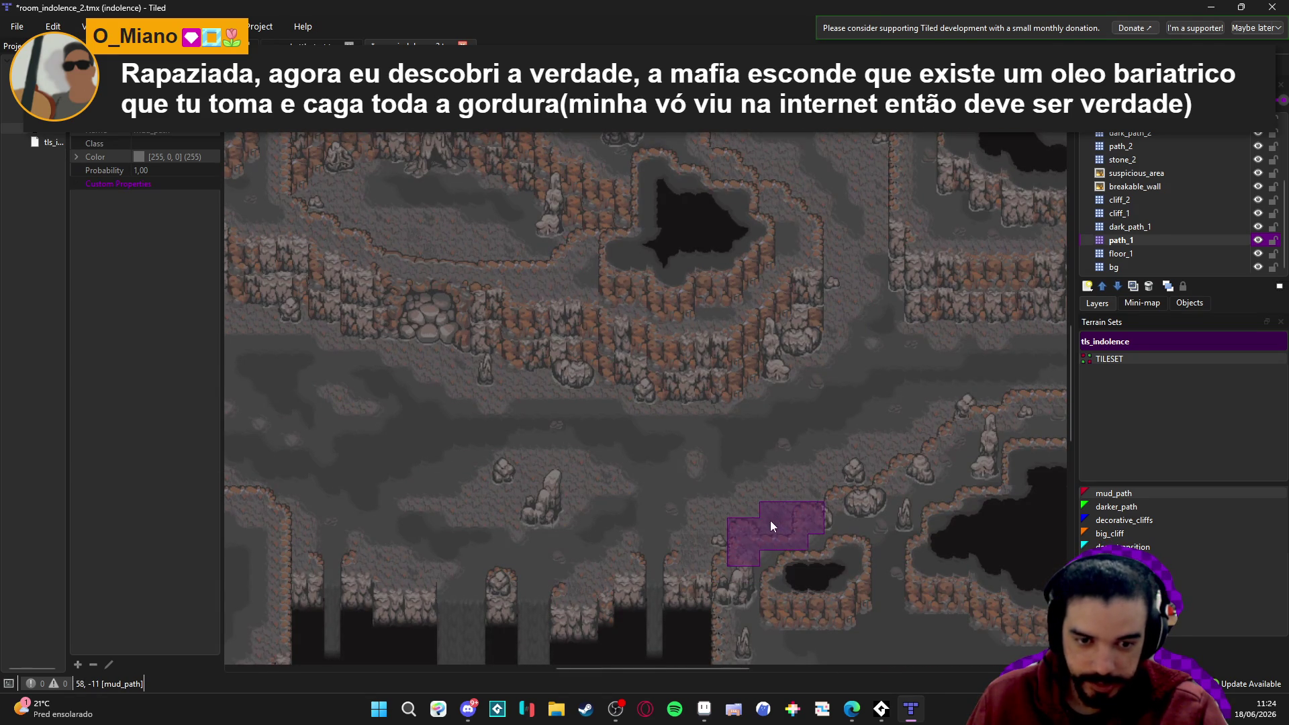
left_click(734, 542)
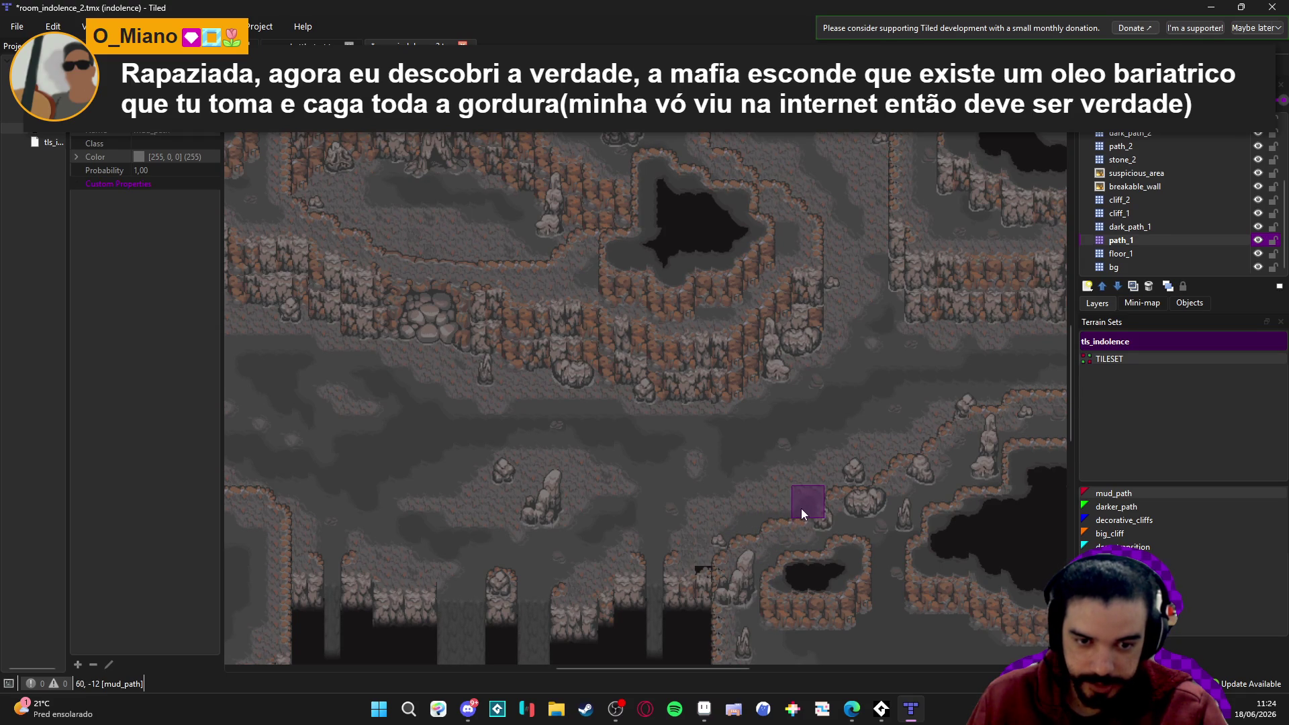
scroll(712, 517, "left", 5)
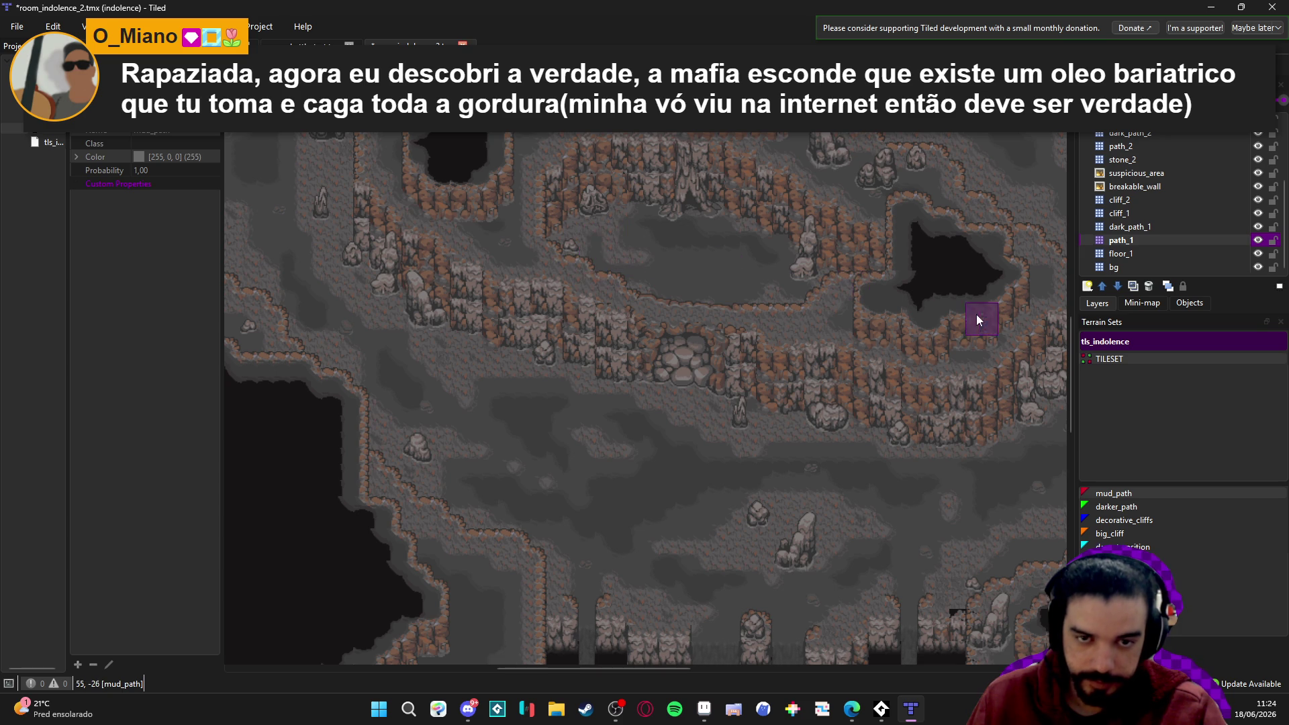
left_click(1166, 229)
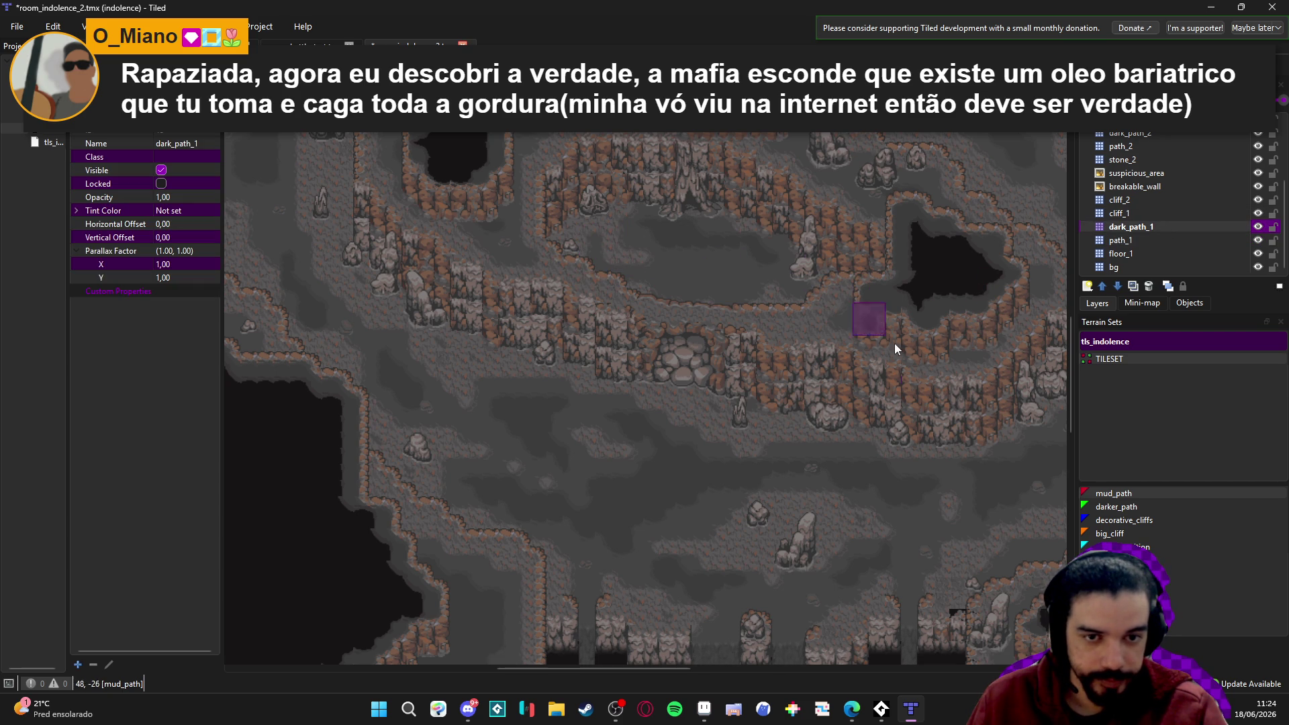
Choose the darker_path terrain, then make stone_2 the active layer.
left_click(1118, 507)
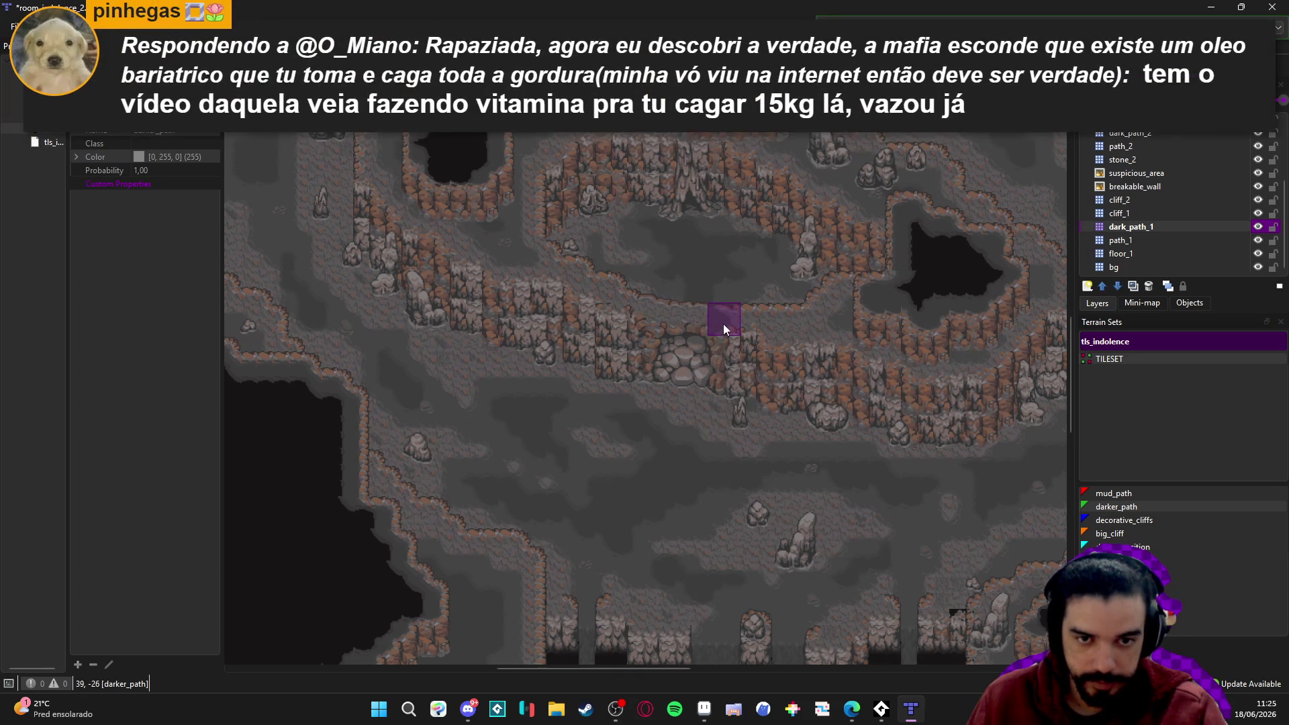
scroll(719, 374, "up", 3)
scroll(719, 374, "left", 2)
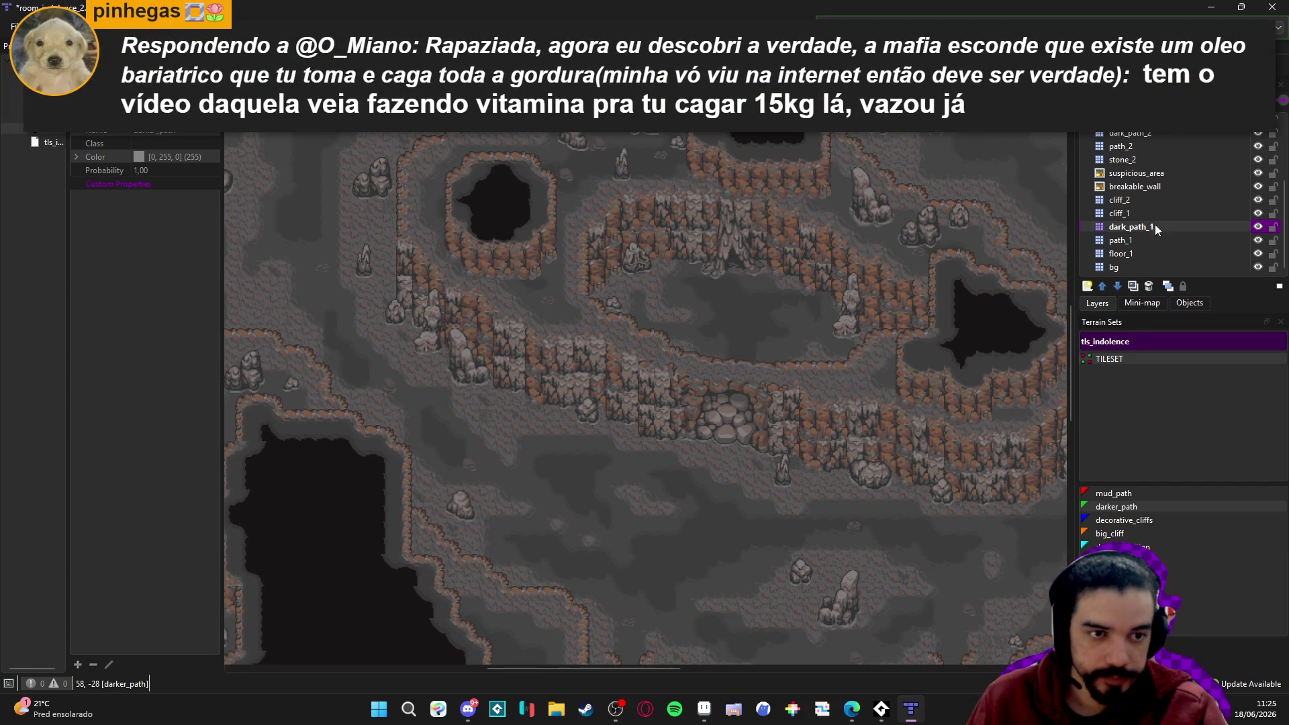
left_click(1148, 160)
Show the Tilesets view with the B shortcut and save the map.
key("b")
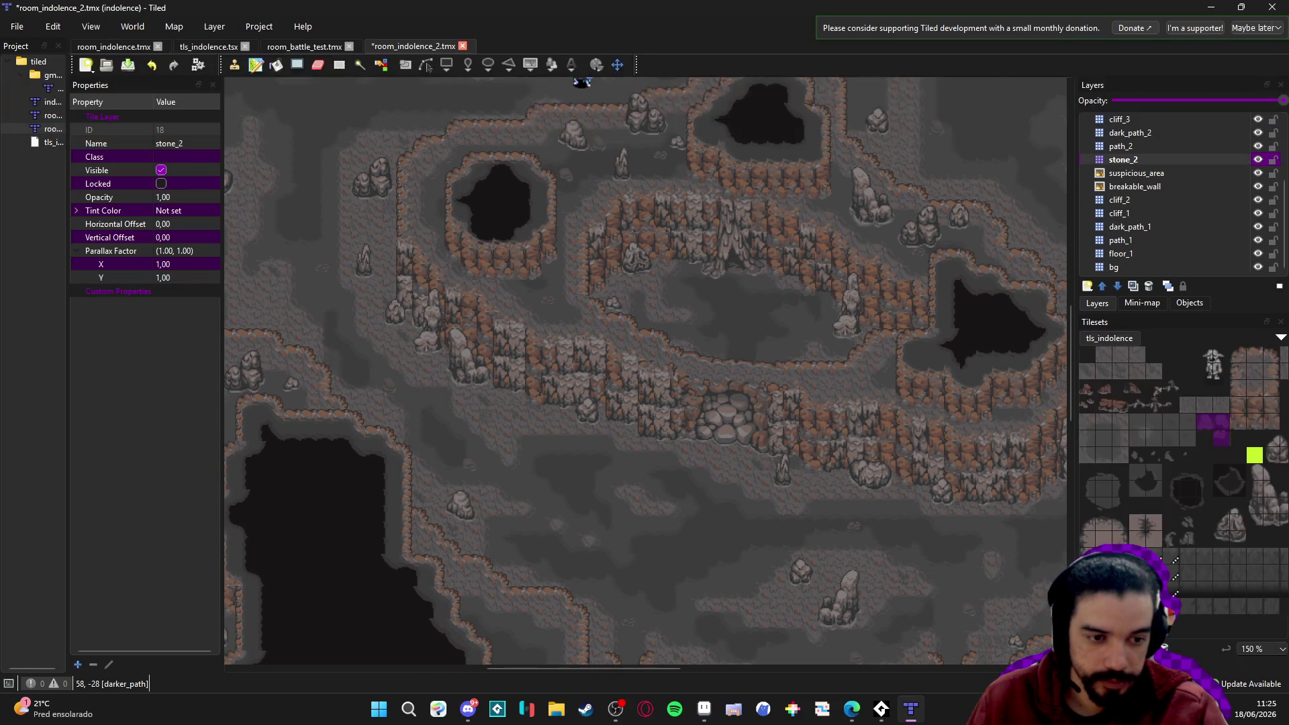
scroll(1182, 484, "right", 2)
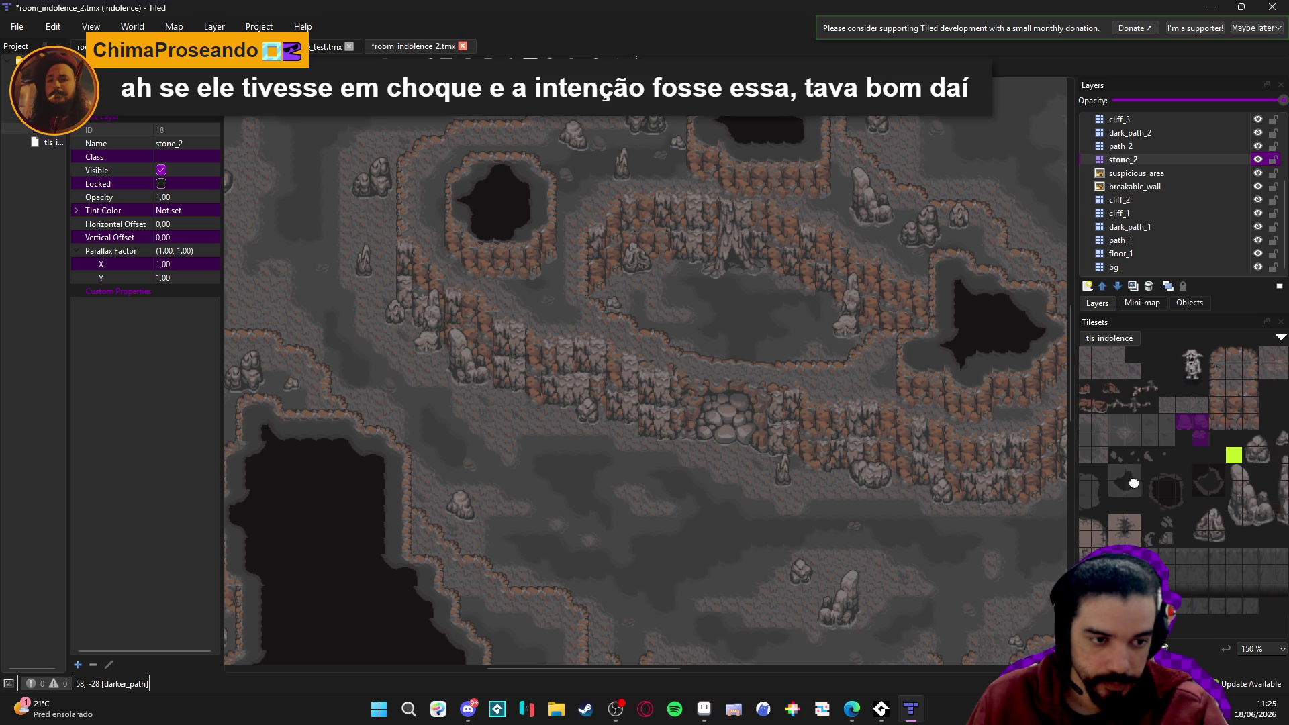
scroll(1205, 442, "right", 5)
key("ctrl+s")
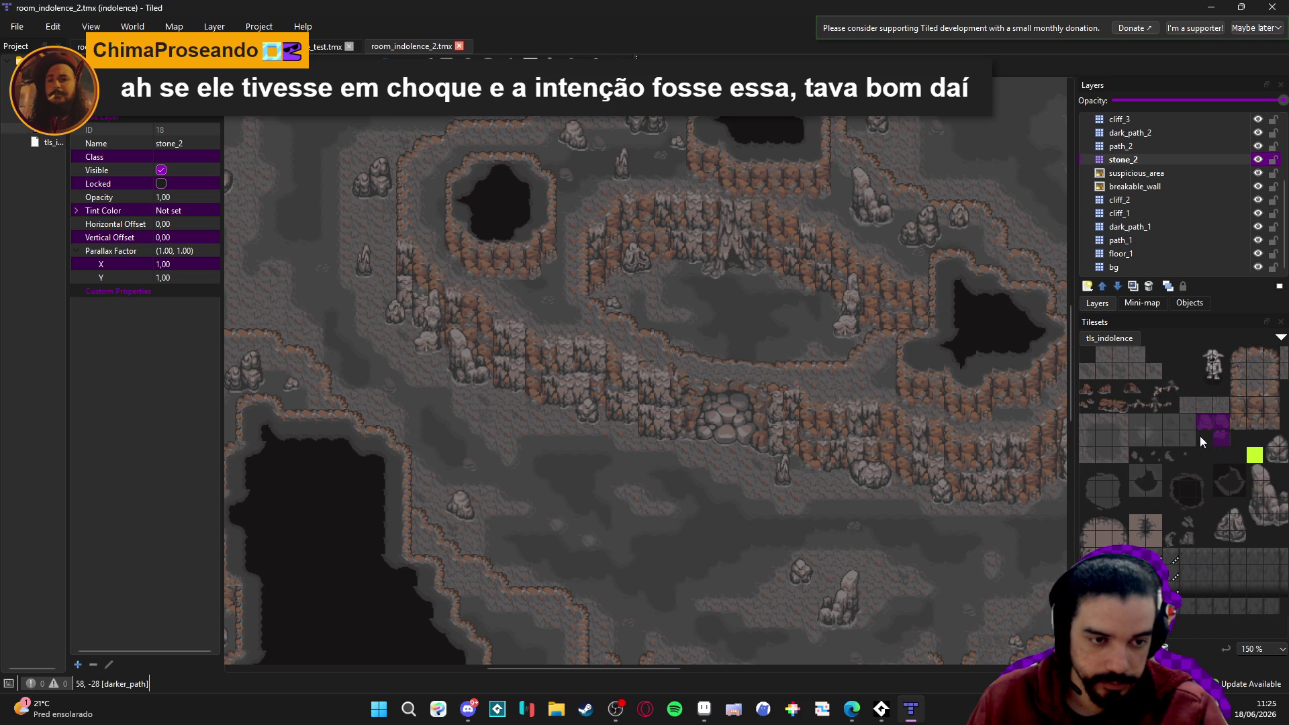
Pick a single 16x16 stone tile from the tls_indolence tileset.
scroll(1162, 470, "left", 4)
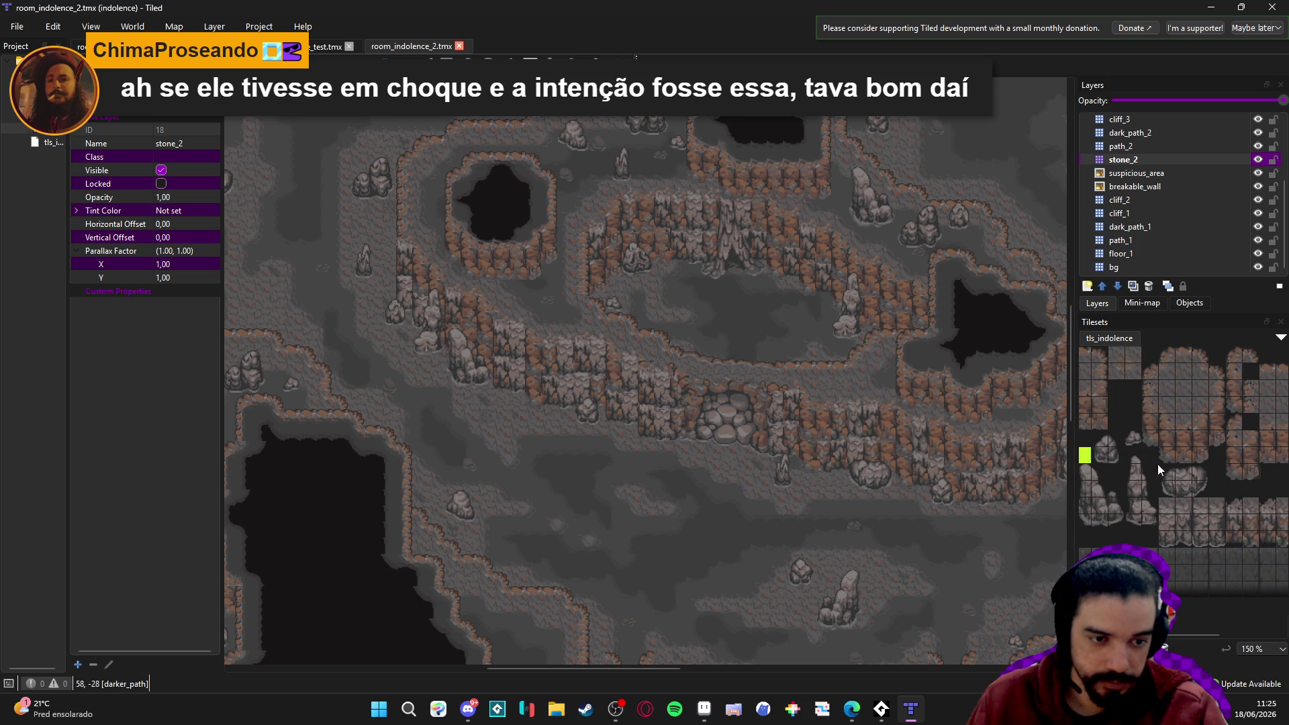
scroll(1142, 460, "left", 6)
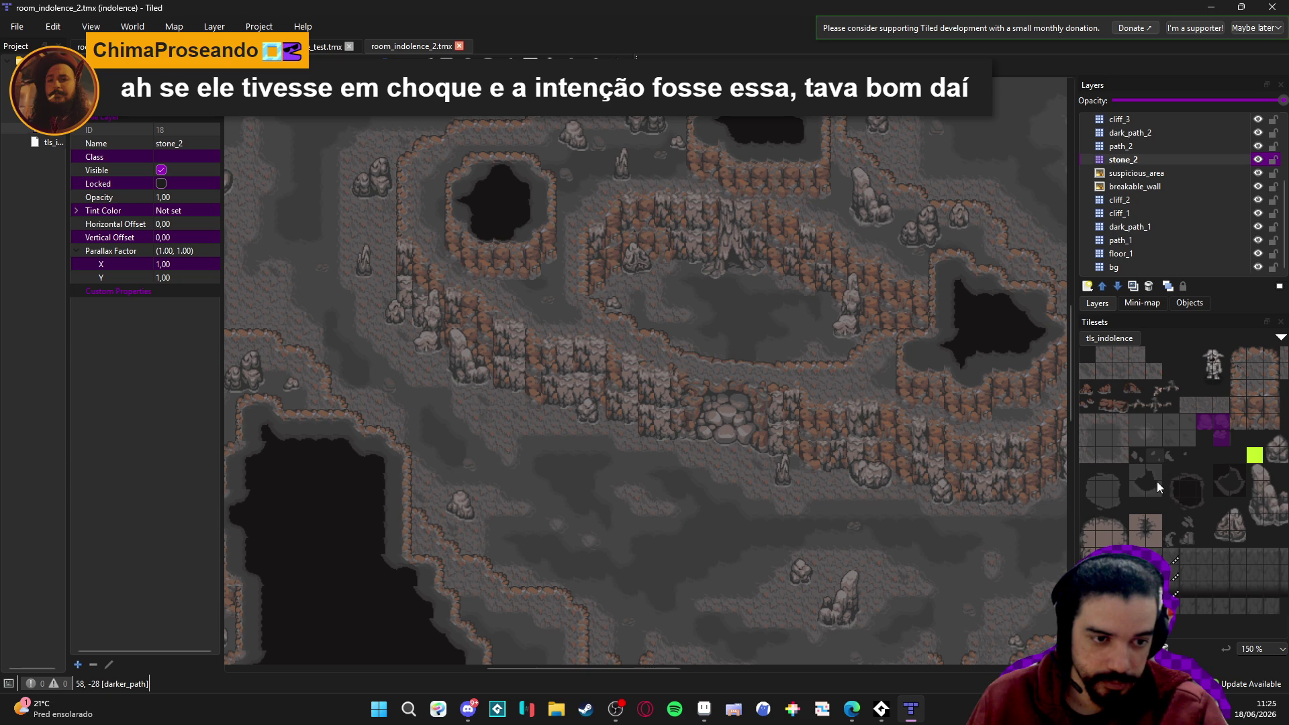
scroll(1202, 465, "right", 4)
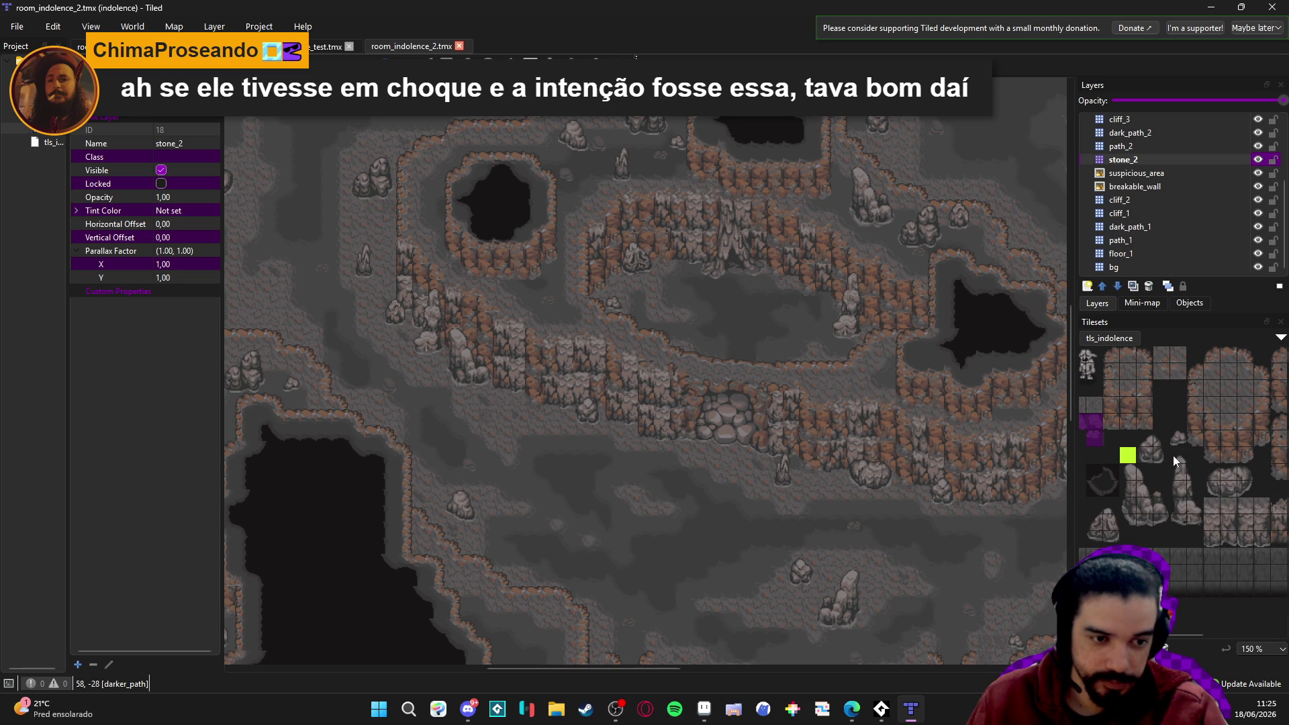
scroll(1181, 460, "left", 2)
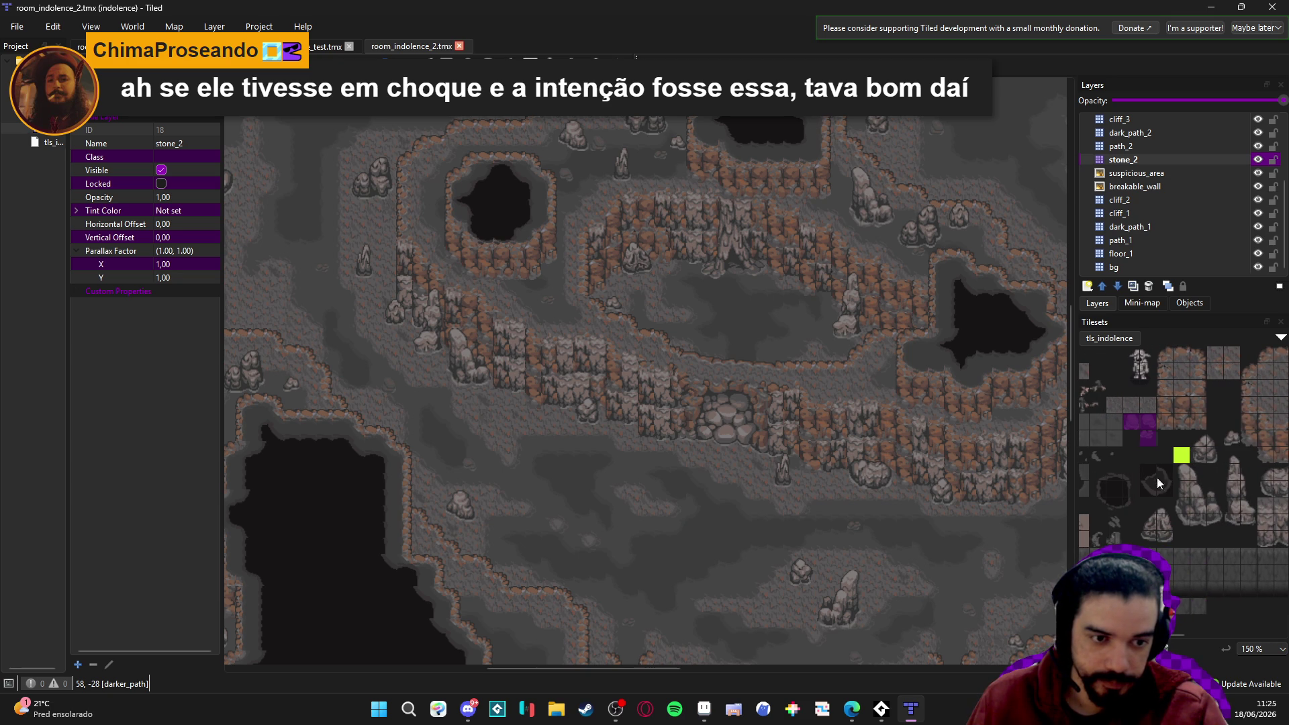
scroll(1181, 483, "left", 3)
scroll(1209, 493, "right", 5)
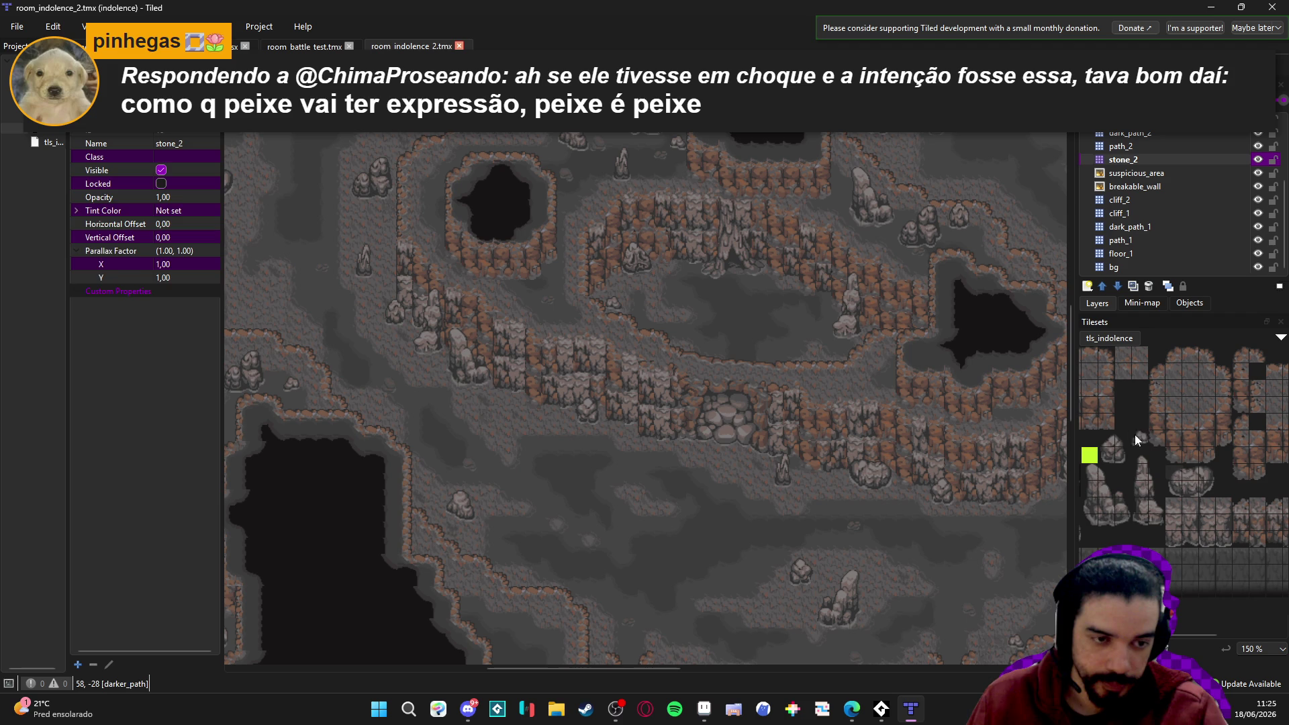
left_click(1131, 429)
scroll(1185, 468, "right", 3)
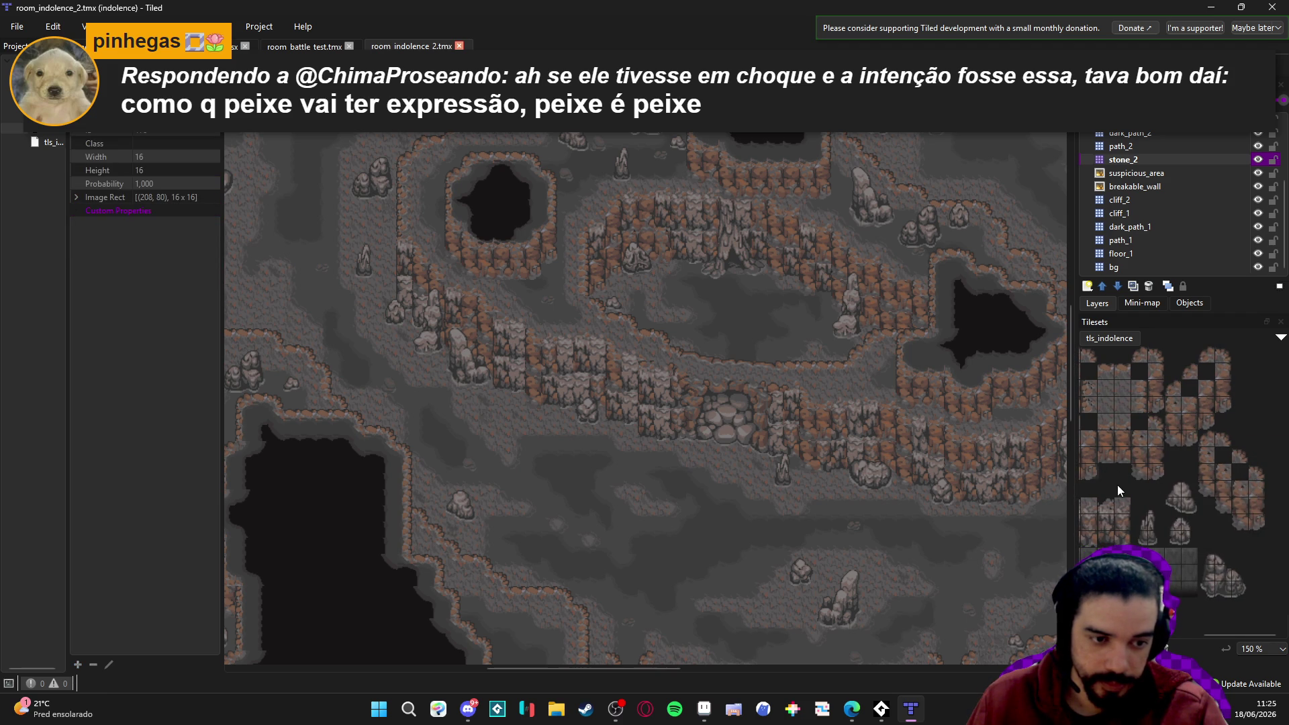
scroll(1117, 486, "right", 2)
scroll(1126, 486, "left", 5)
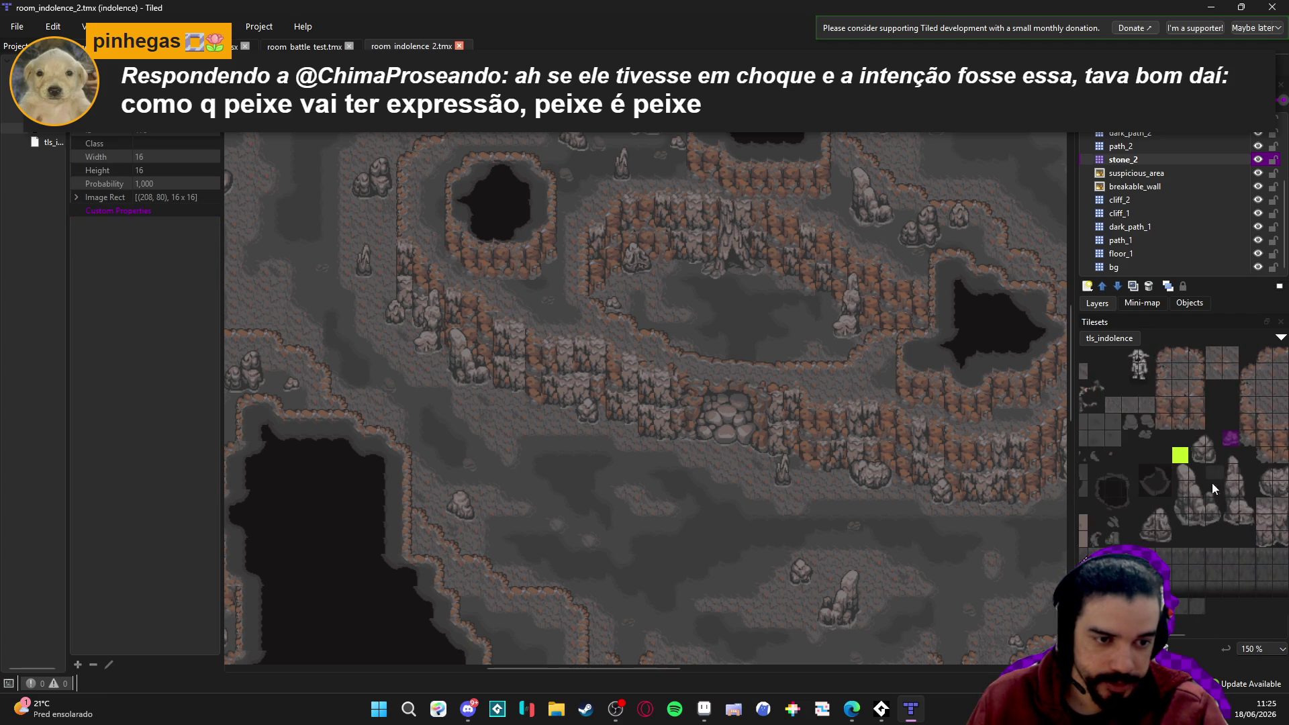
scroll(1202, 477, "left", 2)
Stamp a different tls_indolence tile on stone_2 near the central cliff.
left_click(1180, 421)
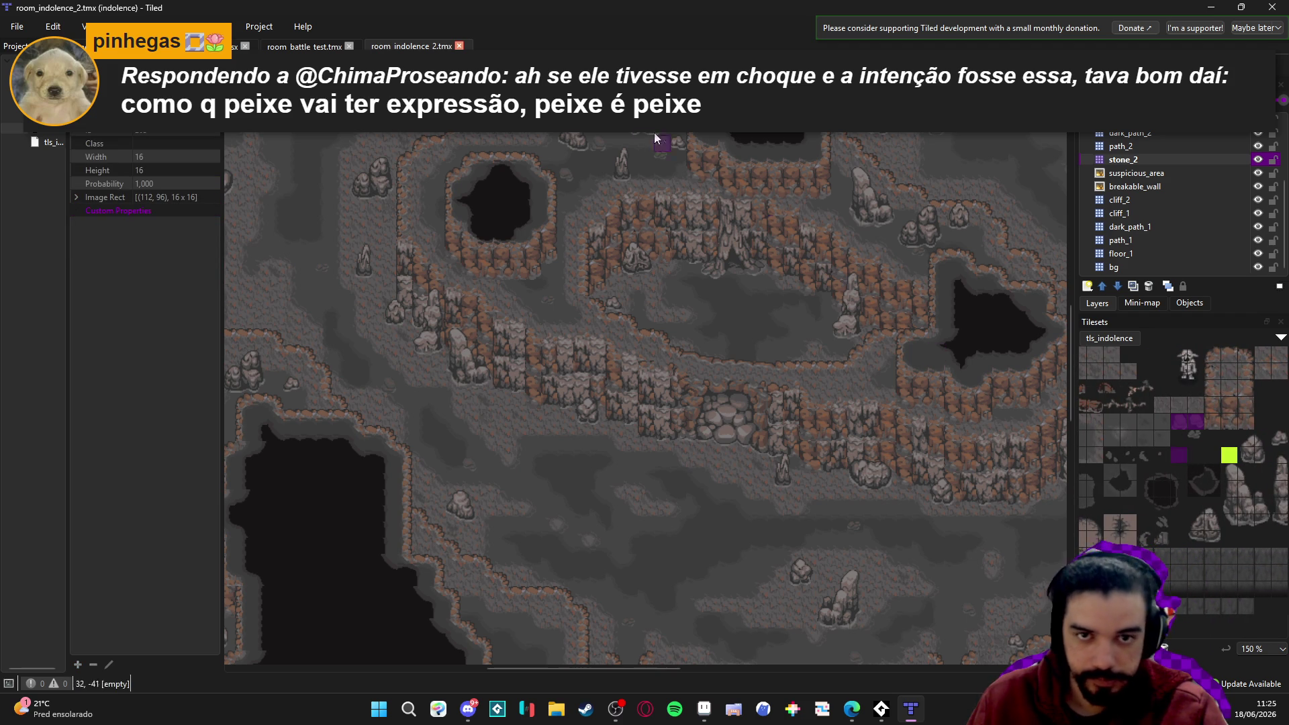
scroll(692, 287, "up", 1)
left_click(812, 333)
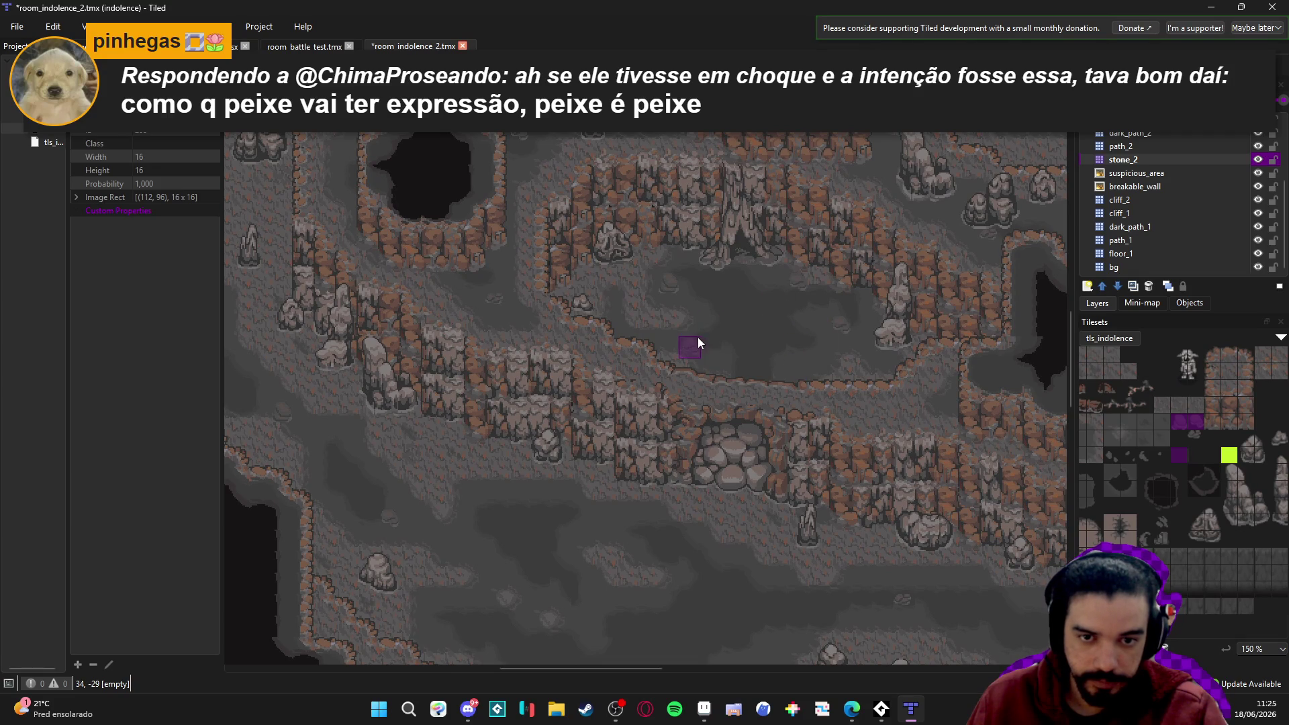
scroll(832, 389, "down", 3)
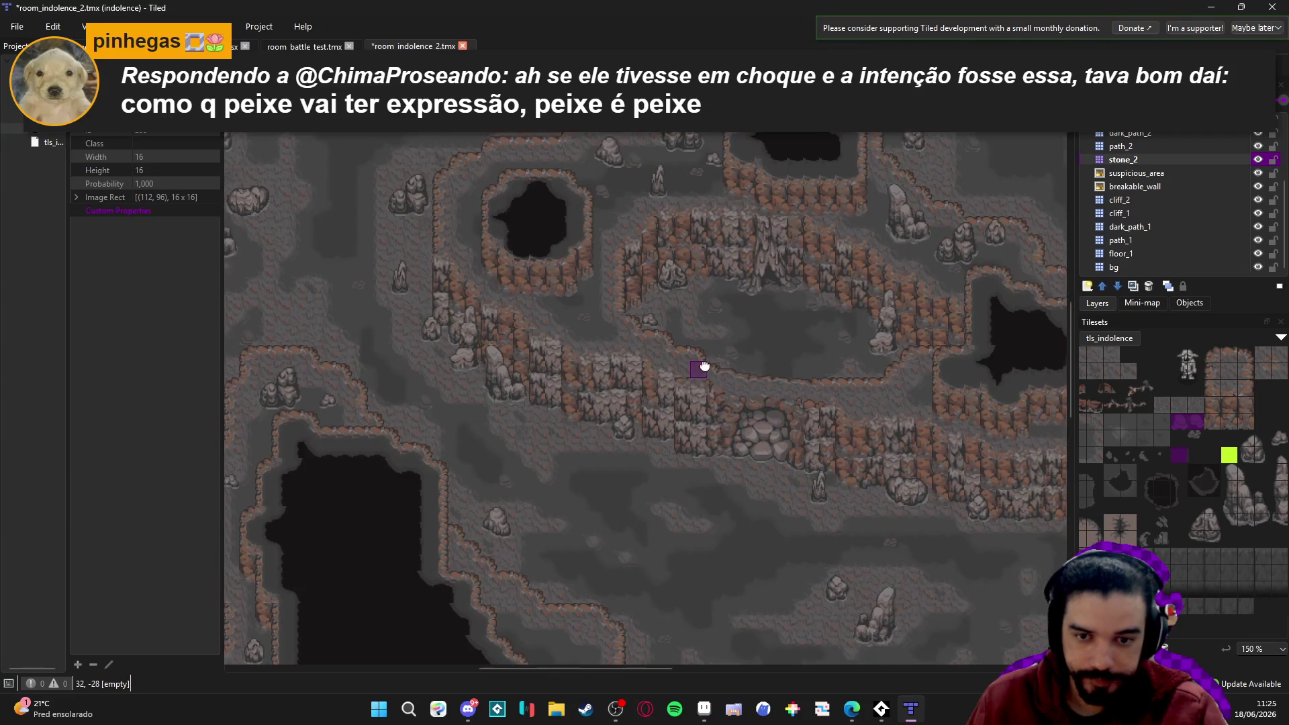
scroll(839, 345, "left", 3)
Save room_indolence_2.tmx, then bring the Discord window to the front.
key("ctrl+s")
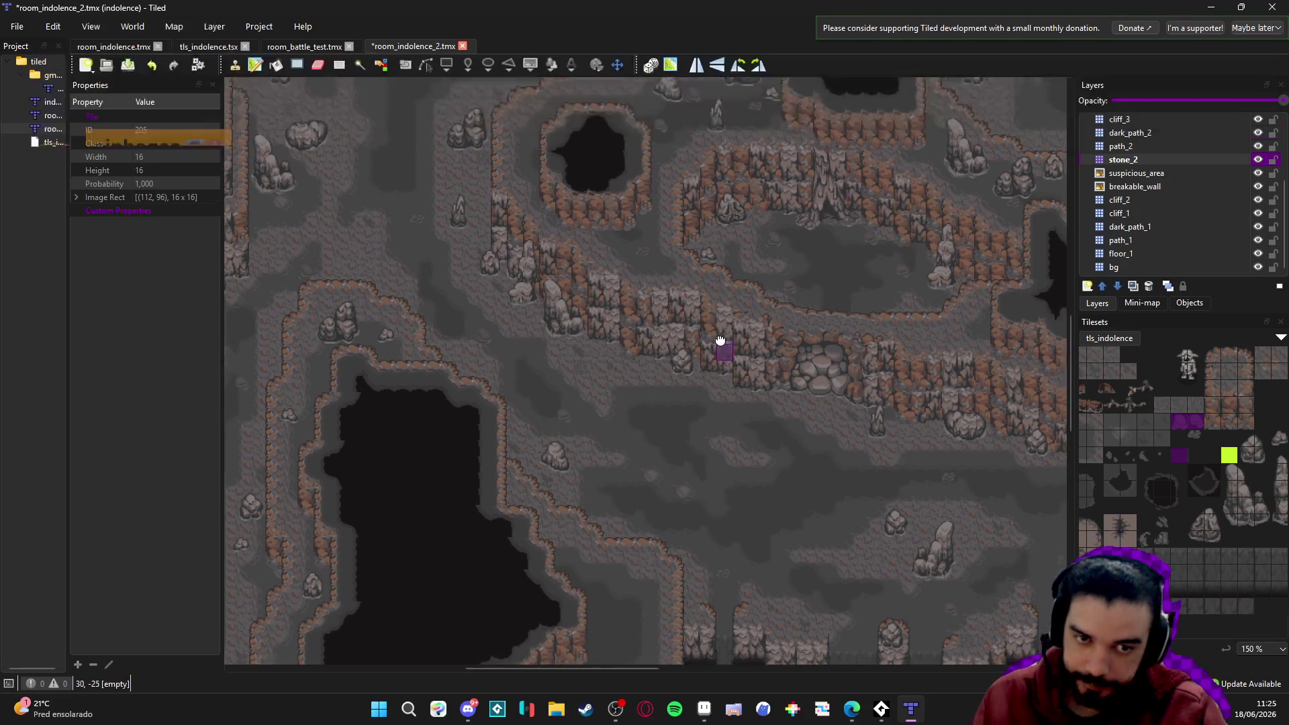
scroll(725, 351, "down", 2)
scroll(725, 351, "right", 1)
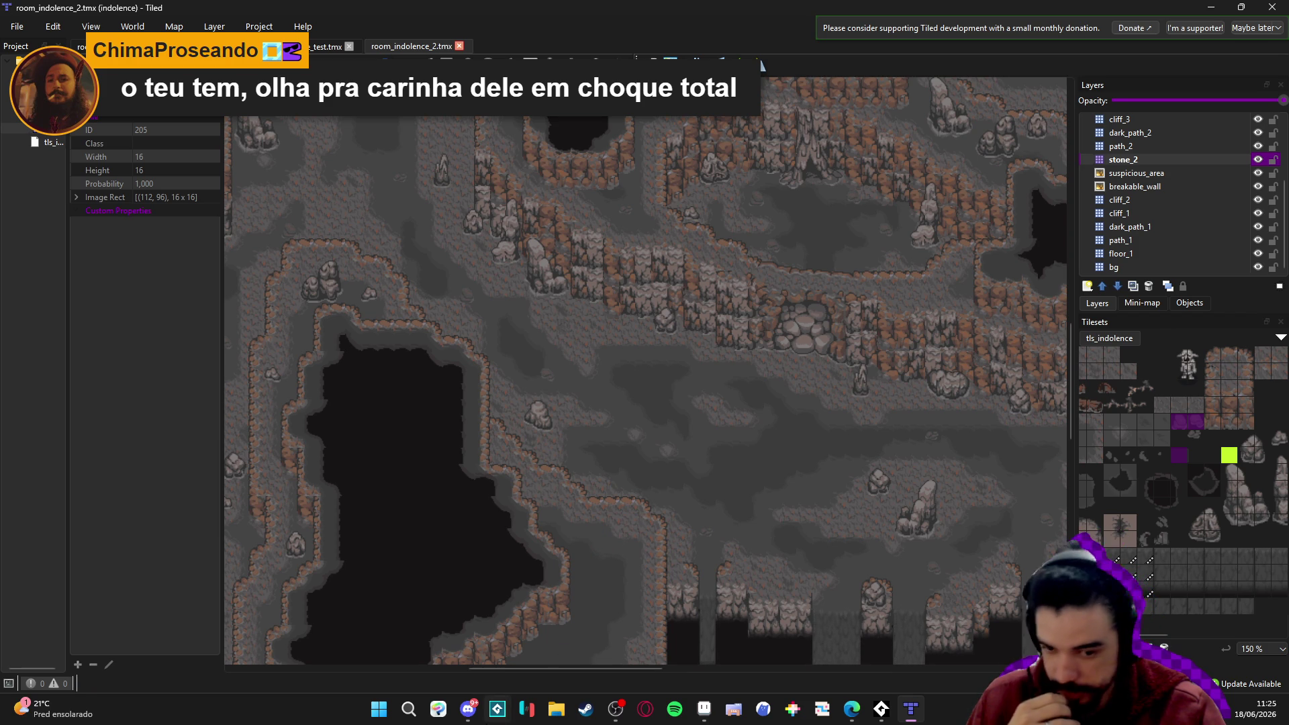
left_click(460, 704)
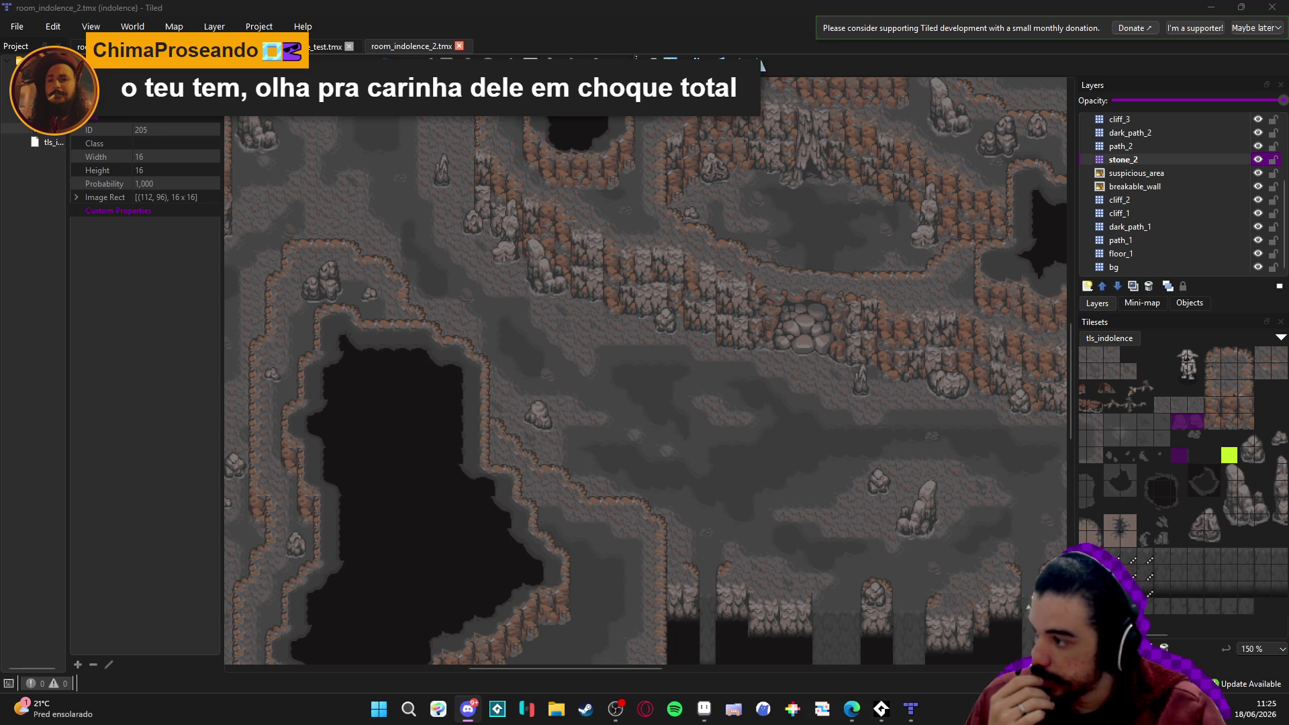
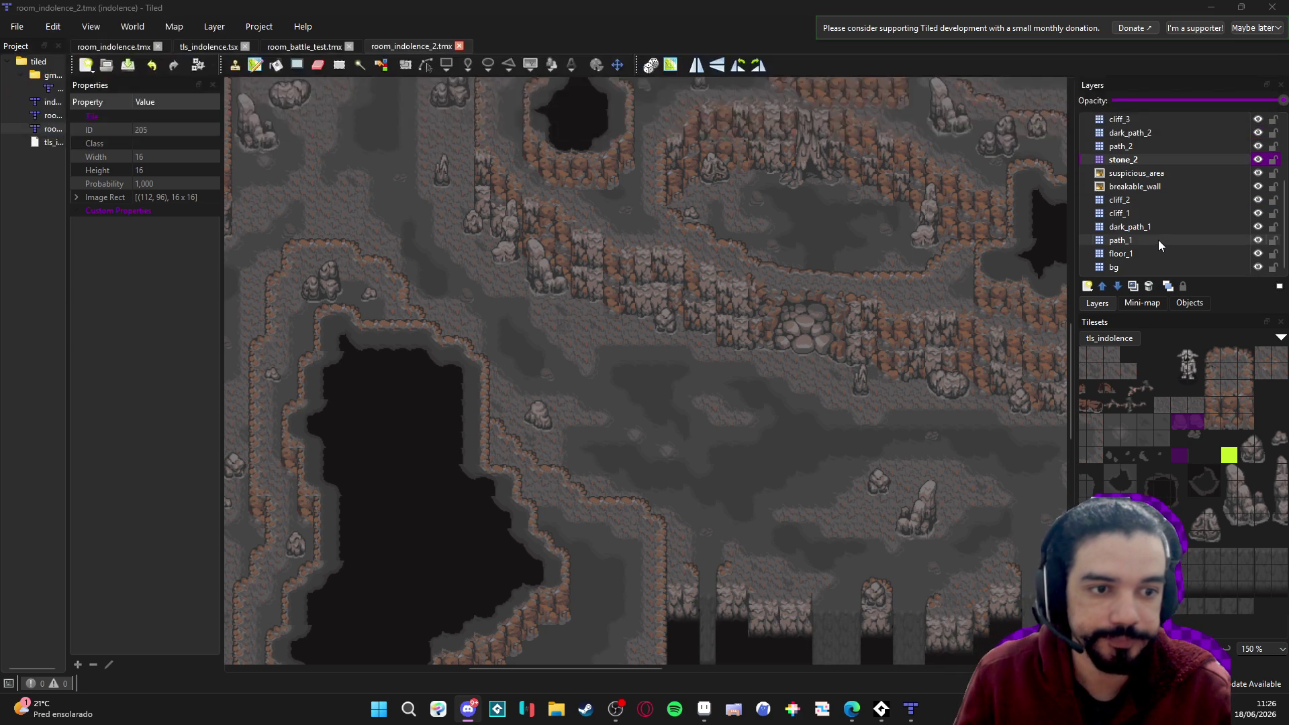
Paint mud_path terrain tiles onto the path_1 layer, including near the bottom cliffs, and save the map.
left_click(1158, 240)
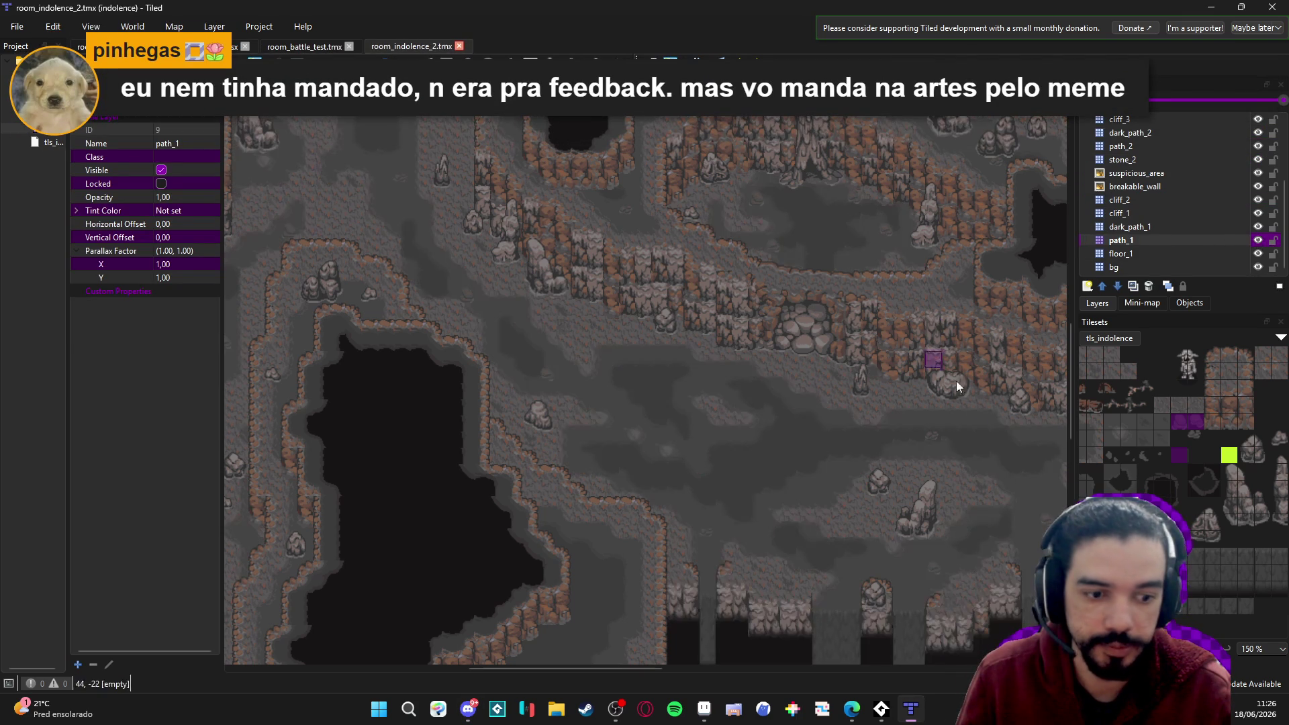
key("t")
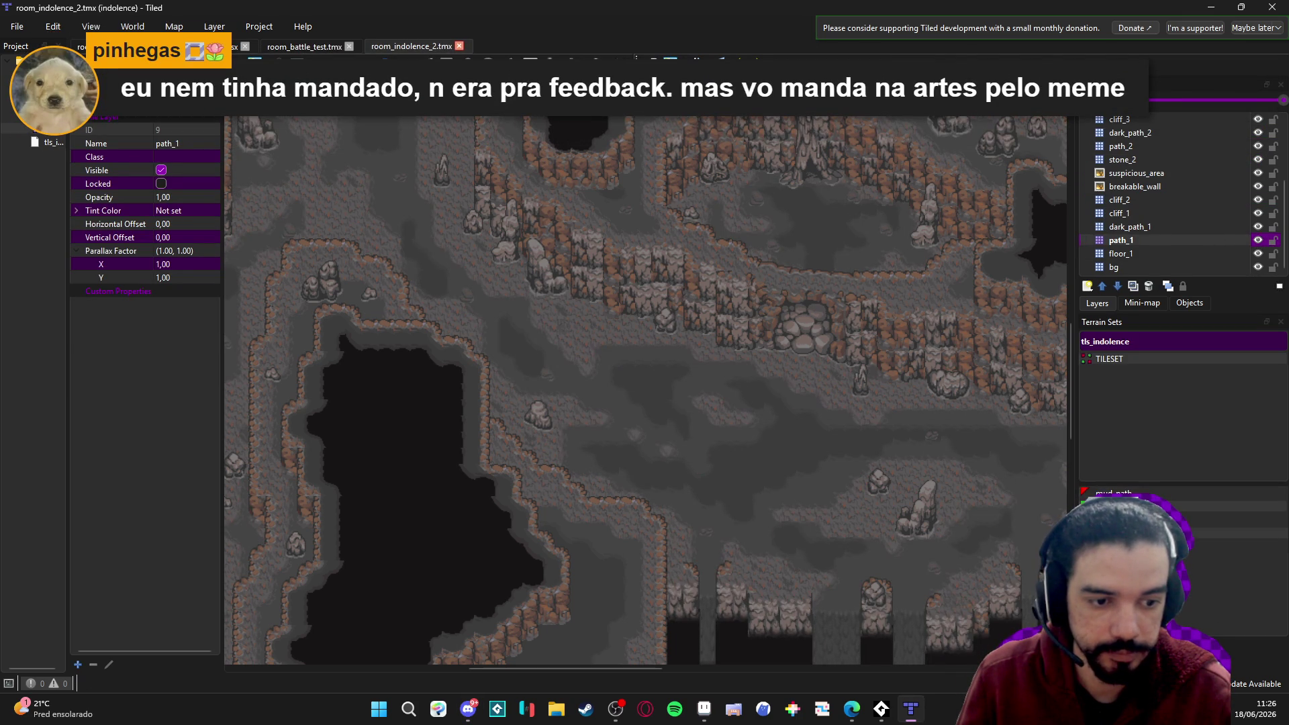
left_click(1115, 494)
left_click(569, 284)
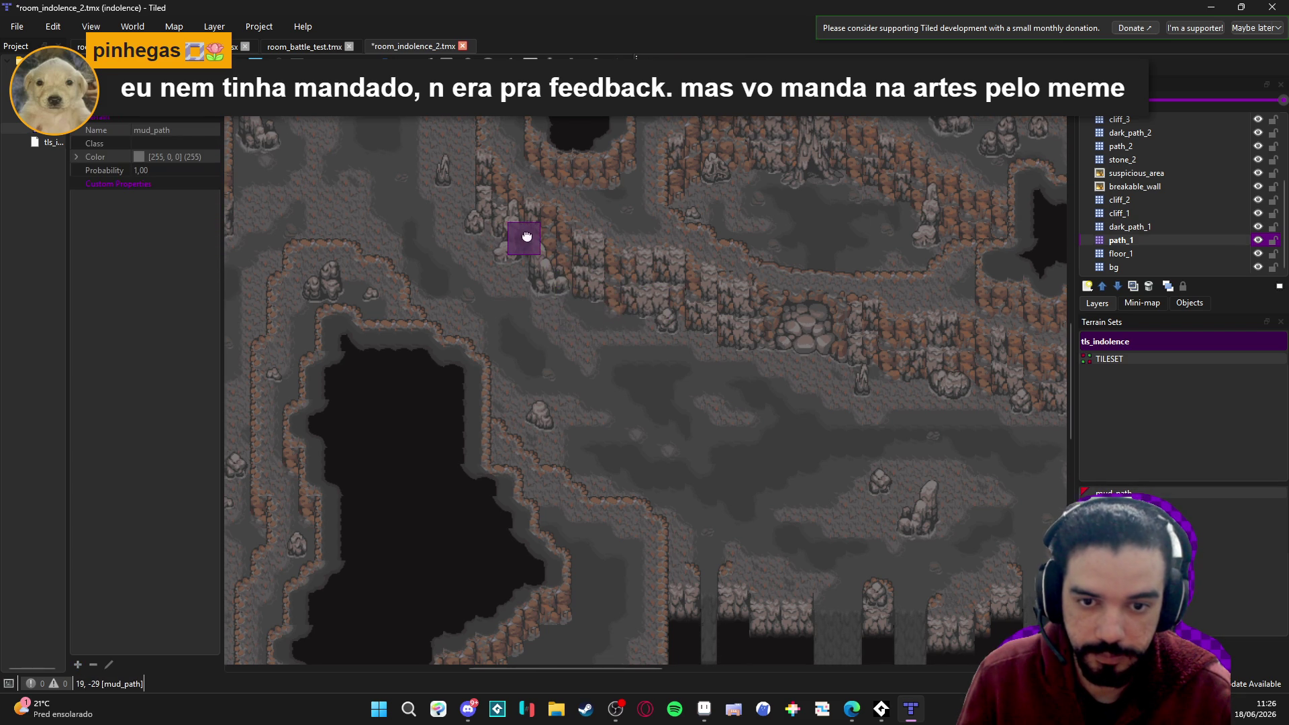
scroll(524, 235, "left", 1)
scroll(540, 470, "down", 2)
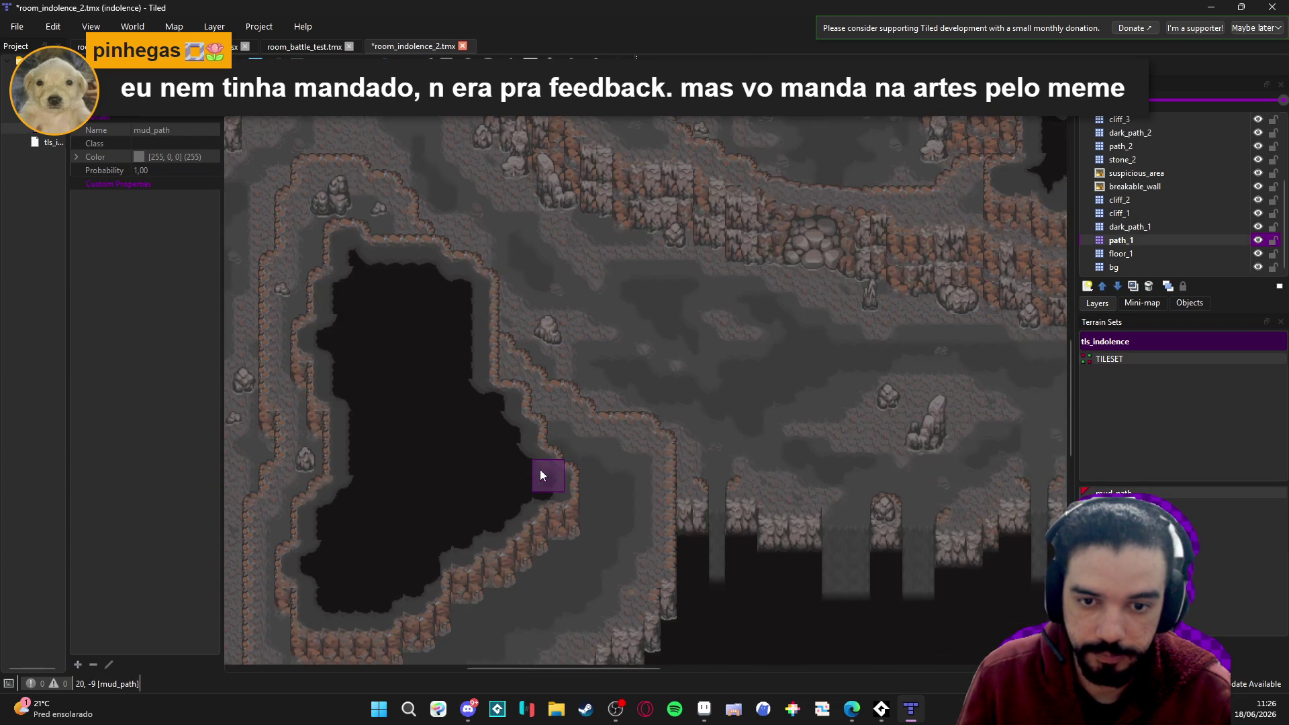
scroll(552, 462, "up", 2)
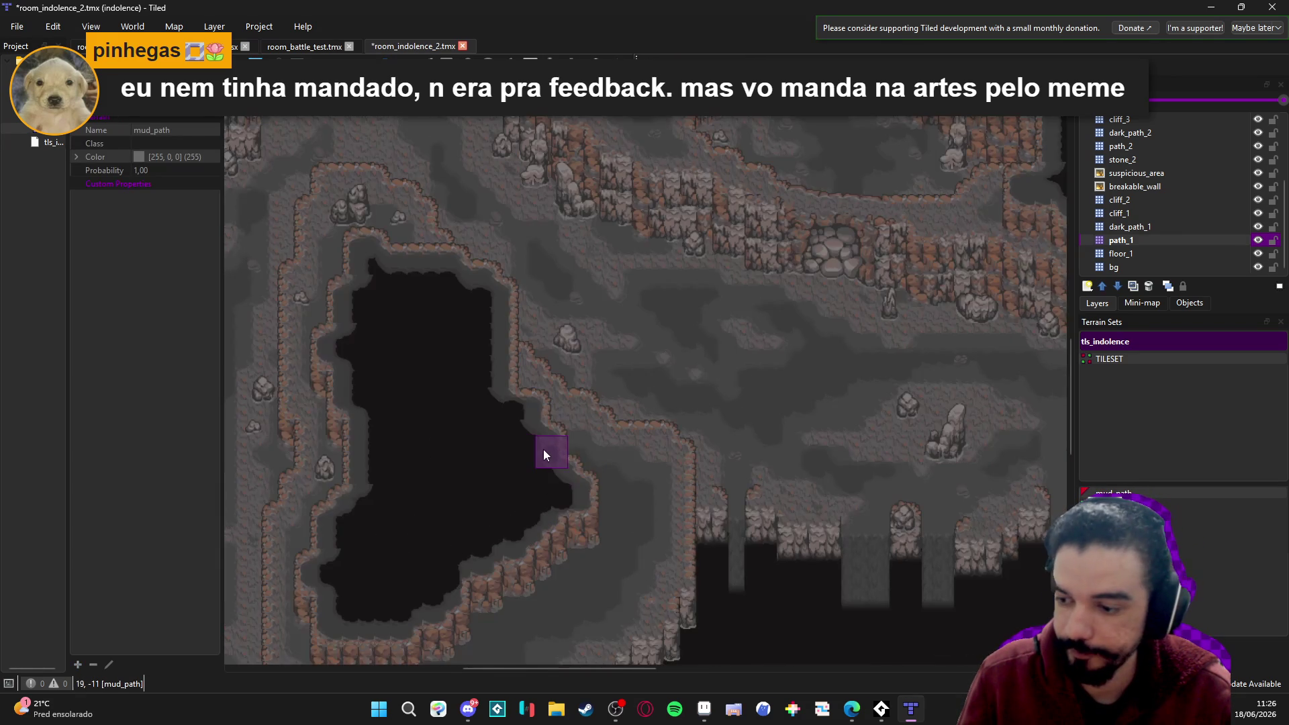
key("ctrl+s")
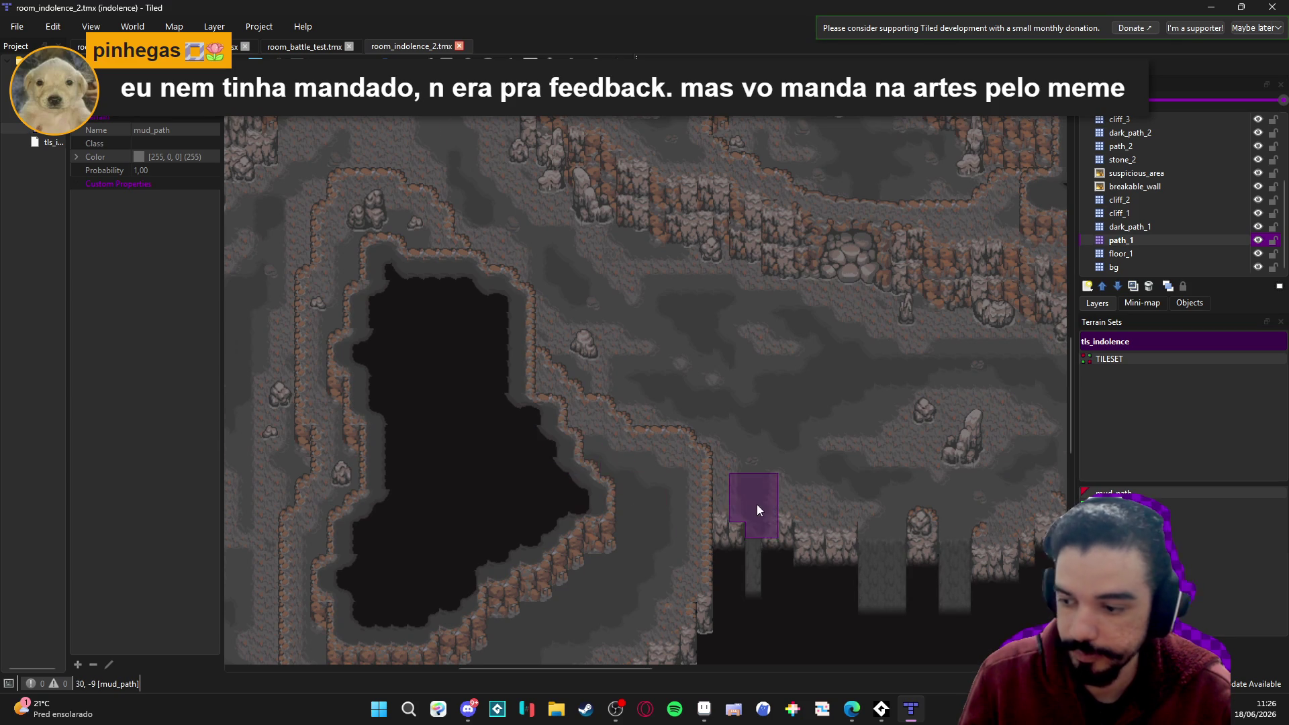
scroll(757, 507, "up", 1)
left_click(835, 511)
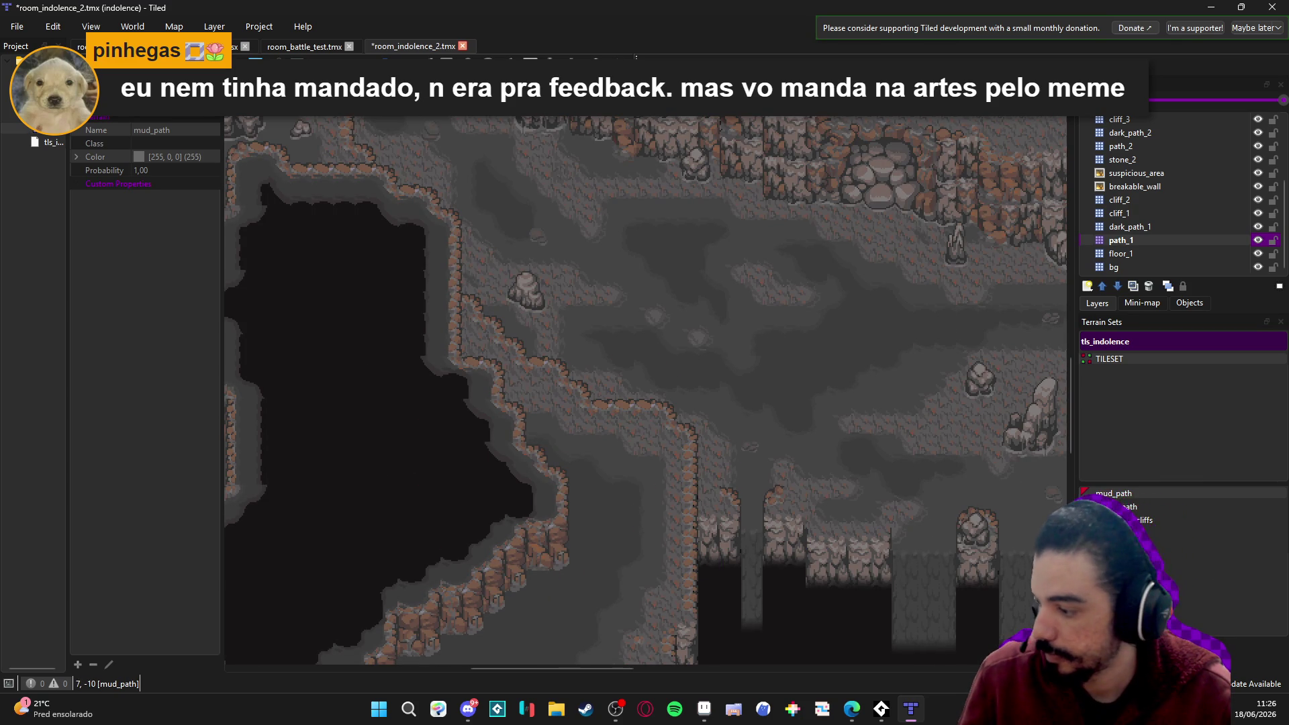
Bring Aseprite to the front and open its File menu.
key("alt+Tab")
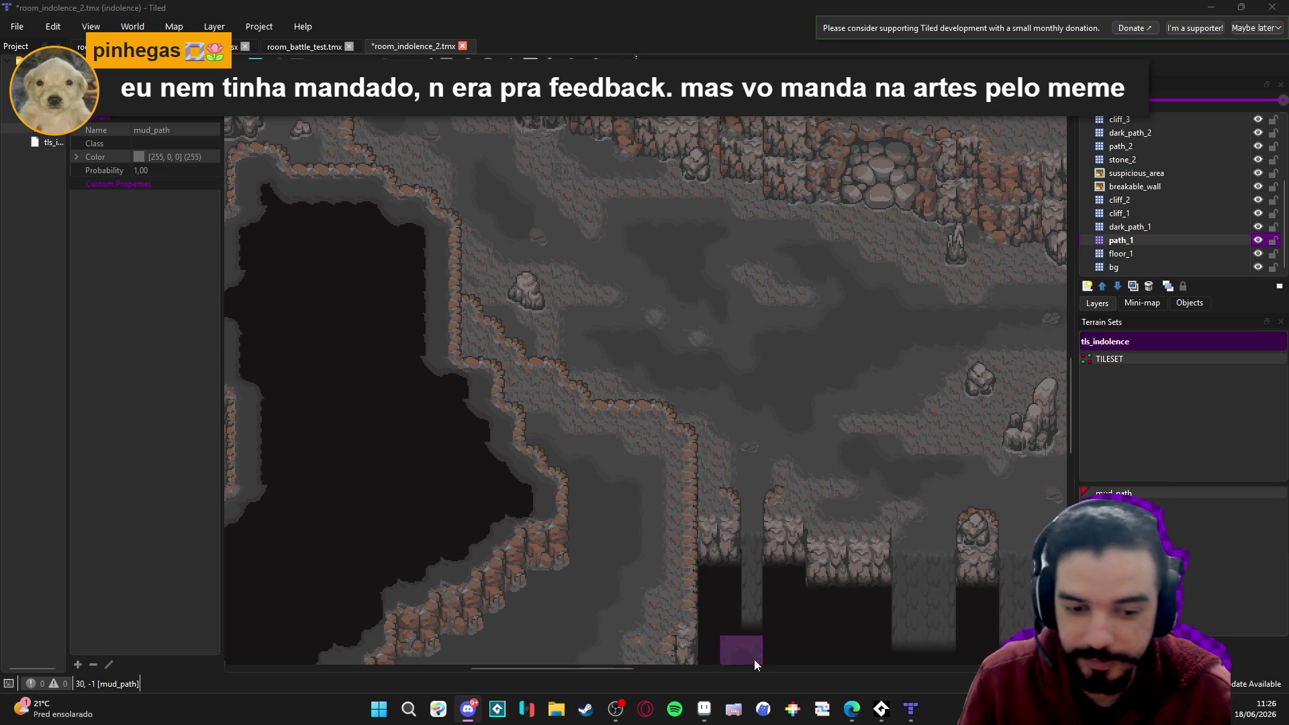
left_click(703, 708)
left_click(13, 22)
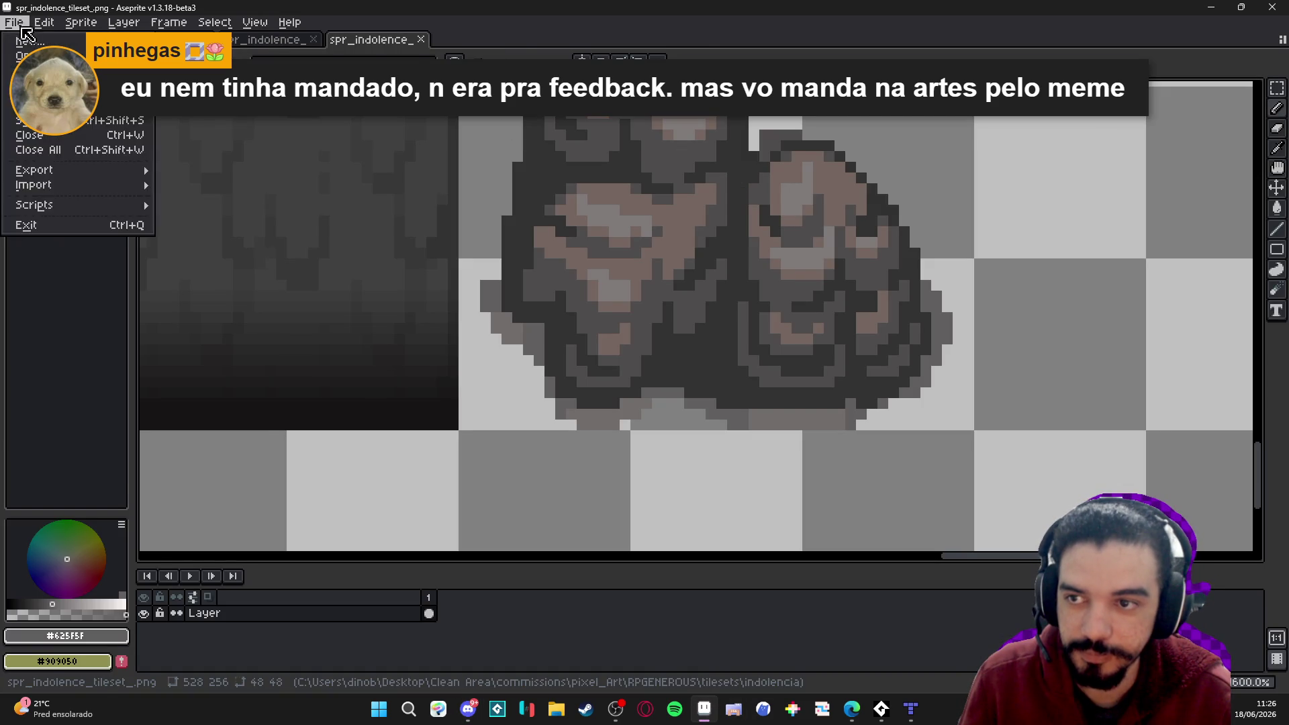
Create a new 32×32 sprite, Sprite-0006, and paste the pink pixel-art fish into it.
left_click(30, 37)
key("Return")
key("ctrl+v")
scroll(726, 328, "up", 5)
scroll(685, 323, "up", 3)
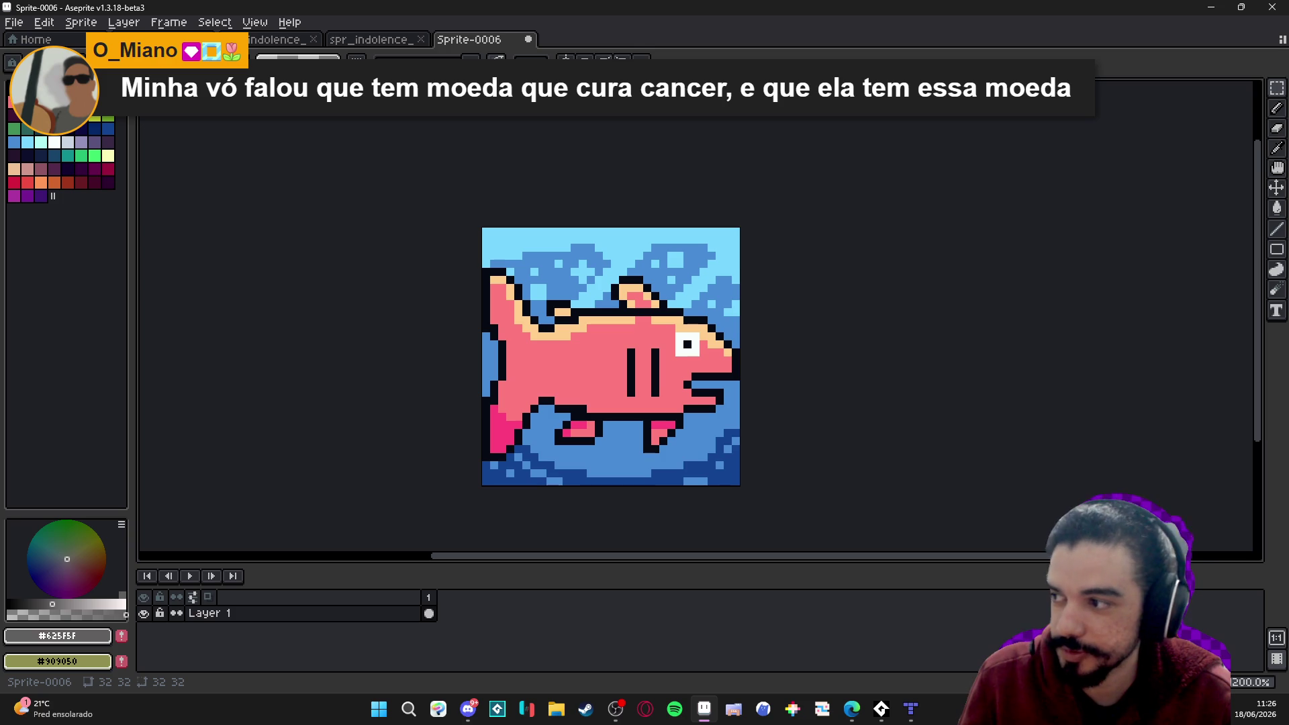
key("Return")
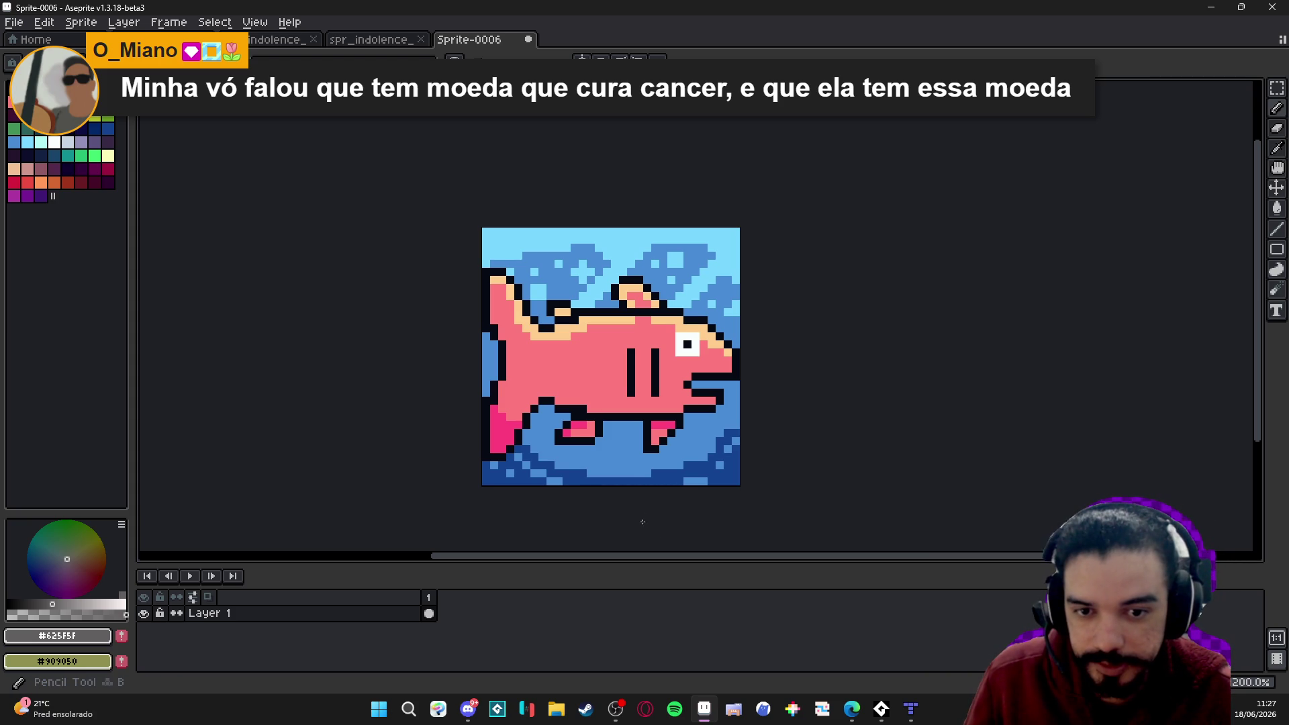
scroll(621, 480, "down", 2)
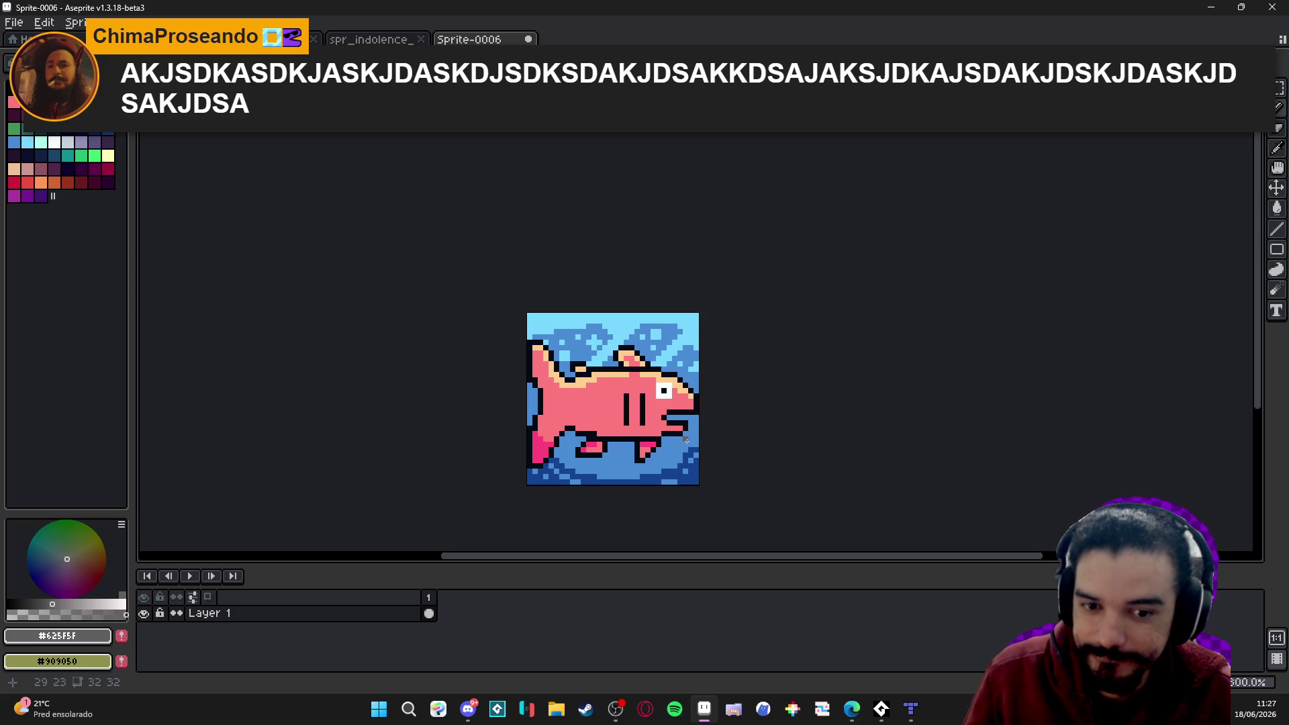
key("b")
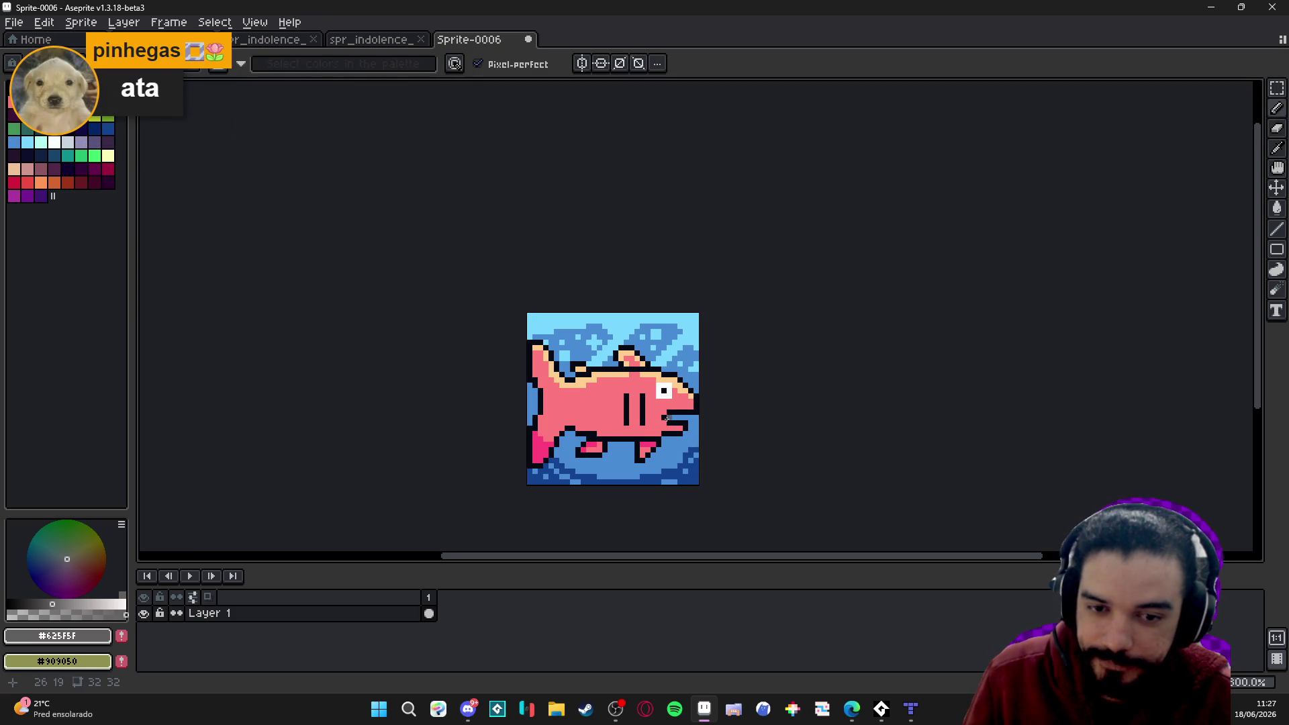
scroll(652, 408, "up", 2)
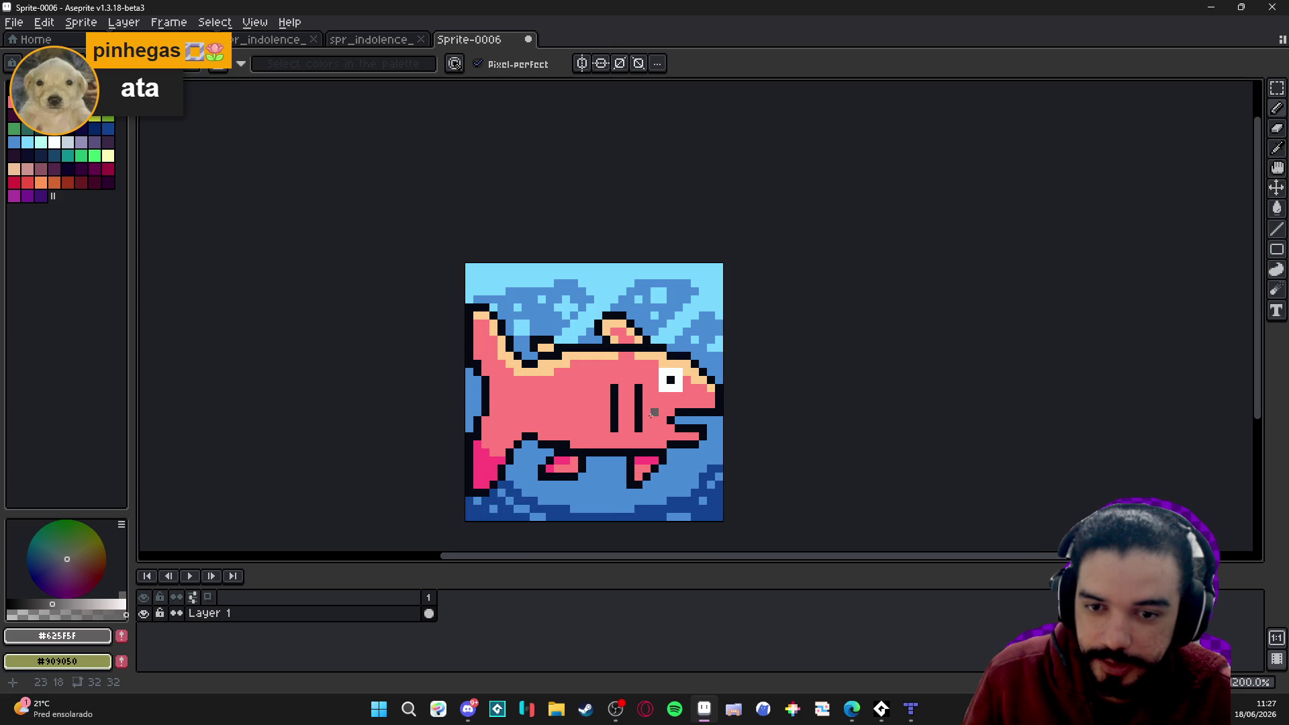
Try dark outline pixels near the fish's mouth and side, undoing the experiments.
scroll(630, 412, "up", 1)
left_click(699, 432, "alt")
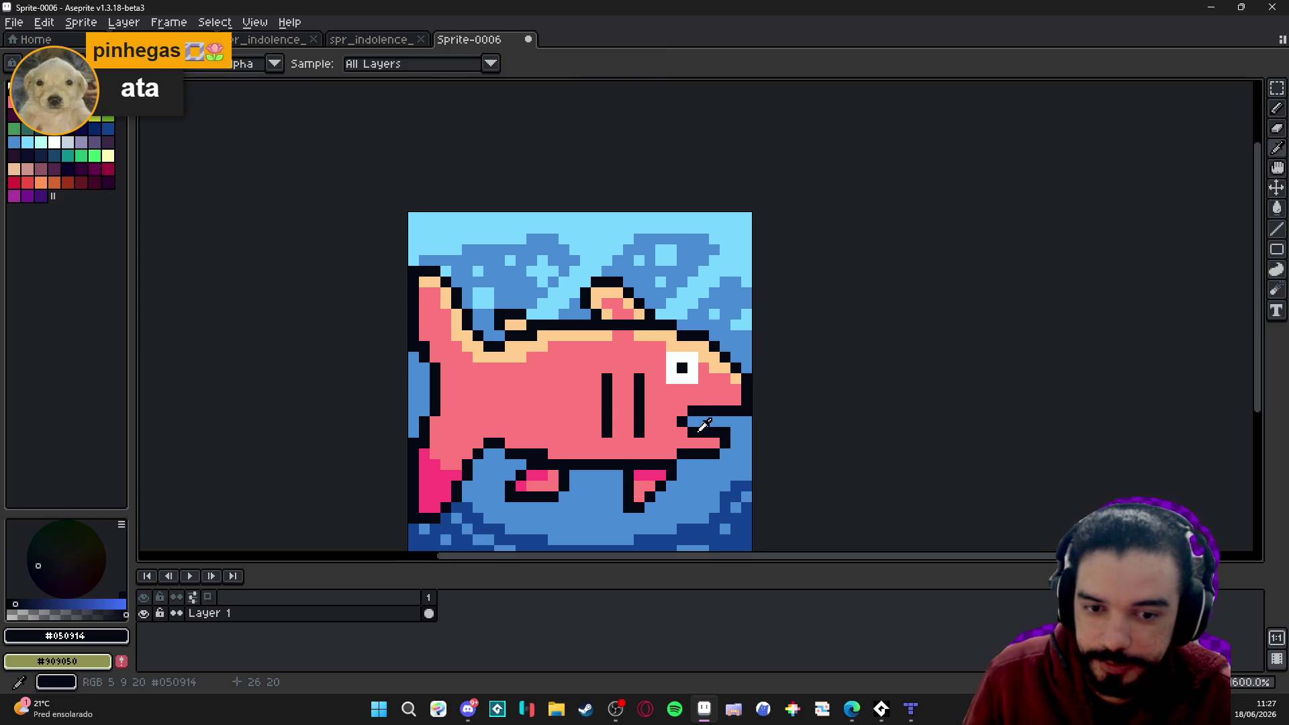
mouse_move(539, 400)
left_mouse_down()
mouse_move(552, 393)
mouse_move(554, 411)
left_mouse_up()
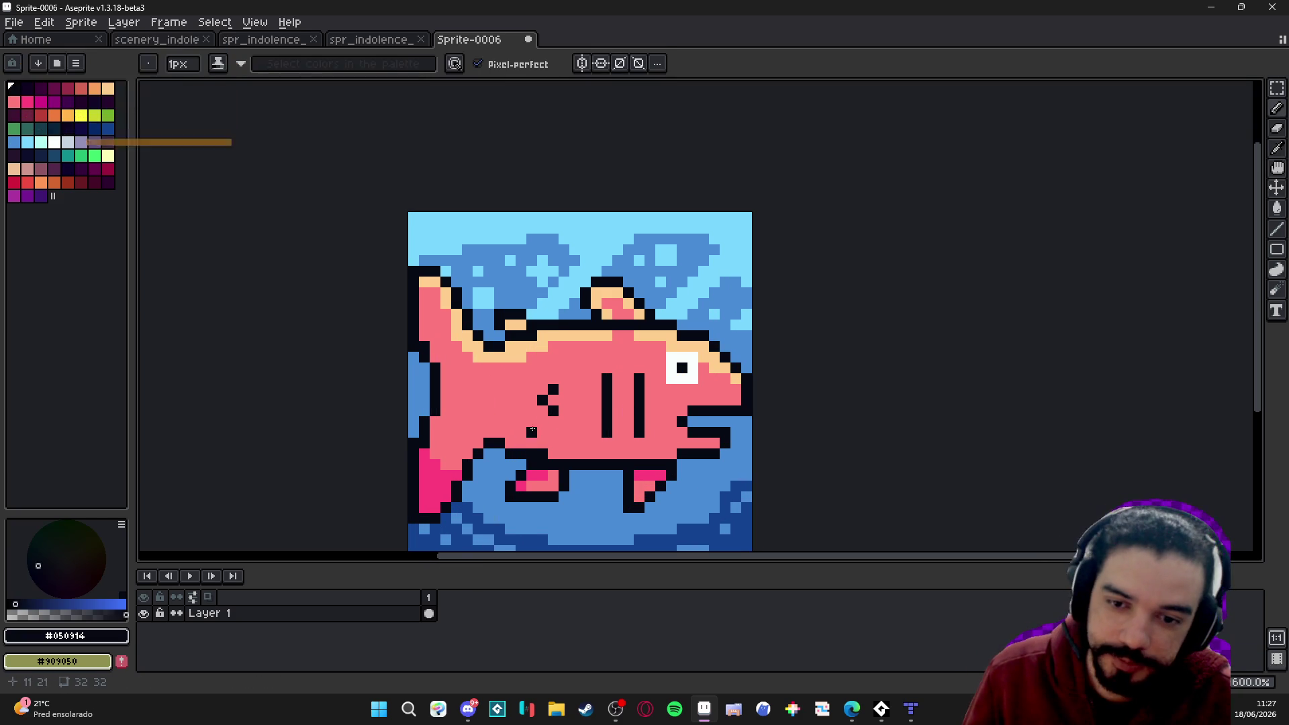
key("ctrl+z")
key("ctrl+z")
key("ctrl+z")
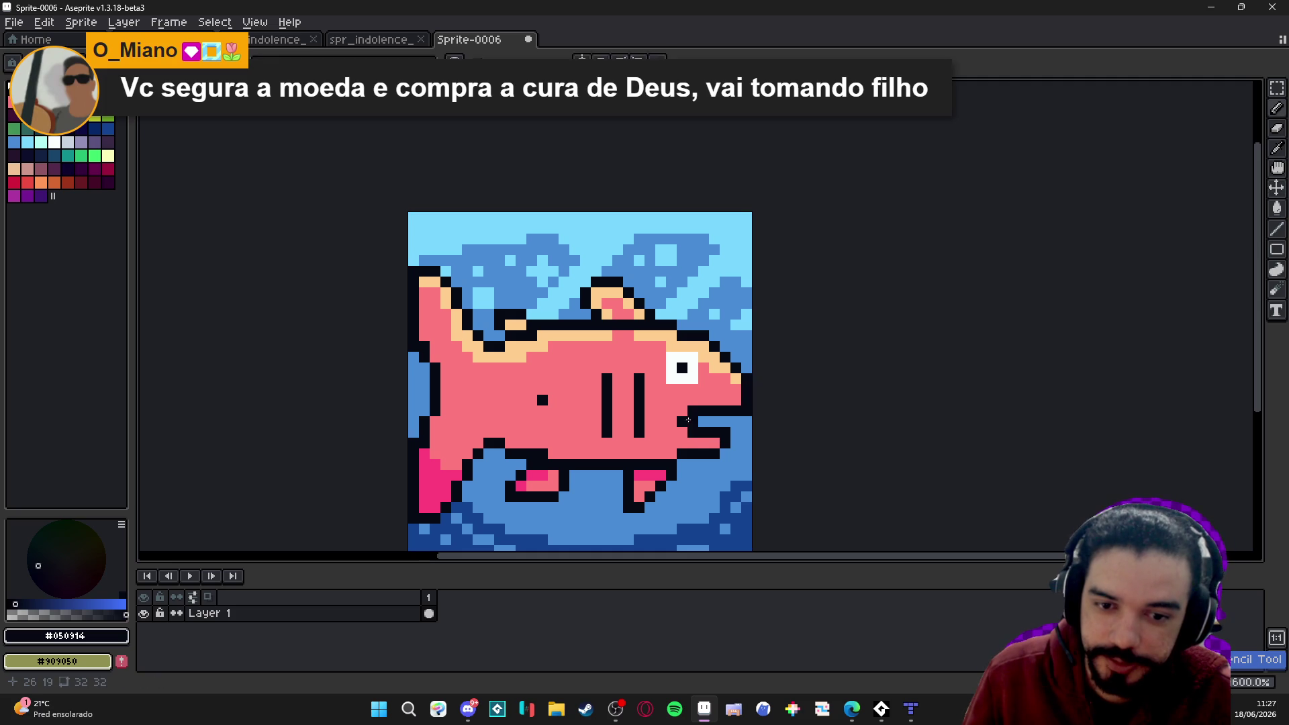
key("ctrl+z")
key("ctrl+z")
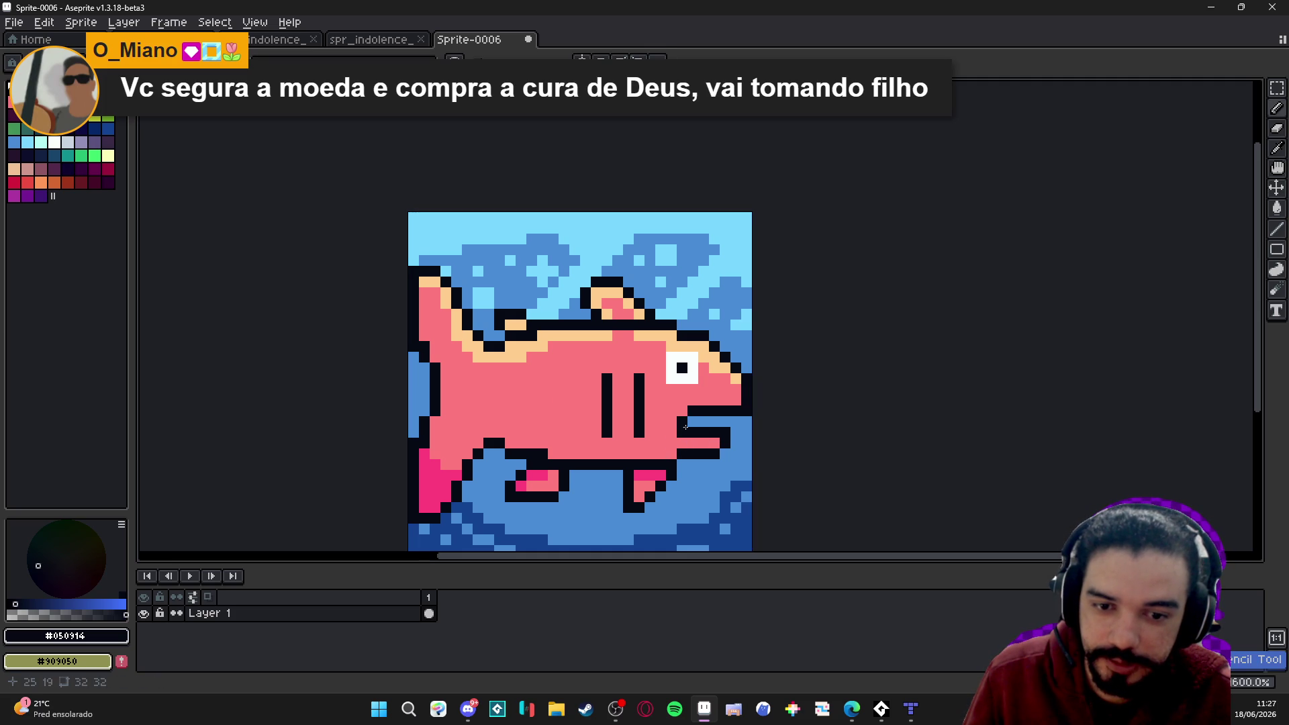
scroll(695, 445, "down", 3)
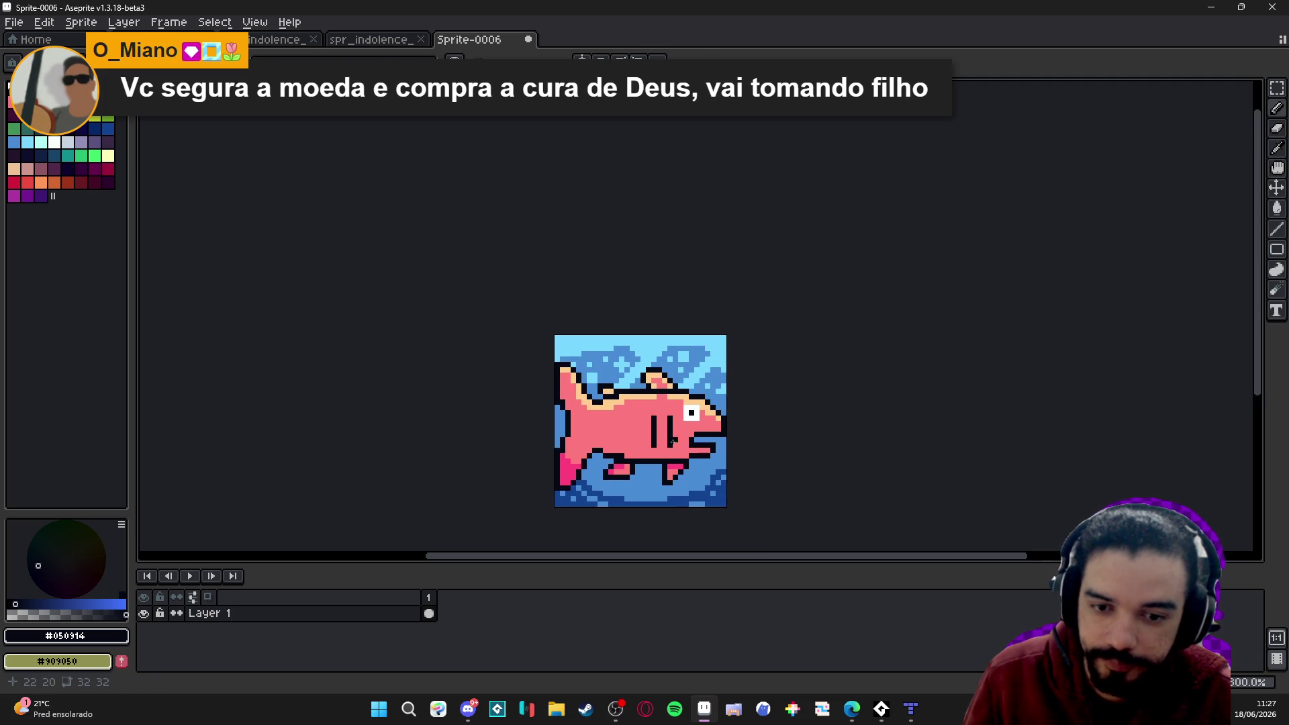
scroll(674, 443, "up", 3)
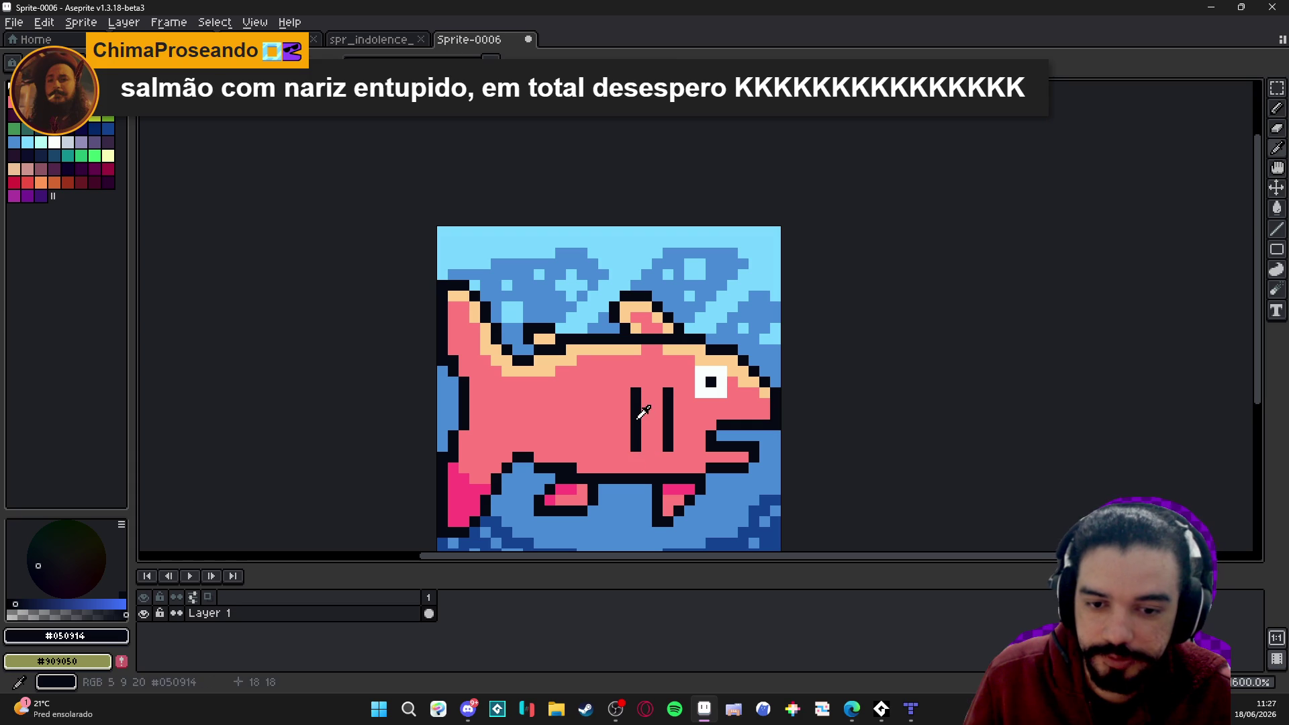
left_click_drag(593, 393, 583, 452)
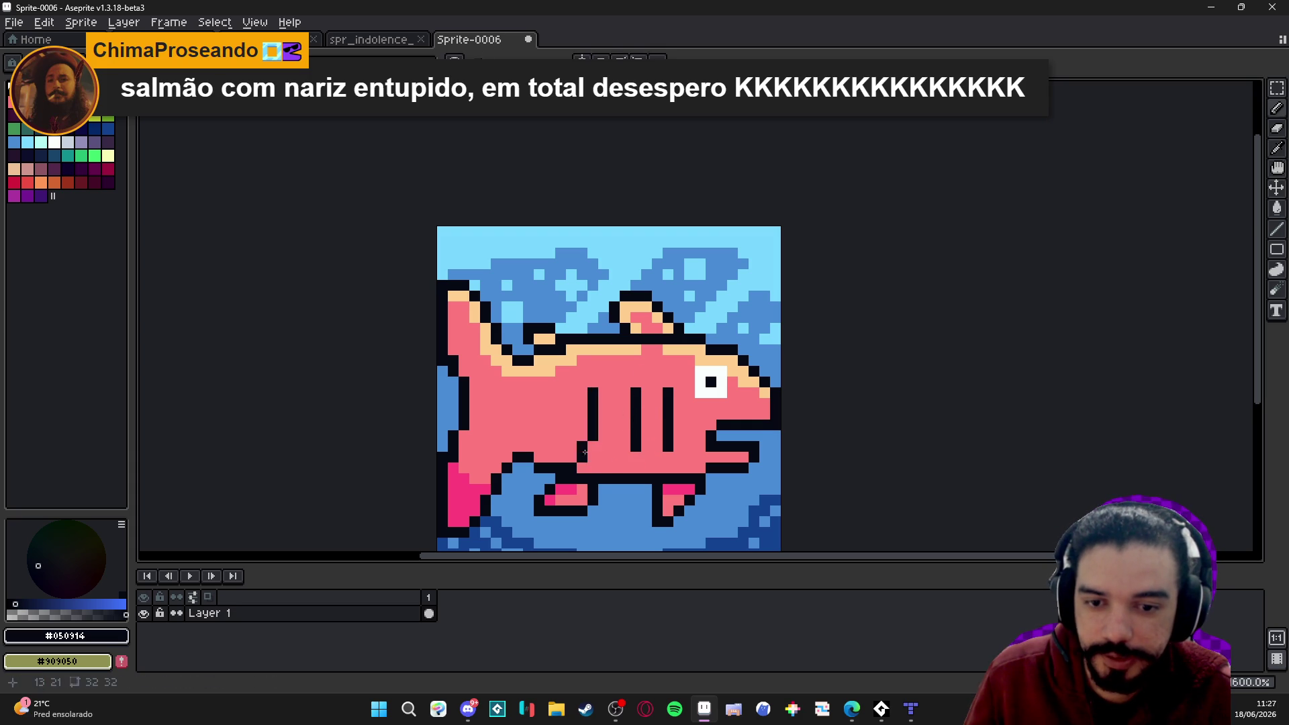
key("ctrl+z")
left_click(625, 436)
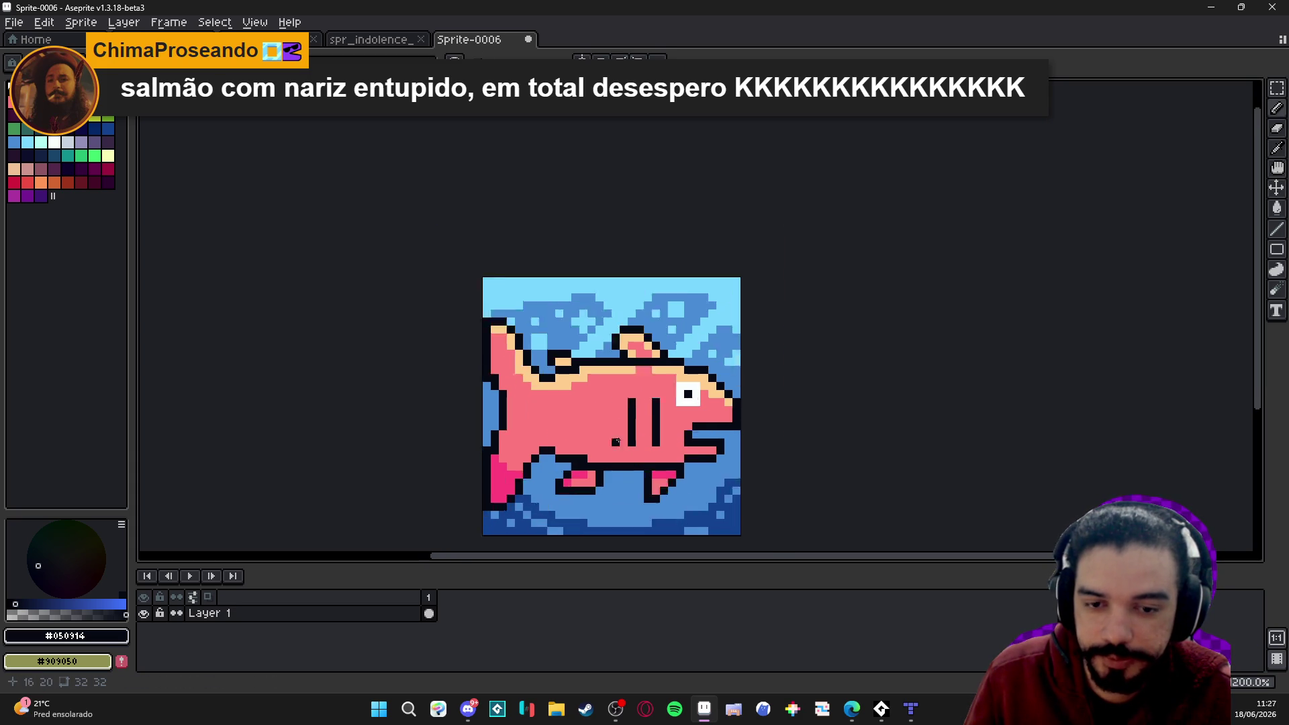
scroll(637, 435, "down", 1)
scroll(631, 437, "up", 1)
Repaint both black vertical side lines on the fish dark pink #a7525b.
left_click(626, 439, "alt")
scroll(626, 439, "down", 1)
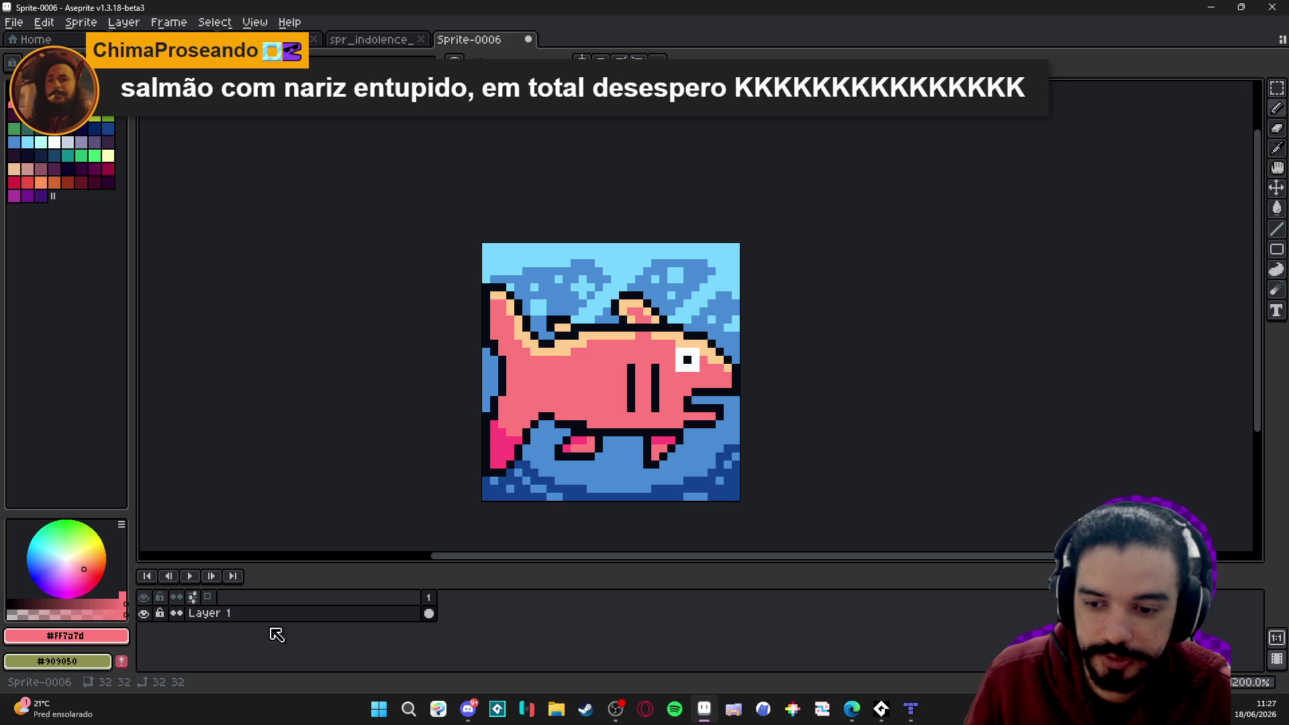
scroll(638, 401, "up", 1)
mouse_move(634, 388)
left_mouse_down()
mouse_move(630, 350)
mouse_move(628, 409)
mouse_move(662, 370)
mouse_move(662, 347)
left_mouse_up()
left_click(628, 408, "alt")
scroll(674, 470, "down", 2)
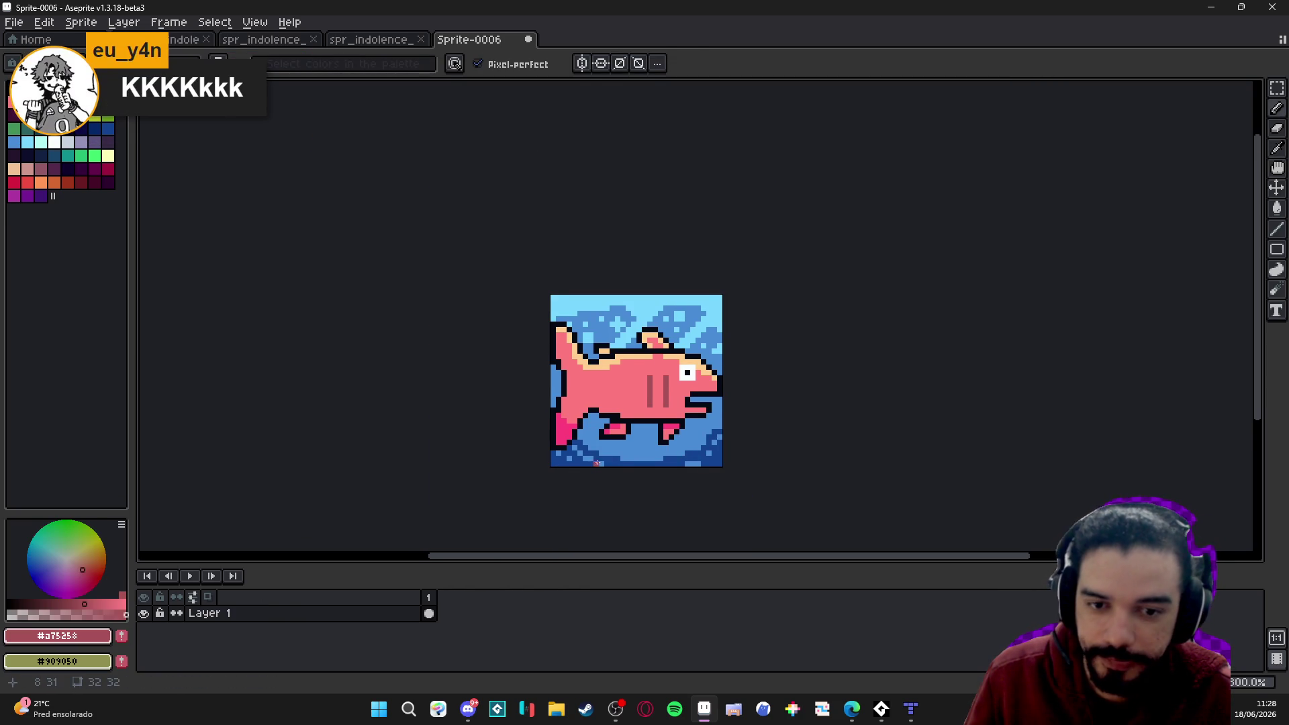
left_click_drag(631, 483, 648, 482)
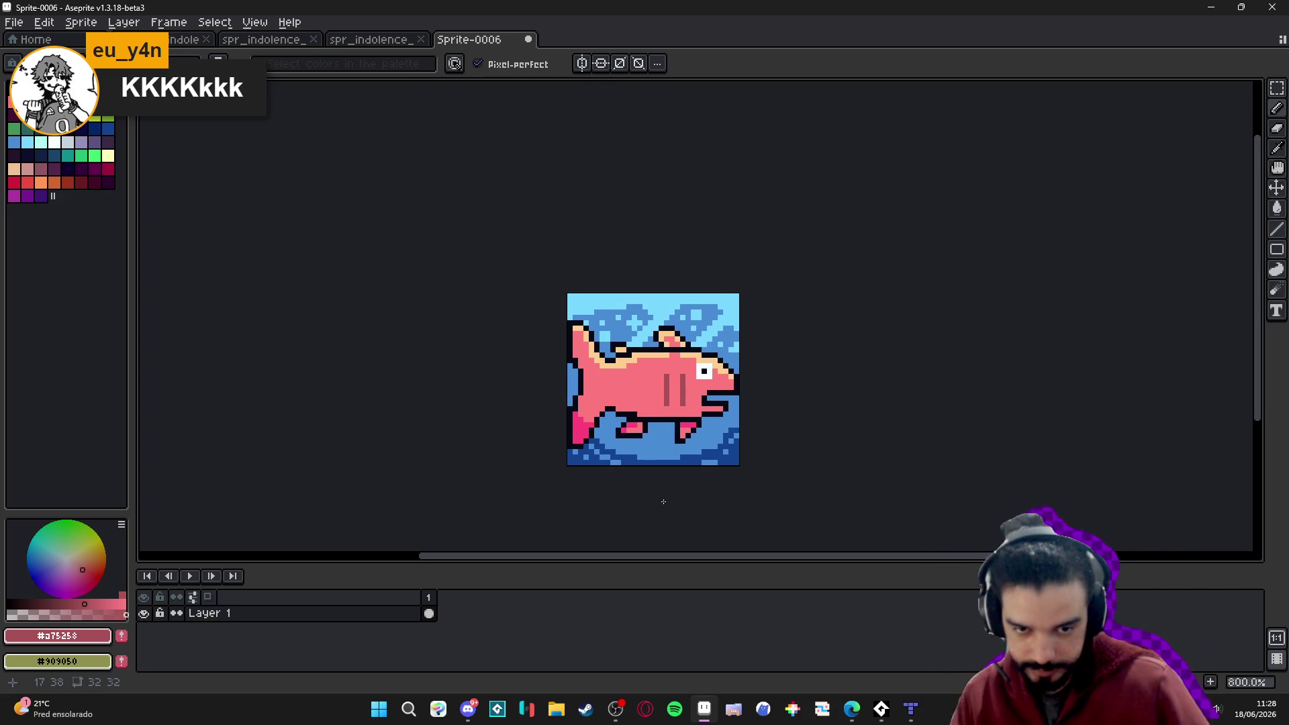
left_click_drag(673, 435, 658, 450)
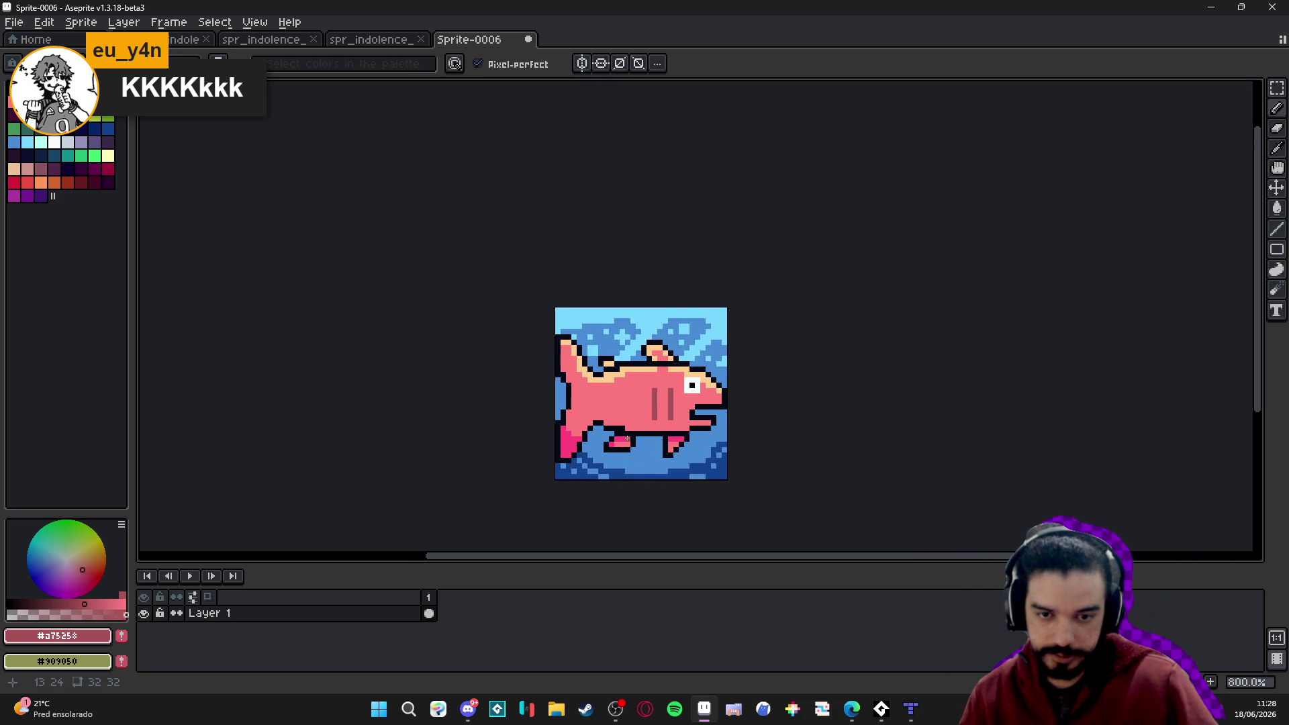
scroll(640, 432, "up", 2)
left_click(605, 454, "alt")
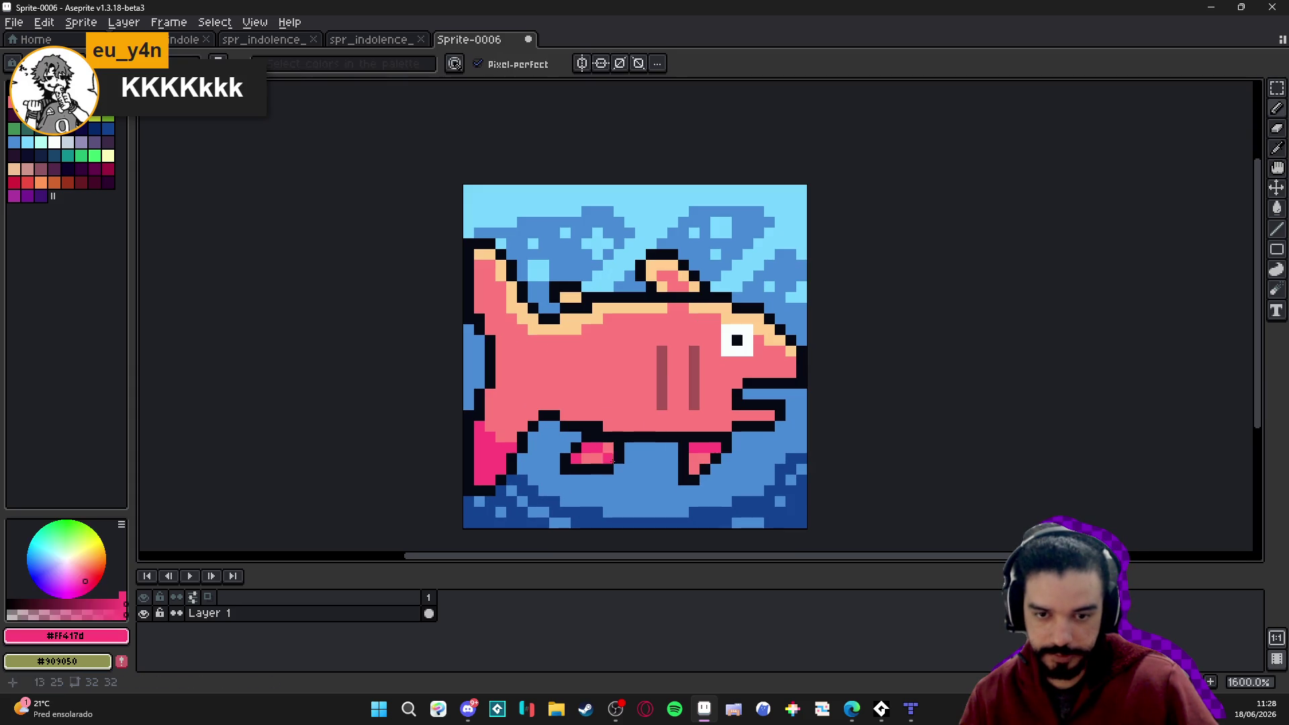
Paint the lower fin and two rows of the lower body hot pink.
scroll(602, 457, "up", 2)
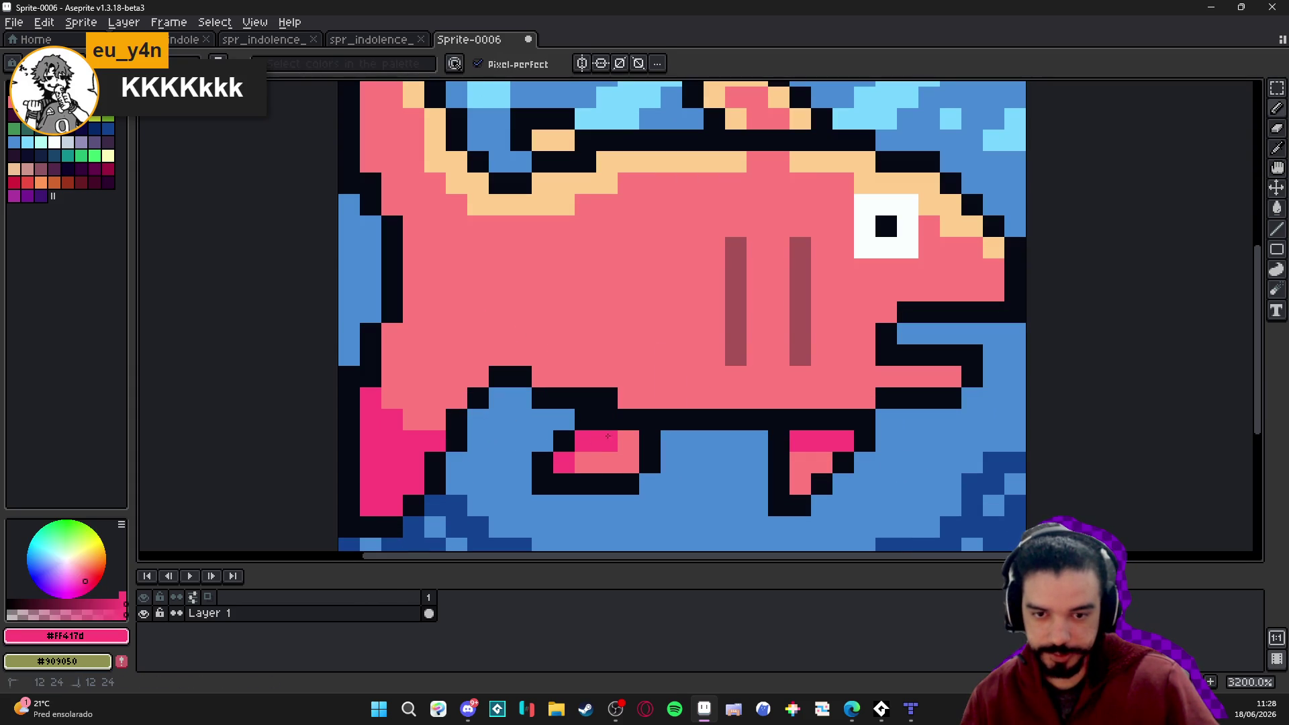
scroll(574, 460, "down", 2)
left_click_drag(585, 461, 612, 462)
left_click(707, 462)
left_click_drag(712, 461, 696, 473)
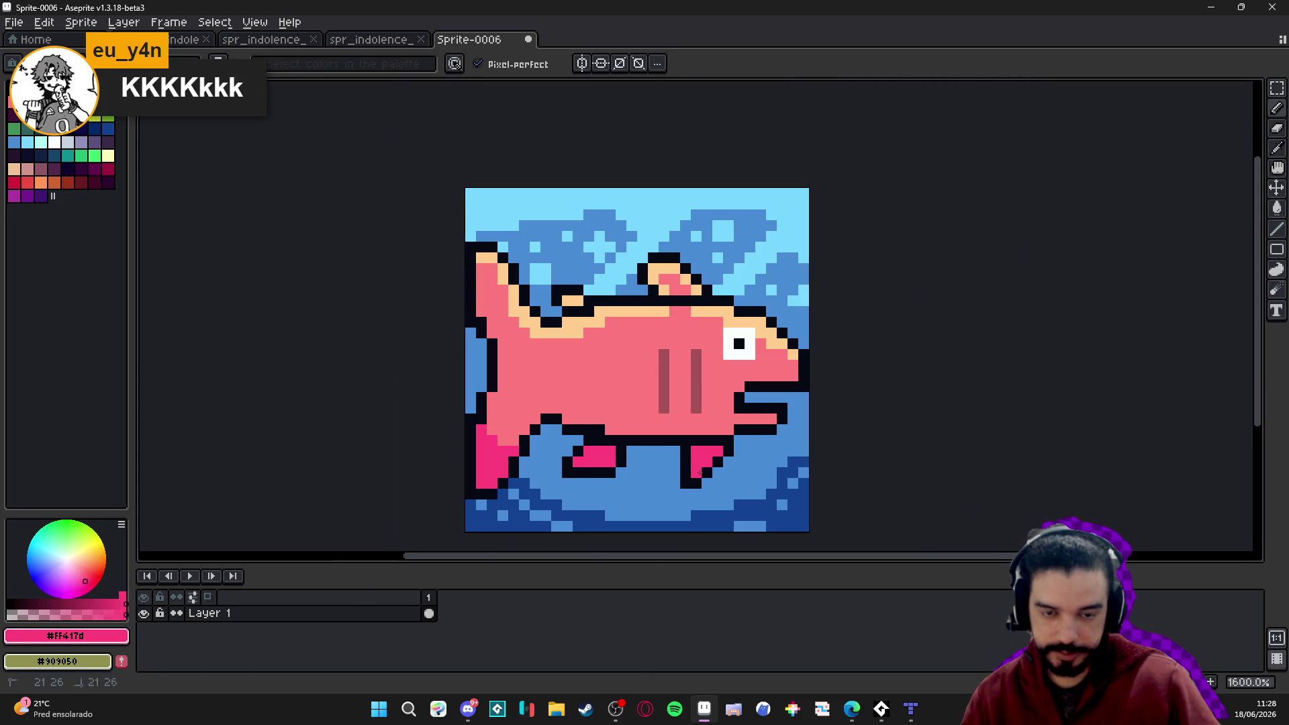
scroll(698, 474, "down", 3)
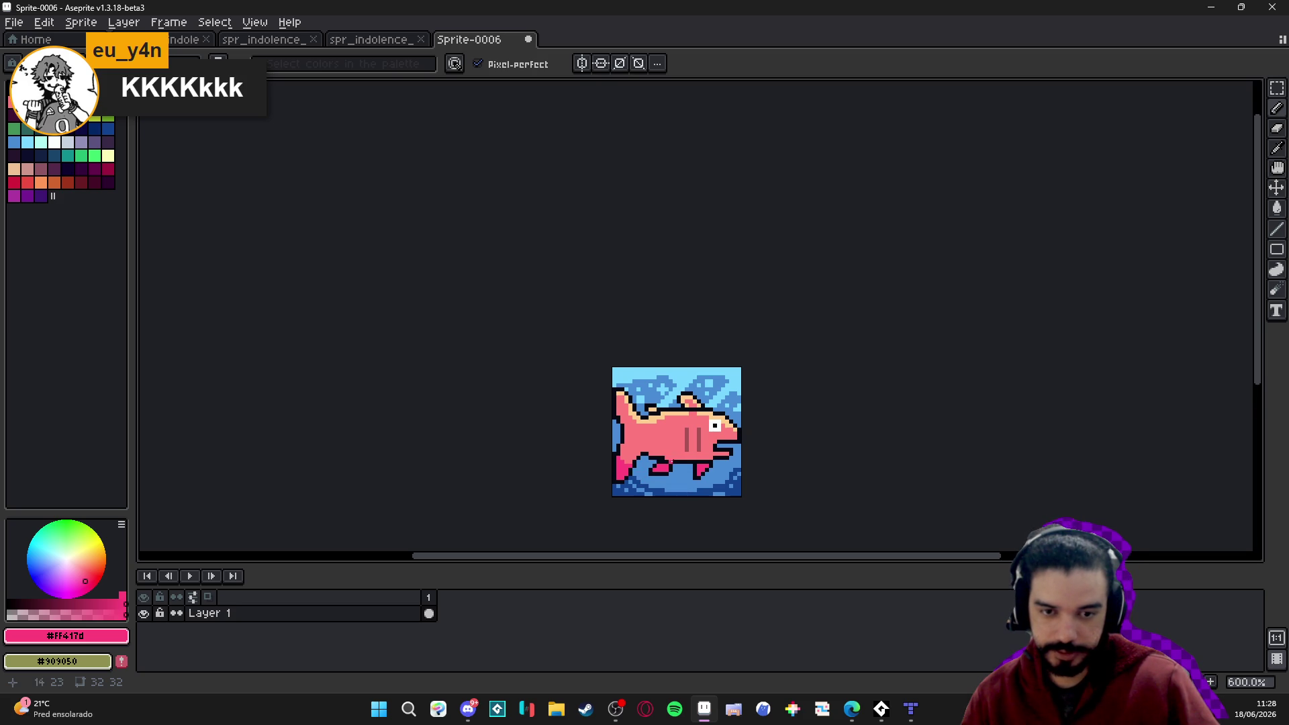
scroll(669, 465, "up", 3)
left_click(682, 425)
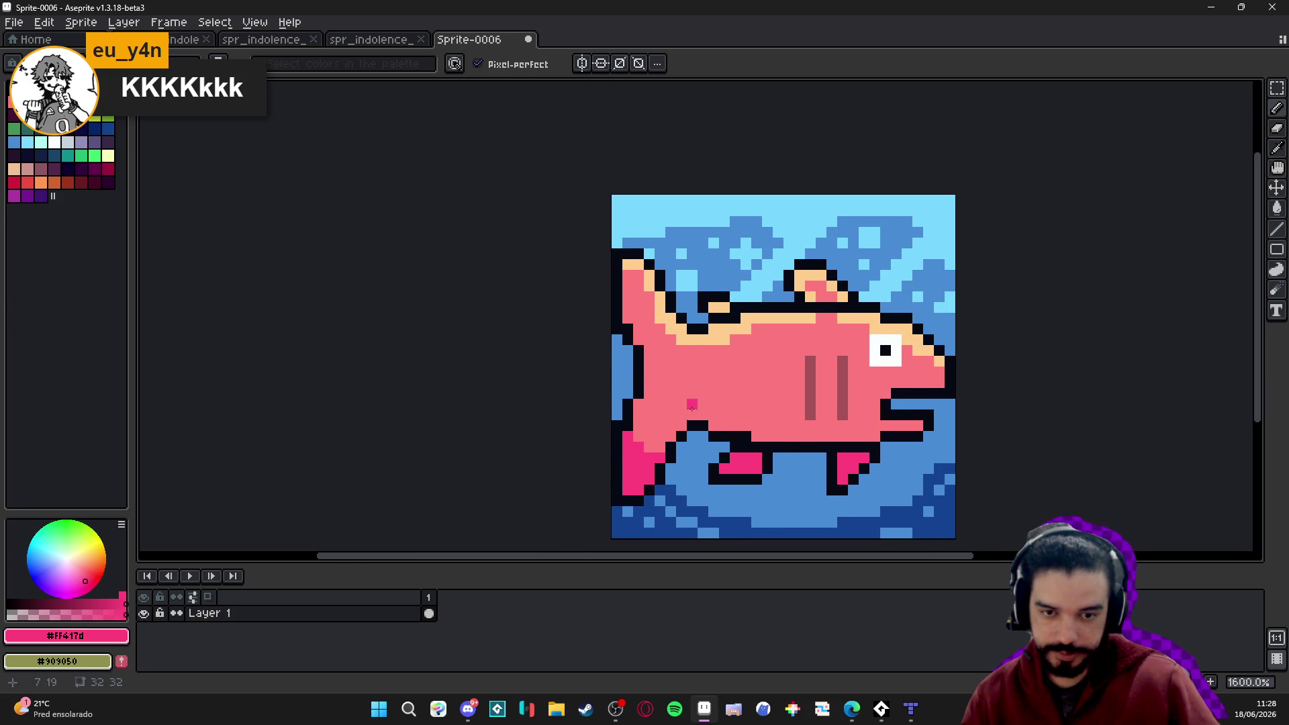
mouse_move(864, 412)
left_mouse_down()
mouse_move(875, 405)
mouse_move(638, 409)
left_mouse_up()
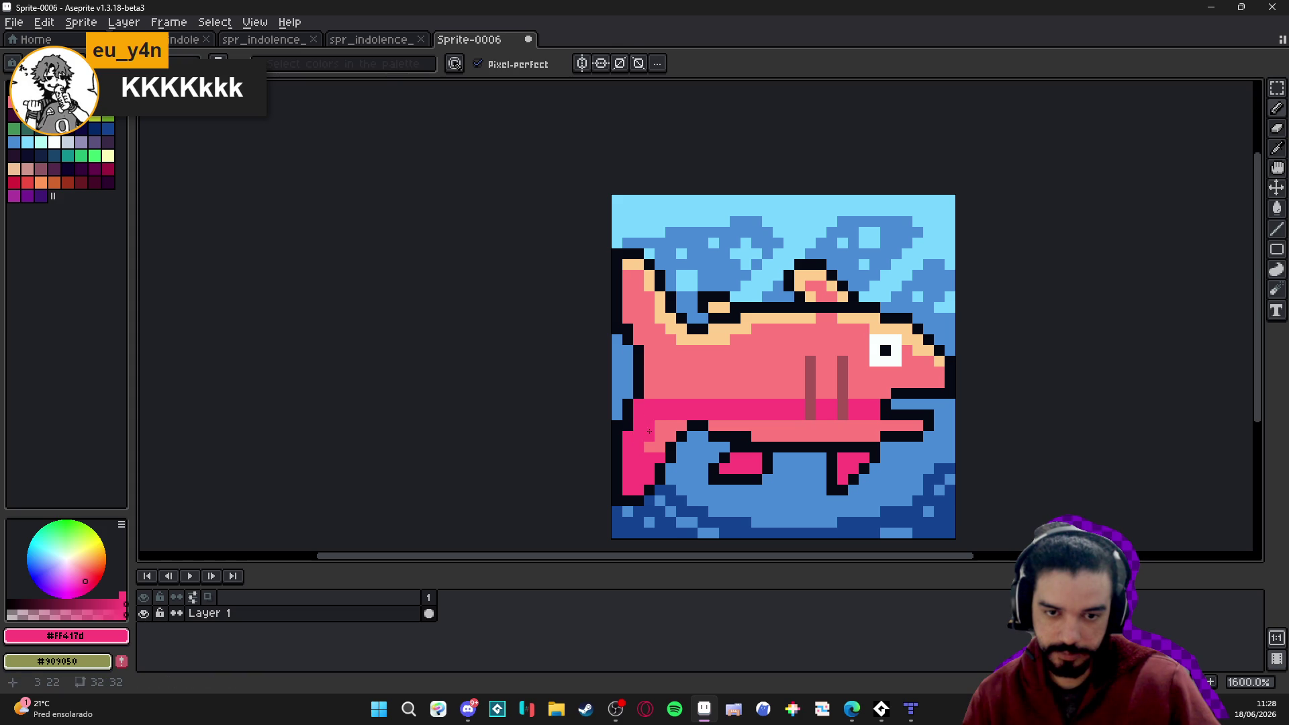
Fill the lower belly band hot pink with the Paint Bucket set to Contiguous.
key("g")
left_click(643, 430)
key("ctrl+z")
left_click(280, 64)
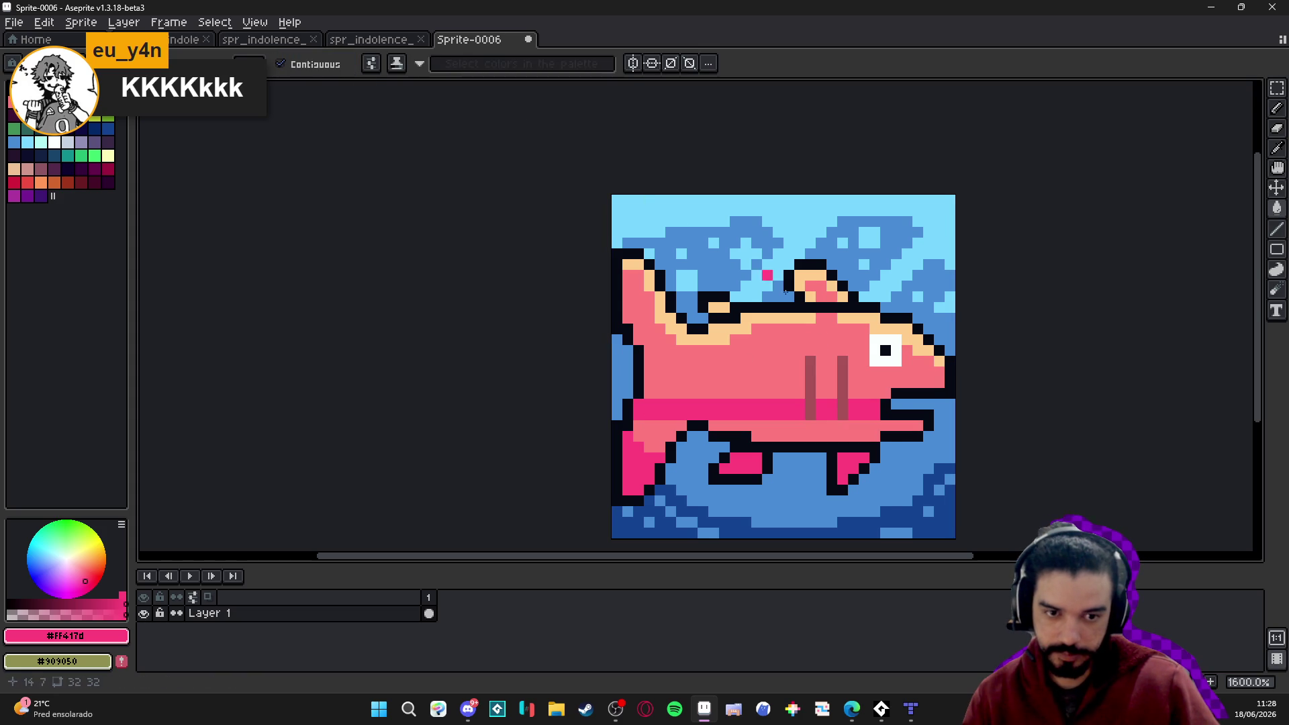
left_click(803, 435)
key("b")
key("g")
left_click(654, 435)
key("b")
Touch up the remaining belly, mouth and upper-body pixels in hot pink.
left_click_drag(648, 394, 682, 394)
left_click(886, 394)
left_click(874, 394)
left_click(907, 383)
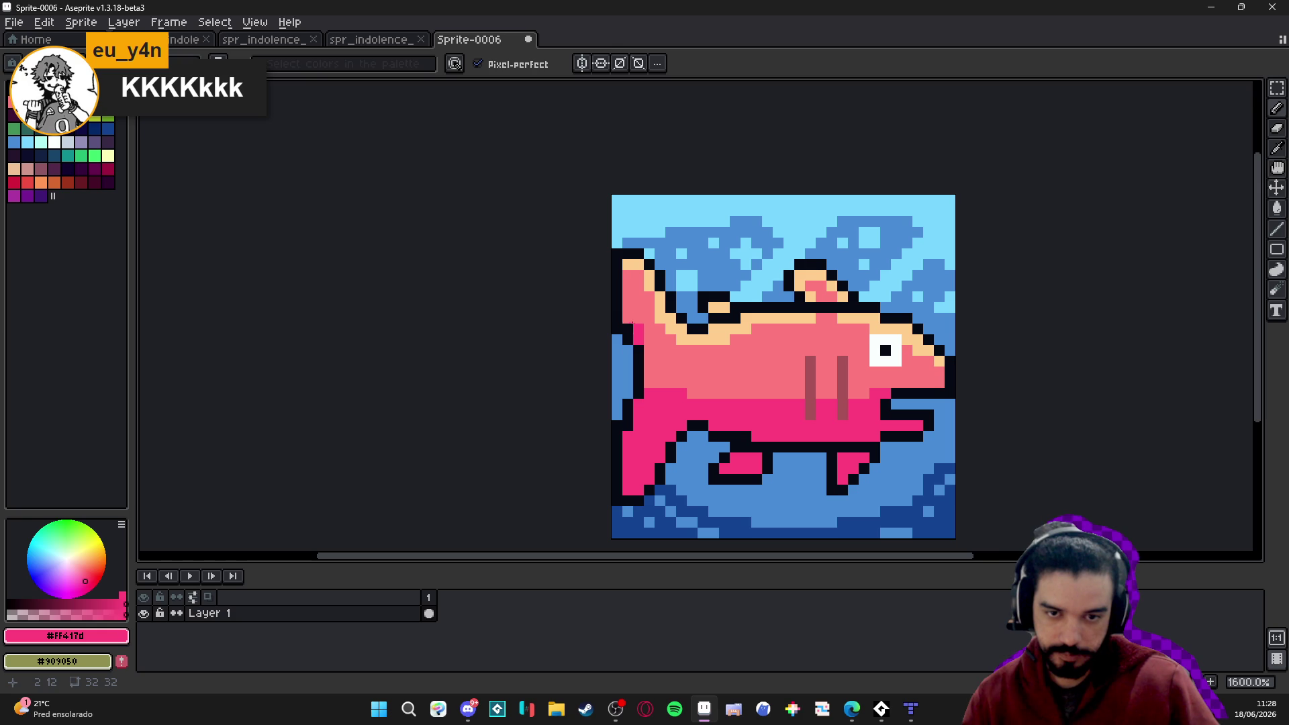
scroll(736, 347, "down", 2)
scroll(840, 380, "up", 2)
left_click(843, 369)
scroll(726, 354, "down", 1)
left_click(726, 355)
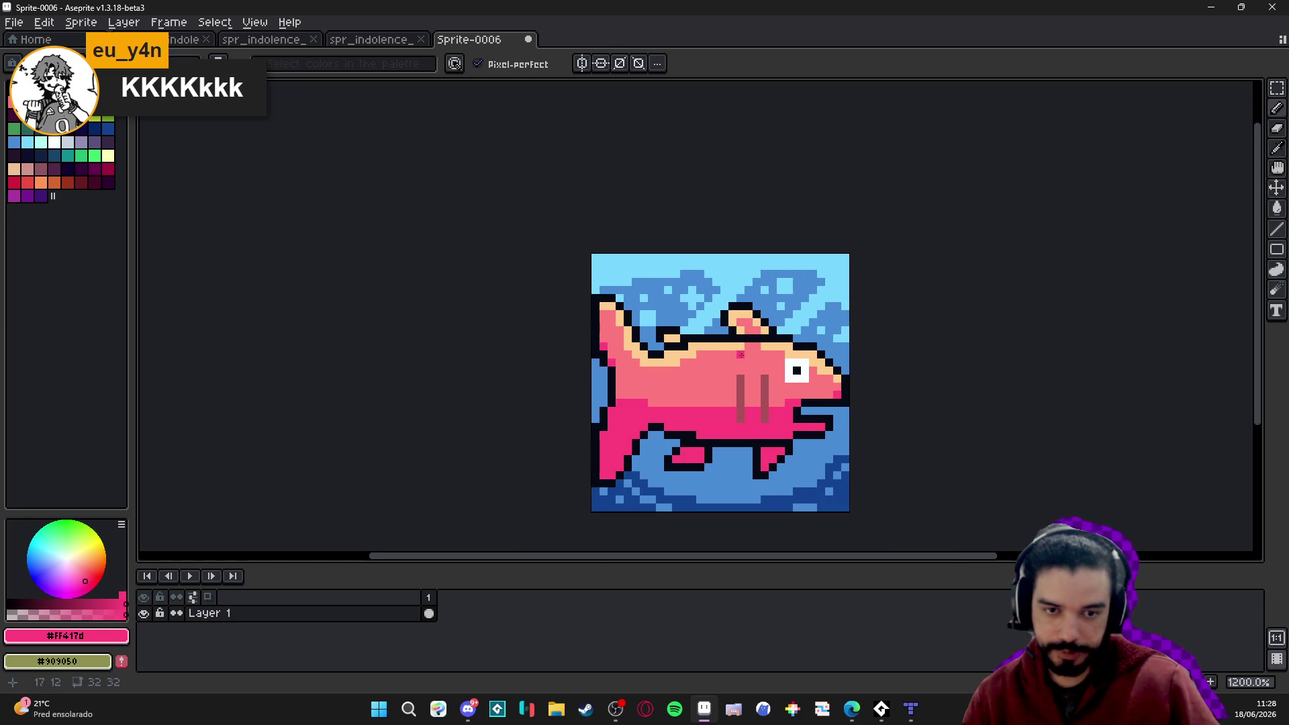
scroll(732, 354, "up", 1)
left_click(712, 344, "alt")
Try several peach strokes and pixels above the fish's back, undoing each one.
left_click_drag(691, 269, 696, 312)
key("ctrl+z")
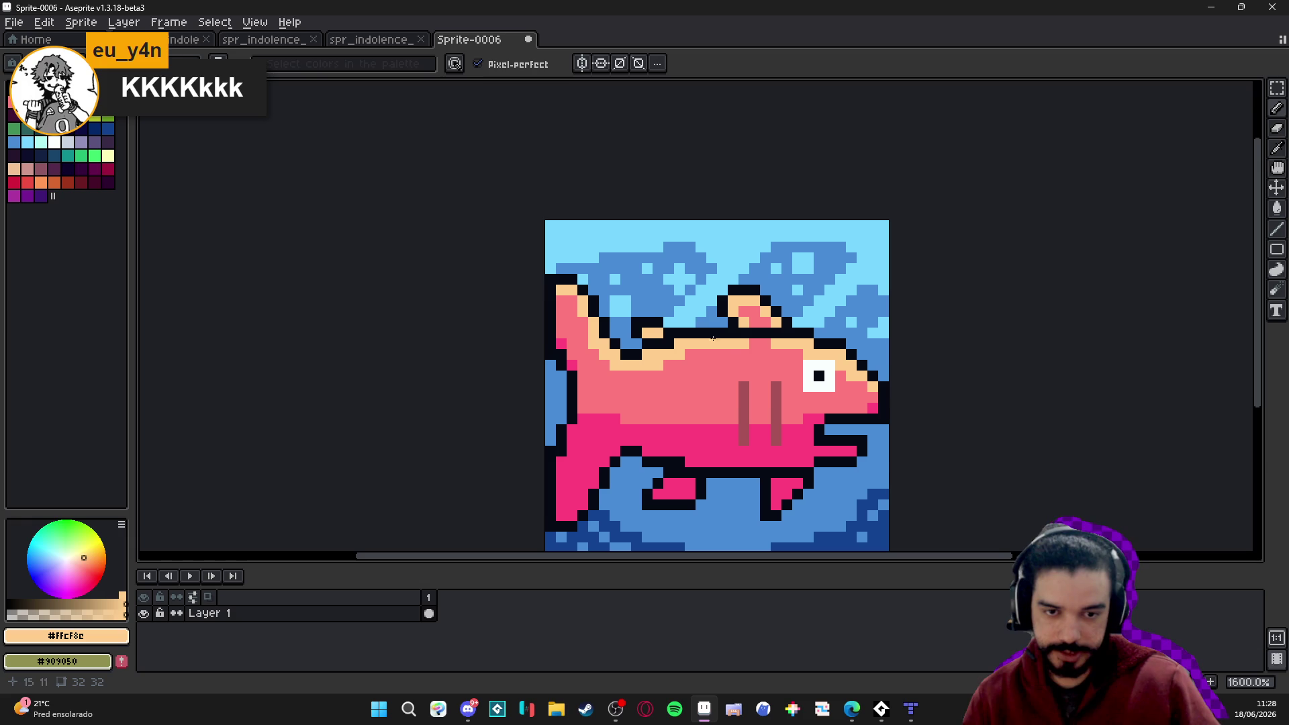
left_click(647, 312)
key("ctrl+z")
mouse_move(739, 225)
left_mouse_down()
mouse_move(668, 288)
mouse_move(685, 265)
mouse_move(677, 298)
mouse_move(735, 247)
mouse_move(681, 259)
left_mouse_up()
key("ctrl+z")
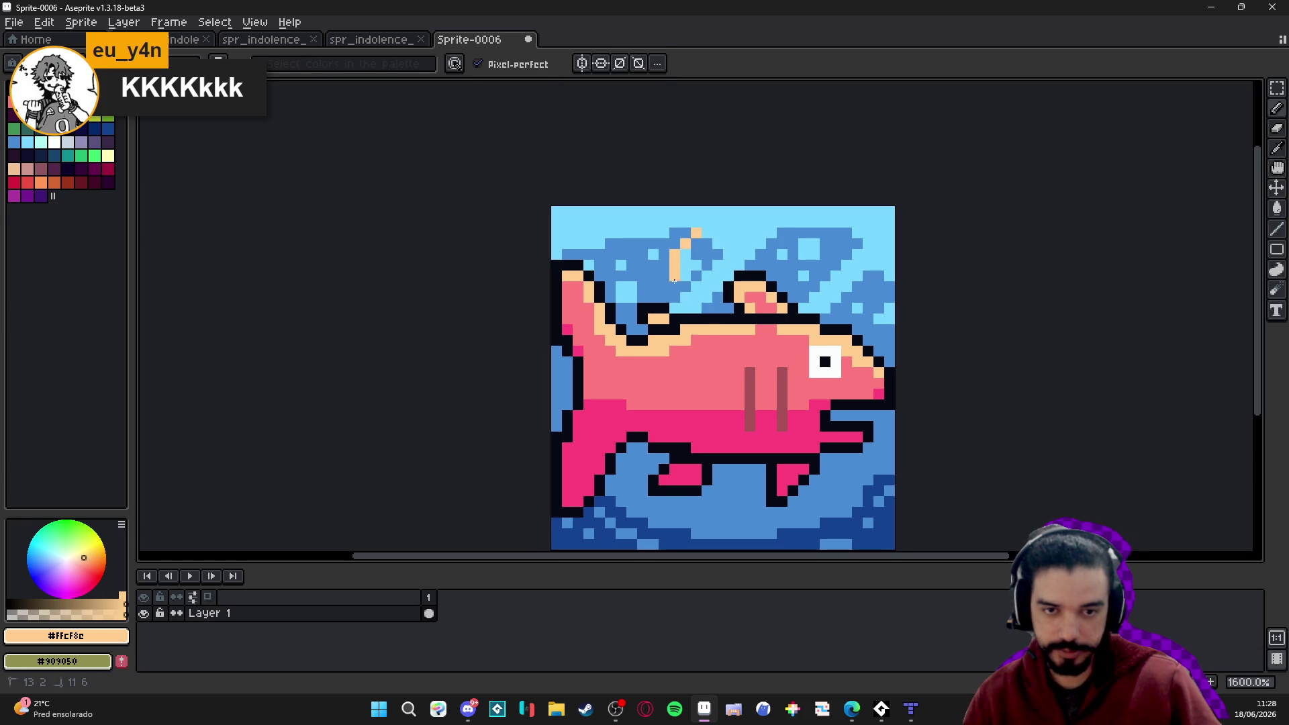
left_click_drag(675, 309, 713, 231)
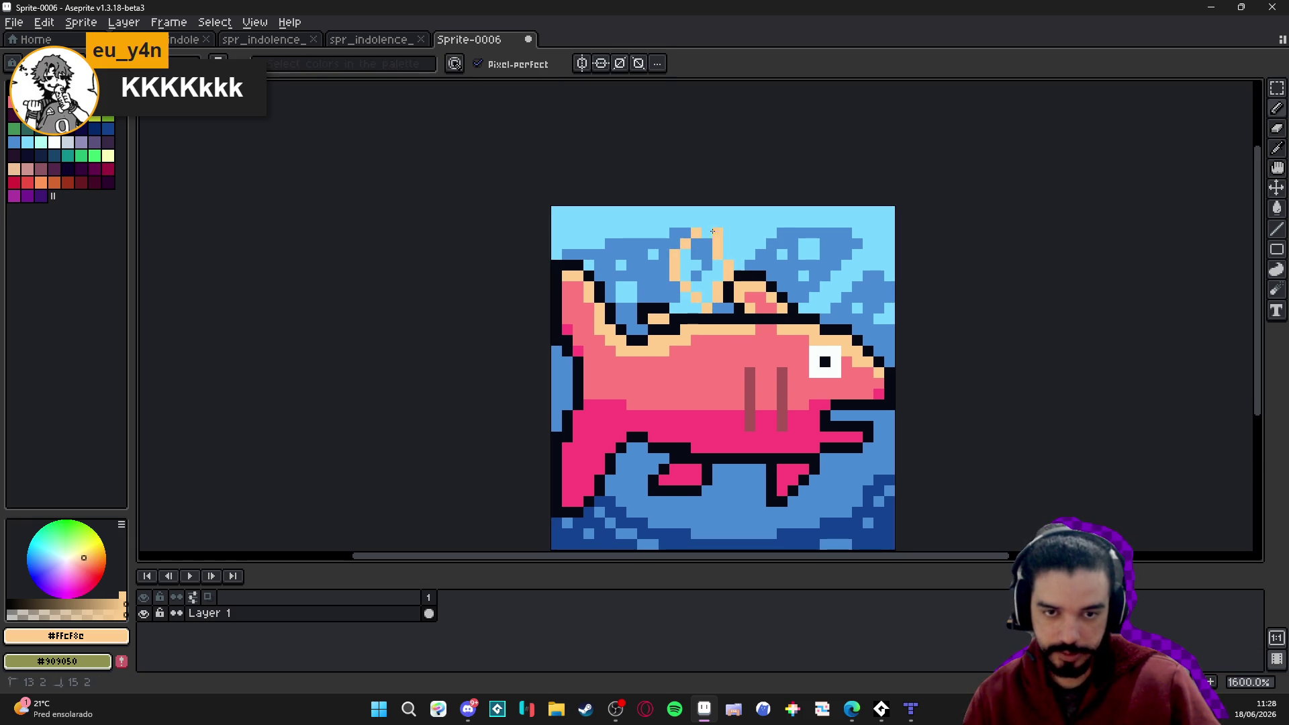
key("ctrl+z")
left_click(708, 363)
key("ctrl+z")
key("plus")
left_click(745, 345)
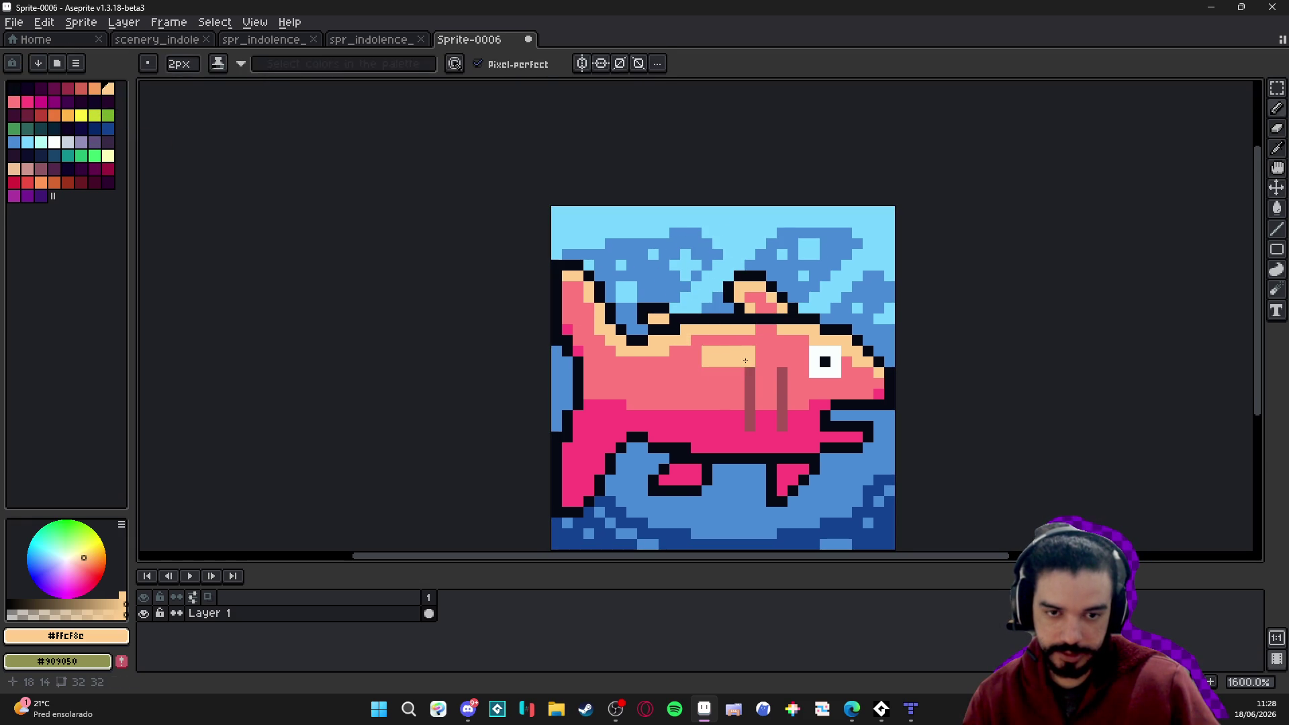
key("ctrl+z")
Paint over the peach rim along the fish's back with pink.
left_click(724, 343, "alt")
left_click(723, 330, "alt")
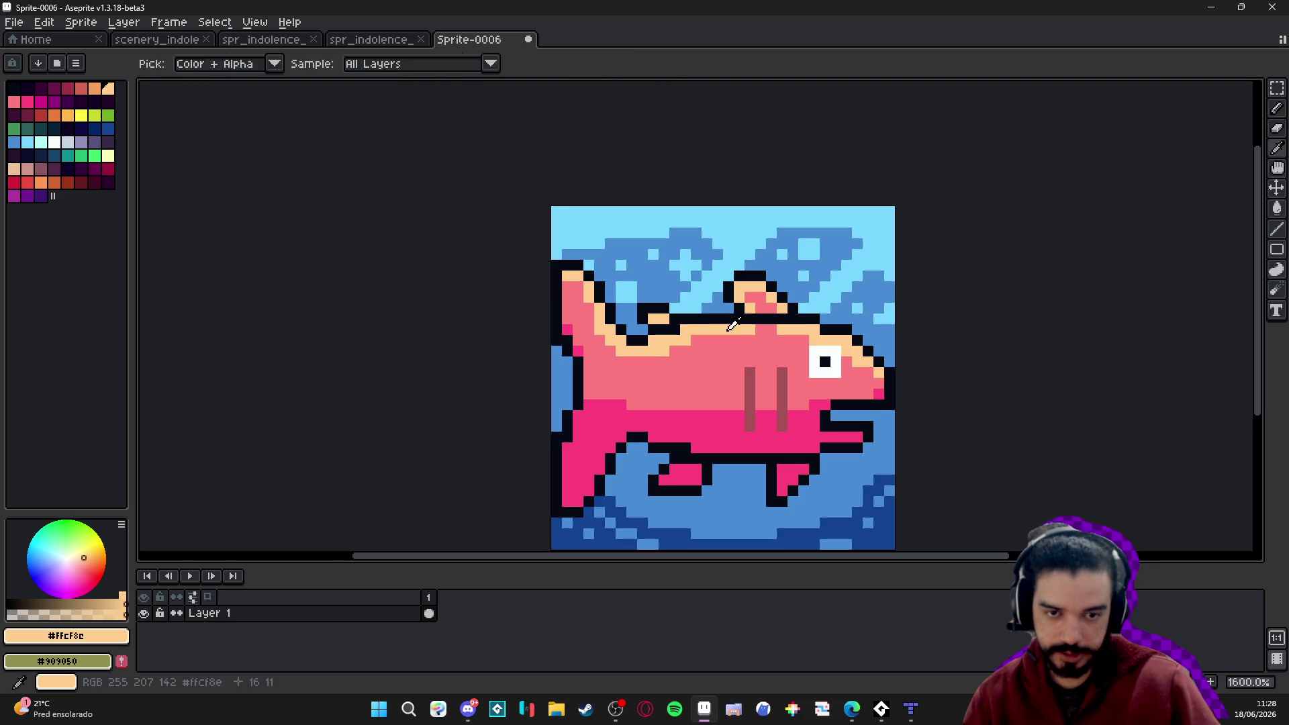
left_click(745, 340, "alt")
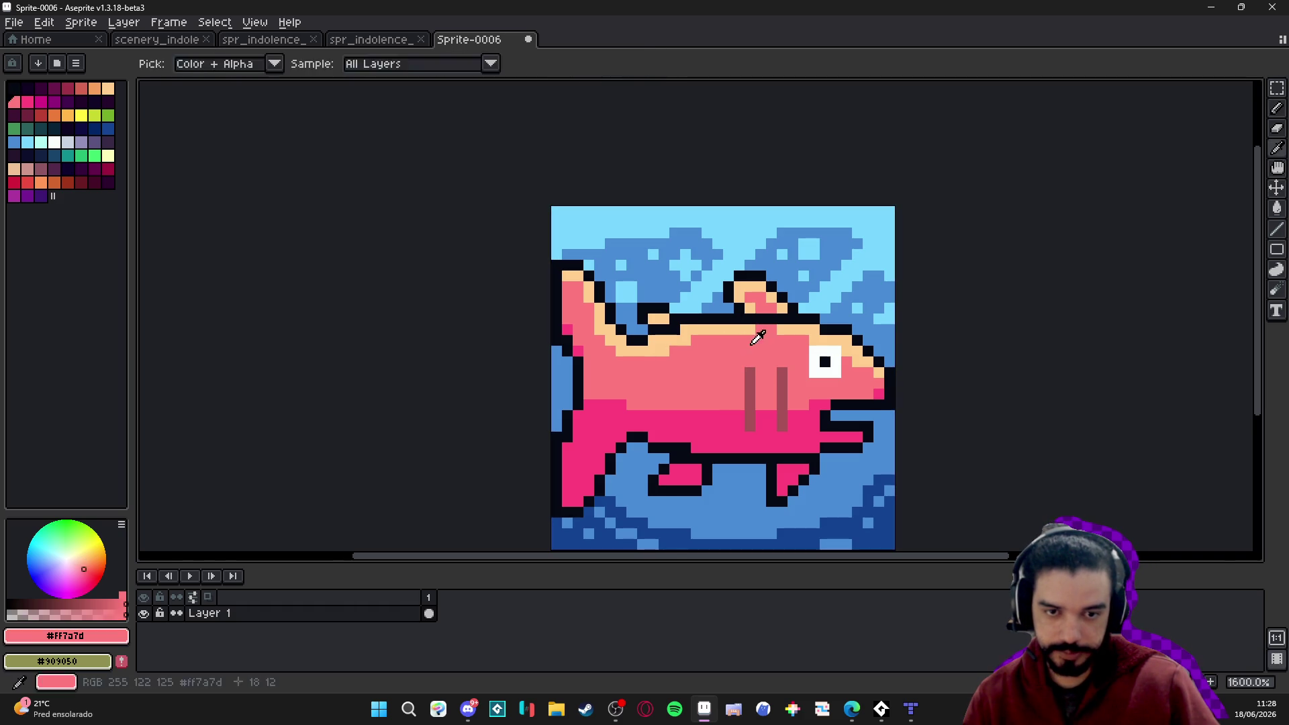
mouse_move(685, 340)
left_mouse_down()
mouse_move(725, 332)
mouse_move(632, 358)
mouse_move(610, 336)
left_mouse_up()
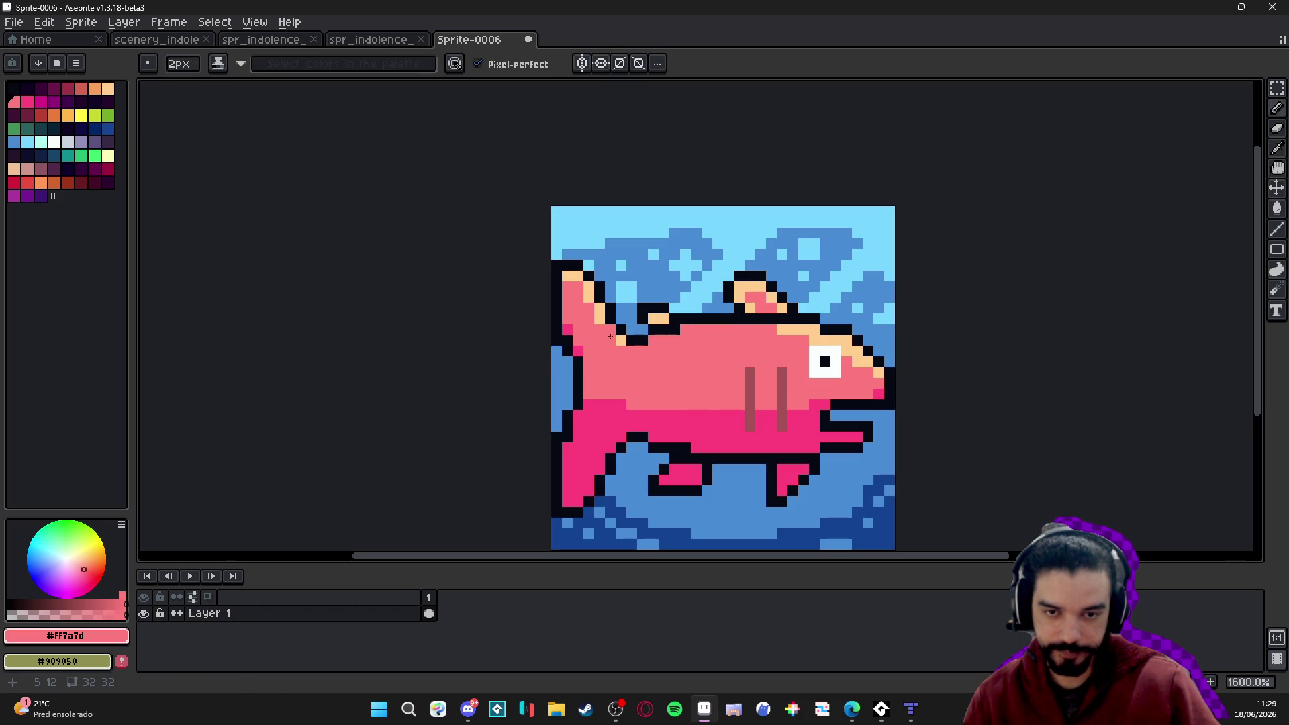
left_click(574, 277)
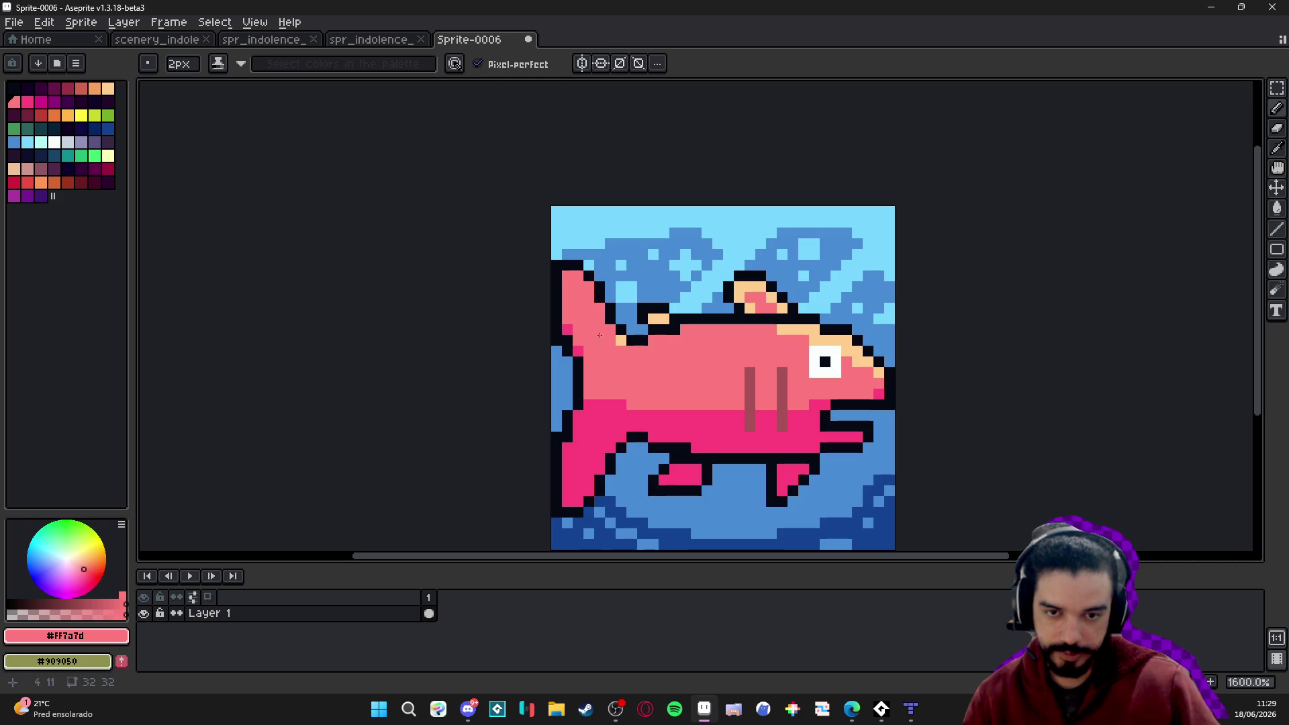
left_click_drag(779, 329, 855, 352)
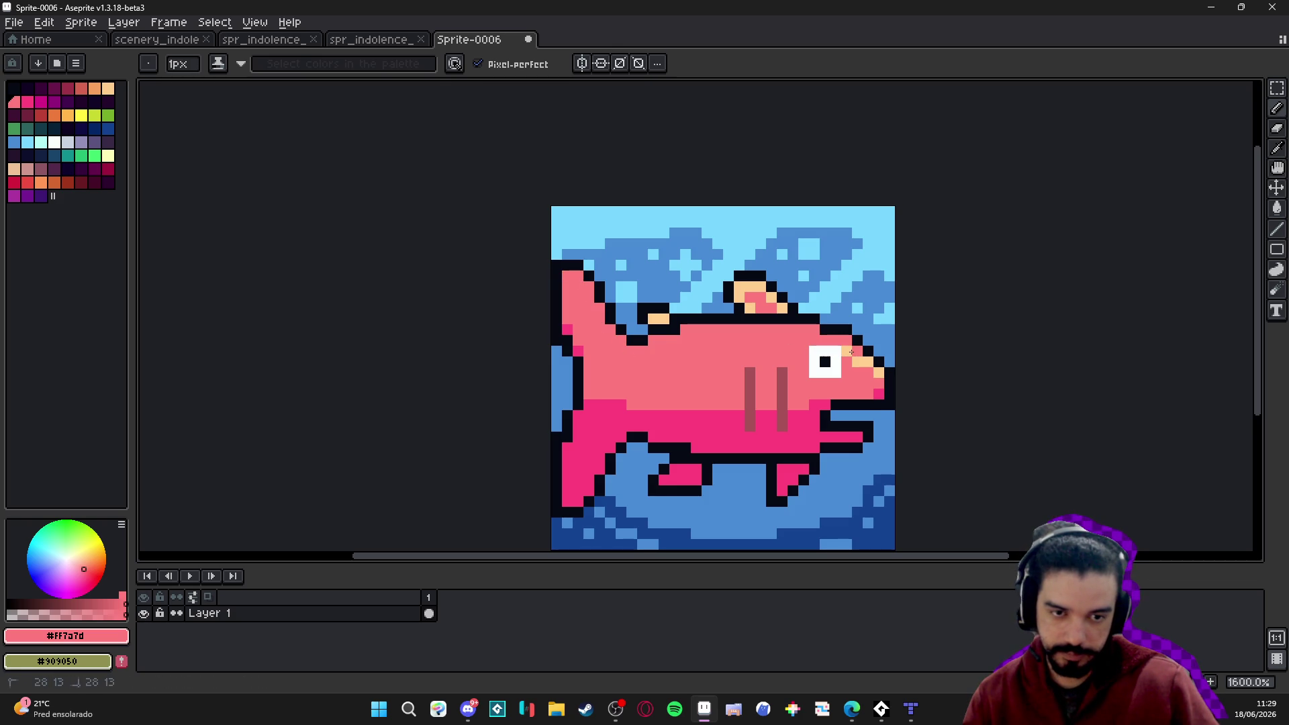
Draw a 2px peach highlight stripe along the fish's upper back.
left_click(875, 370, "alt")
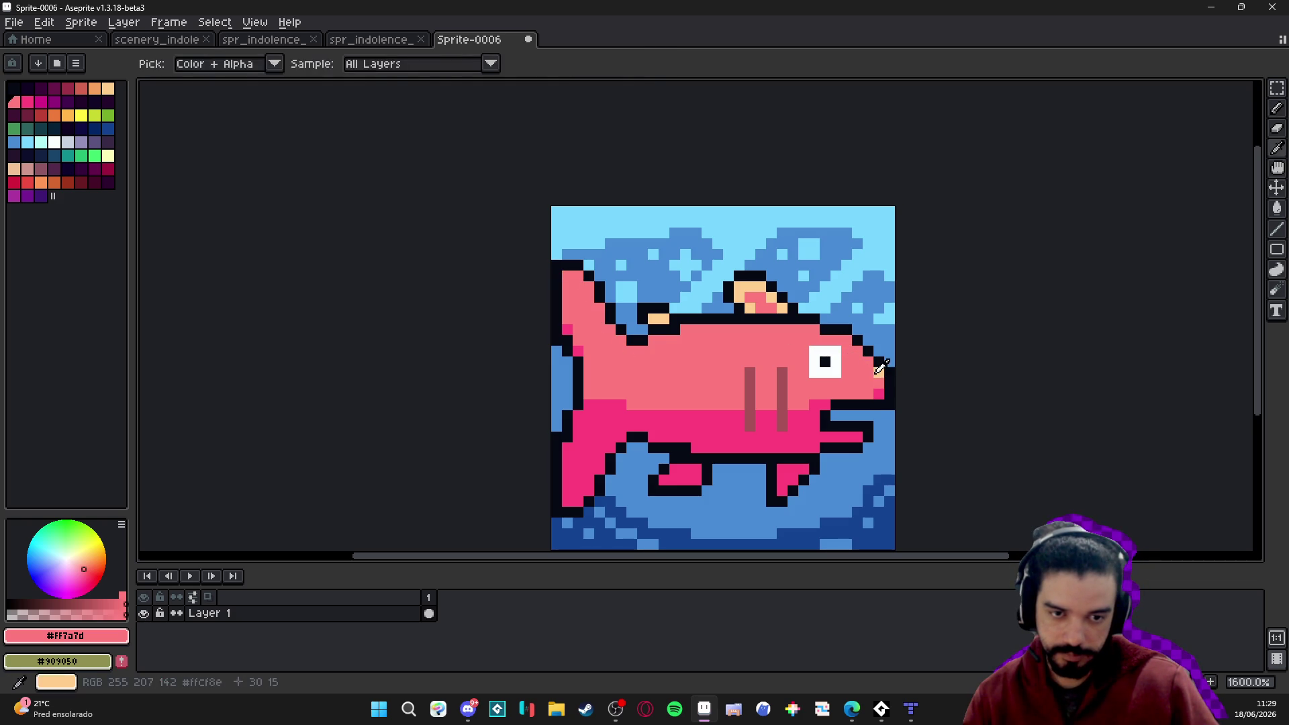
left_click(739, 350)
key("plus")
left_click(717, 352)
left_click_drag(717, 352, 785, 350)
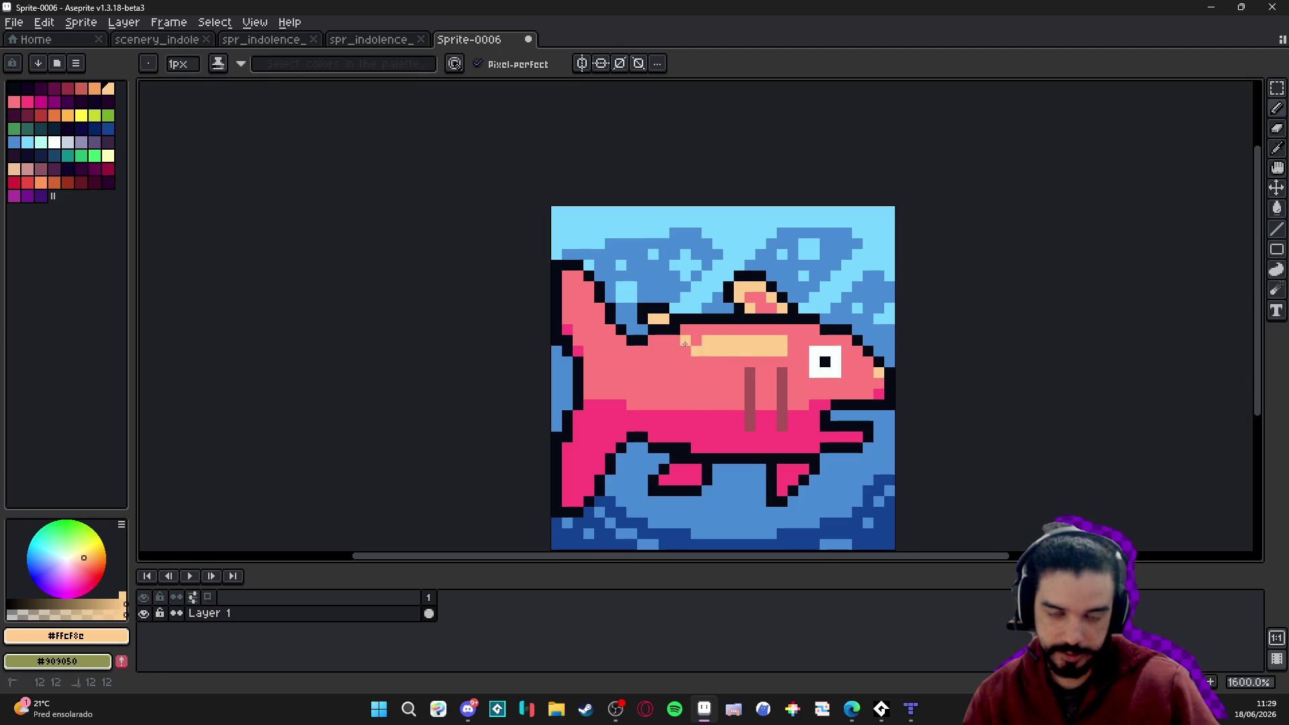
scroll(742, 378, "down", 4)
scroll(758, 368, "up", 3)
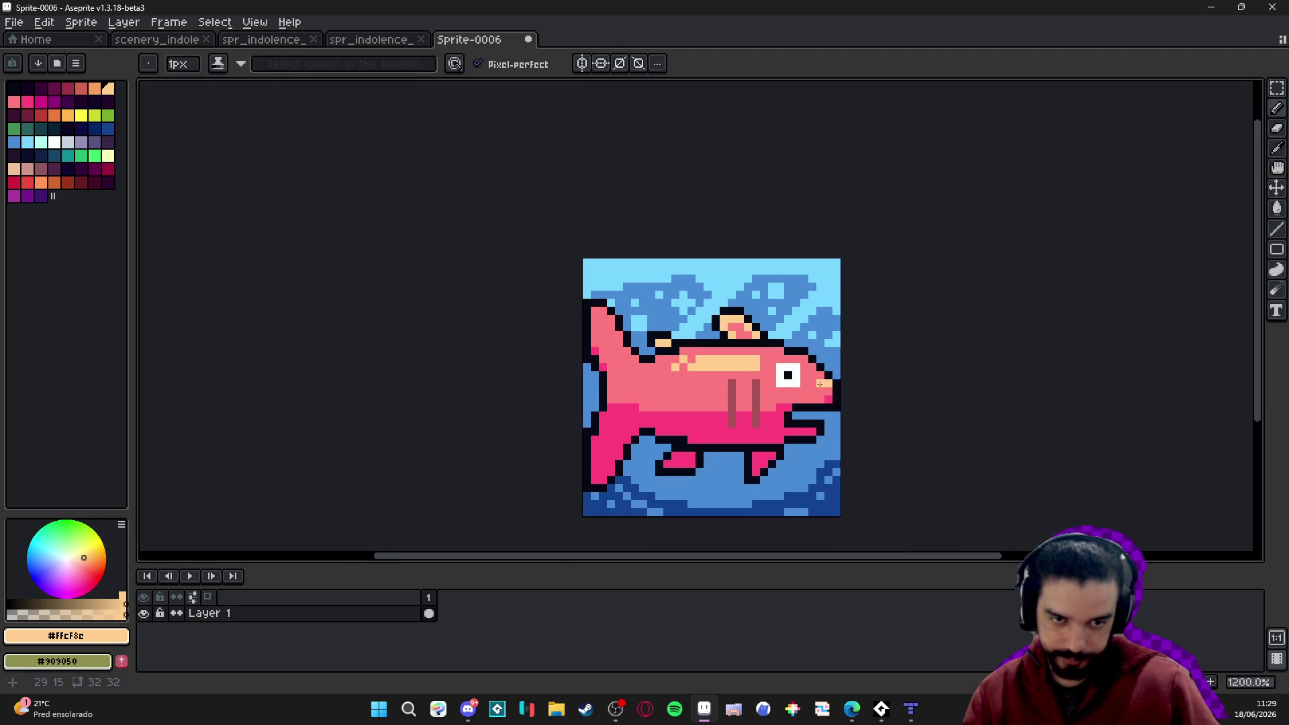
With a 1px brush, paint one peach dorsal-fin pixel in the dark outline colour.
left_click(812, 390, "alt")
scroll(812, 391, "up", 1)
key("plus")
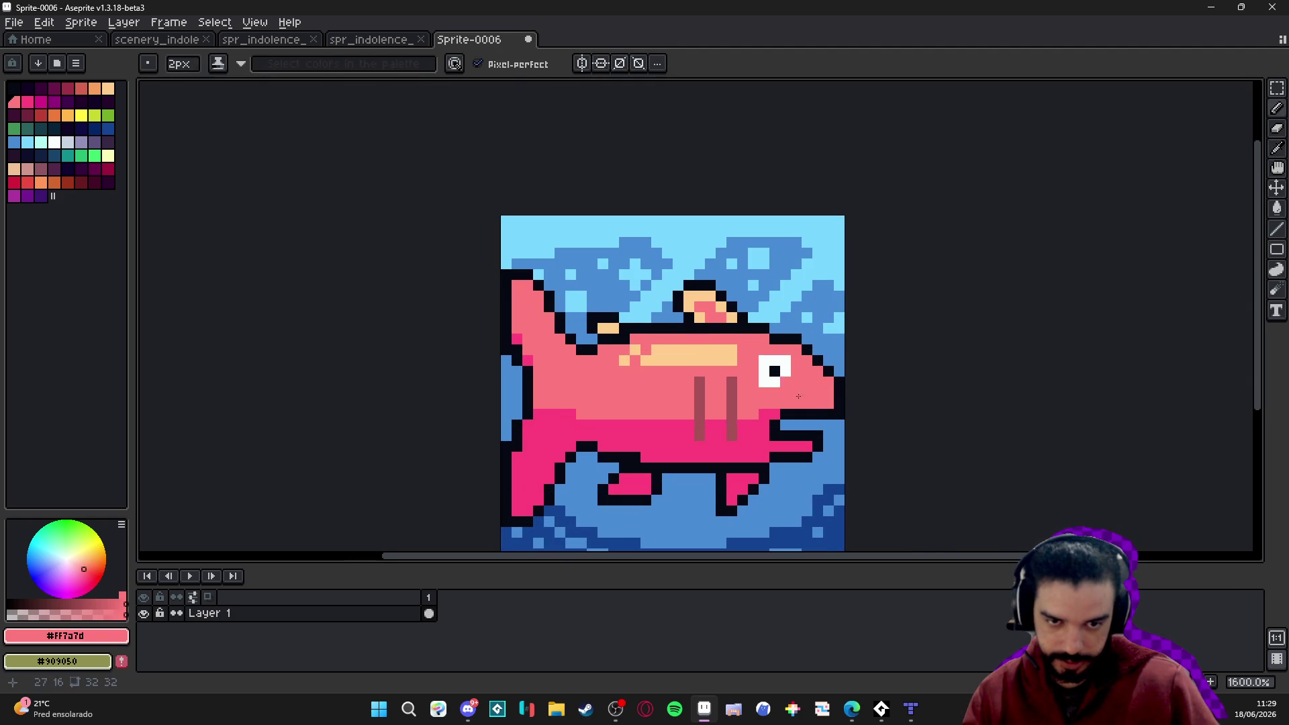
scroll(817, 398, "down", 4)
scroll(728, 386, "up", 3)
left_click(728, 387, "alt")
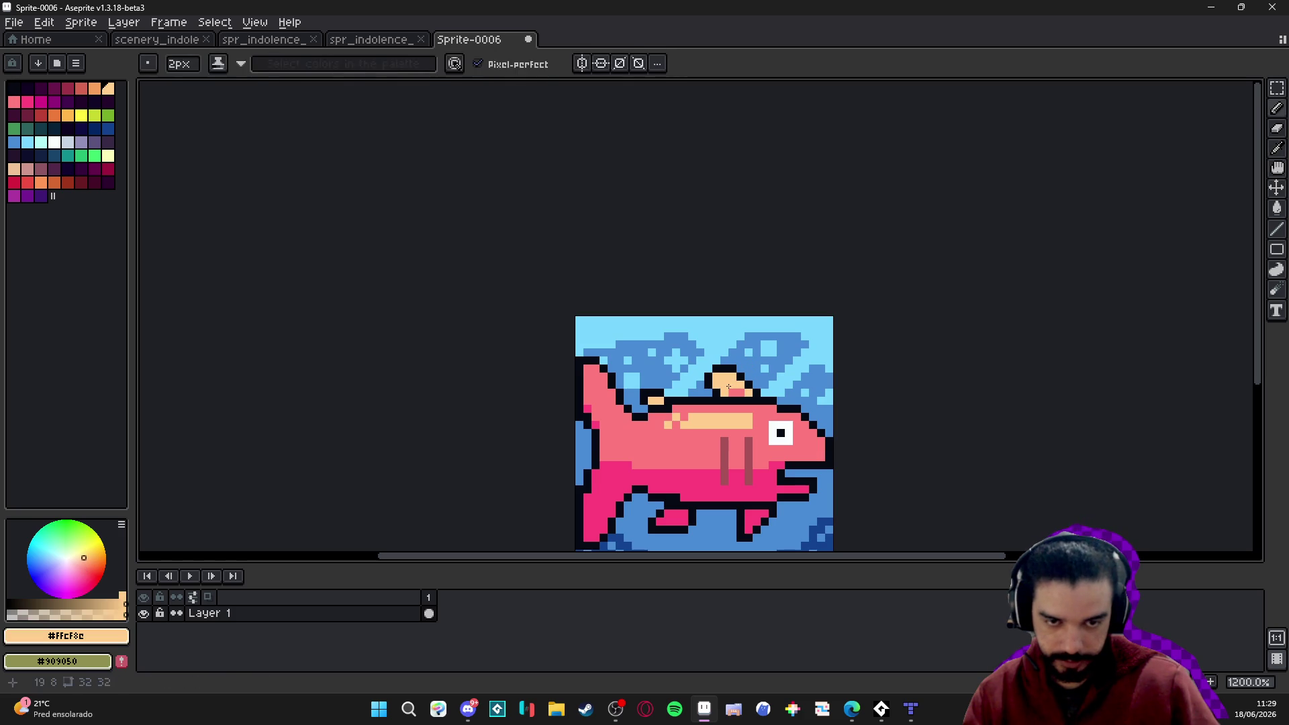
scroll(729, 387, "down", 2)
scroll(687, 374, "up", 8)
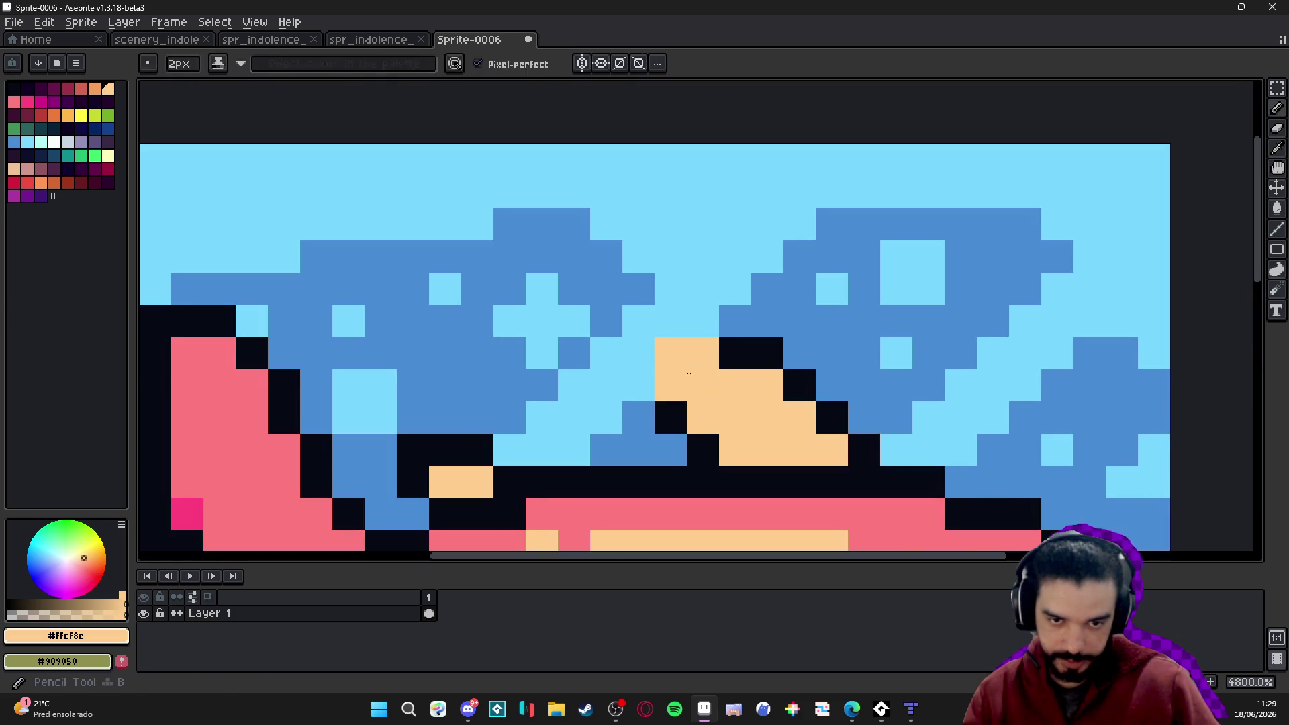
key("minus")
left_click(670, 416, "alt")
left_click(671, 352)
scroll(574, 421, "down", 6)
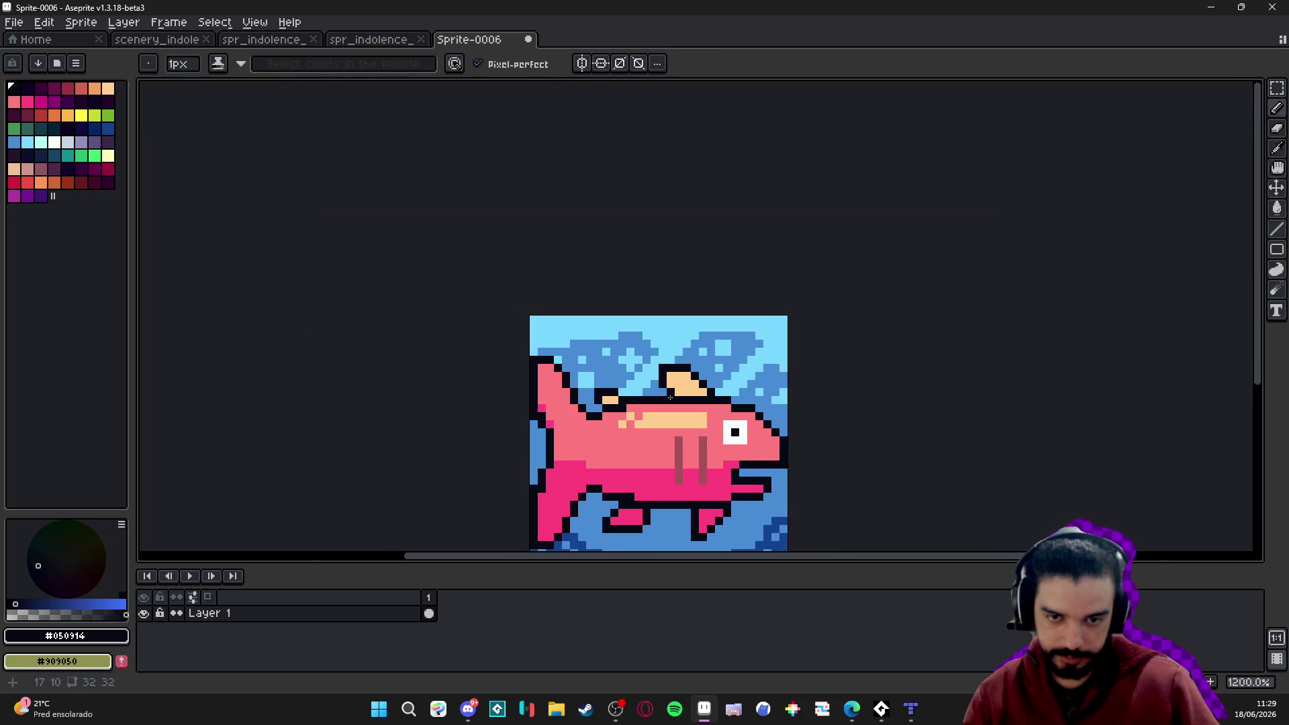
scroll(668, 397, "down", 1)
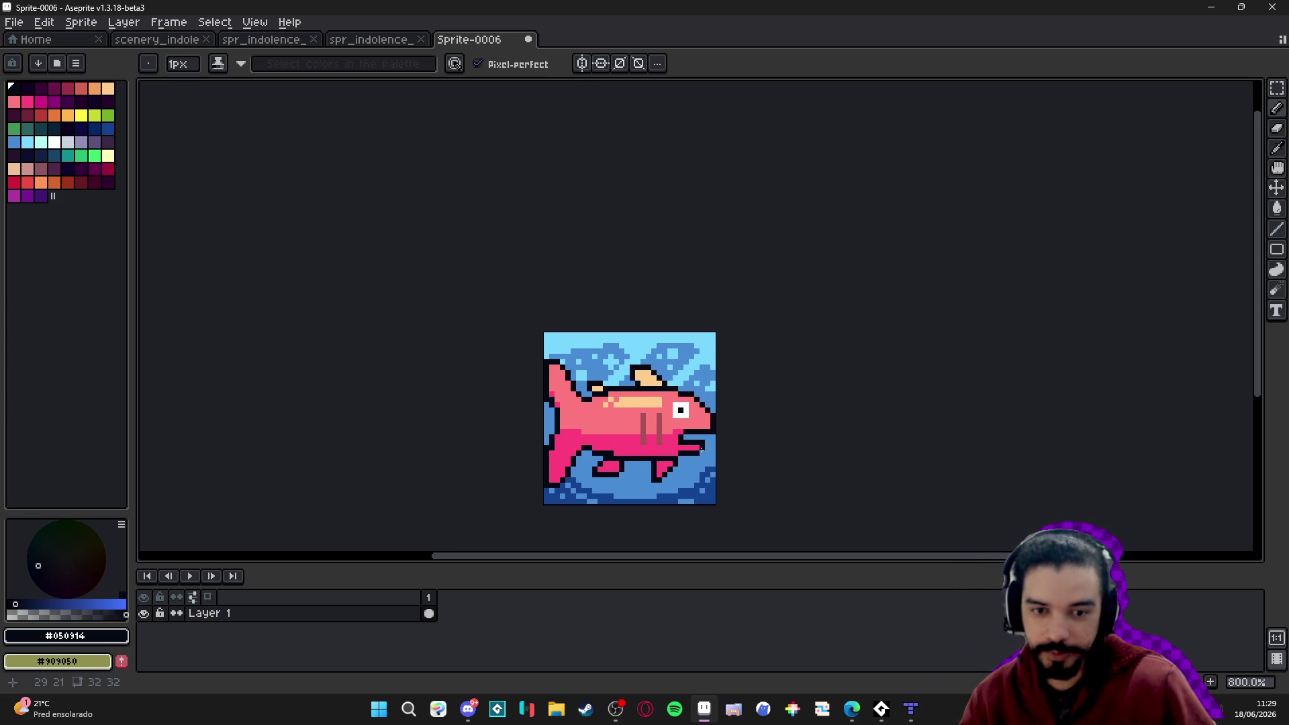
scroll(675, 447, "up", 5)
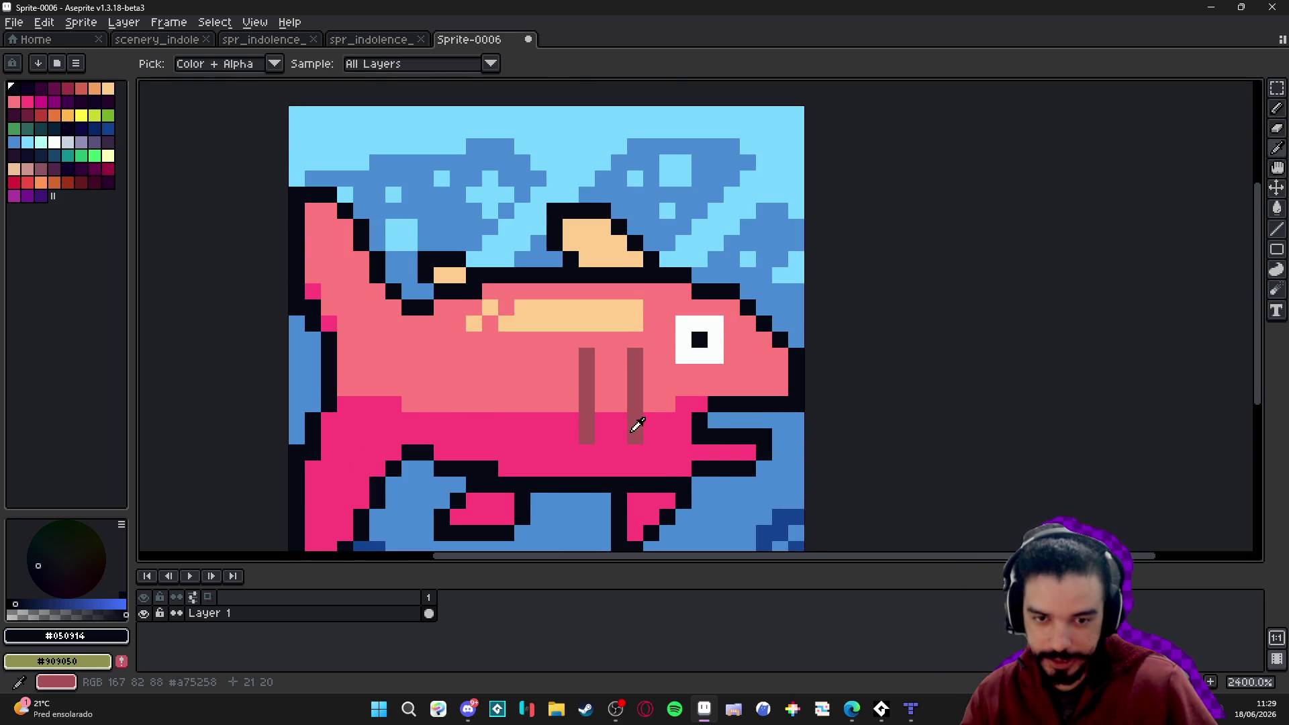
left_click(643, 424, "alt")
left_click(739, 429)
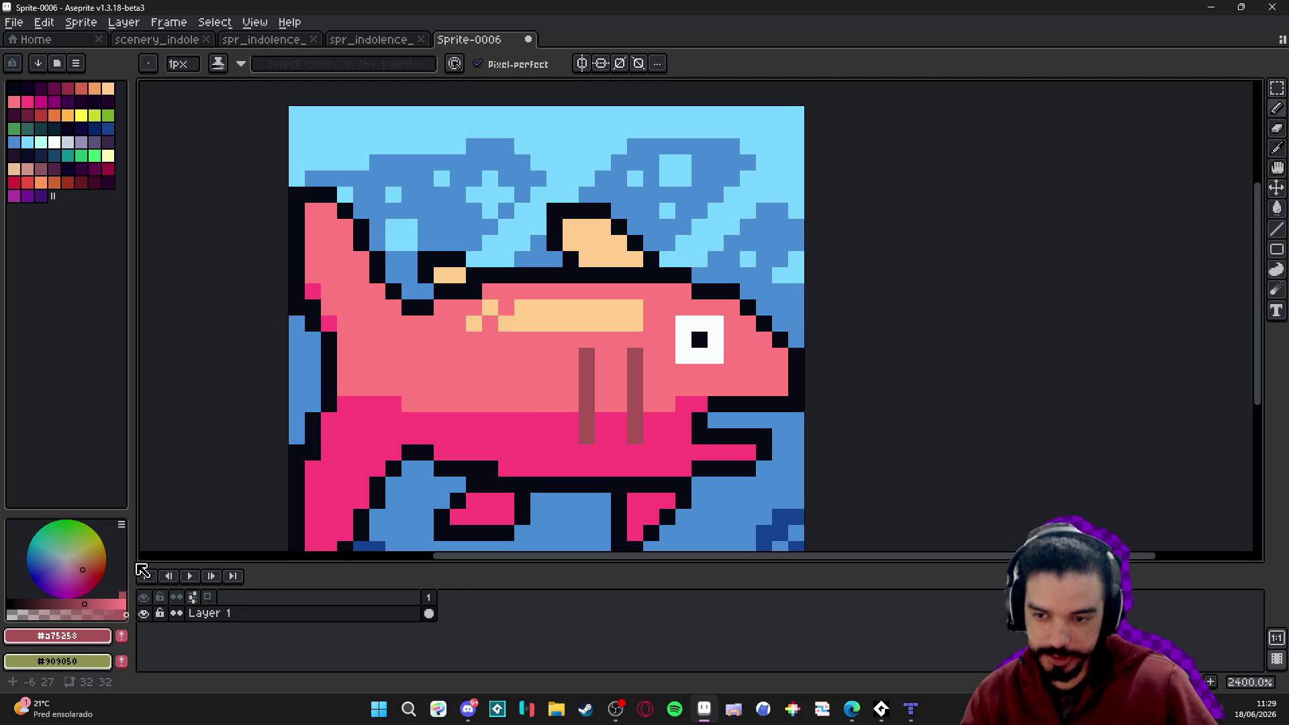
left_click(81, 599)
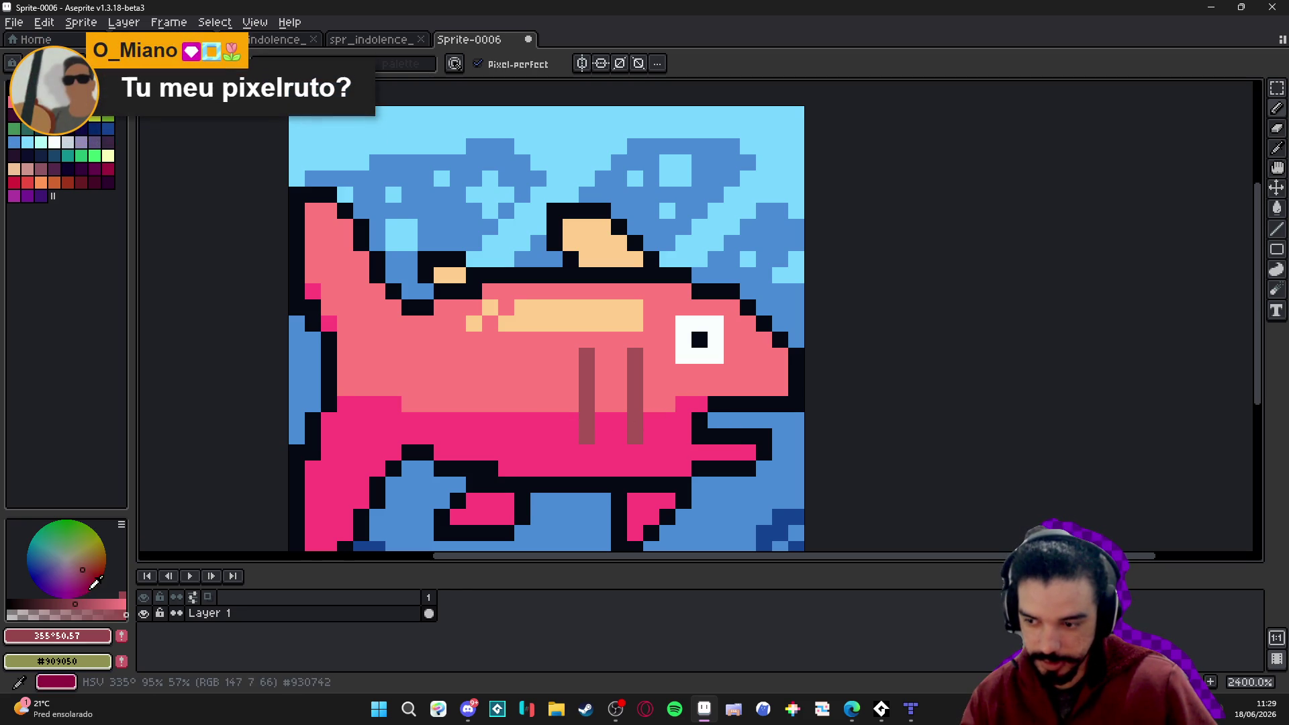
left_click(81, 575)
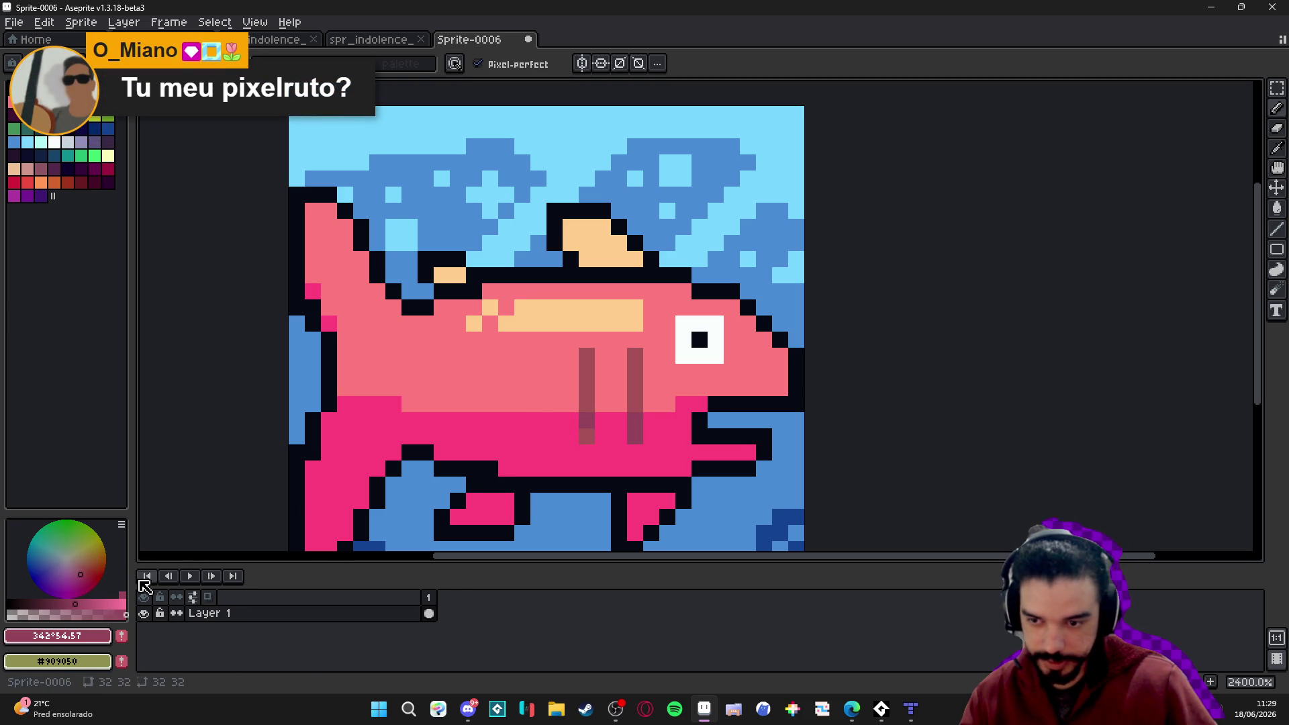
left_click(72, 602)
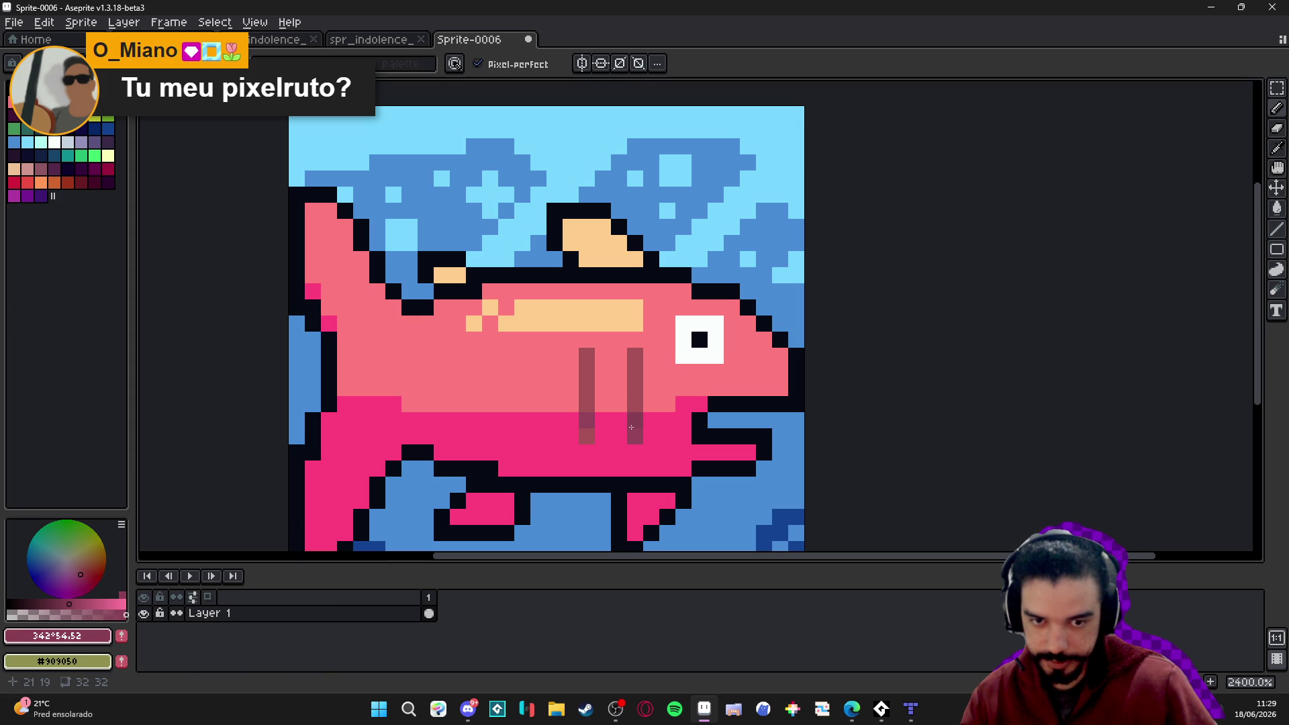
scroll(720, 400, "down", 3)
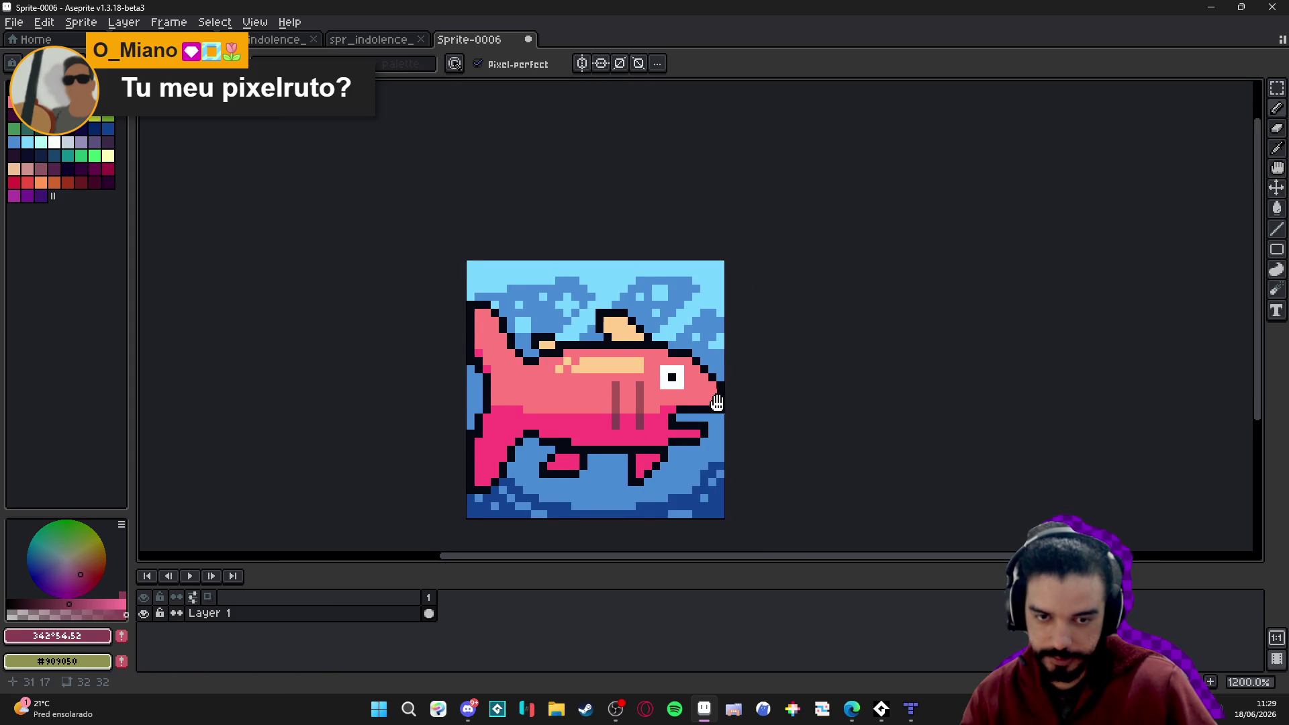
scroll(722, 389, "down", 2)
left_click_drag(726, 387, 710, 386)
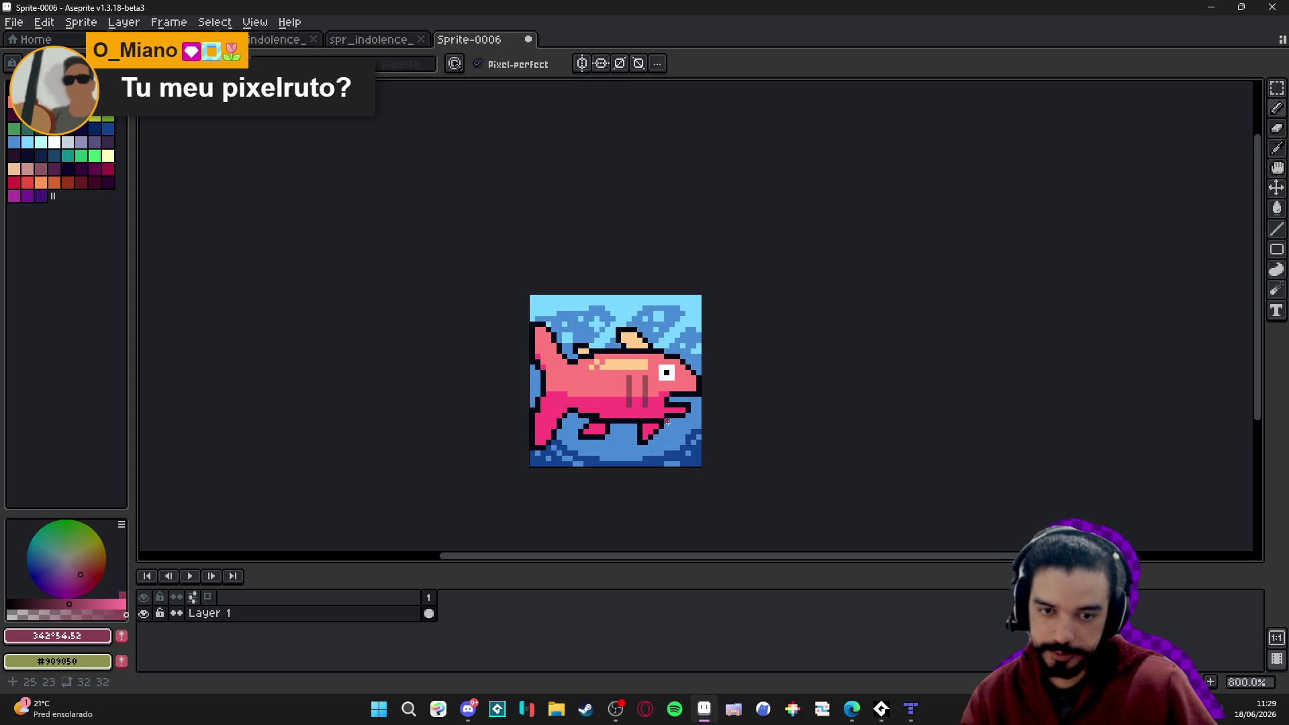
scroll(690, 411, "up", 2)
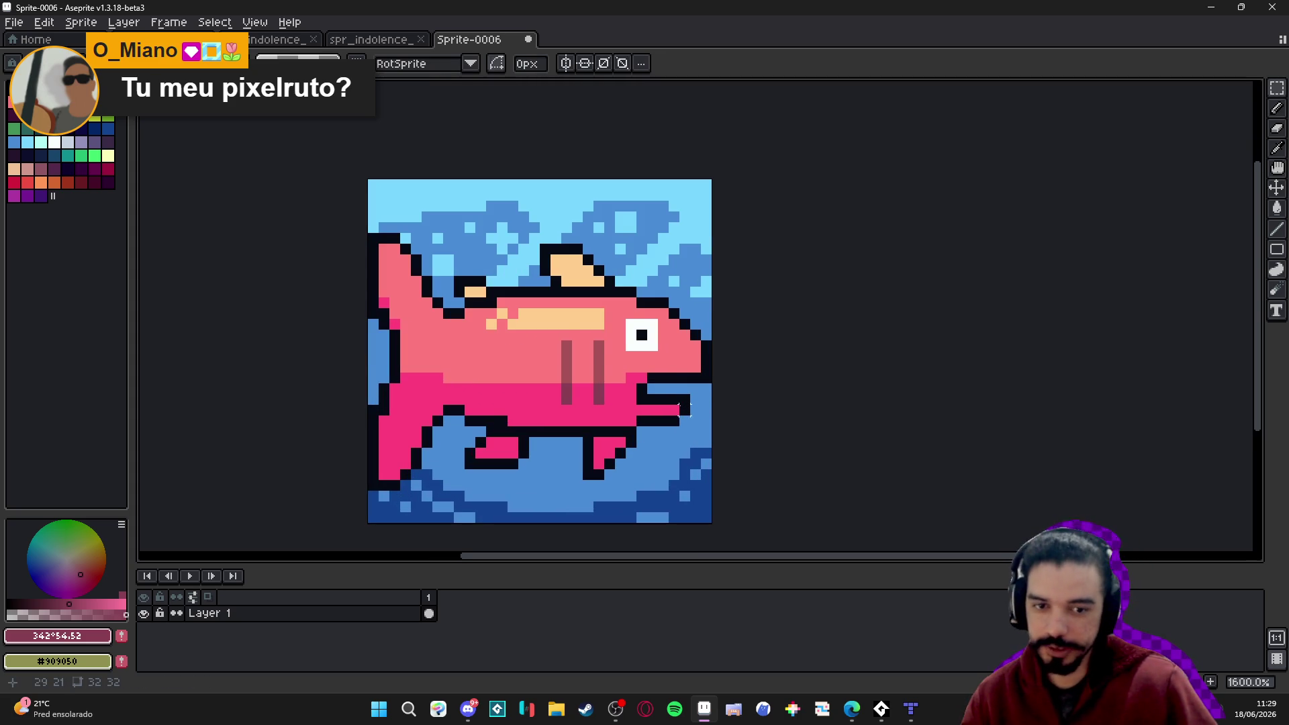
Raise the fish's lower jaw two pixels.
scroll(691, 405, "down", 1)
scroll(684, 408, "up", 1)
mouse_move(685, 401)
left_mouse_down()
mouse_move(625, 445)
mouse_move(667, 401)
left_mouse_up()
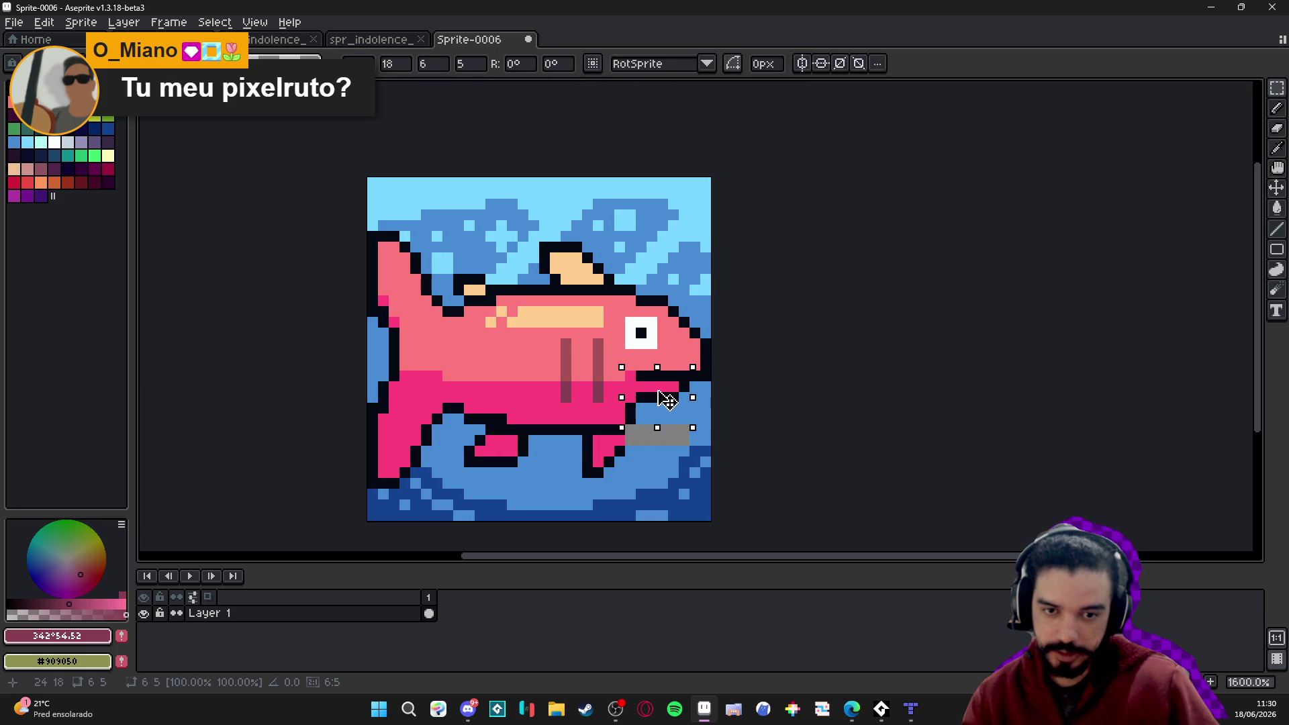
key("ctrl+z")
key("ctrl+y")
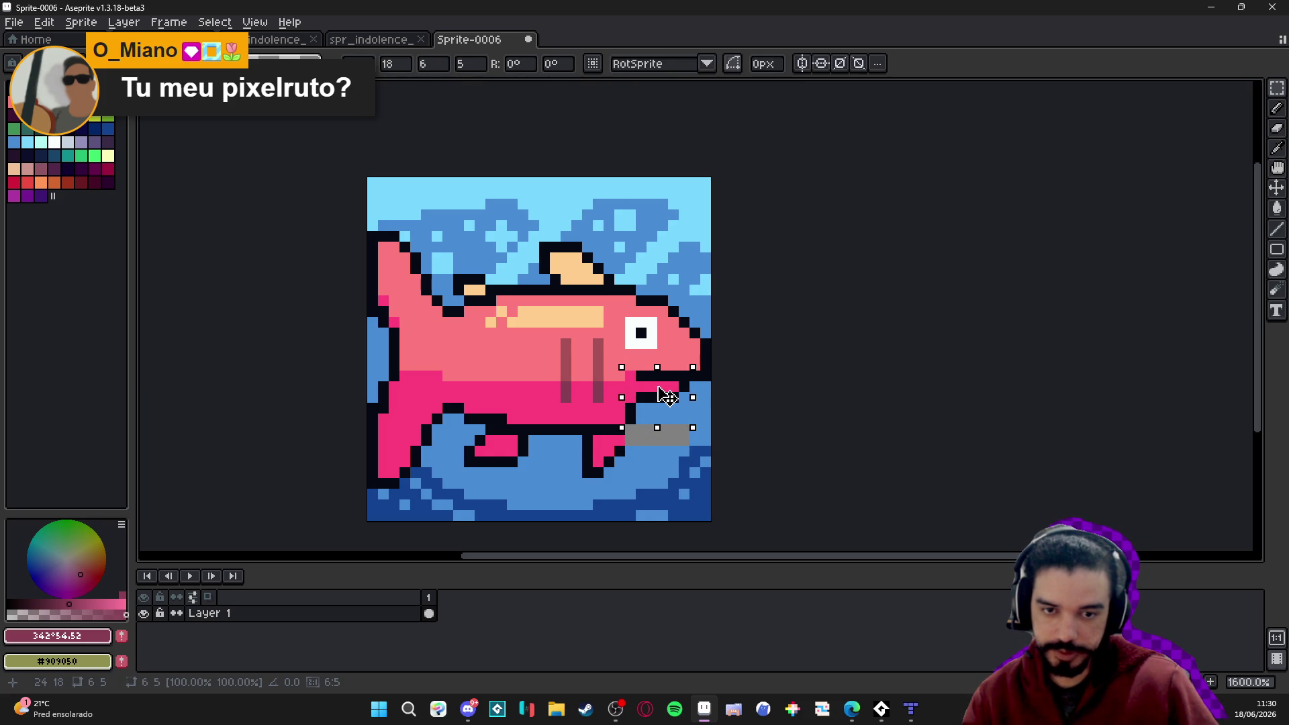
key("b")
Draw a dark outline from the jaw to the belly and add a dark mouth pixel.
left_click(665, 398, "alt")
mouse_move(663, 408)
left_mouse_down()
mouse_move(630, 430)
mouse_move(646, 402)
left_mouse_up()
left_click(618, 414, "alt")
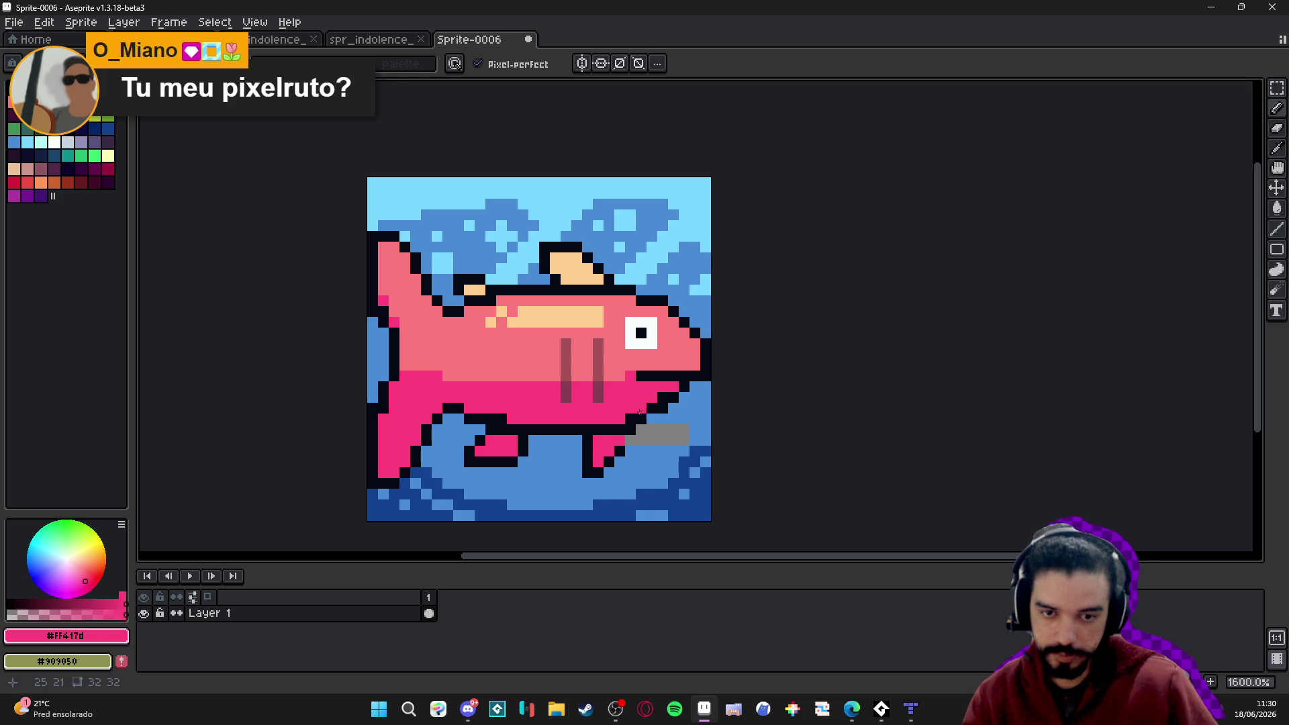
left_click(643, 417, "alt")
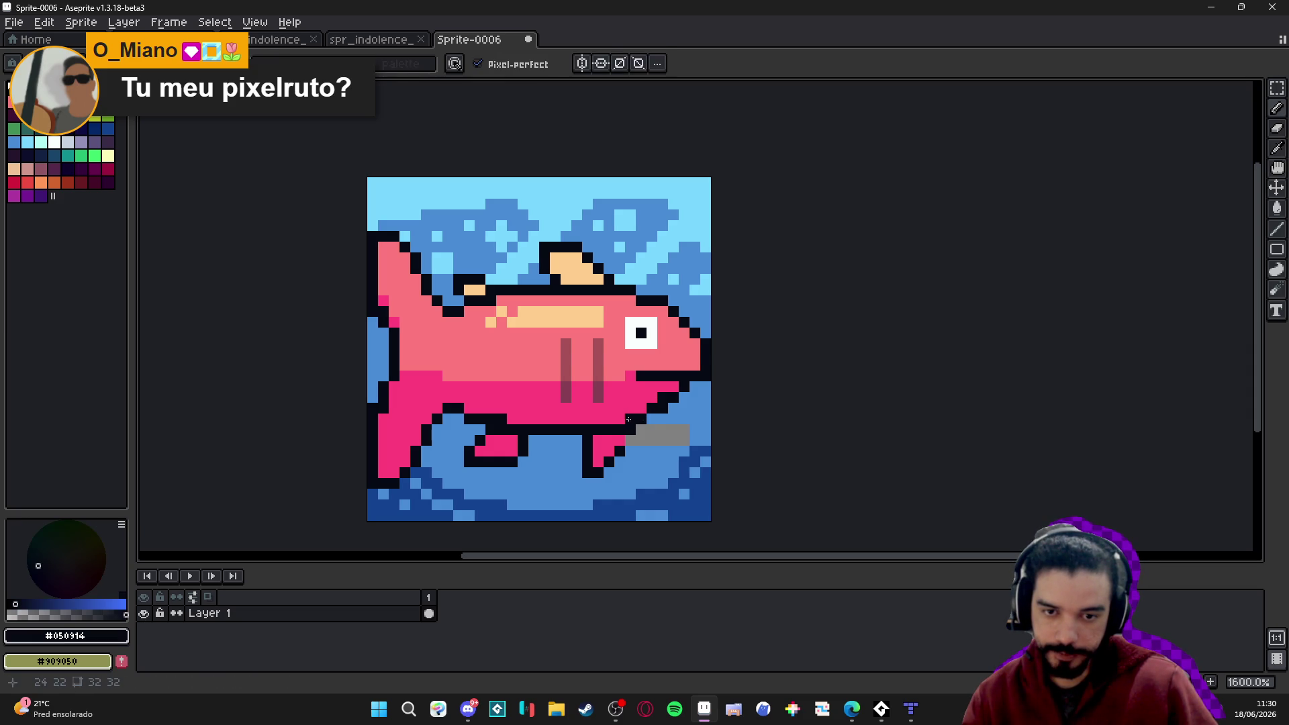
left_click(629, 429, "alt")
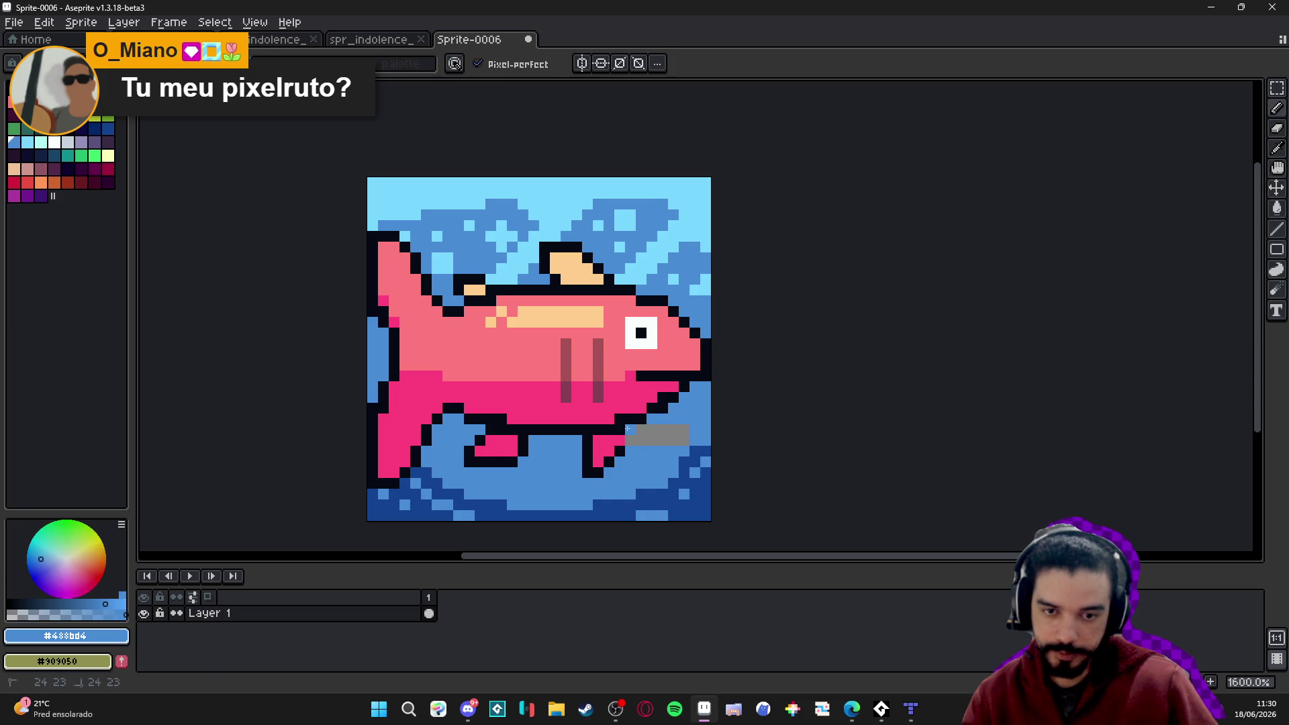
left_click(675, 377, "alt")
left_click(687, 368)
Repaint two dark mouth pixels pink and add a dark pixel beside the mouth outline.
left_click(630, 376, "alt")
left_click_drag(642, 376, 652, 376)
left_click(673, 381, "alt")
left_click(680, 397)
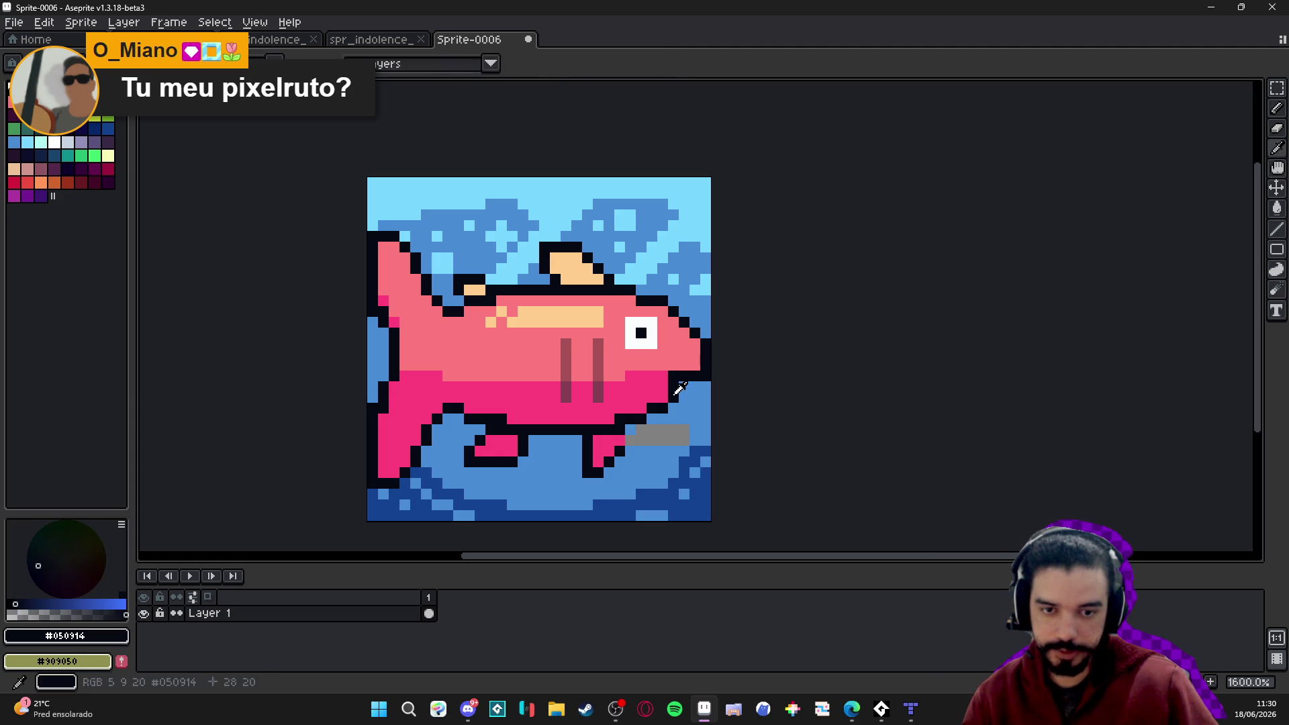
left_click(675, 403, "alt")
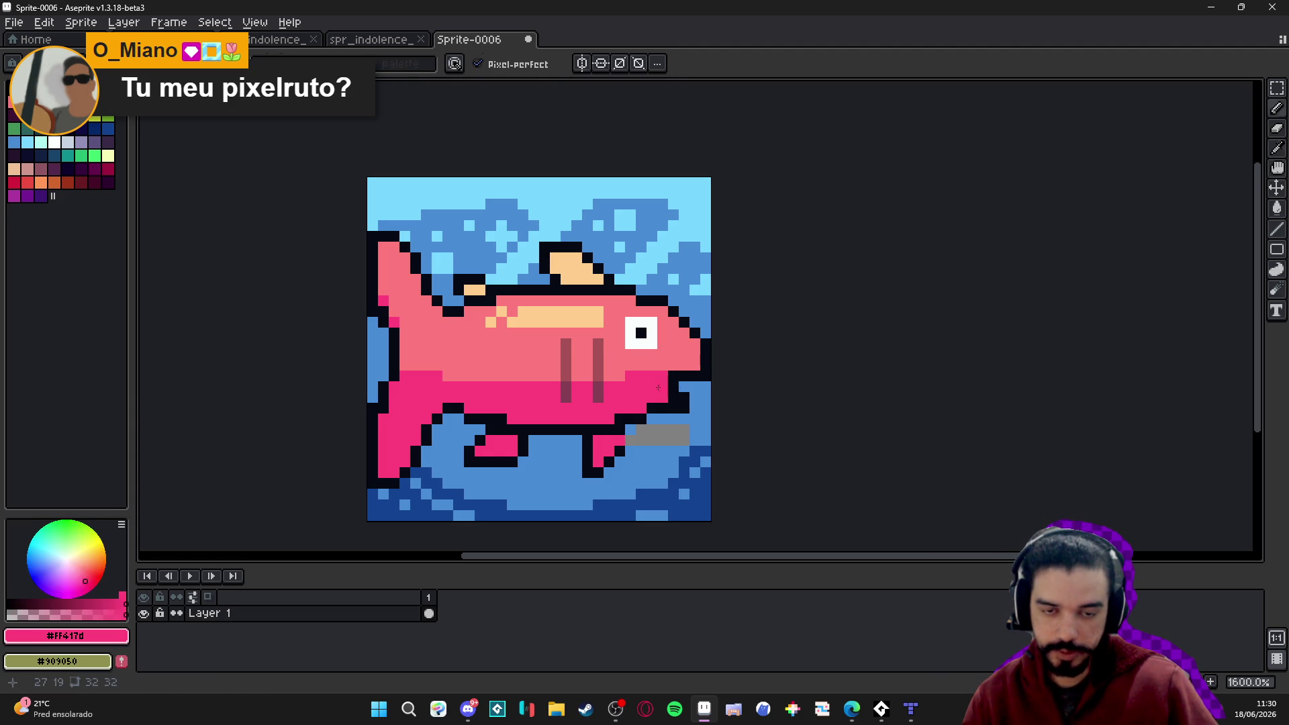
scroll(673, 411, "down", 4)
scroll(668, 433, "up", 4)
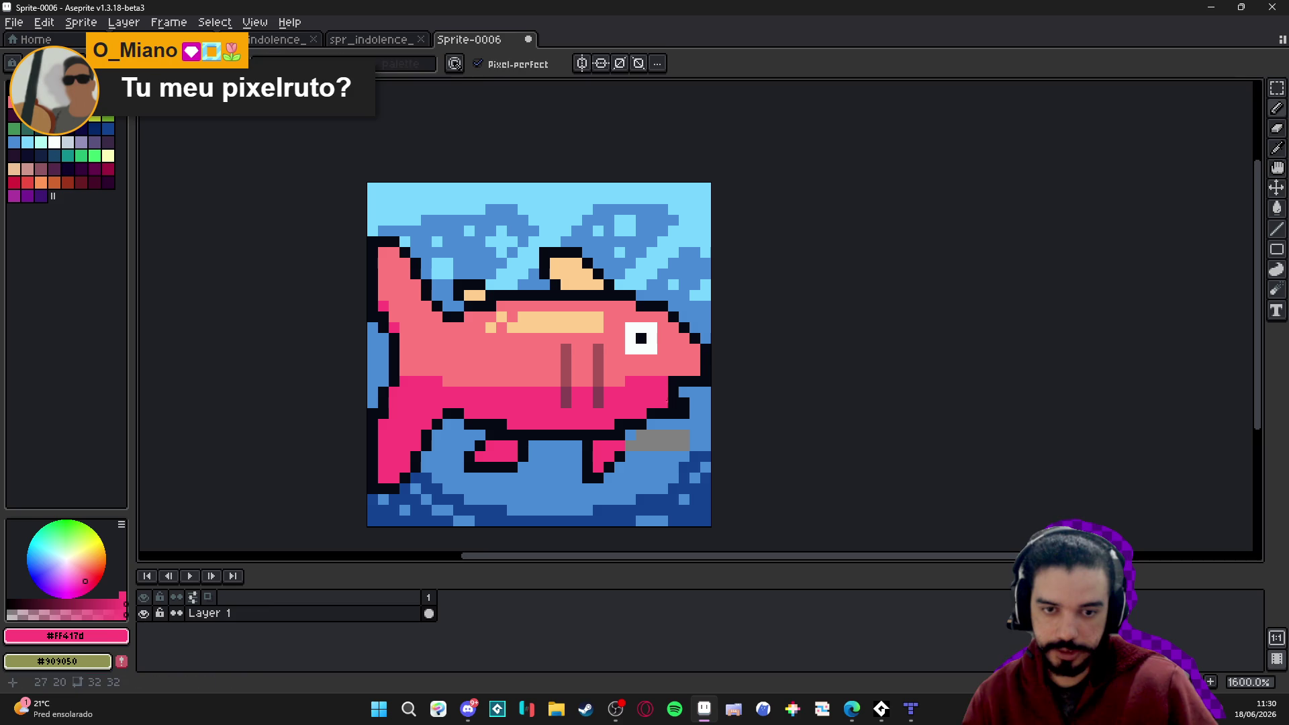
scroll(642, 434, "down", 2)
scroll(641, 430, "up", 2)
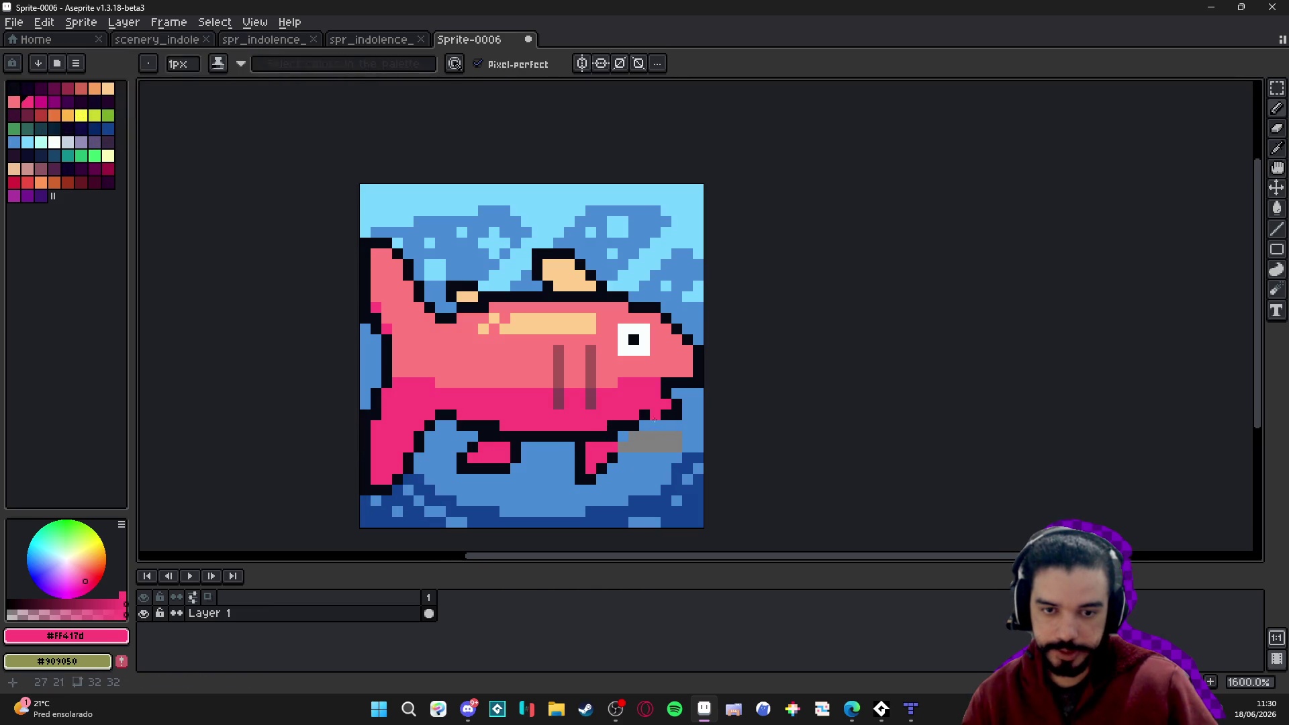
Paint pink pixels beside the fish's eye and along its top outline.
left_click(640, 422, "alt")
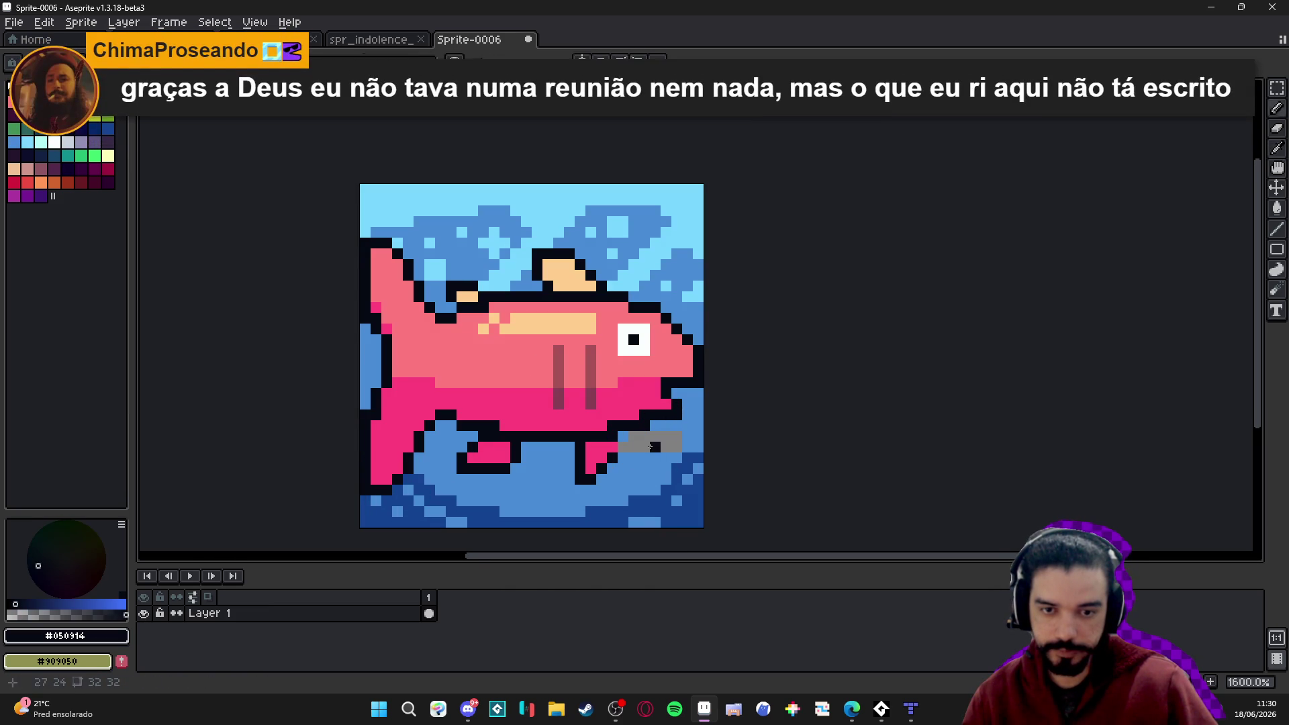
scroll(680, 410, "down", 3)
scroll(680, 410, "up", 5)
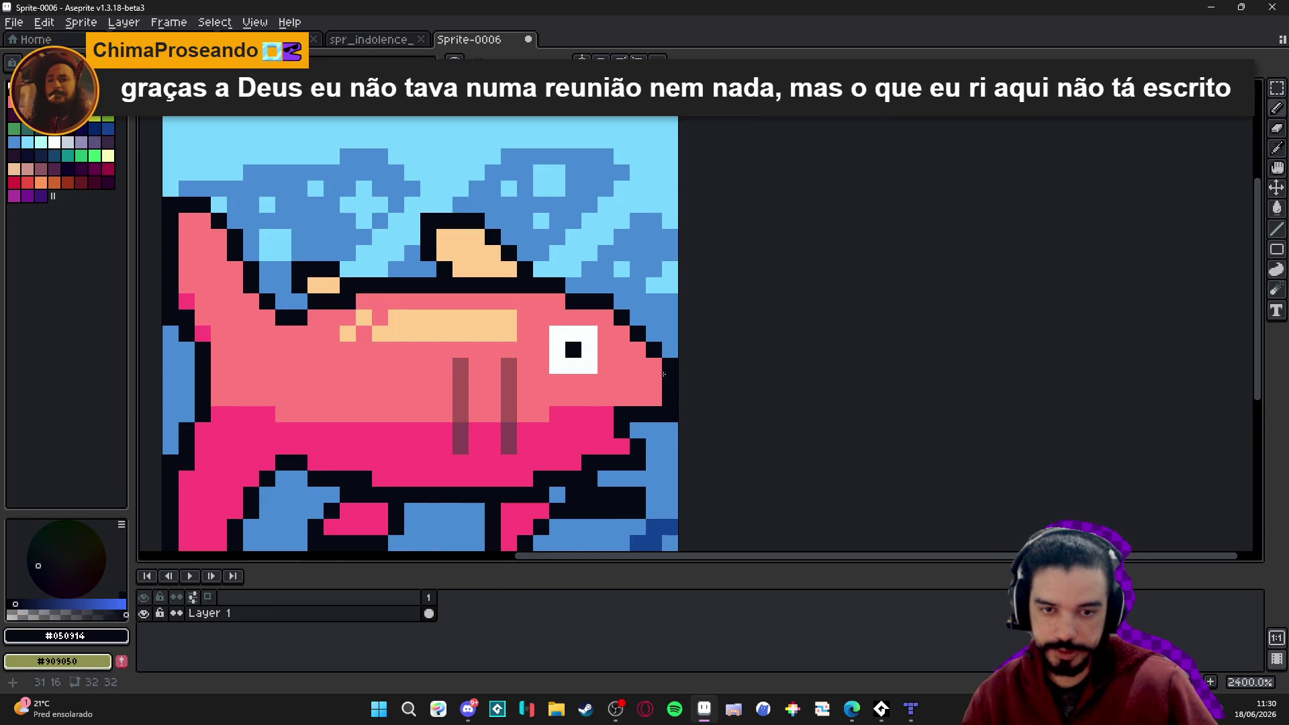
left_click(608, 420, "alt")
left_click(654, 366)
left_click(604, 317)
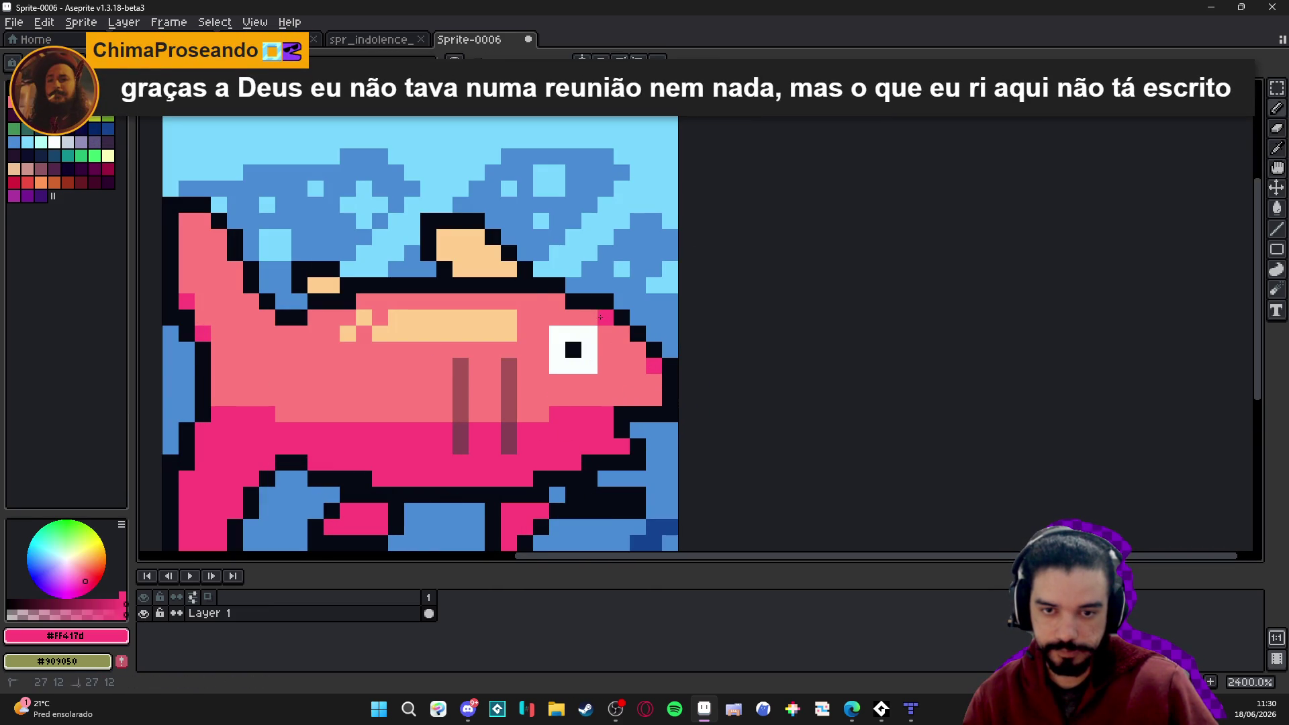
left_click(557, 302)
left_click(364, 303)
left_click(332, 306)
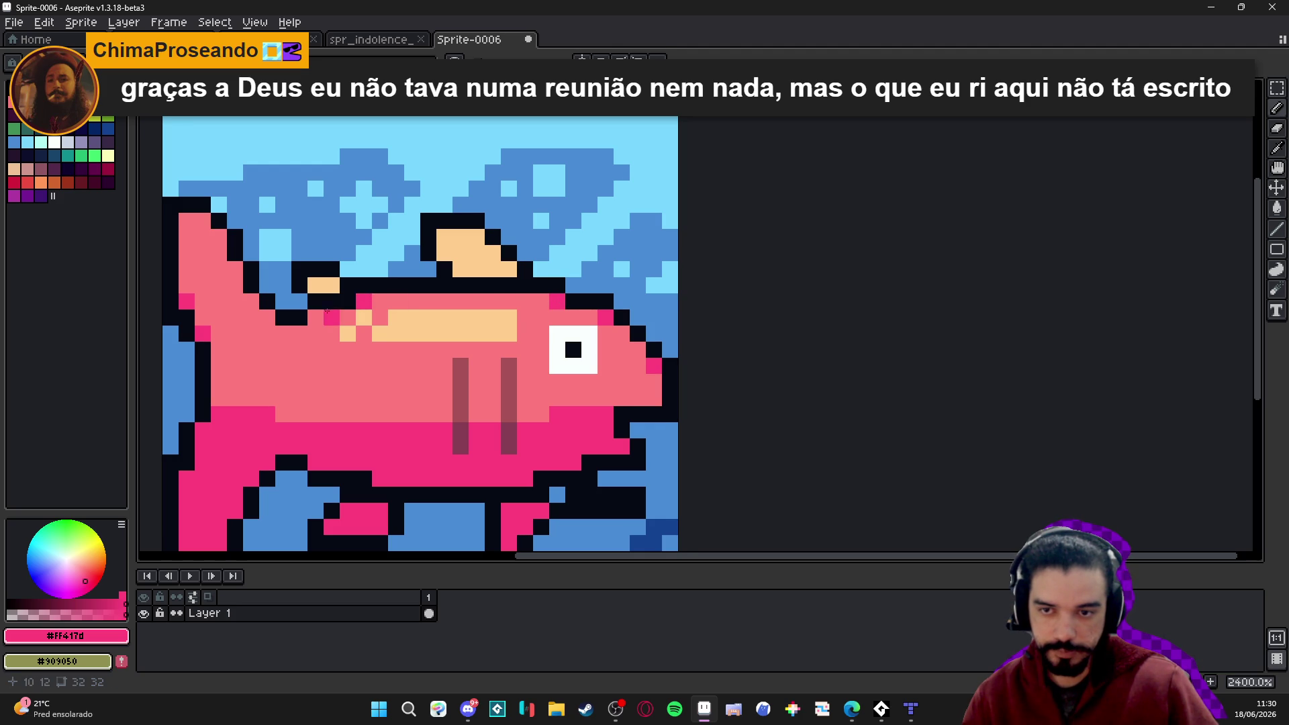
Recentre the fish in view and sample the water blue, dark outline and pink colours.
scroll(470, 362, "down", 3)
scroll(517, 446, "down", 3)
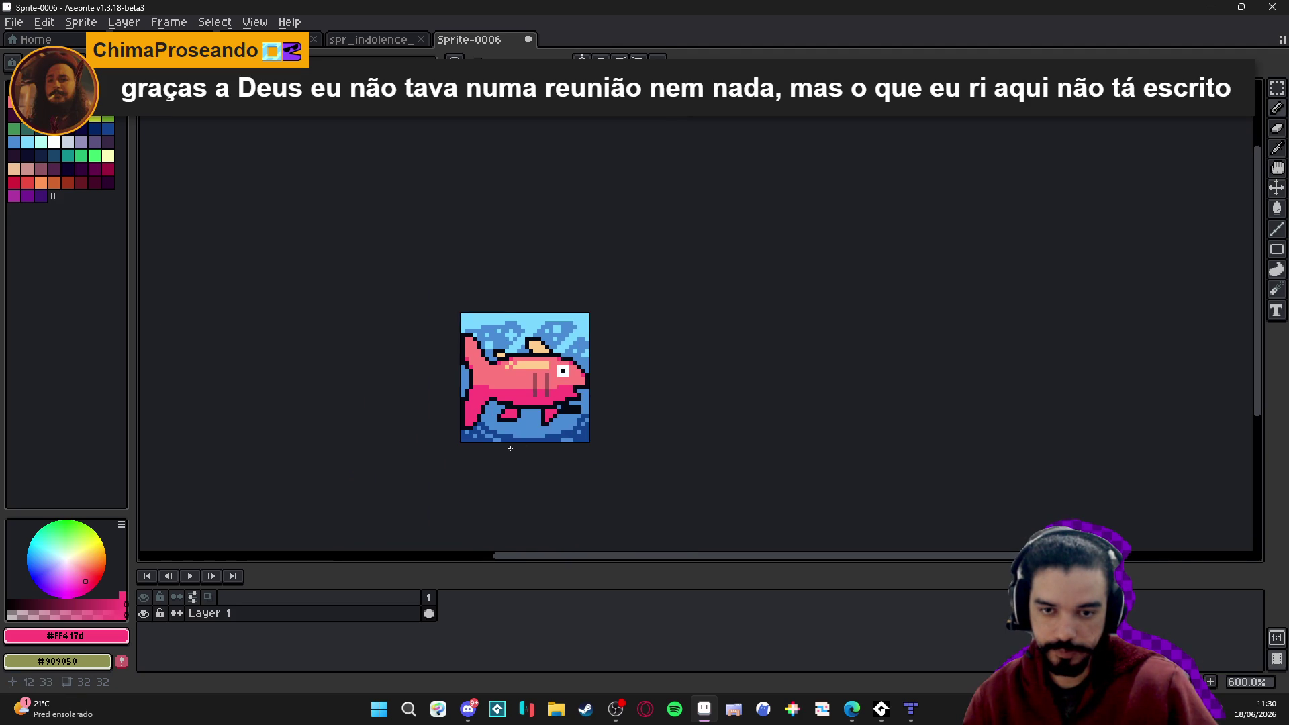
scroll(578, 410, "up", 4)
left_click_drag(578, 411, 653, 408)
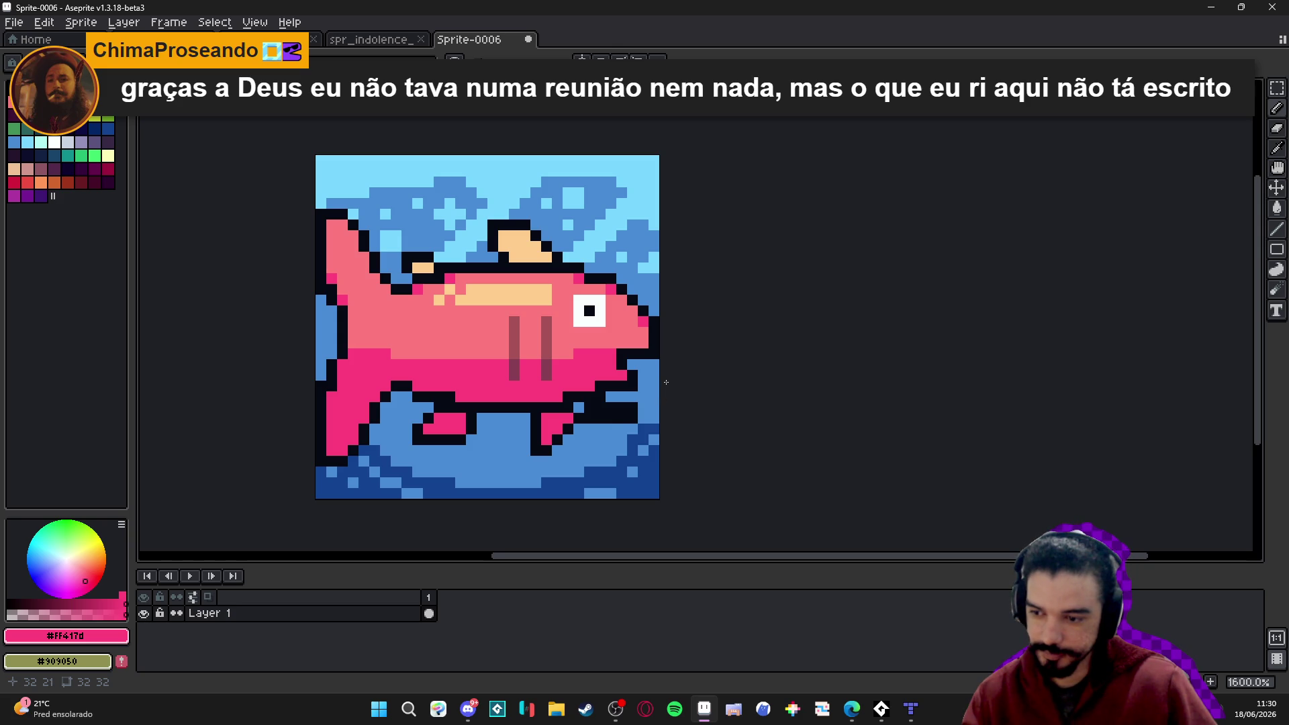
mouse_move(634, 397)
left_mouse_down()
mouse_move(669, 403)
mouse_move(611, 421)
left_mouse_up()
left_click(669, 402, "alt")
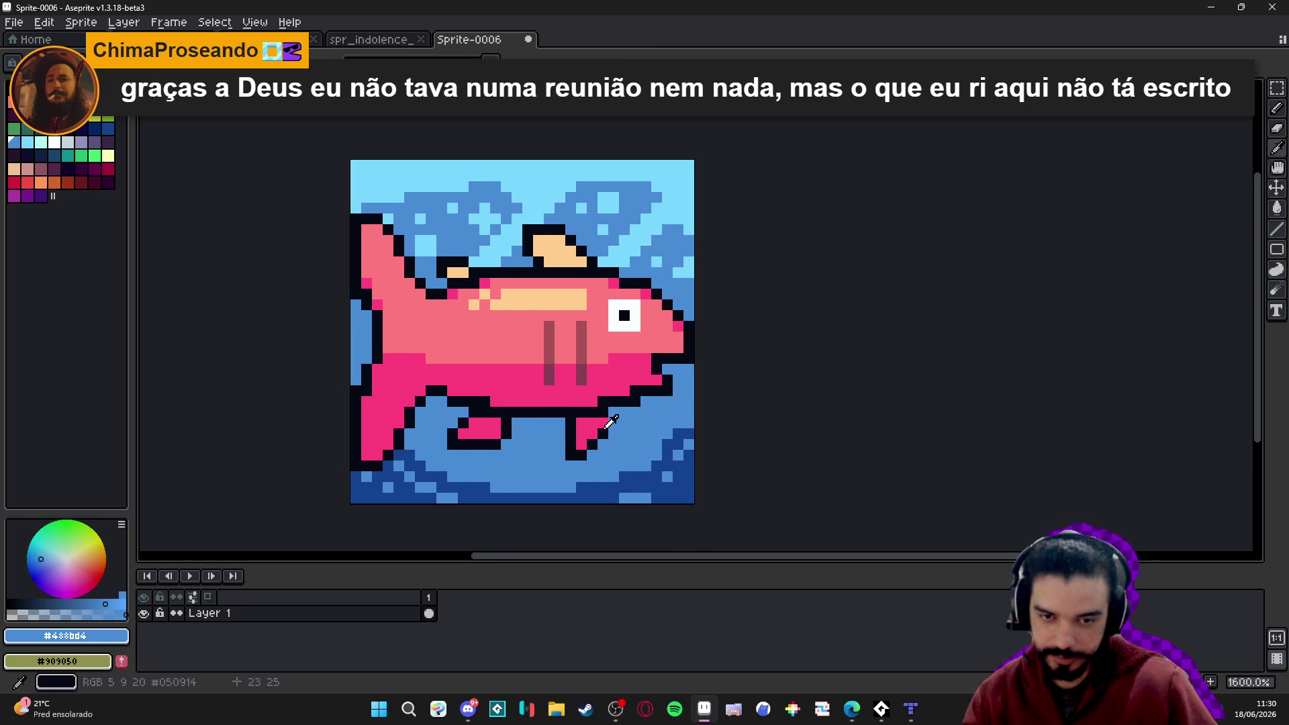
left_click(607, 422, "alt")
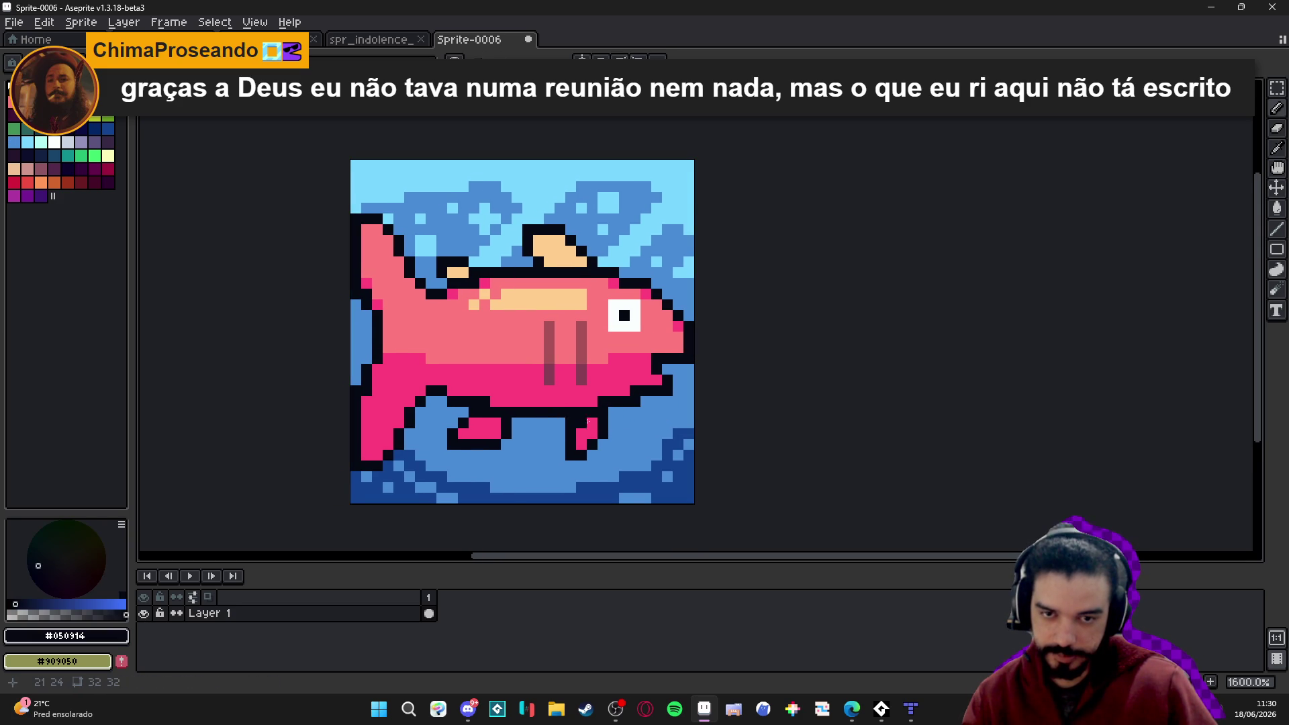
scroll(595, 433, "down", 3)
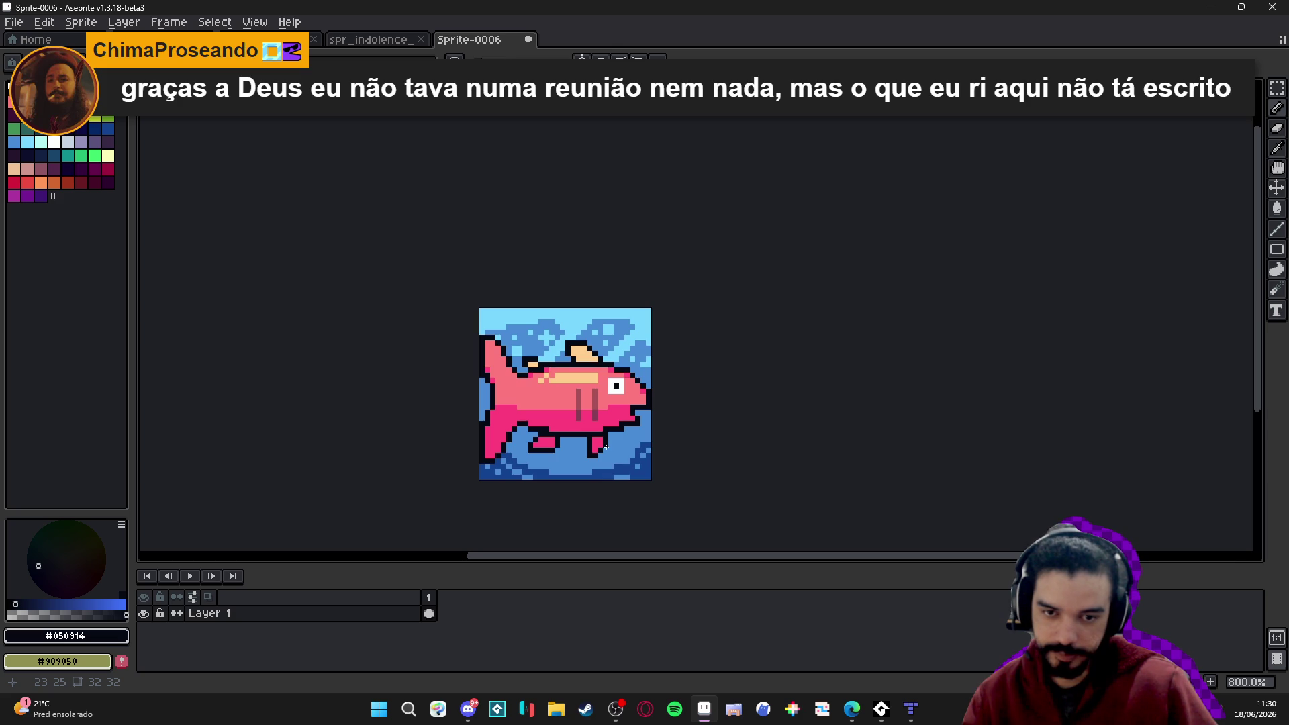
scroll(610, 444, "down", 1)
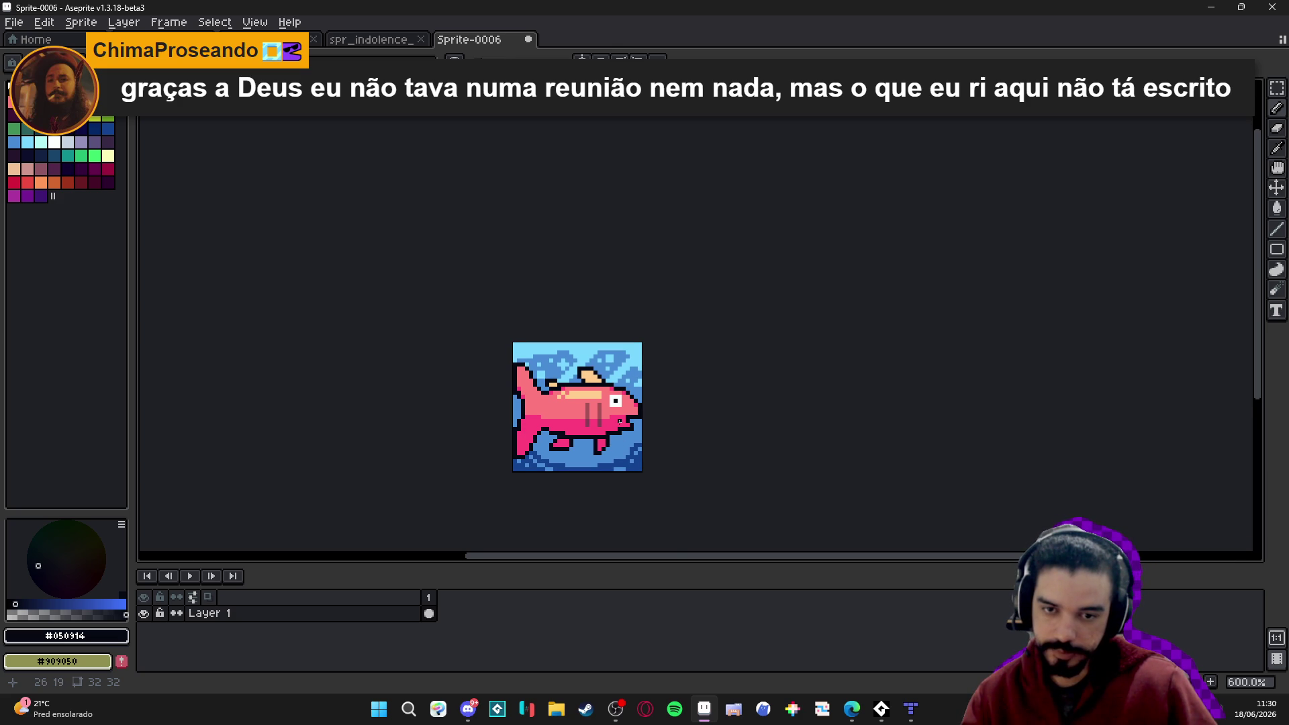
scroll(620, 421, "up", 4)
left_click(609, 374, "alt")
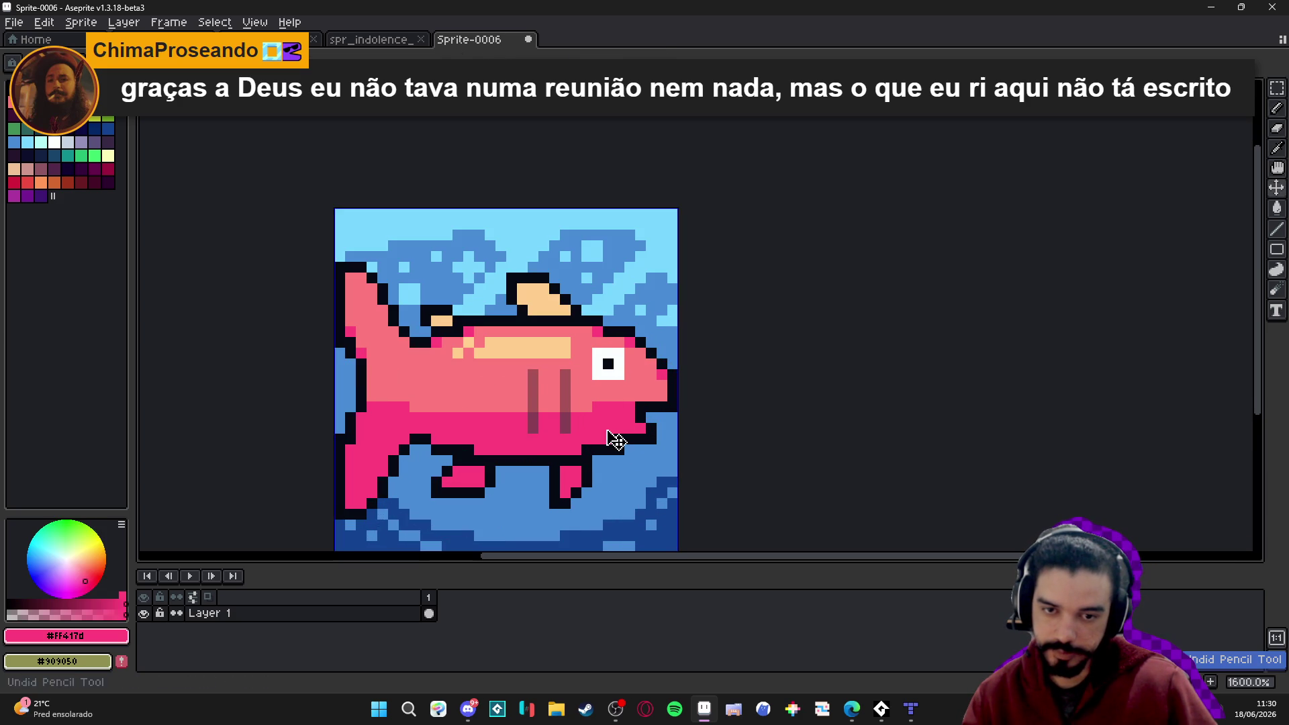
Switch to the Pencil (B) and zoom in and out to inspect the fish sprite.
scroll(608, 381, "down", 3)
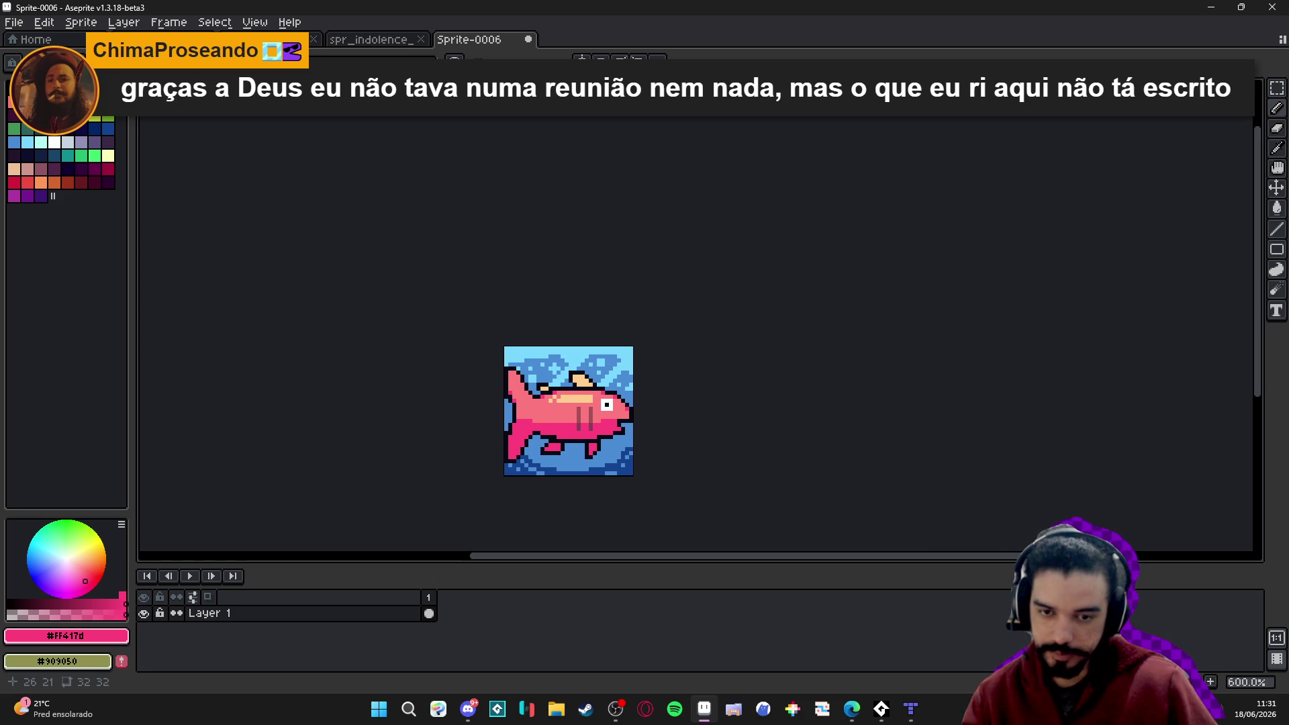
scroll(593, 396, "up", 4)
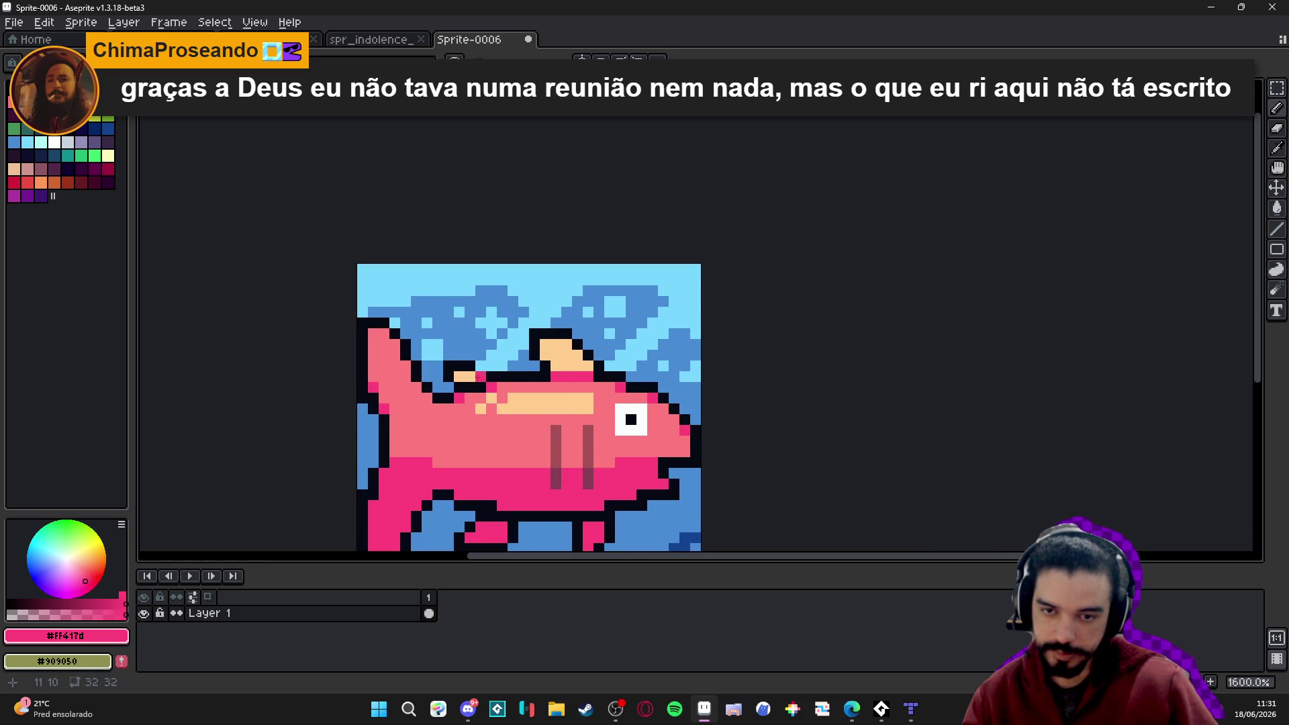
scroll(558, 448, "down", 3)
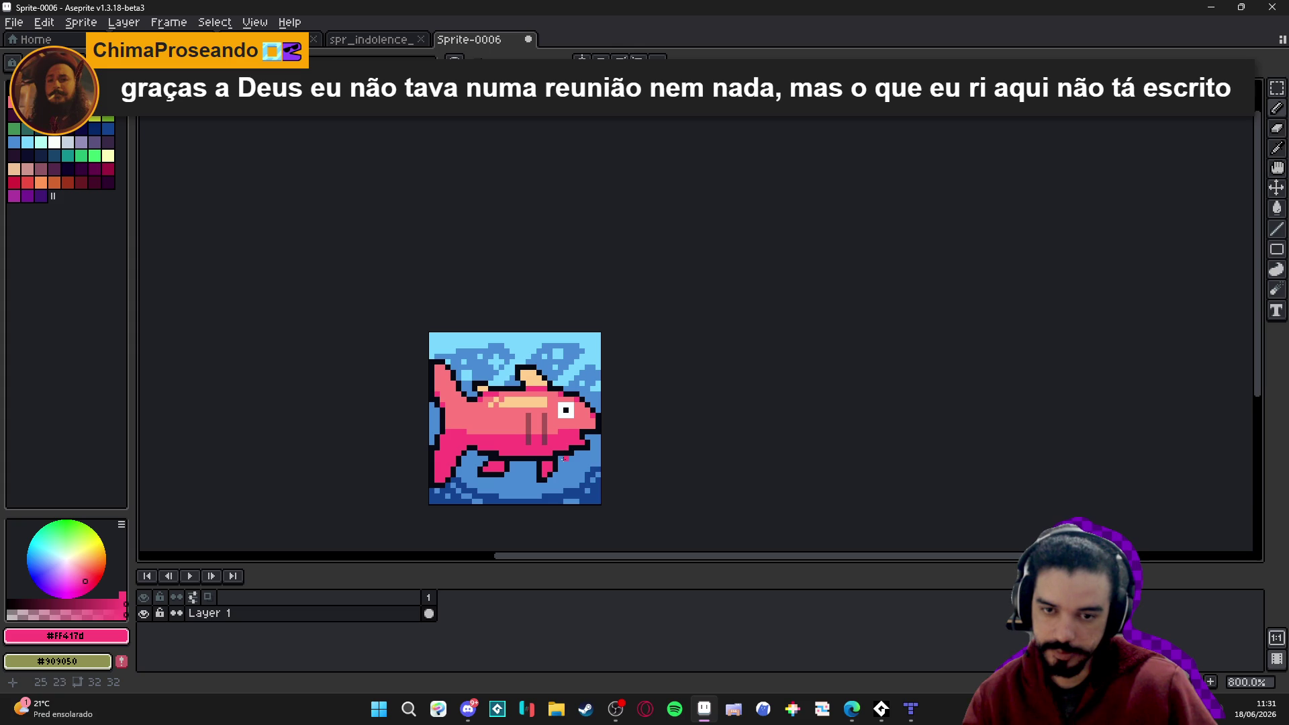
key("b")
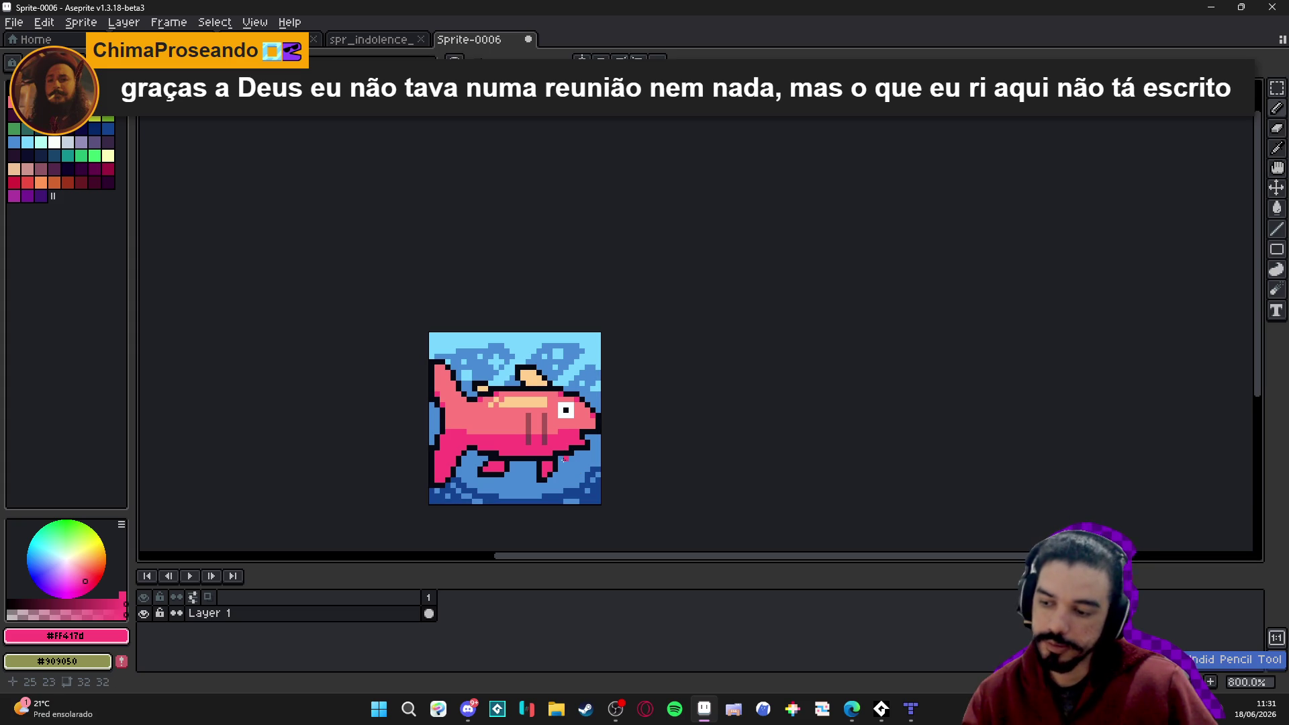
scroll(572, 489, "down", 2)
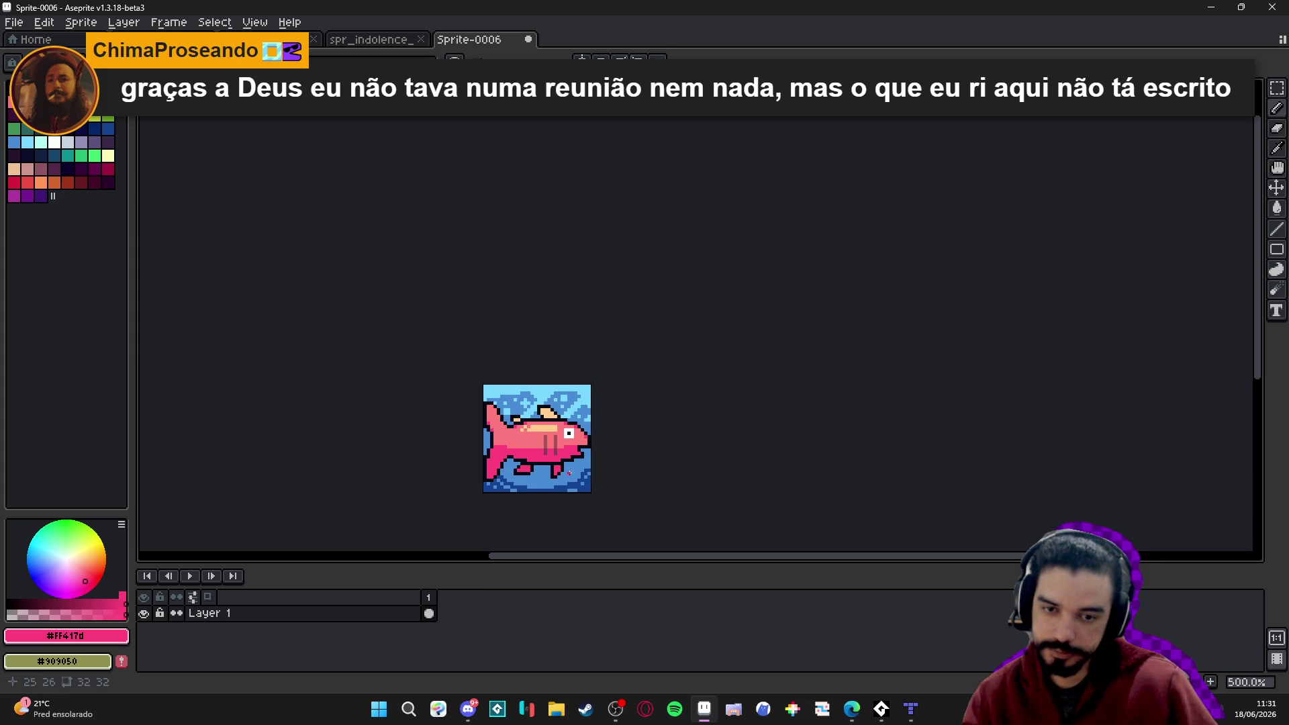
scroll(495, 450, "up", 4)
scroll(497, 449, "down", 4)
scroll(496, 451, "up", 2)
scroll(518, 440, "down", 3)
scroll(538, 427, "up", 2)
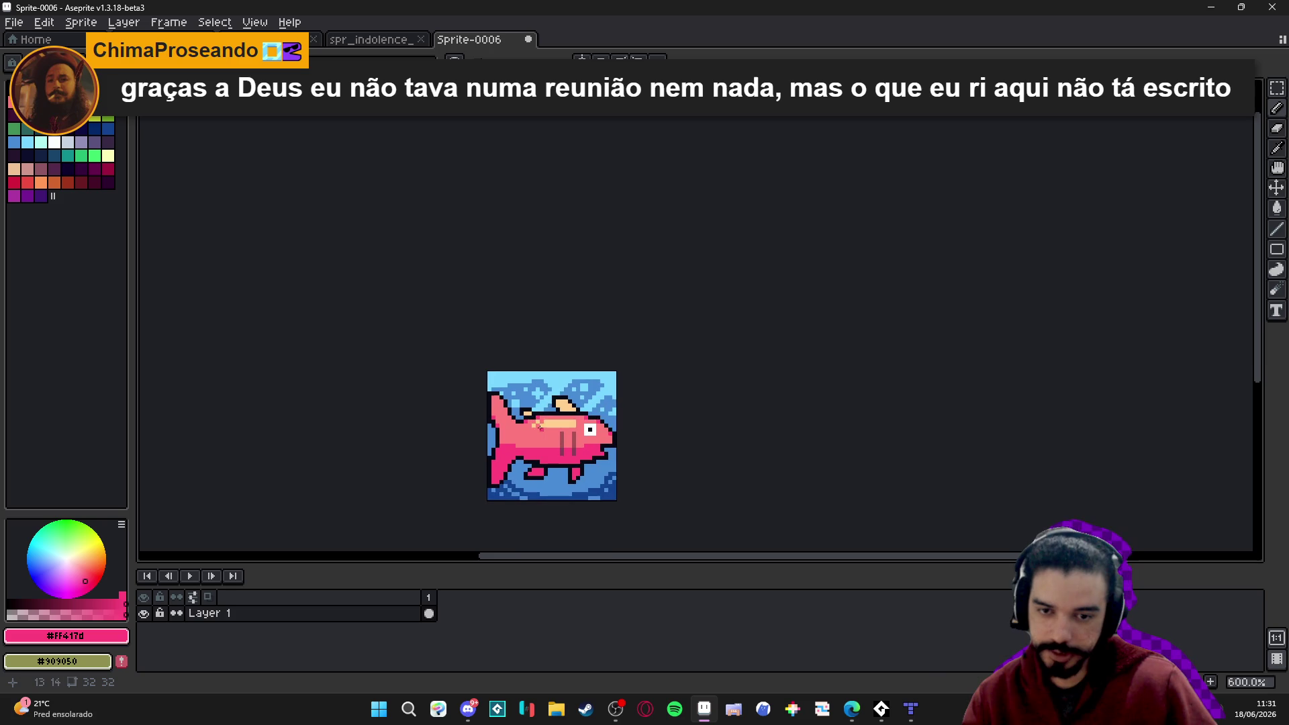
scroll(532, 437, "up", 1)
scroll(549, 396, "down", 1)
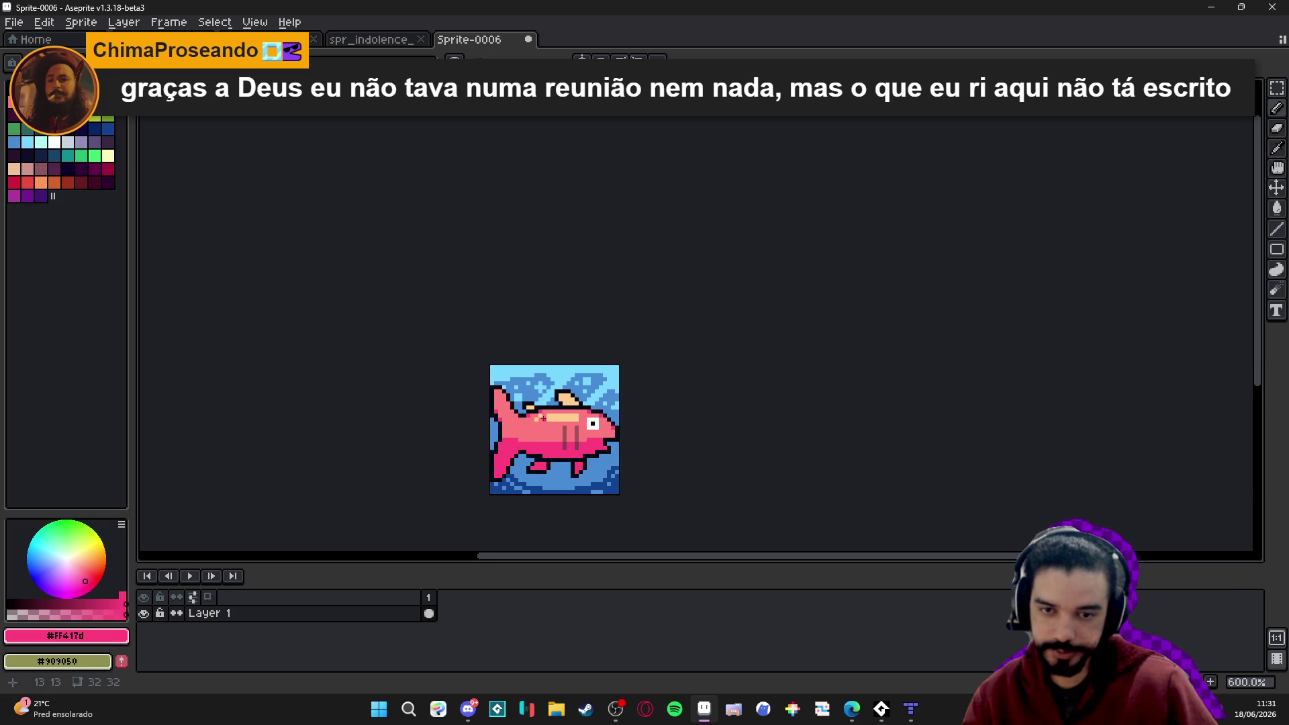
scroll(543, 419, "up", 3)
scroll(543, 419, "down", 3)
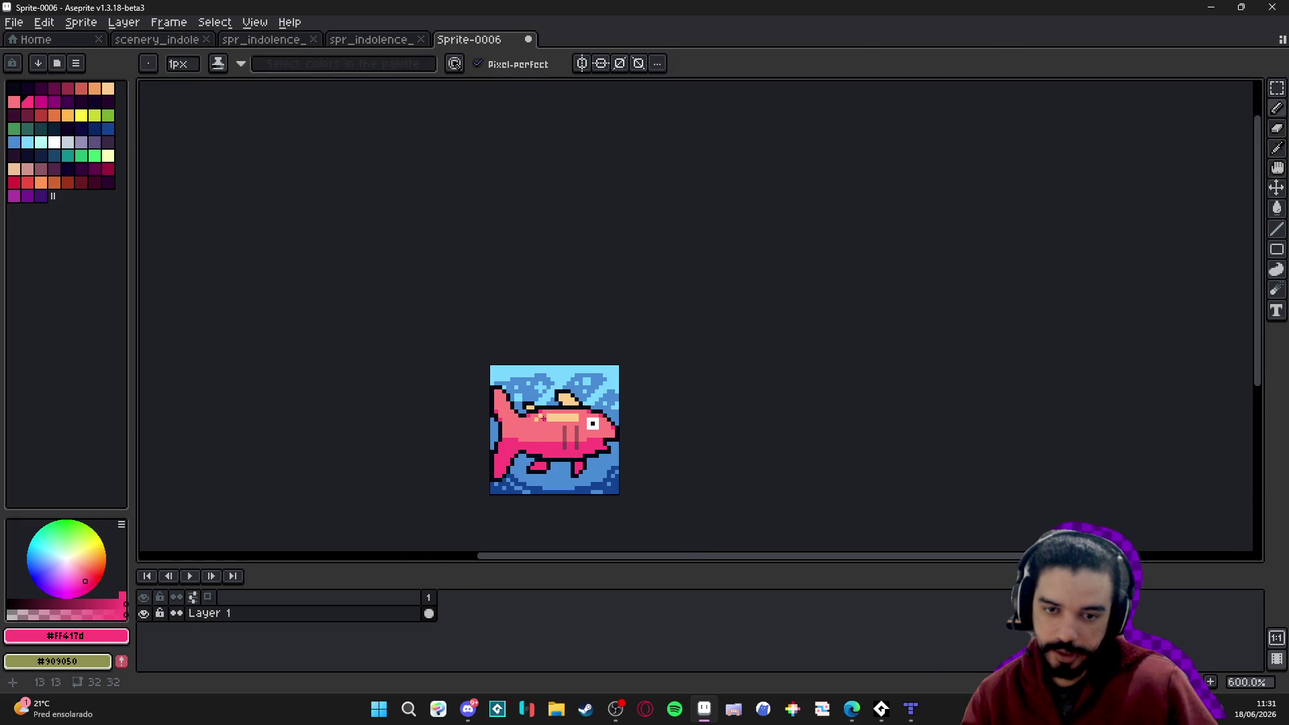
scroll(537, 403, "up", 3)
scroll(534, 390, "up", 3)
left_click(531, 377)
Sample the sky's mid blue and recolour one light-blue sky pixel with it.
left_click(531, 358, "alt")
left_click(529, 343)
scroll(534, 346, "down", 3)
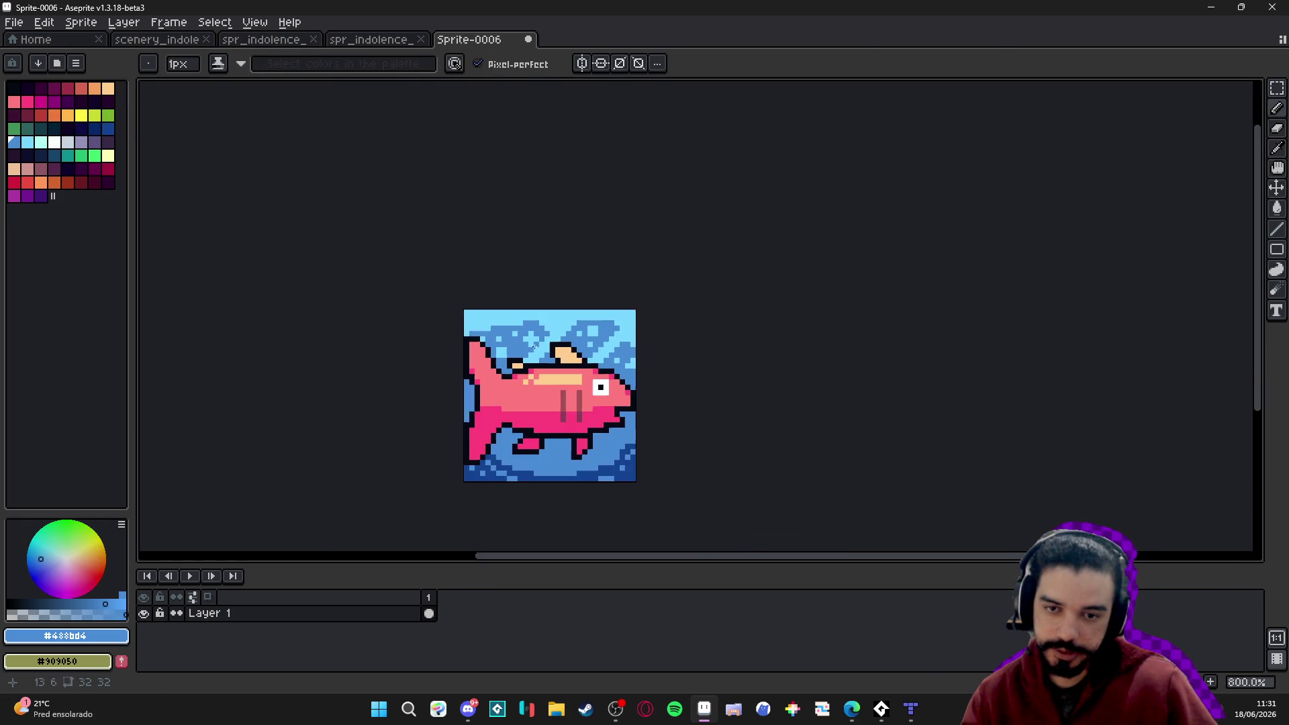
scroll(536, 347, "up", 3)
scroll(534, 359, "down", 3)
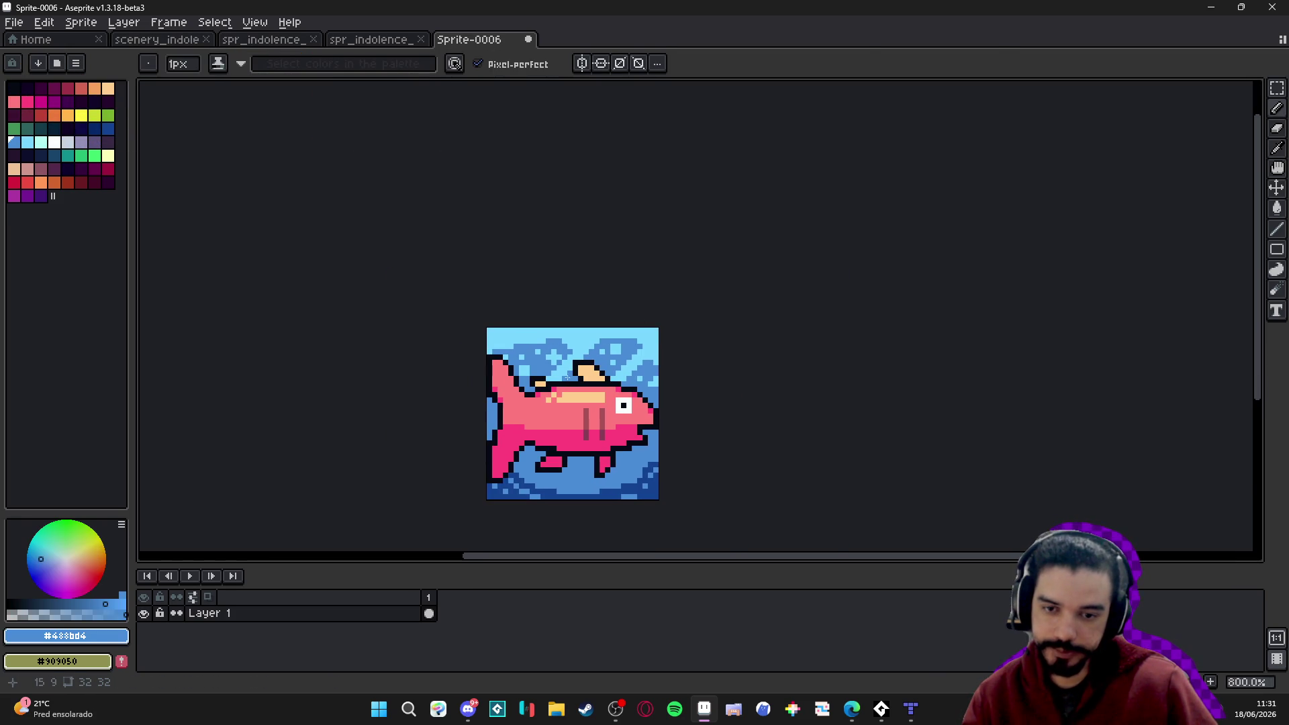
scroll(543, 436, "up", 1)
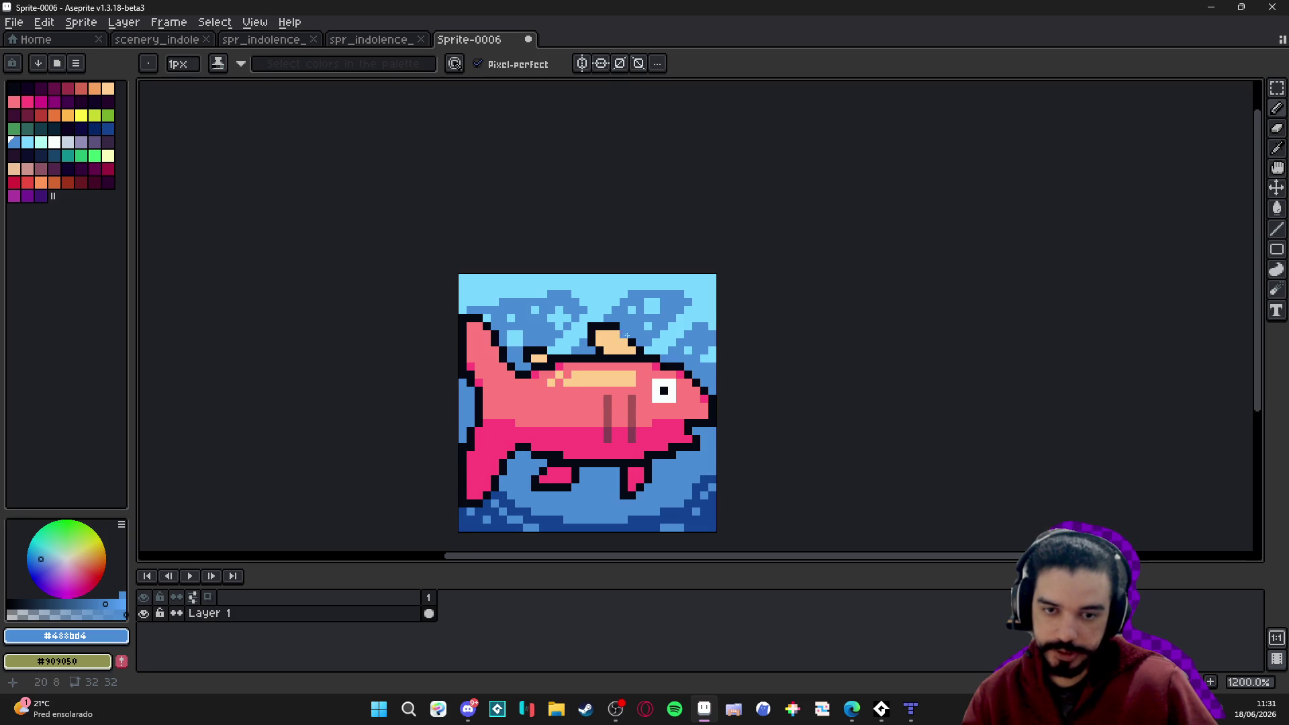
scroll(562, 456, "down", 1)
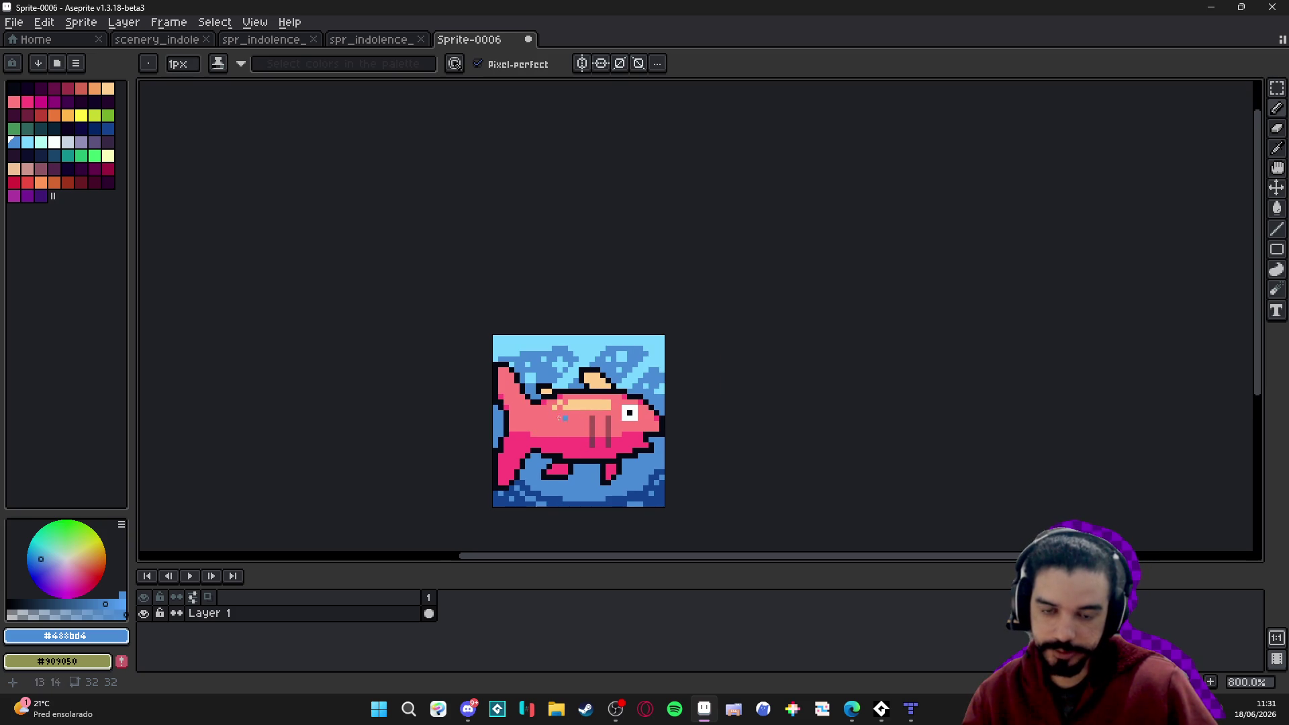
scroll(560, 417, "up", 1)
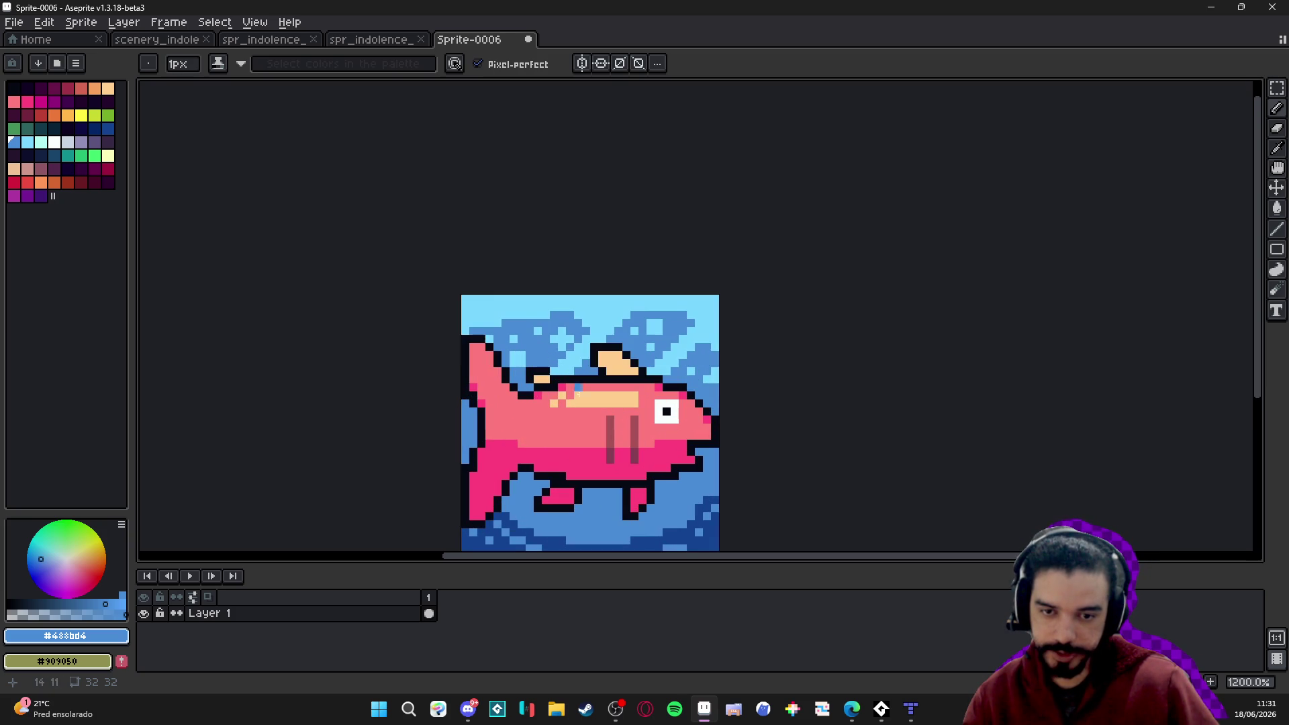
scroll(528, 404, "up", 1)
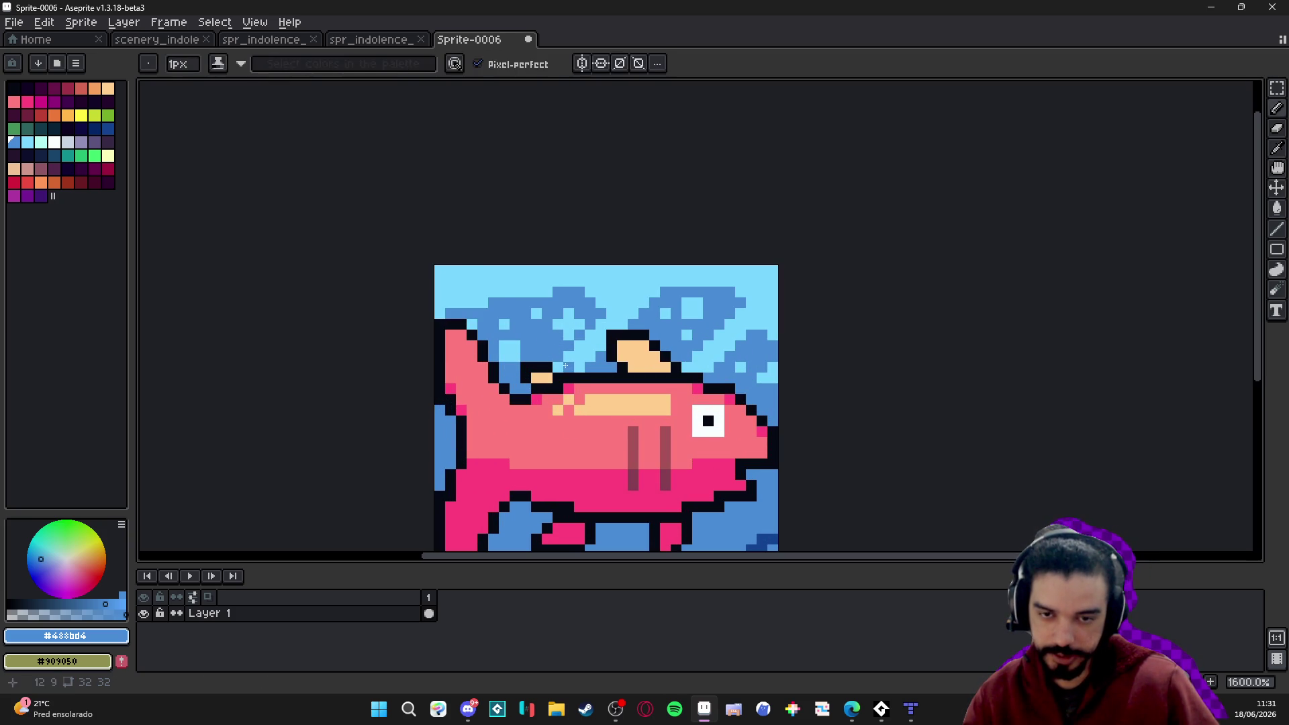
scroll(558, 388, "down", 1)
scroll(558, 387, "down", 1)
scroll(570, 363, "up", 2)
Sample the sky's light blue, then set the darker sky blue as paint colour.
left_click(582, 349, "alt")
left_click(611, 326, "alt")
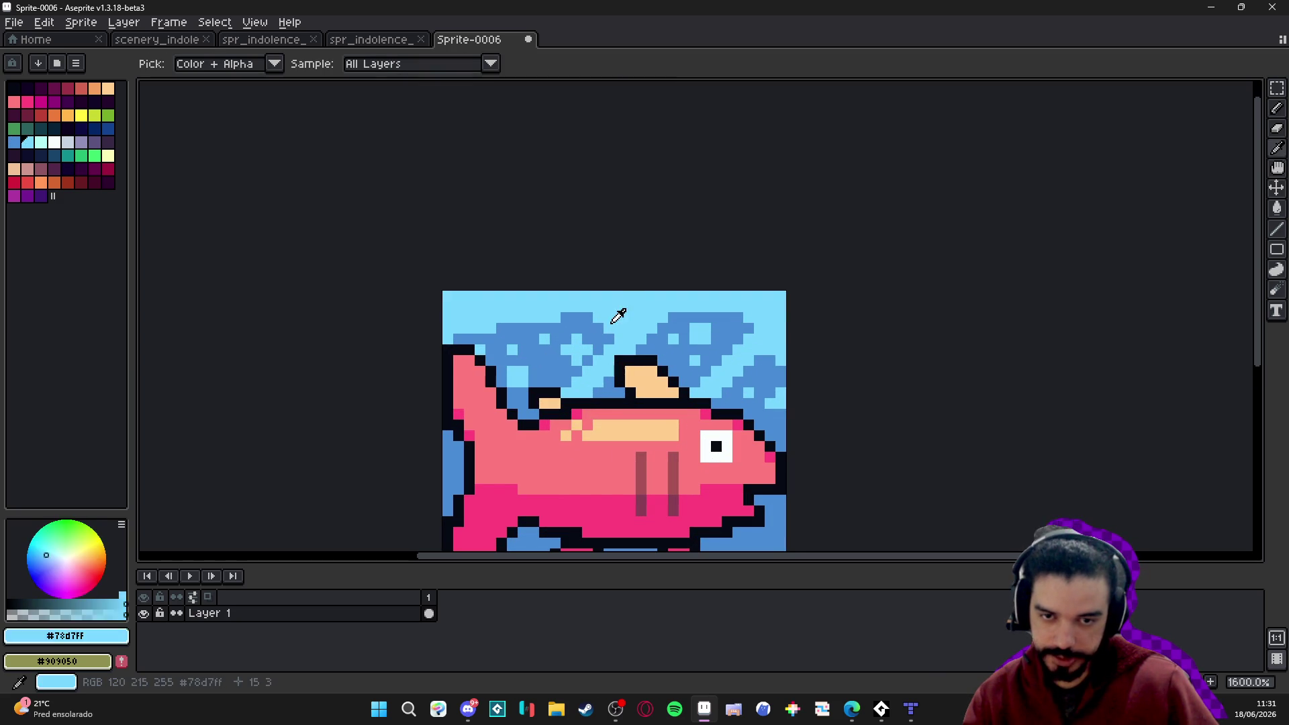
scroll(603, 327, "down", 2)
scroll(603, 326, "up", 2)
scroll(598, 334, "down", 2)
scroll(588, 345, "up", 1)
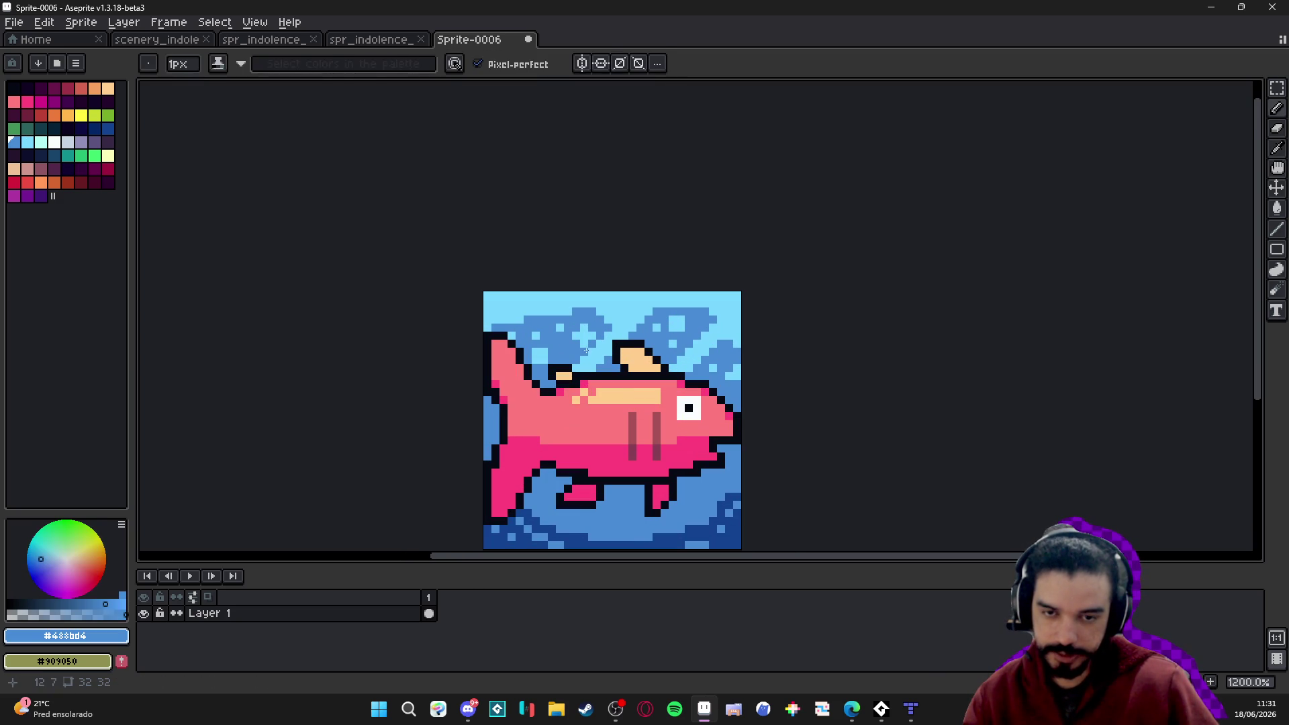
Bucket-fill every light-blue sky patch and speck with mid blue #488bd4.
key("g")
left_click(584, 336)
left_click(624, 316)
left_click(675, 327)
left_click(672, 344)
left_click(713, 368)
left_click(730, 373)
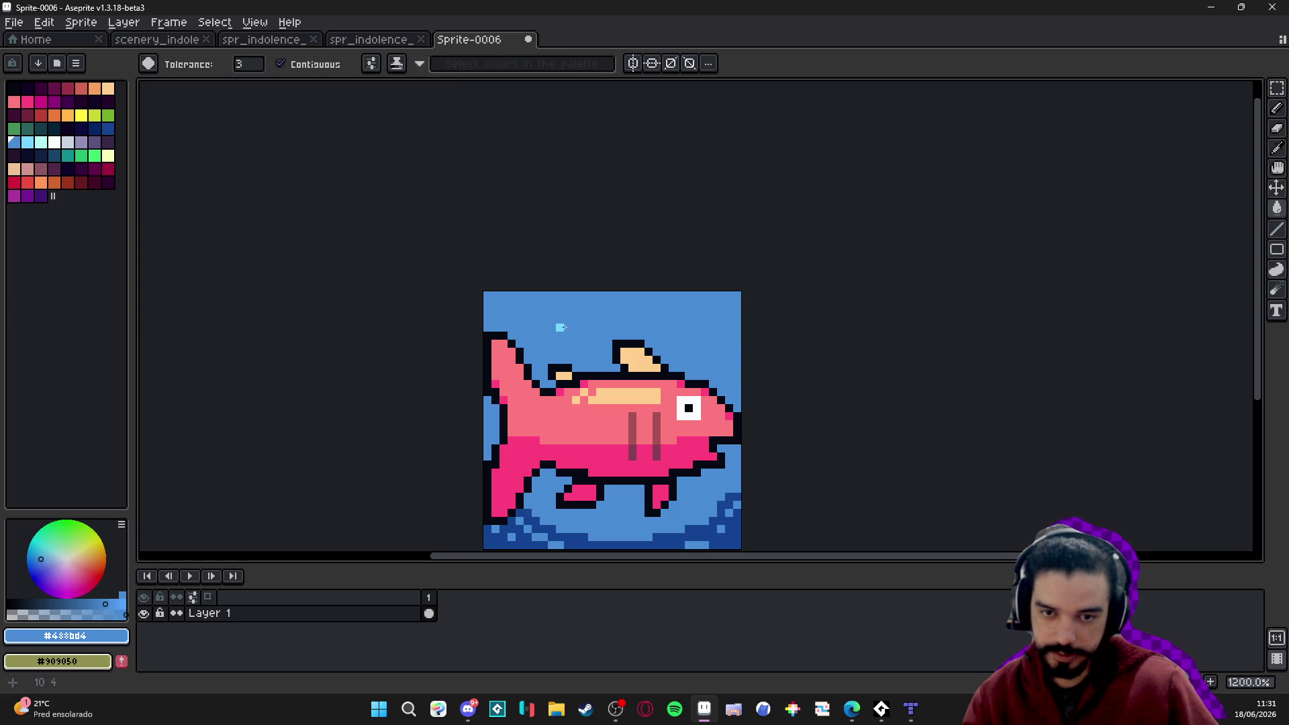
Sample dark blue #144491 and pencil dark-blue water around the lower fin.
scroll(592, 341, "down", 3)
scroll(650, 396, "up", 1)
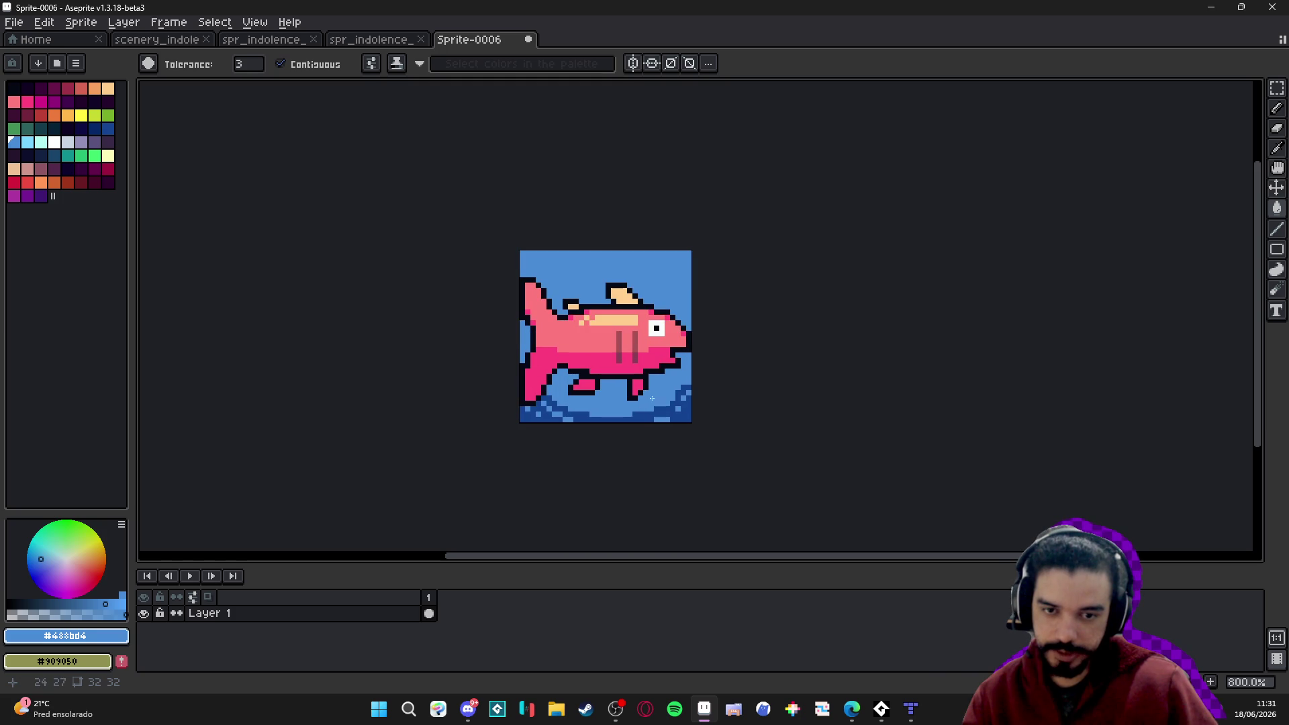
left_click(676, 406, "alt")
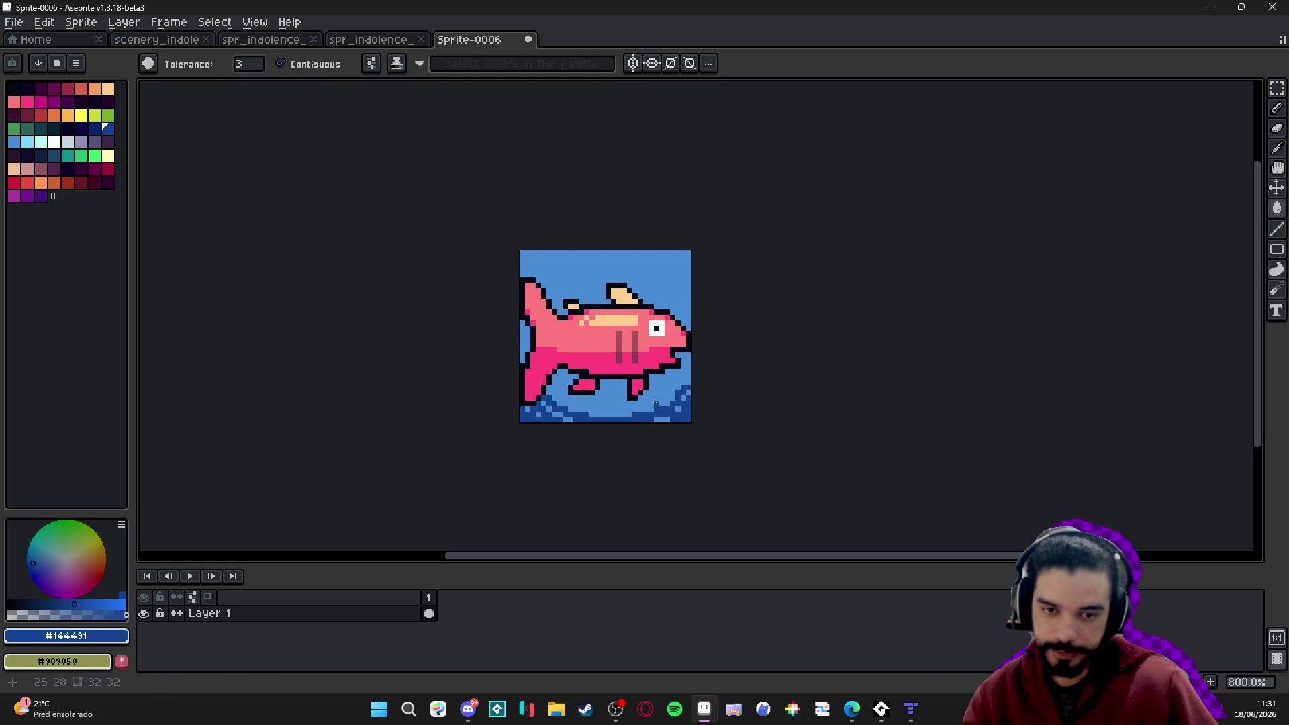
key("b")
scroll(662, 387, "up", 2)
left_click(659, 387)
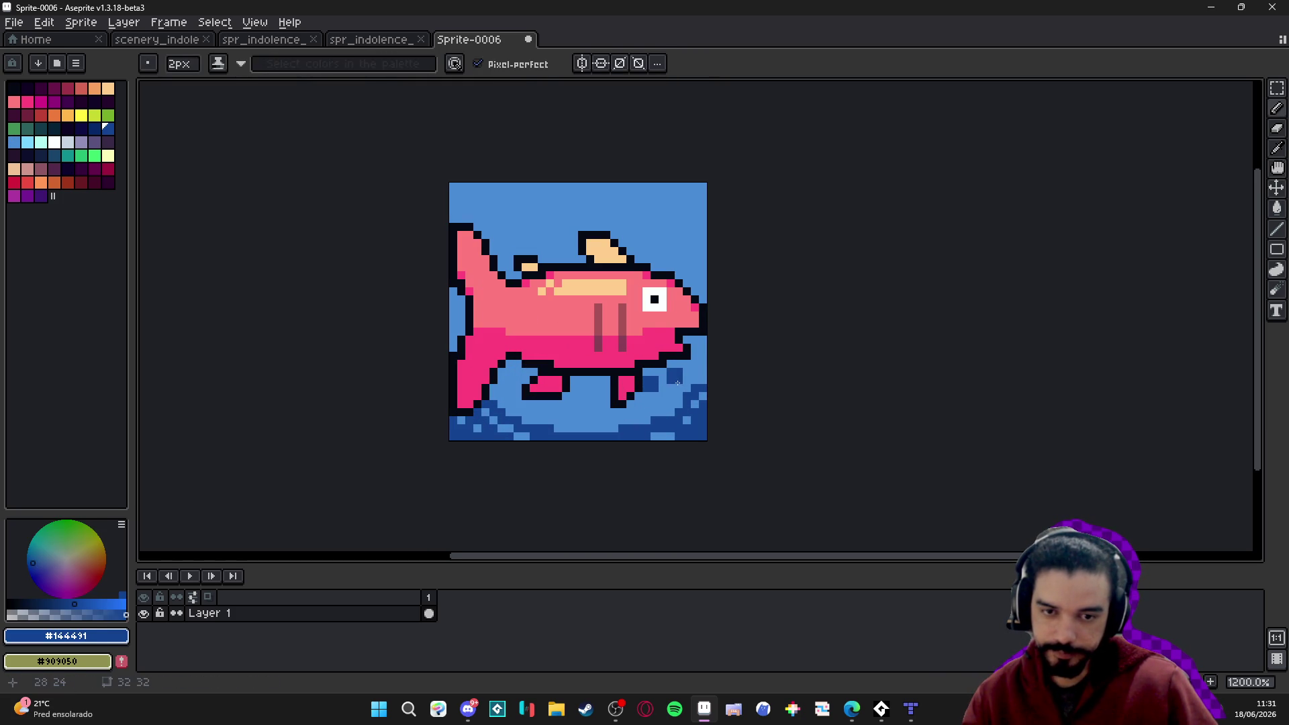
left_click(681, 384, "alt")
left_click(663, 383, "alt")
mouse_move(665, 376)
left_mouse_down()
mouse_move(698, 386)
mouse_move(610, 392)
left_mouse_up()
Fill the water under the fish dark blue and darken pixels along the bottom and tail.
key("g")
left_click(604, 396)
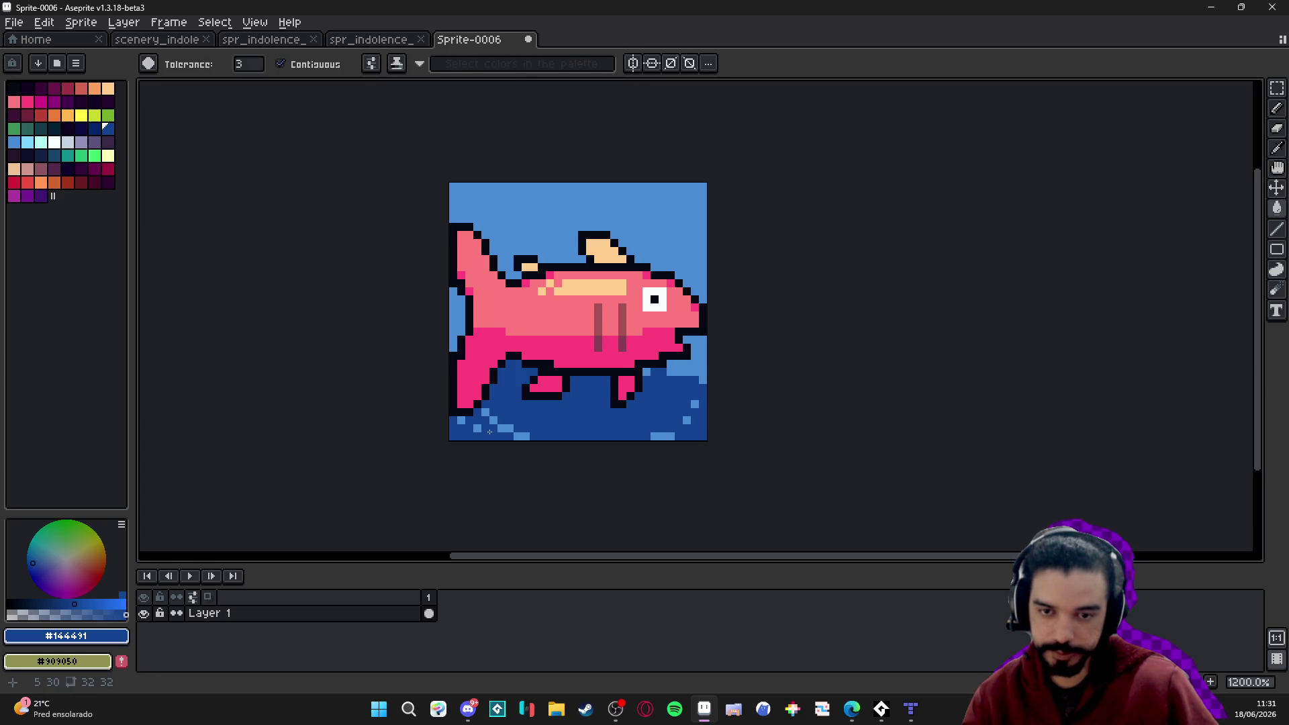
key("b")
left_click_drag(505, 428, 695, 429)
left_click(492, 414)
left_click_drag(658, 378, 684, 376)
key("ctrl+z")
Shrink the brush to 1 pixel, recentre the fish, and choose light blue for bubbles.
scroll(657, 389, "down", 1)
scroll(661, 350, "up", 1)
key("minus")
left_click_drag(670, 273, 726, 356)
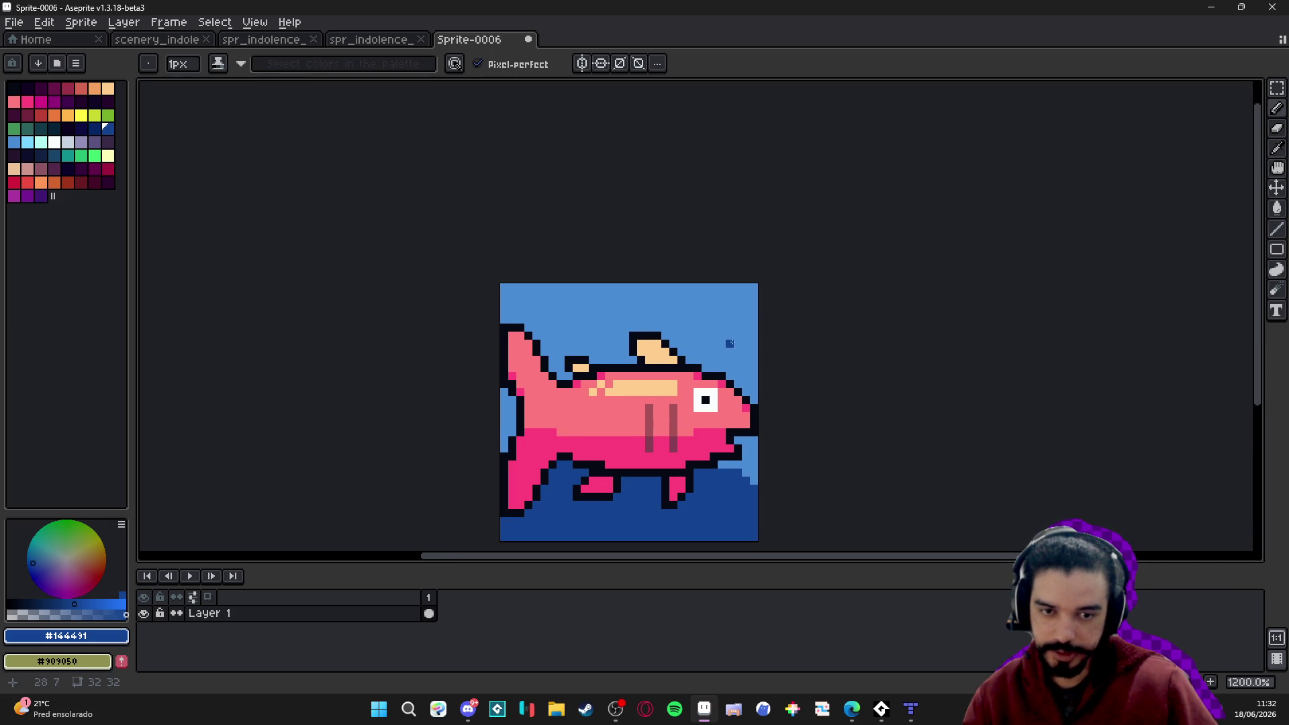
left_click(518, 285, "alt")
Draw light-blue bubbles with the Ellipse tool: a ring above the head, a tiny ring and a dot.
key("bracketright")
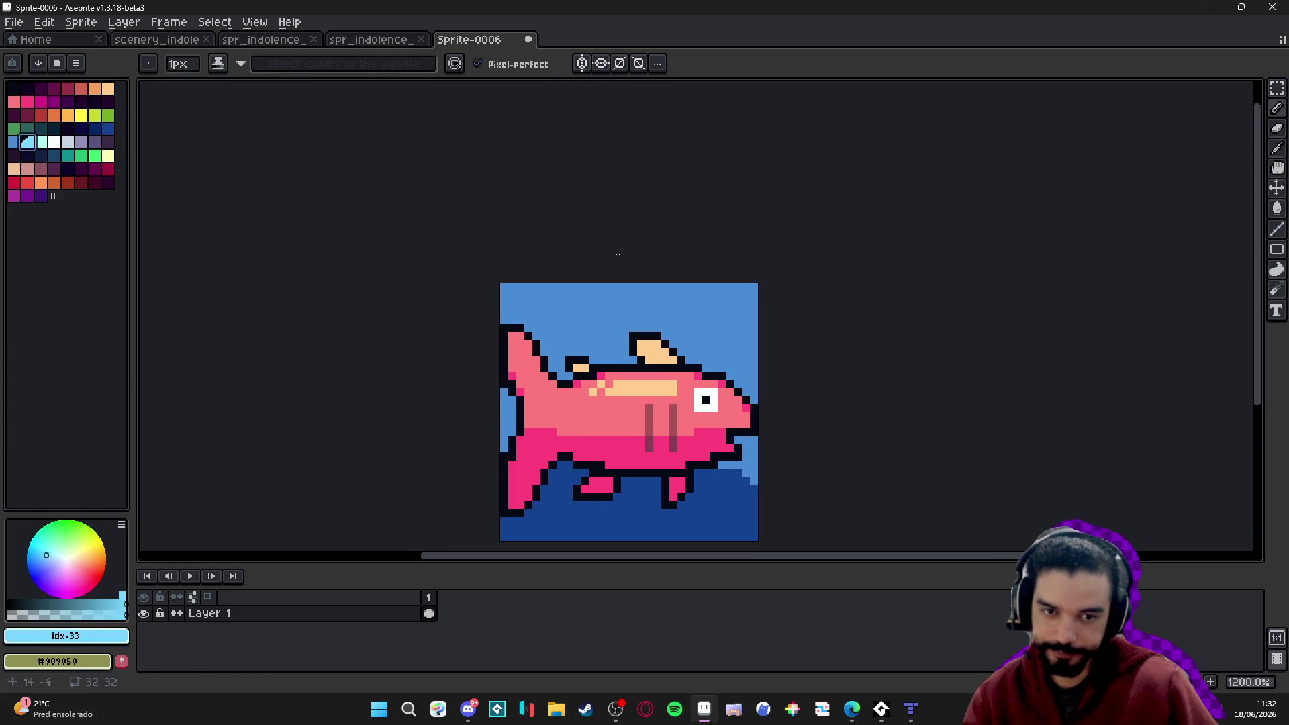
scroll(661, 328, "up", 1)
left_click(1277, 250)
left_click(1235, 254)
left_click(1277, 250)
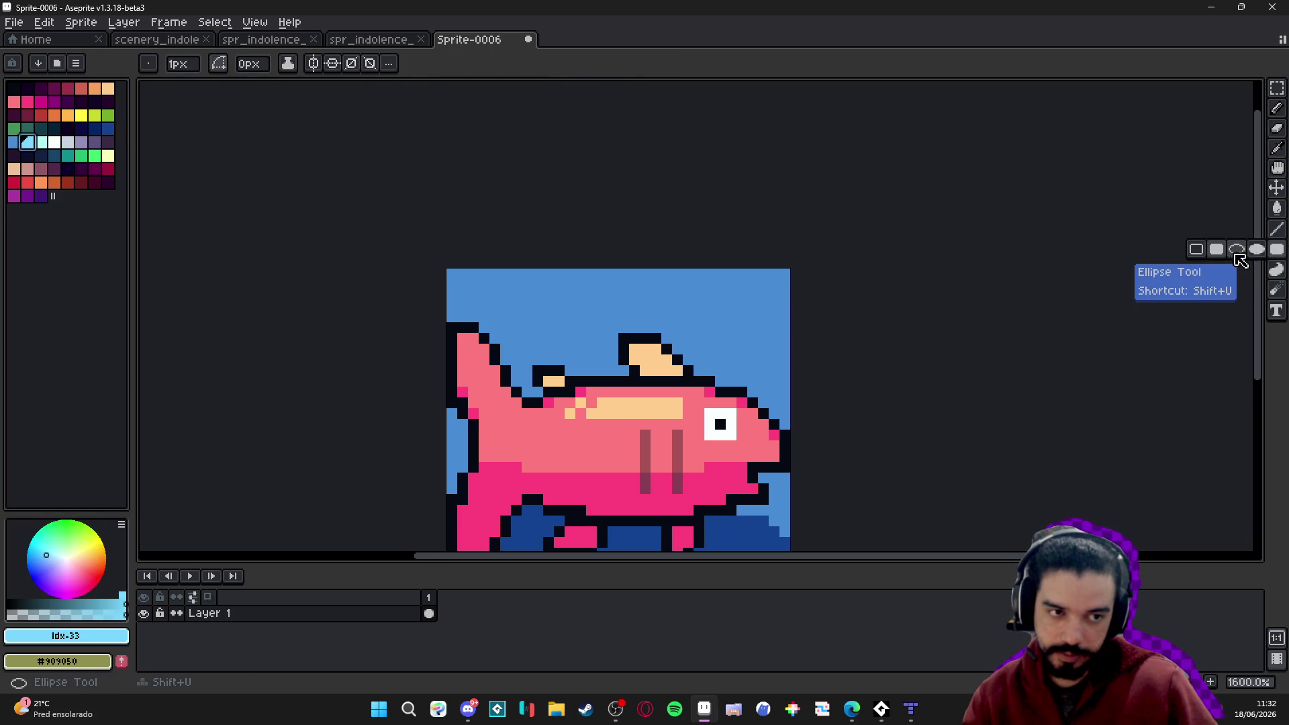
left_click(1255, 252)
mouse_move(732, 327)
left_mouse_down()
mouse_move(786, 381)
mouse_move(776, 370)
left_mouse_up()
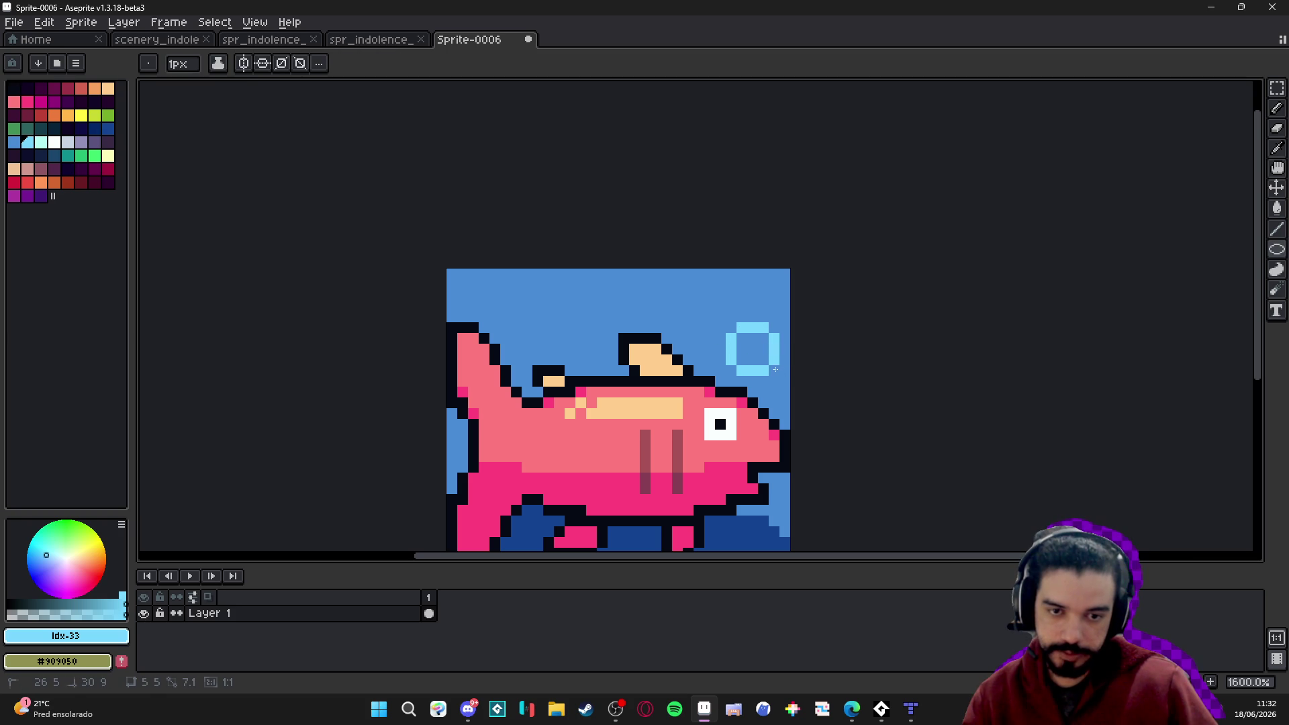
left_click_drag(710, 306, 720, 317)
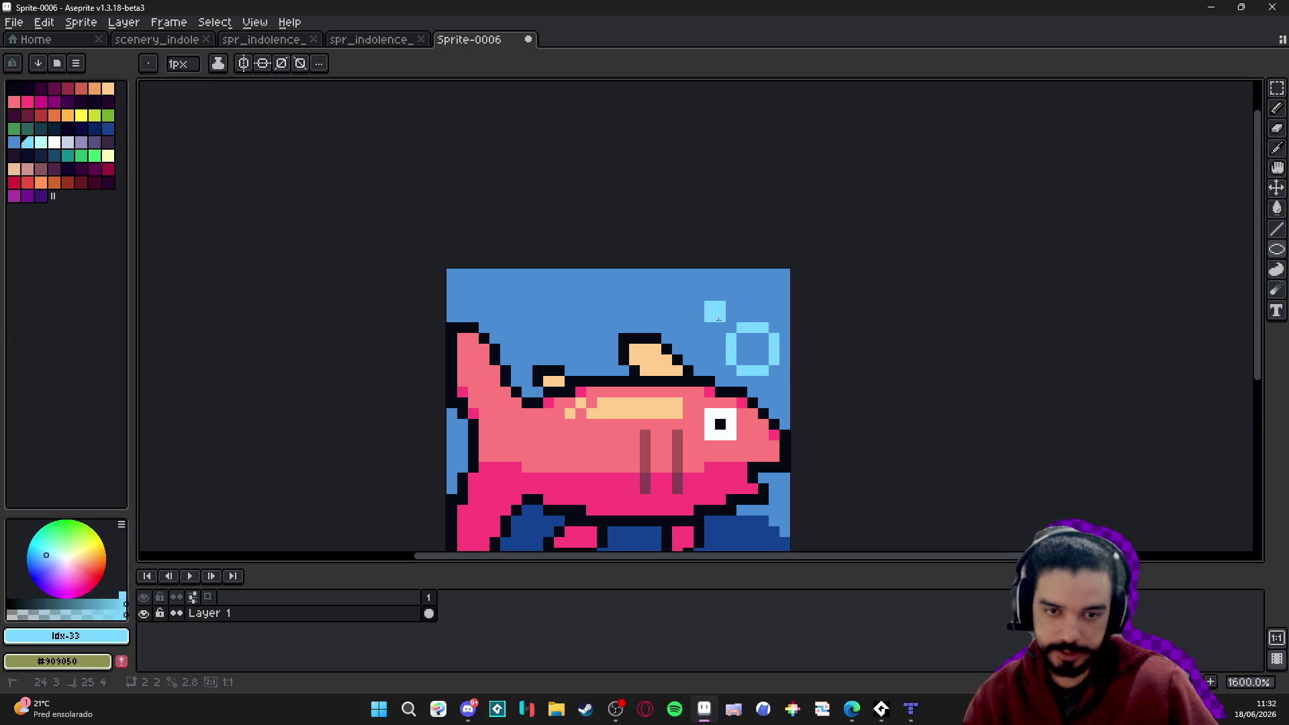
scroll(735, 324, "down", 1)
scroll(735, 323, "down", 1)
scroll(735, 309, "up", 2)
left_click(736, 297)
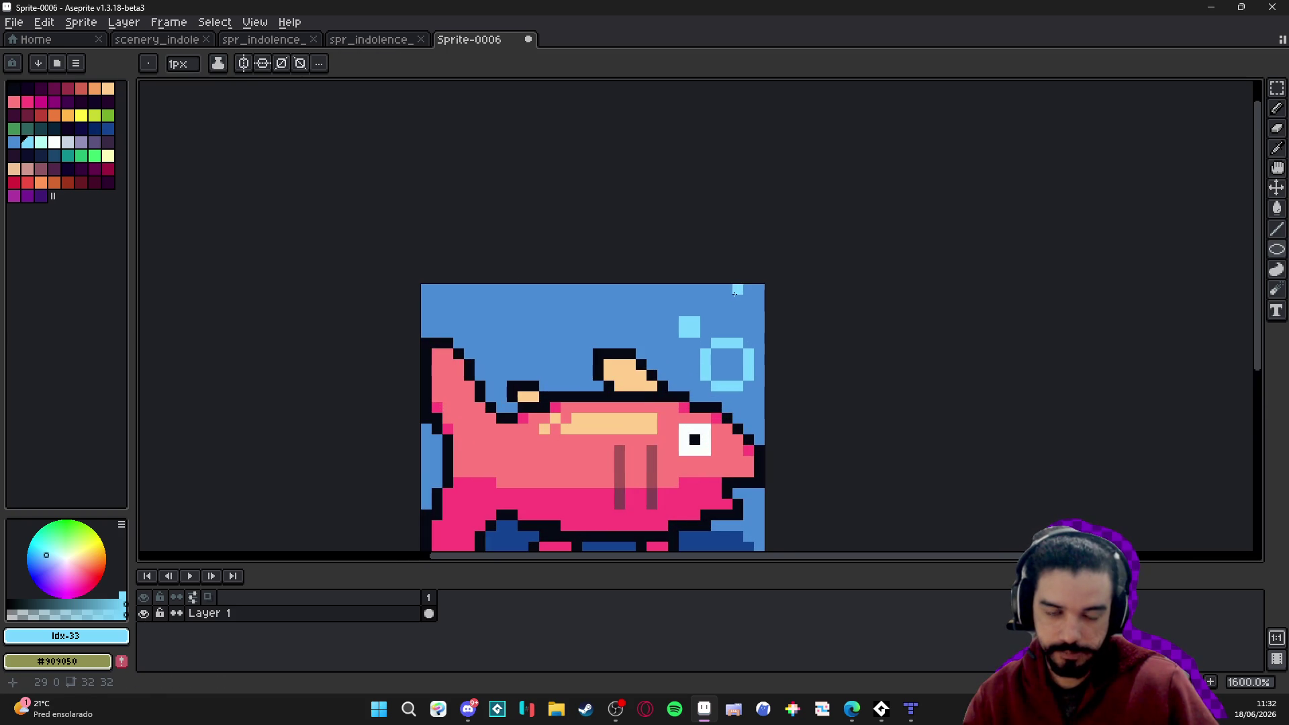
Sample the water's dark blue, the sky's mid blue, then the fish's light pink.
scroll(734, 382, "down", 3)
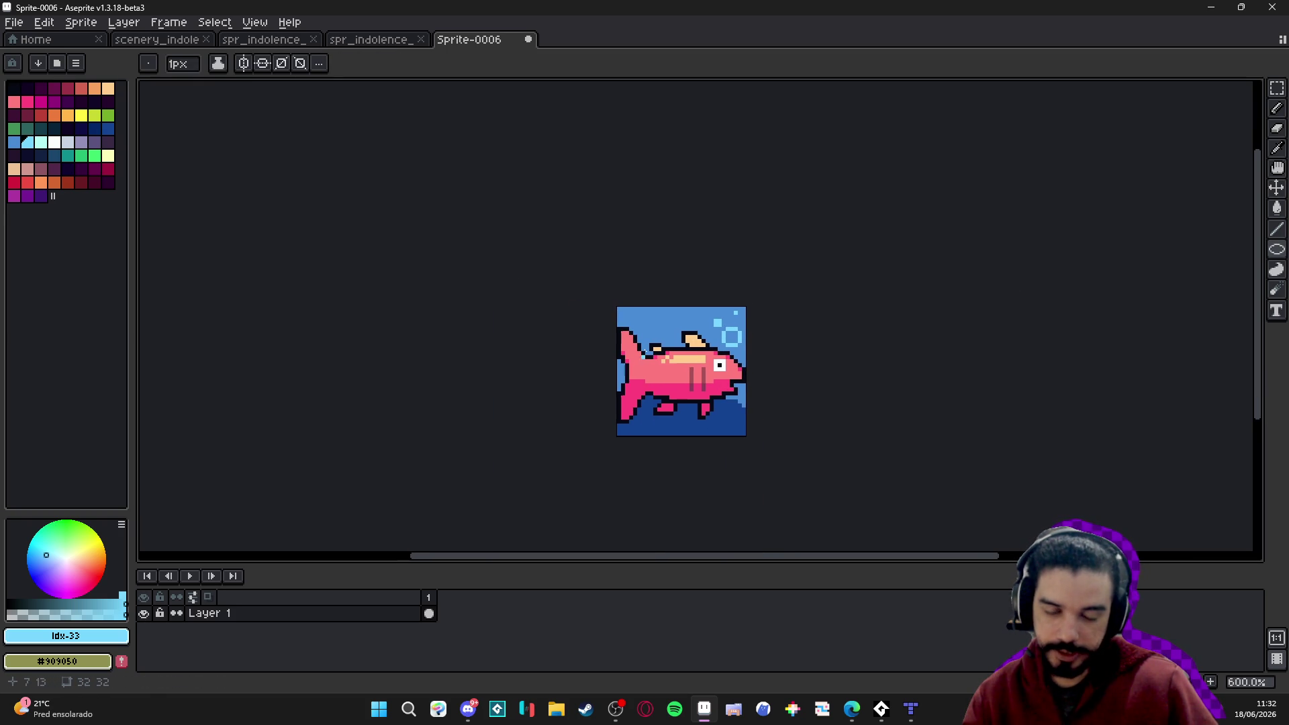
scroll(737, 406, "up", 3)
left_click(740, 411, "alt")
left_click(750, 405, "alt")
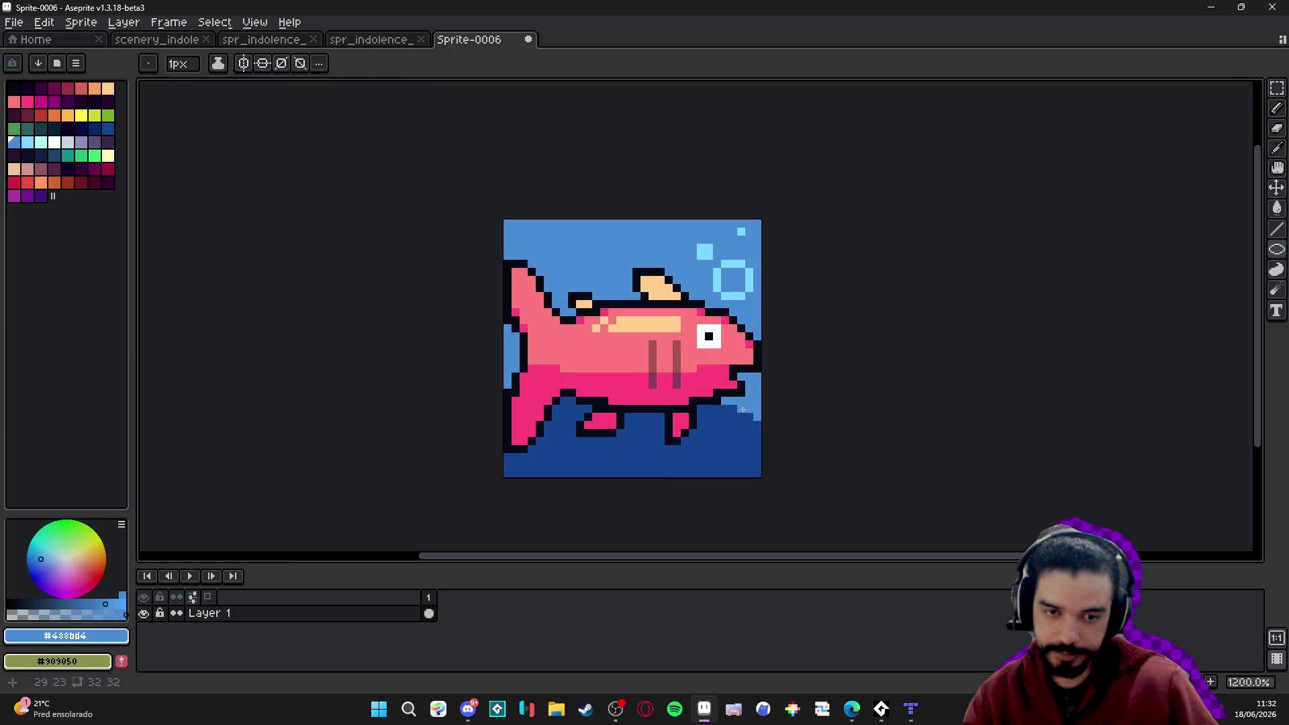
left_click(693, 457, "alt")
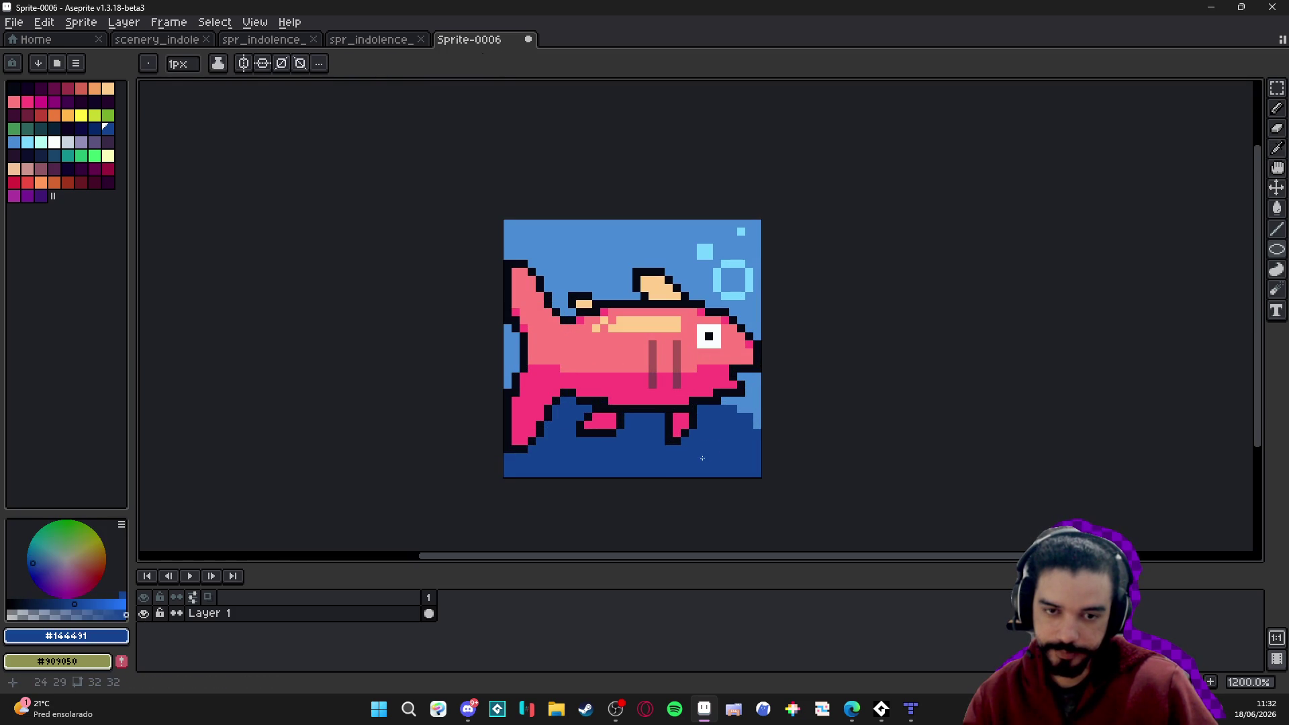
scroll(693, 458, "down", 1)
scroll(669, 419, "up", 1)
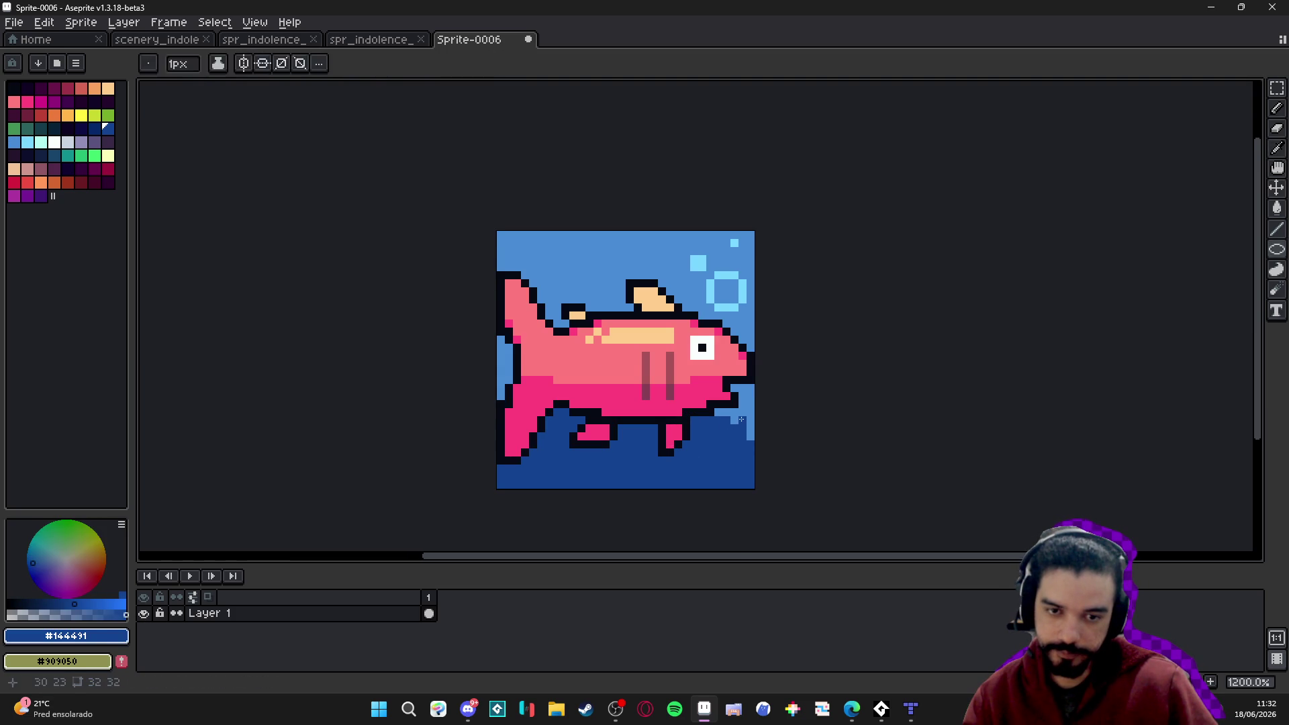
left_click(717, 428, "alt")
scroll(701, 439, "down", 1)
scroll(698, 433, "down", 1)
scroll(691, 413, "up", 1)
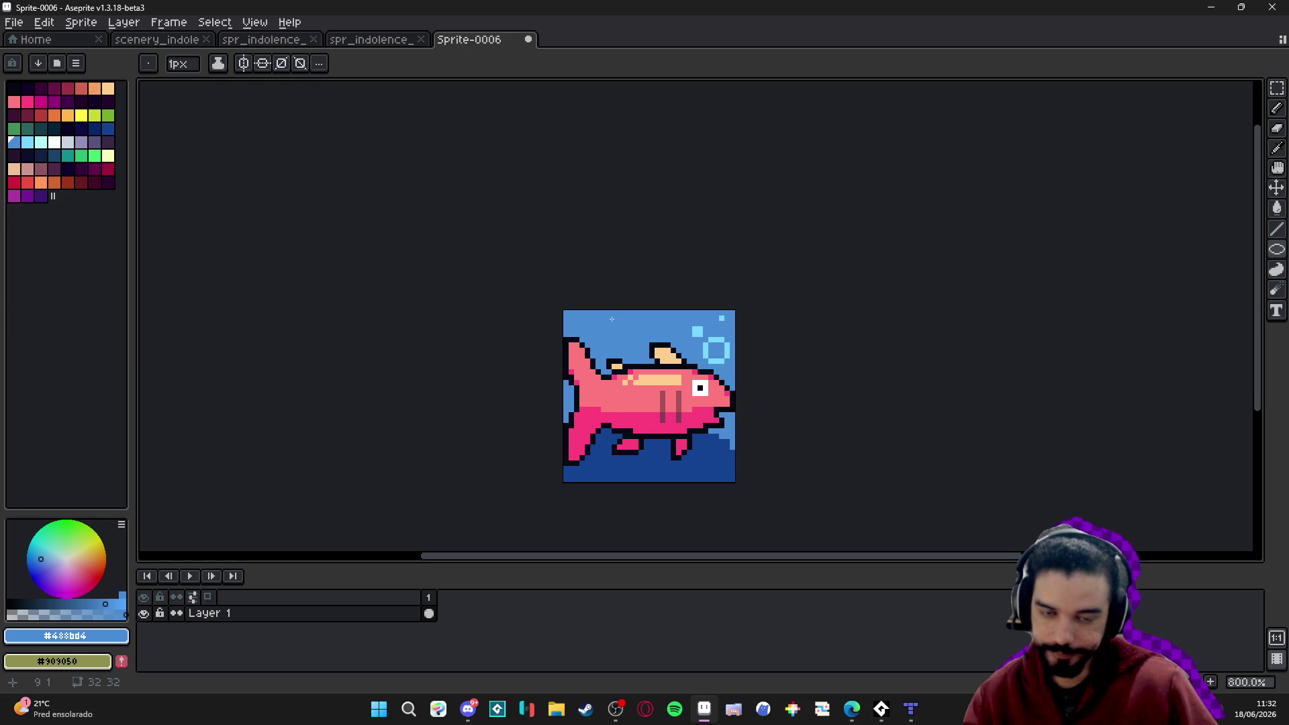
scroll(611, 319, "down", 1)
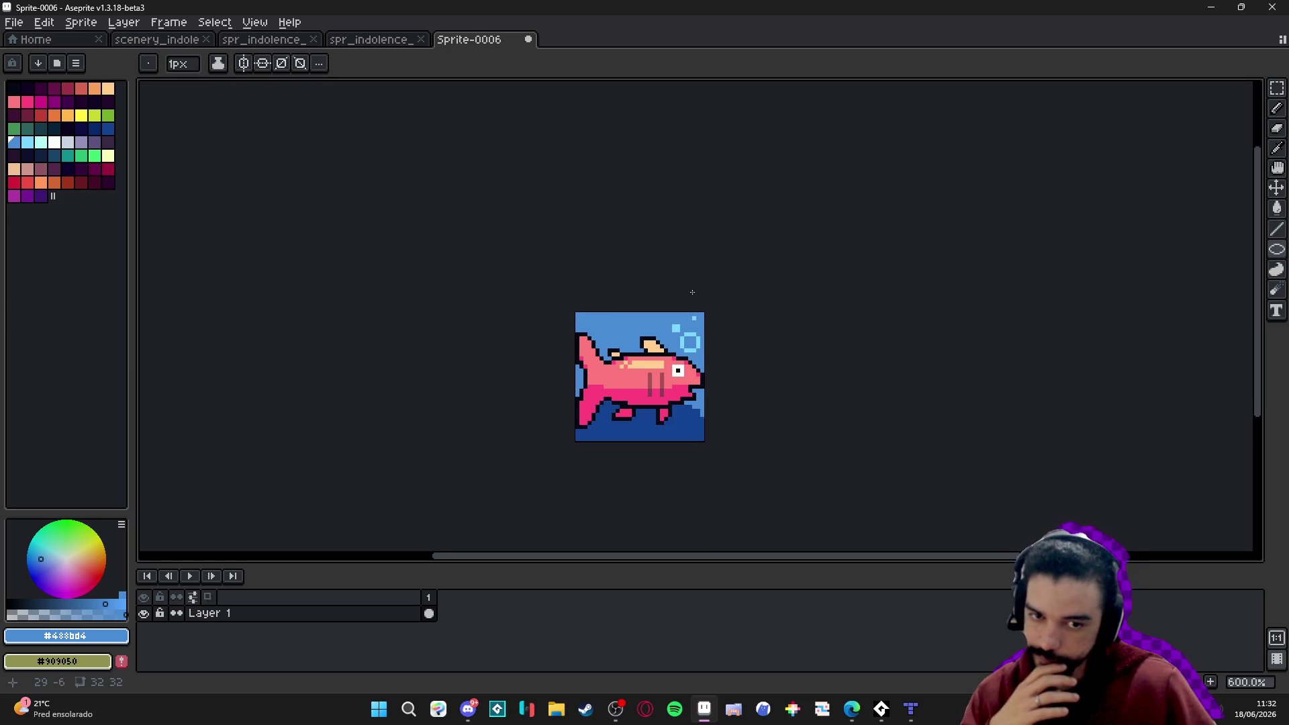
scroll(648, 389, "up", 1)
scroll(611, 376, "up", 1)
left_click(621, 405, "alt")
Paint three belly pixels light pink and two pixels above them hot pink.
left_click(620, 410)
left_click(631, 411)
left_click(632, 401)
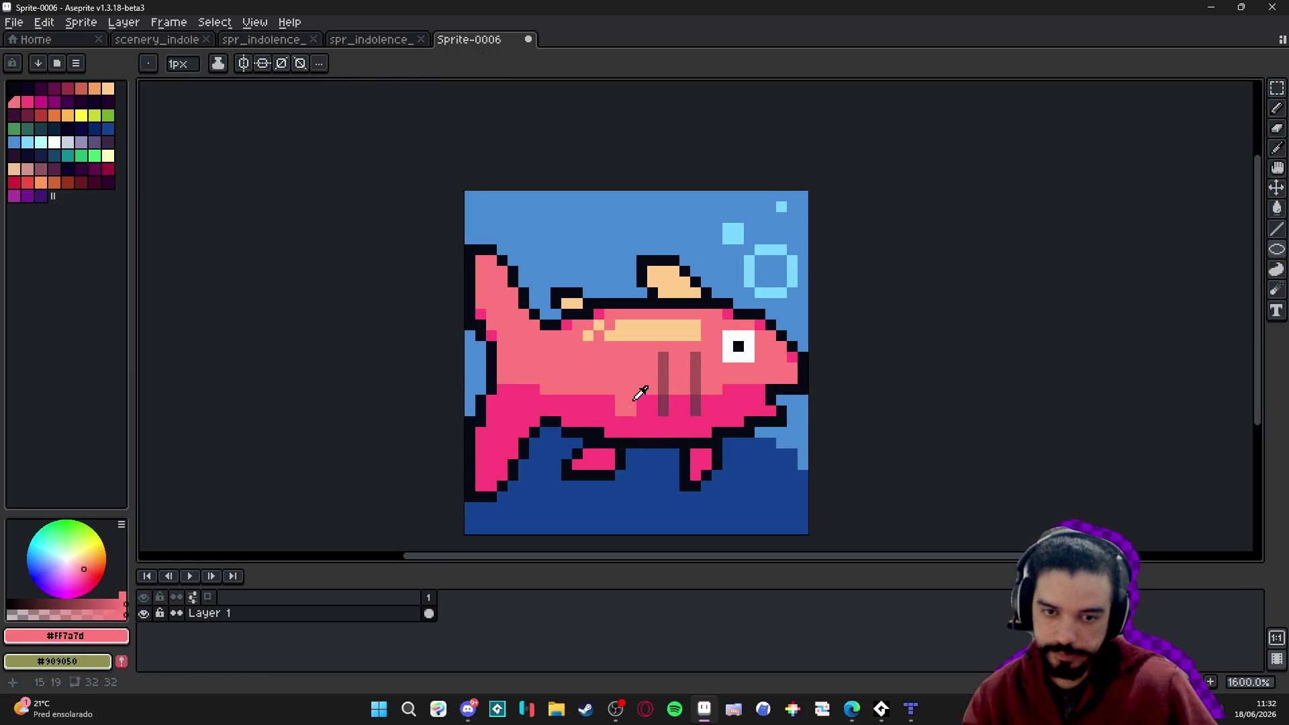
key("bracketright")
left_click(631, 393)
left_click(629, 383)
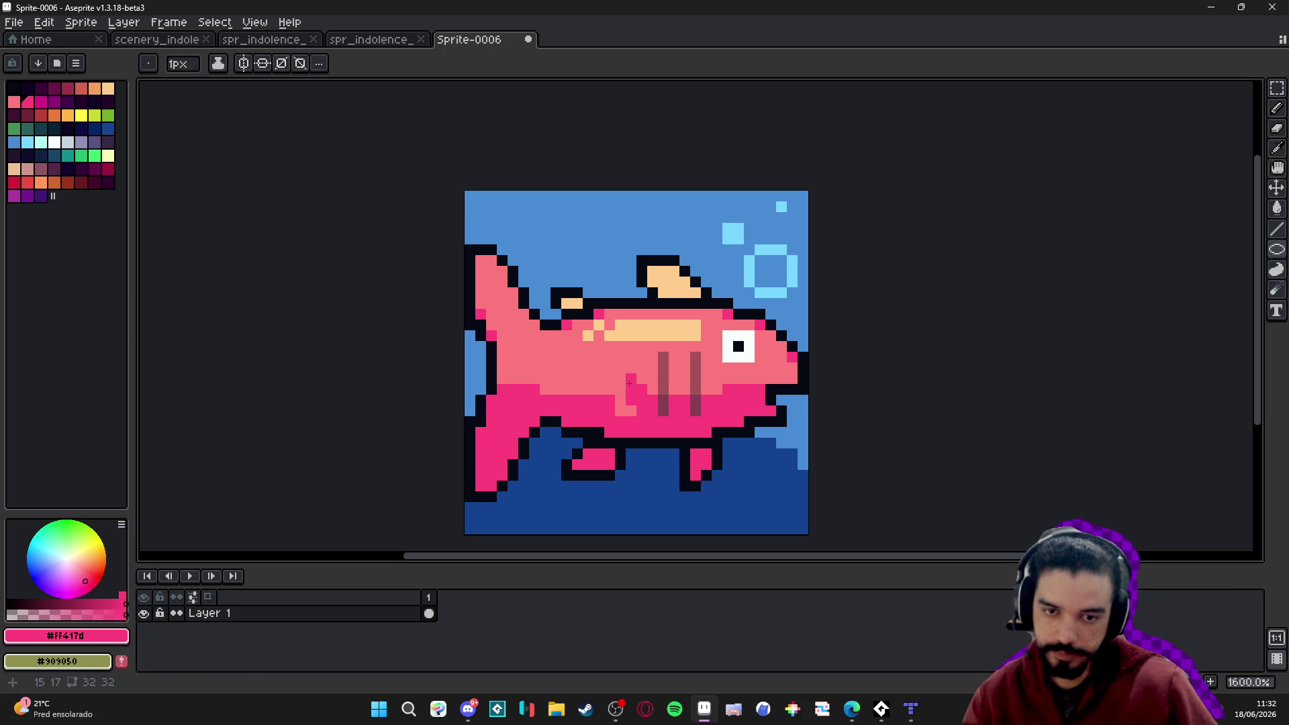
Touch up more belly pixels in light pink and hot pink, then zoom out.
left_click(596, 379, "alt")
left_click(599, 401)
left_click(587, 410)
left_click(570, 396, "alt")
left_click(580, 390)
scroll(591, 403, "down", 2)
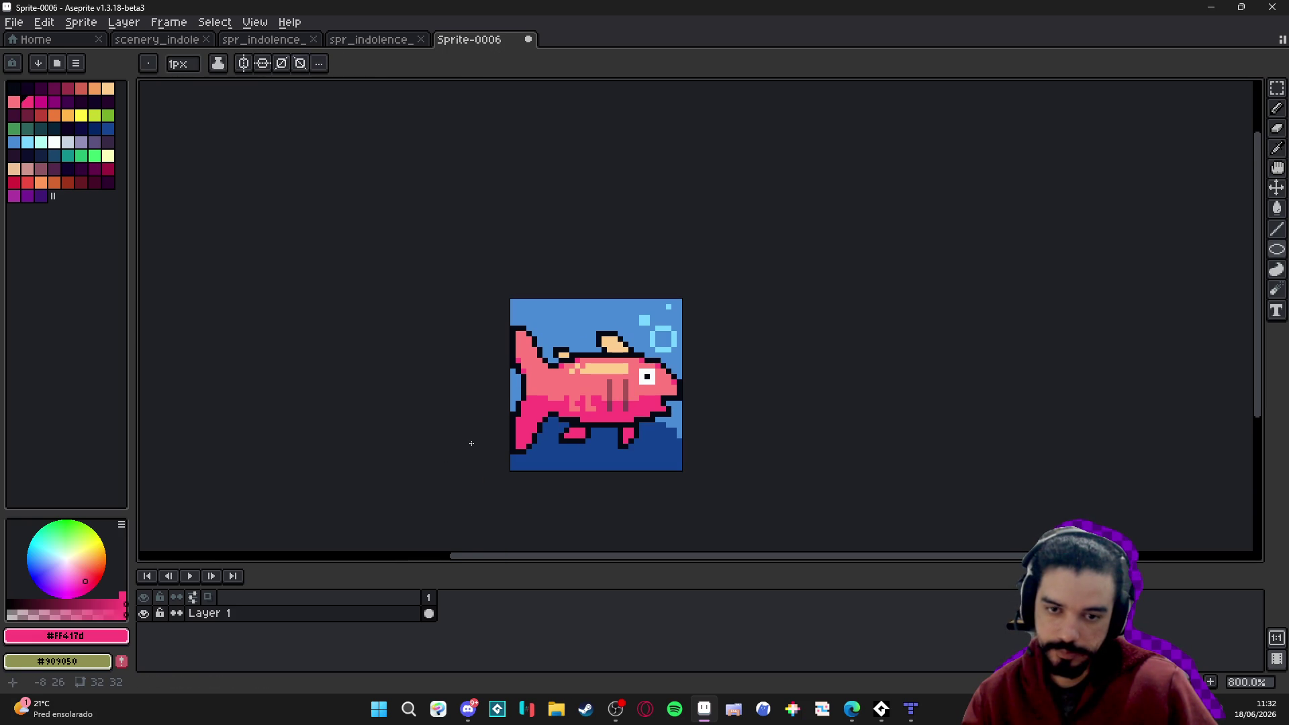
scroll(484, 443, "down", 2)
scroll(498, 487, "left", 4)
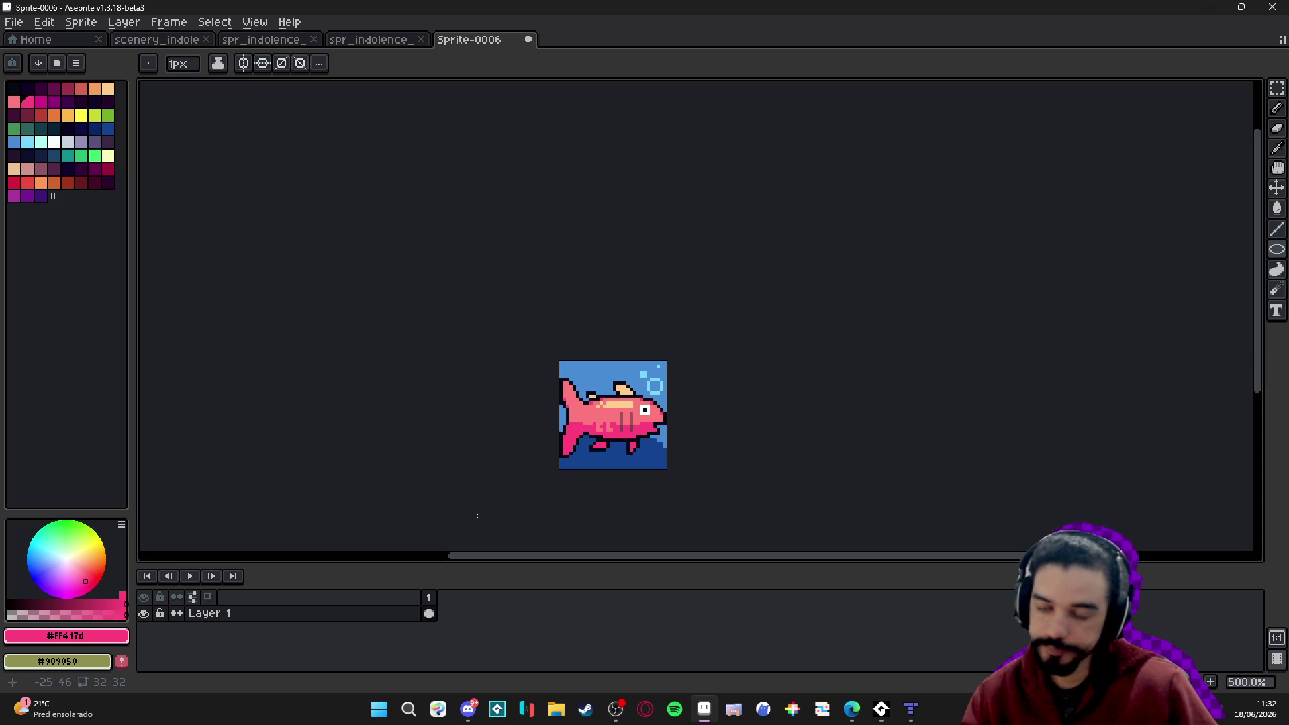
scroll(537, 460, "up", 1)
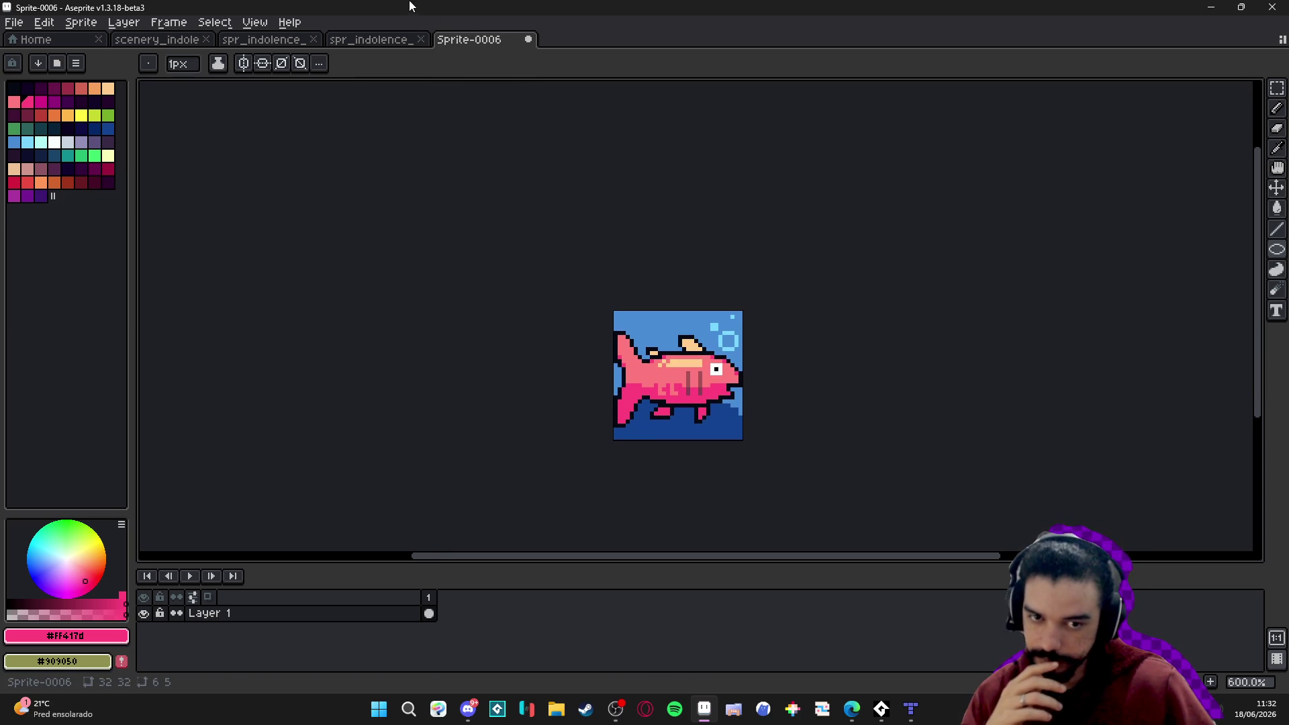
Close Sprite-0006 without saving, glance at the Tiled map, and return to Aseprite.
left_click(530, 42)
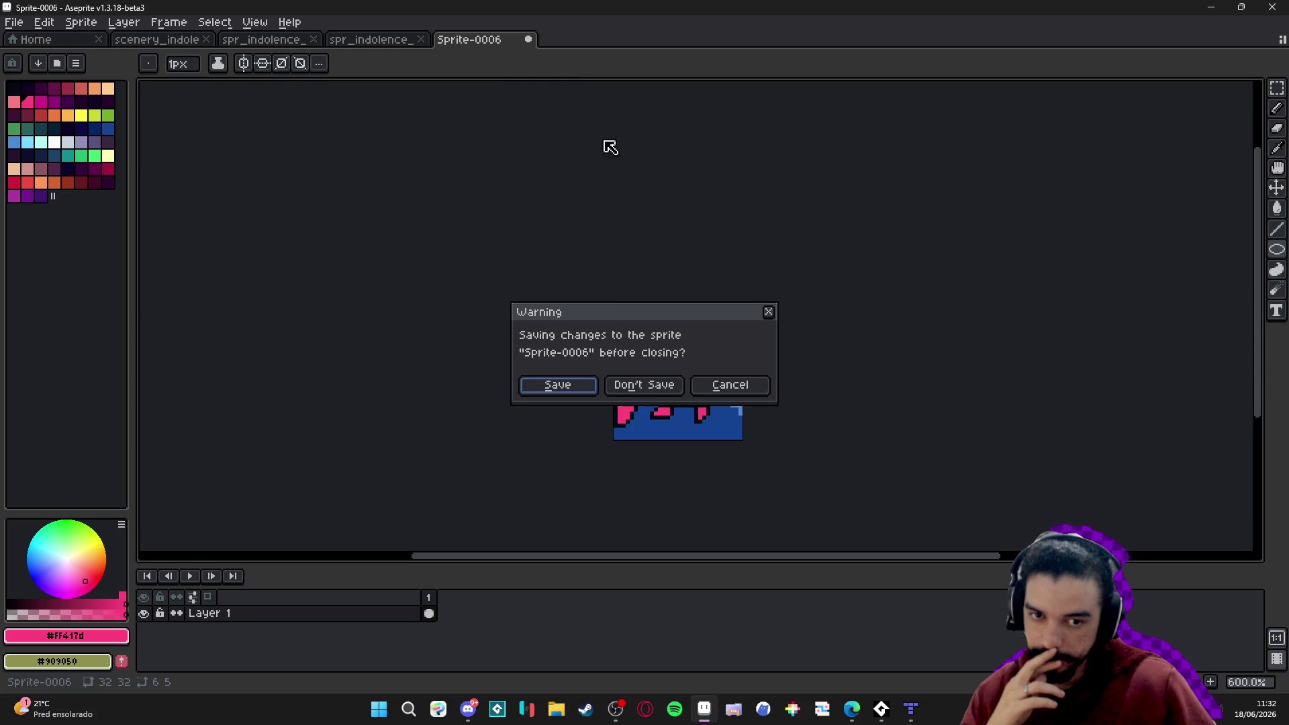
left_click(643, 382)
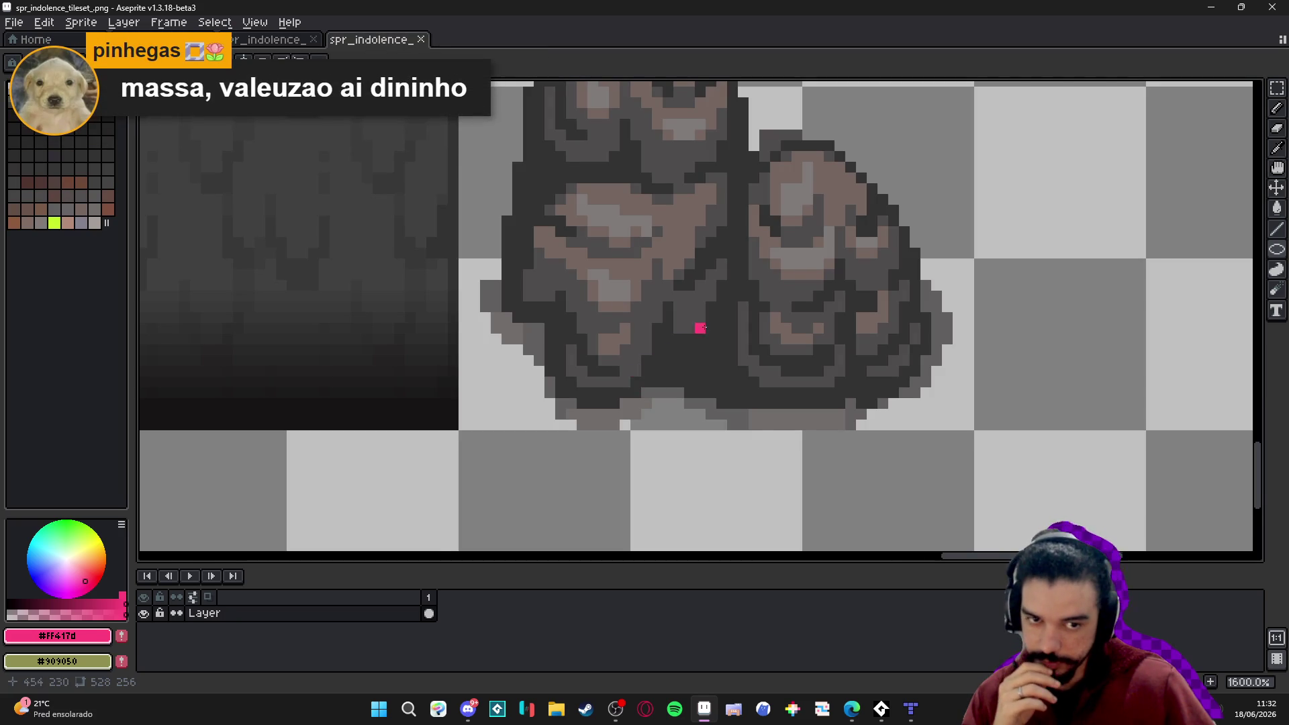
scroll(646, 381, "down", 6)
left_click(914, 719)
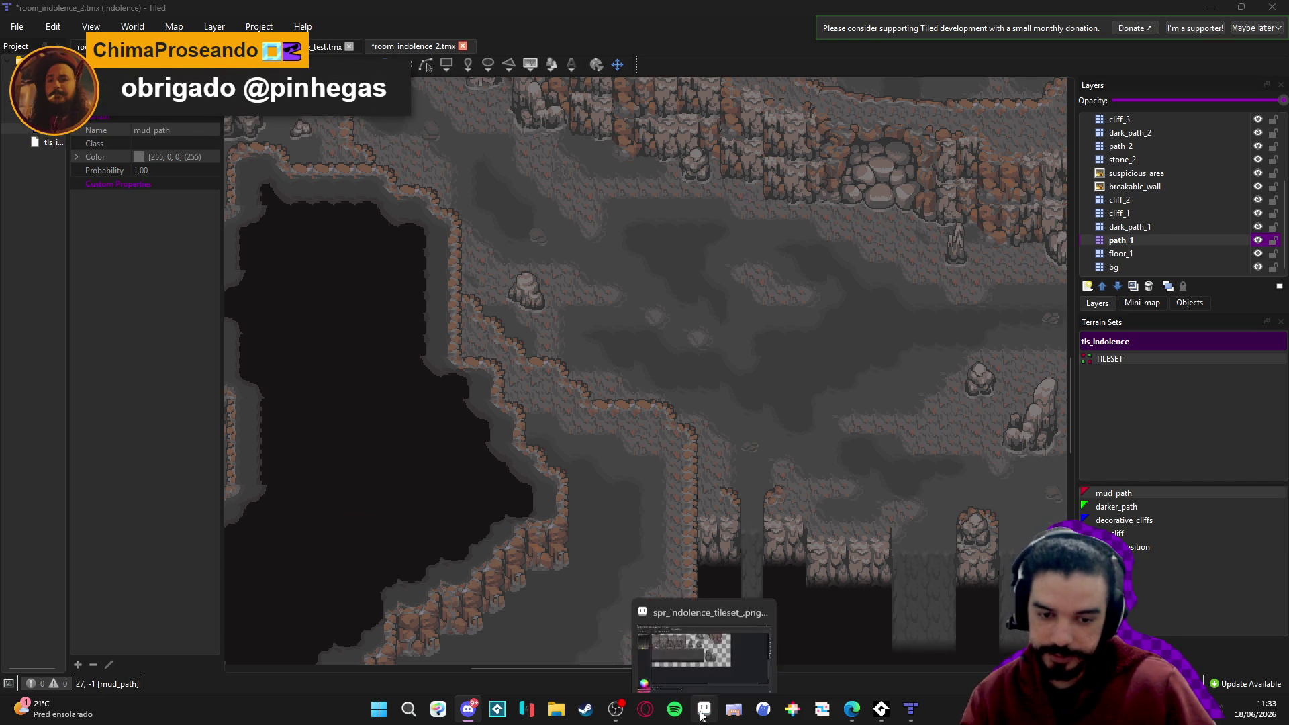
left_click(704, 708)
Create a new 256×256 sprite and paste the pixel-art face into it.
left_click(13, 22)
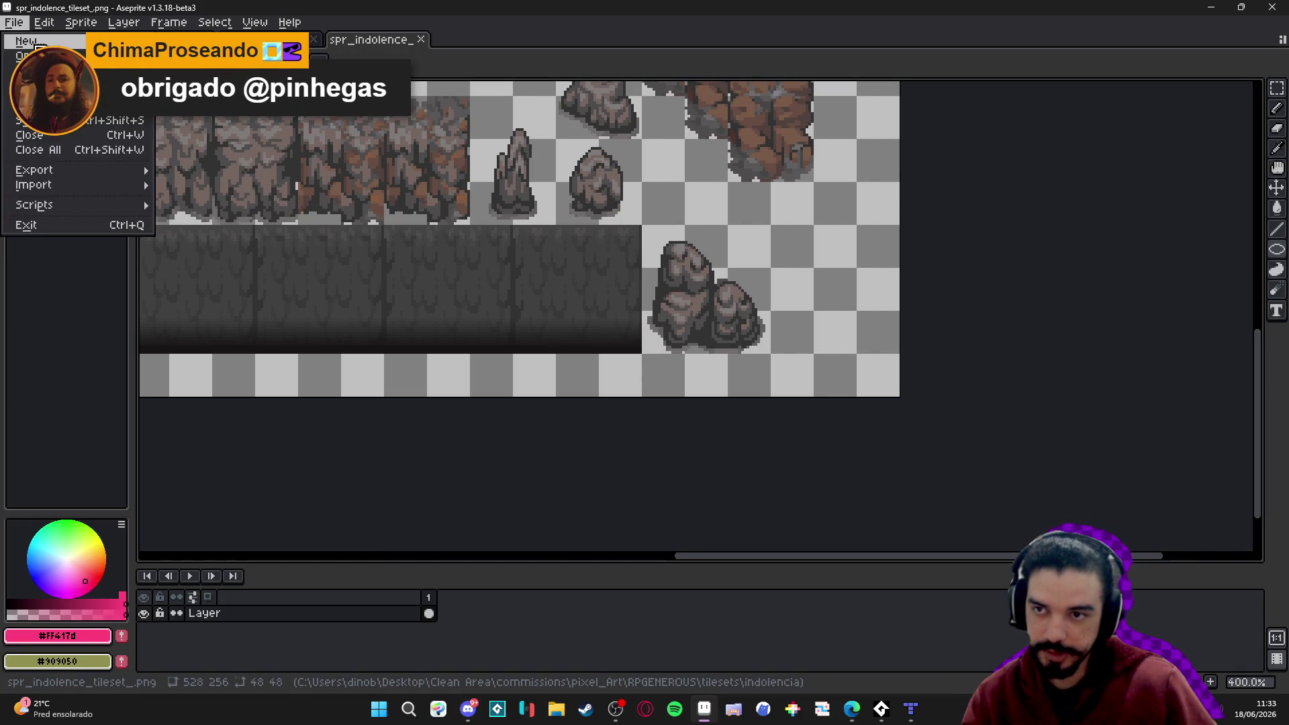
left_click(27, 37)
left_click(607, 492)
key("ctrl+v")
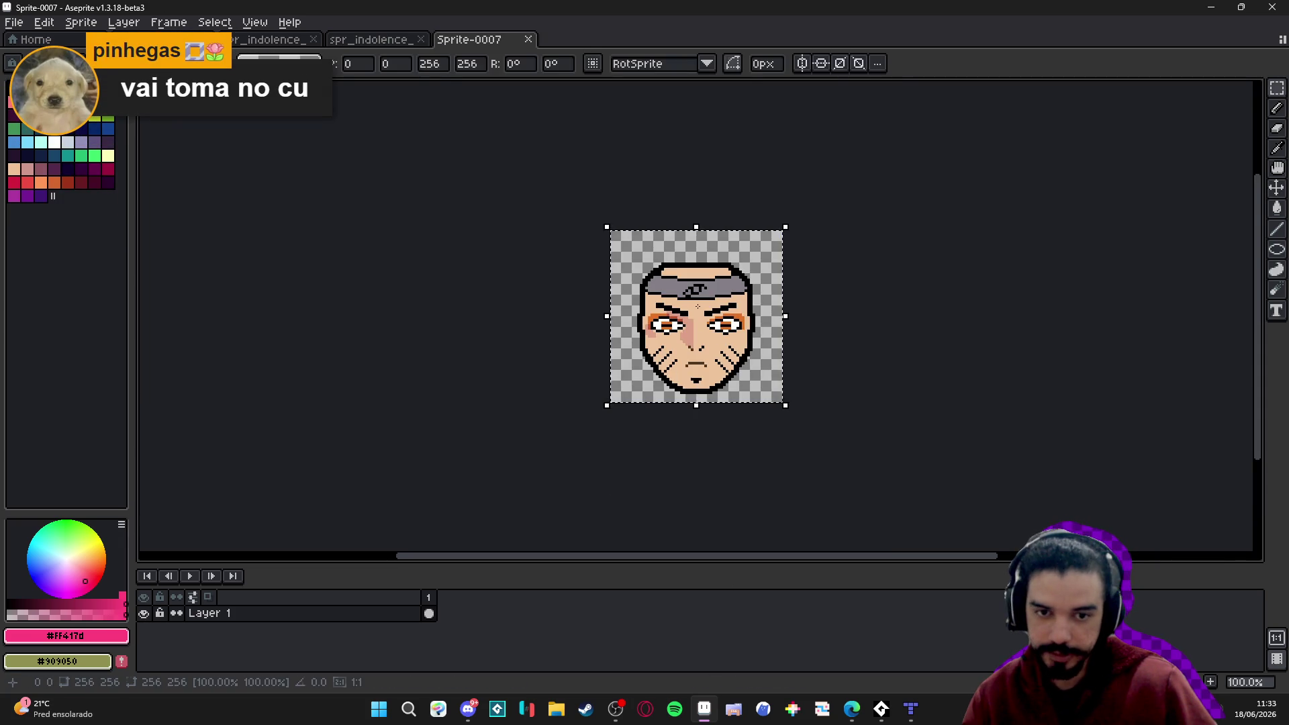
Resize Sprite-0007 from 256×256 to 64×64 px with Lock Ratio, then zoom out to see the whole face.
scroll(686, 298, "up", 3)
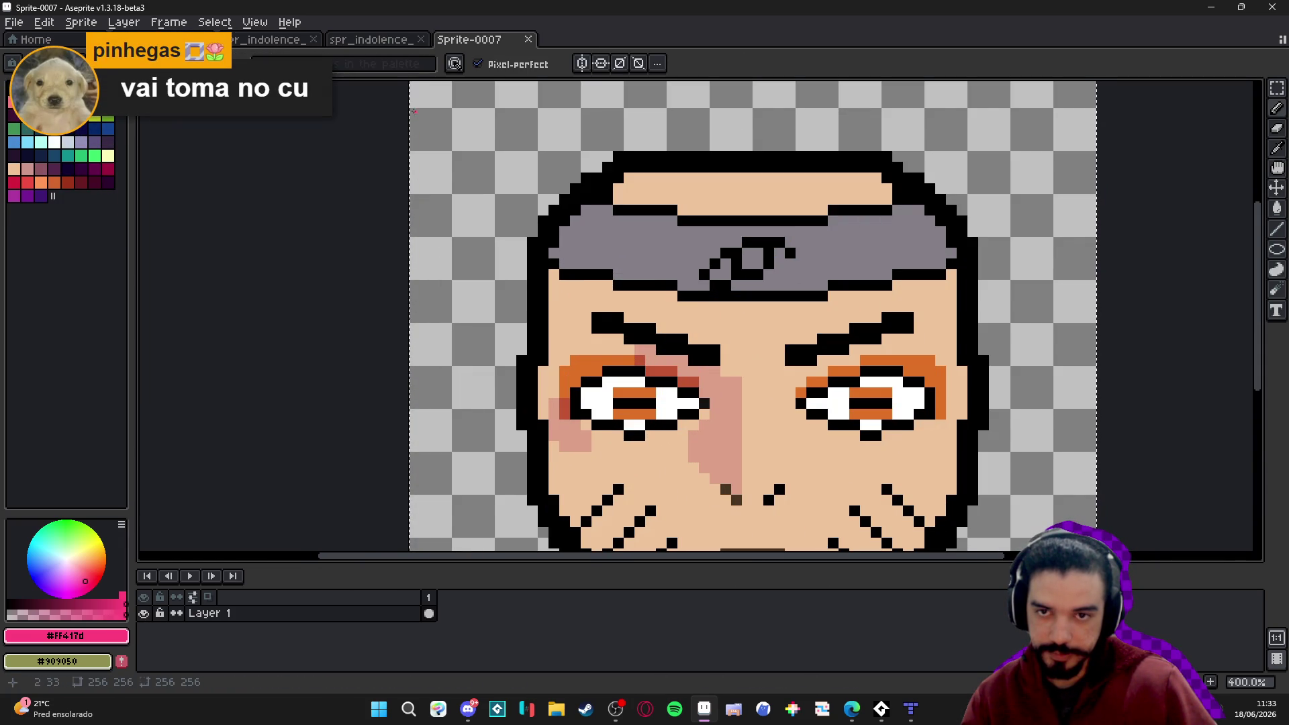
scroll(612, 195, "up", 6)
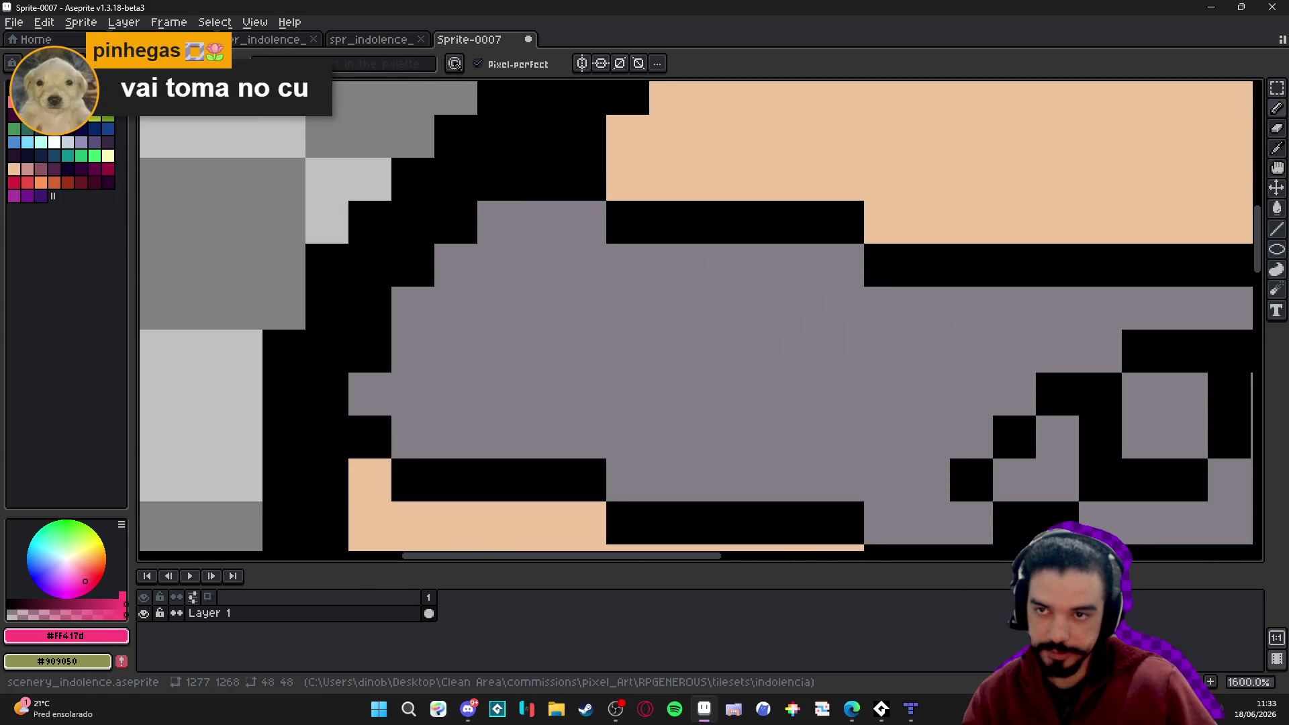
left_click(95, 27)
left_click(114, 96)
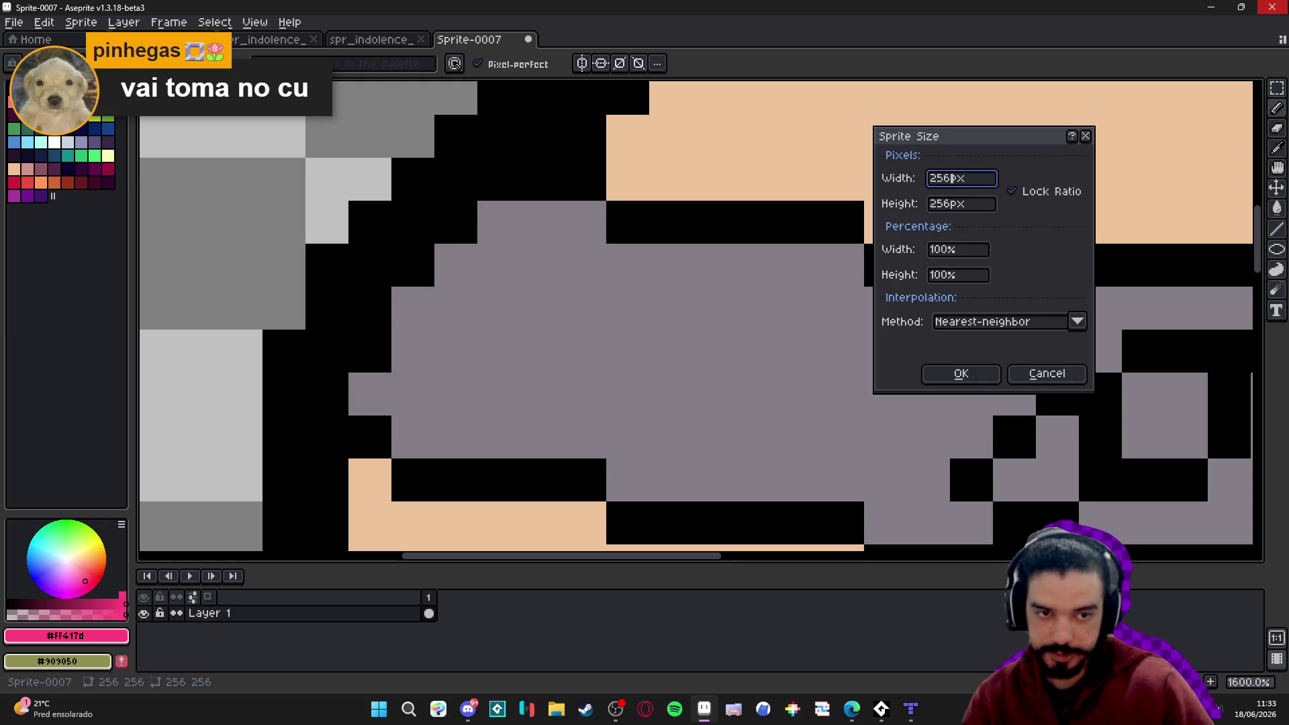
type("64")
key("Return")
key("minus")
key("minus")
key("minus")
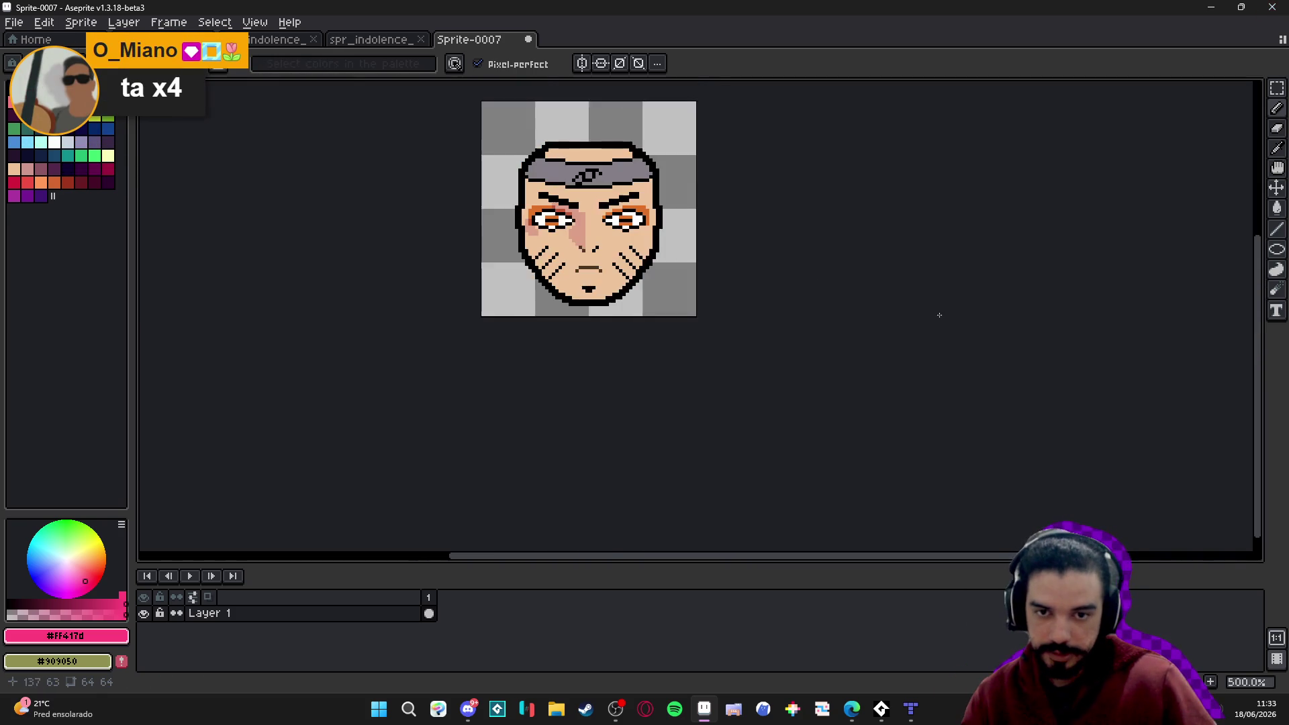
Paint the headband's lower black edge line brown at reduced colour opacity.
scroll(598, 254, "left", 2)
scroll(622, 245, "up", 1)
scroll(642, 232, "up", 2)
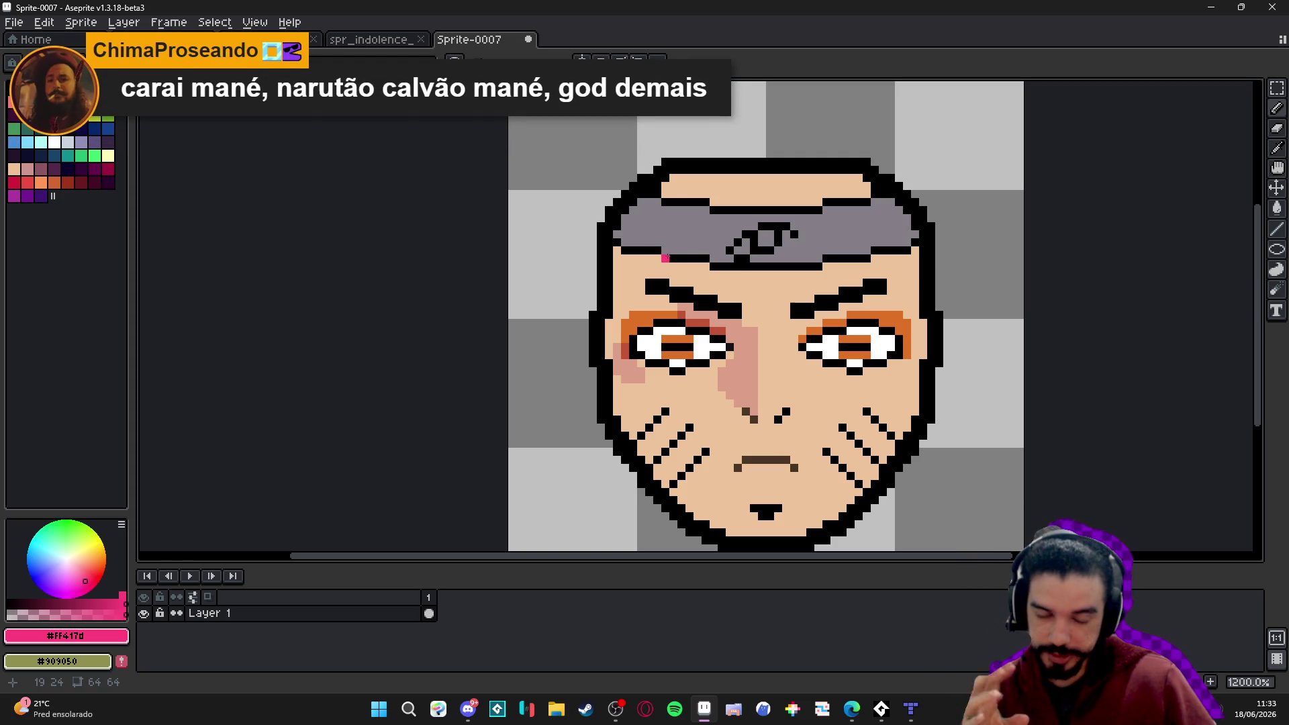
scroll(664, 258, "down", 1)
scroll(720, 270, "up", 1)
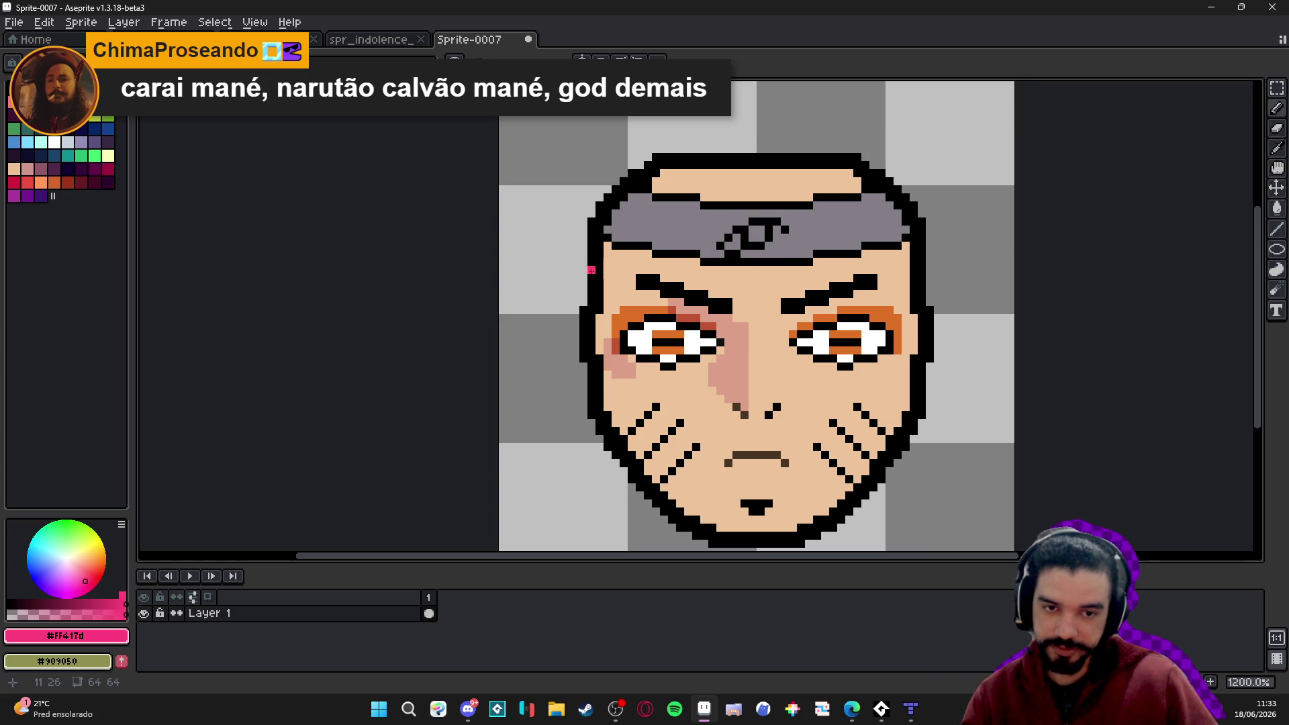
scroll(734, 276, "up", 1)
left_click(14, 168)
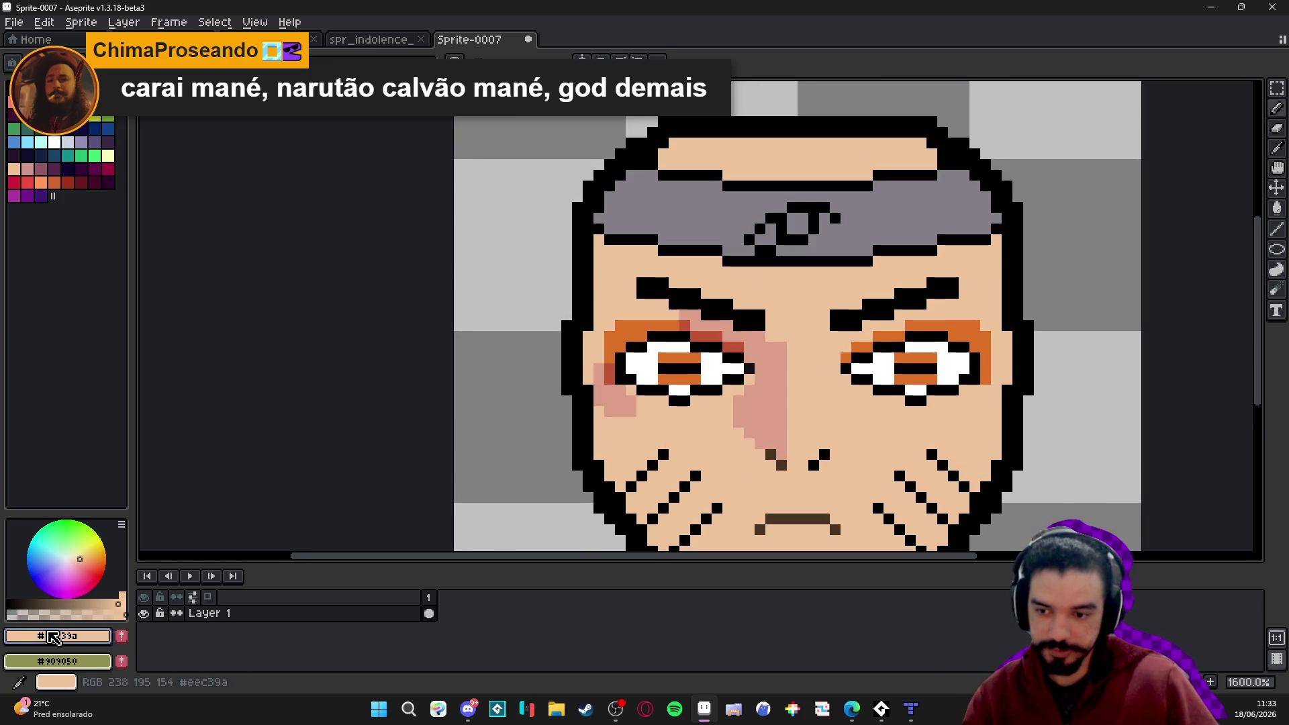
left_click(71, 611)
left_click(662, 250)
mouse_move(695, 251)
left_mouse_down()
mouse_move(672, 251)
mouse_move(870, 261)
left_mouse_up()
left_click(699, 247, "alt")
left_click(760, 248)
Restore a black pixel in the headband symbol and paint the lower line's right part brown.
left_click(760, 242, "alt")
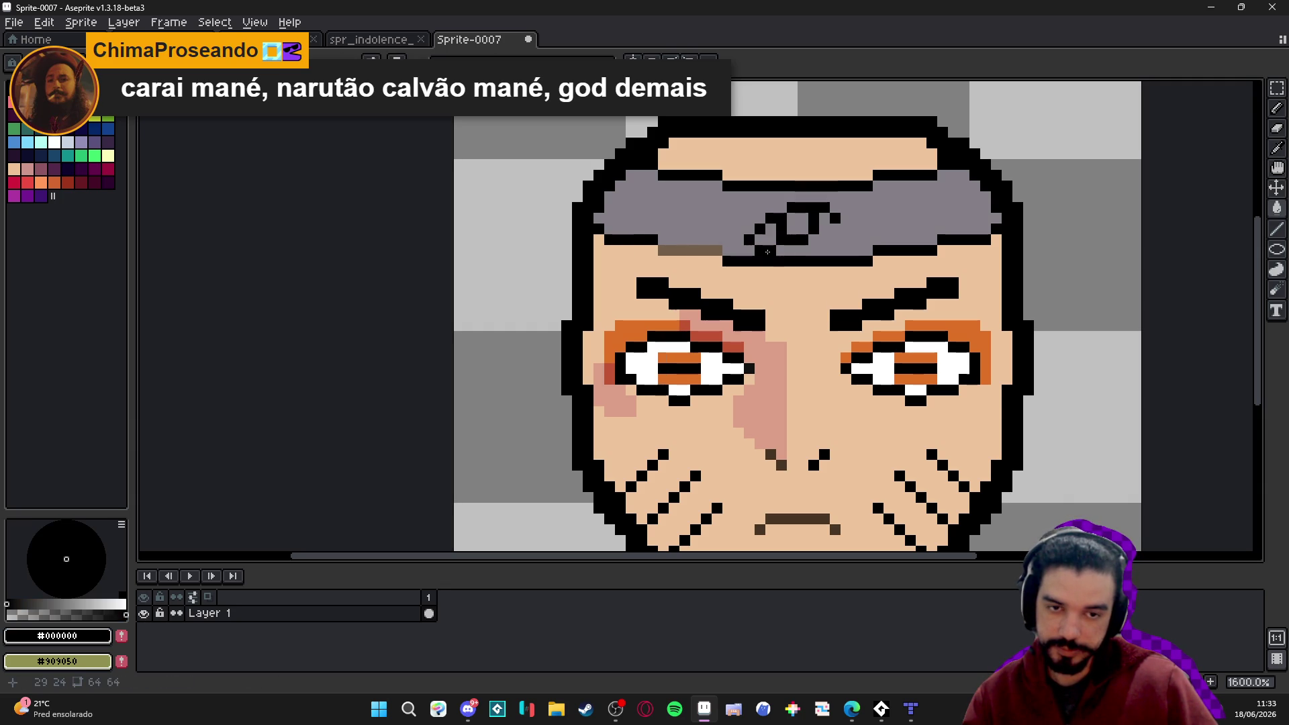
key("g")
left_click(769, 252)
key("b")
left_click(866, 261, "alt")
left_click_drag(877, 250, 984, 240)
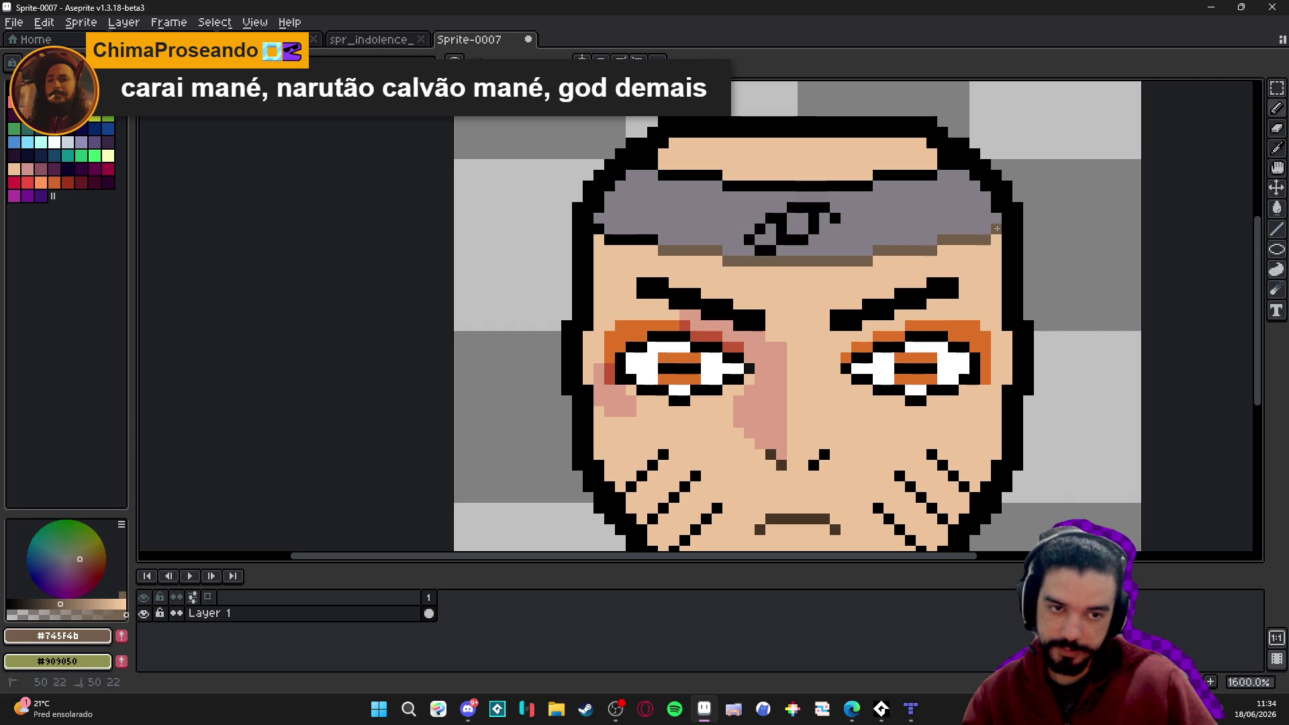
Paint the headband's upper edge, left end and left lower edge outline pixels brown.
left_click(947, 164)
mouse_move(941, 174)
left_mouse_down()
mouse_move(853, 185)
mouse_move(666, 174)
left_mouse_up()
left_click(653, 164)
left_click(642, 164)
left_click_drag(653, 240, 613, 240)
left_click(599, 230)
scroll(645, 256, "down", 4)
scroll(682, 276, "up", 4)
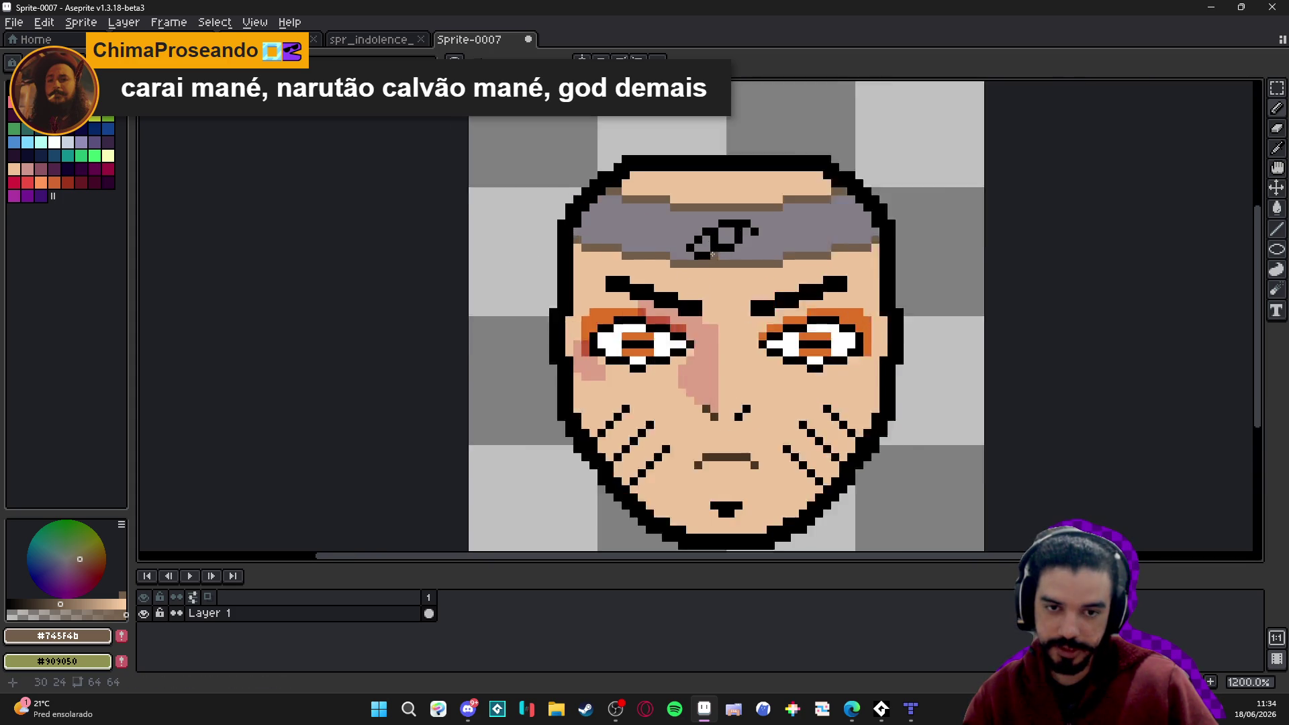
left_click(681, 276)
left_click(682, 276, "alt")
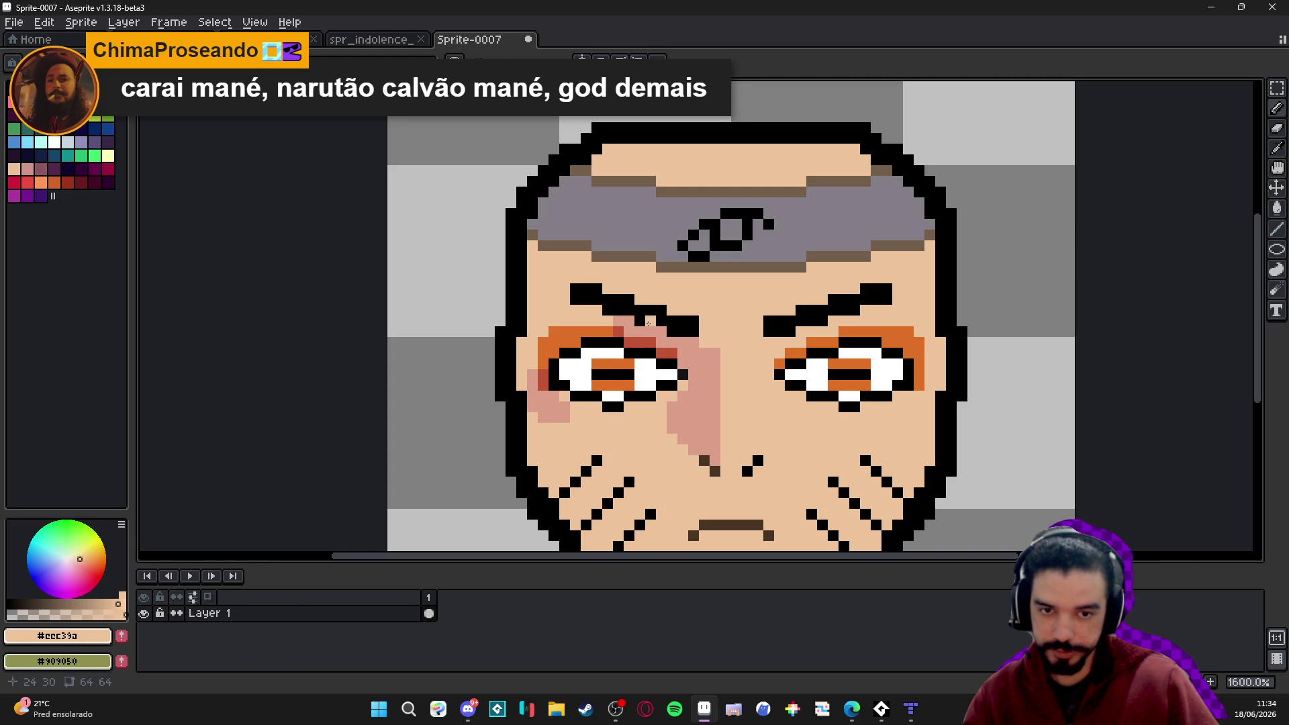
left_click(561, 244, "alt")
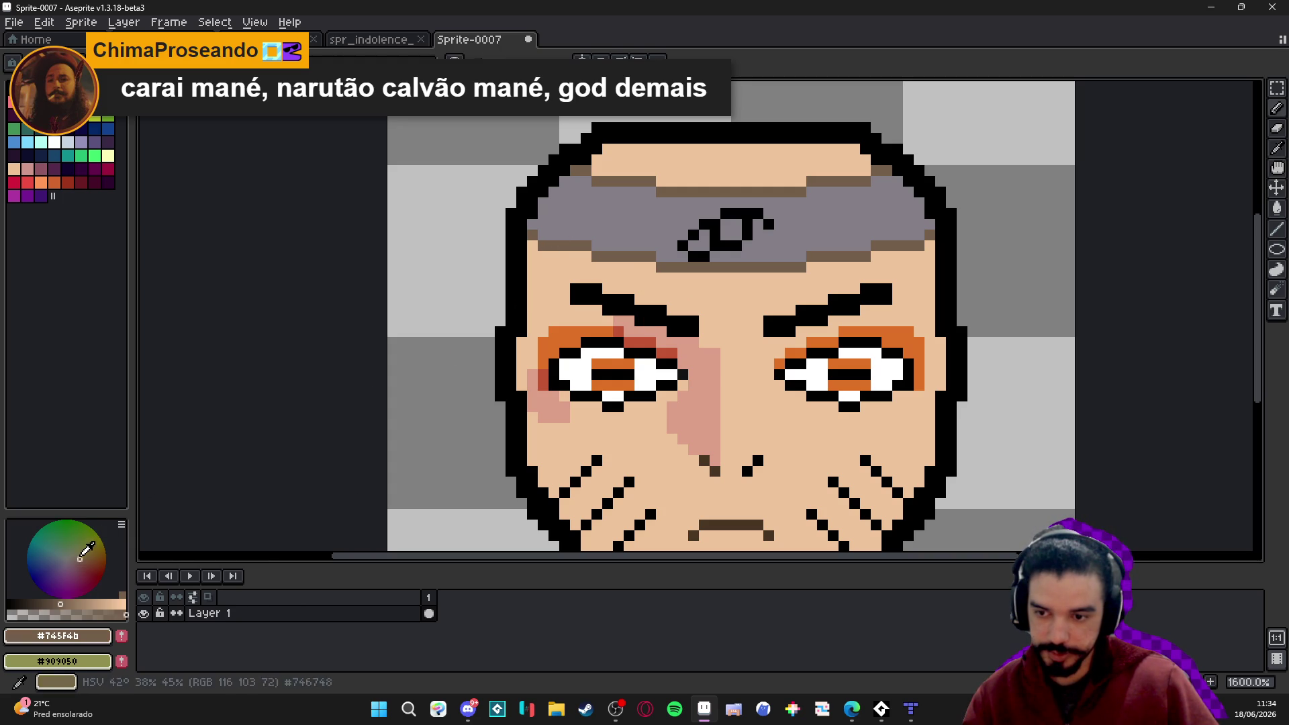
Repaint the headband's lower-left and top edge lines in a darker reddish brown.
left_click(85, 562)
left_click_drag(652, 257, 586, 245)
left_click(565, 246)
left_click_drag(693, 267, 800, 267)
left_click(619, 160)
key("ctrl+z")
left_click(668, 191)
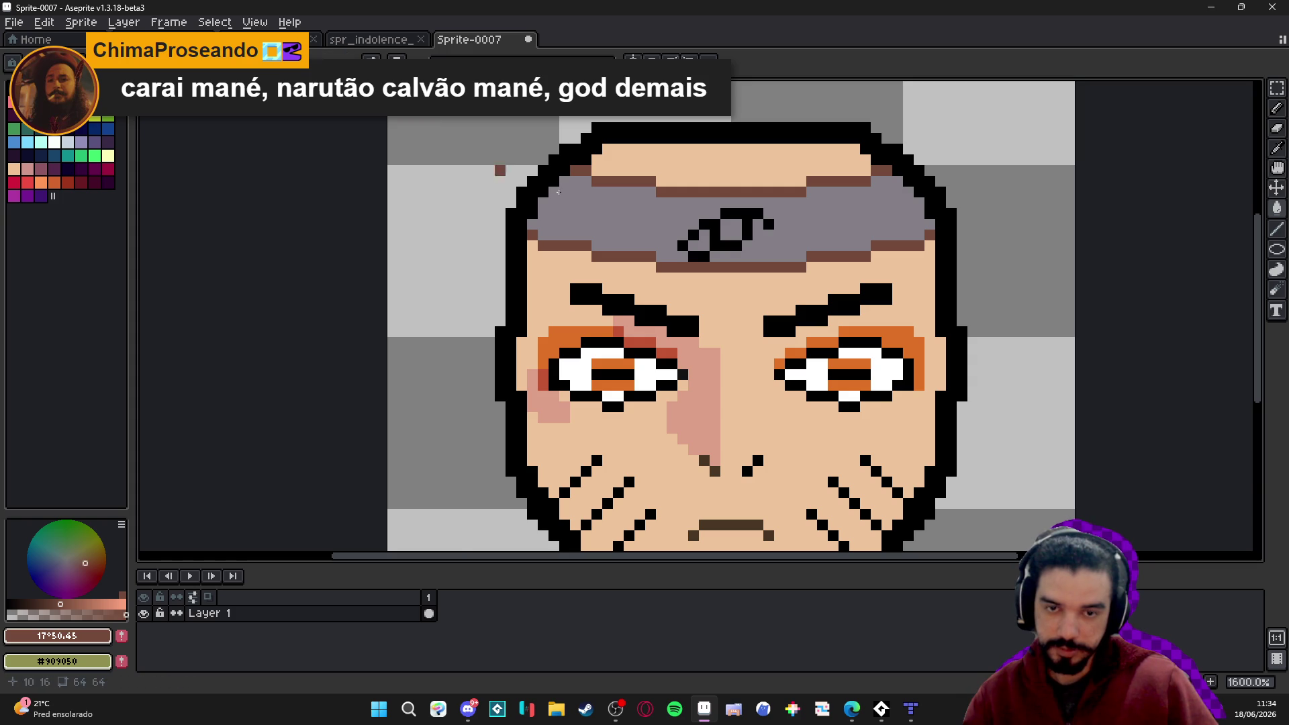
scroll(672, 268, "down", 5)
scroll(672, 269, "up", 2)
scroll(728, 333, "up", 3)
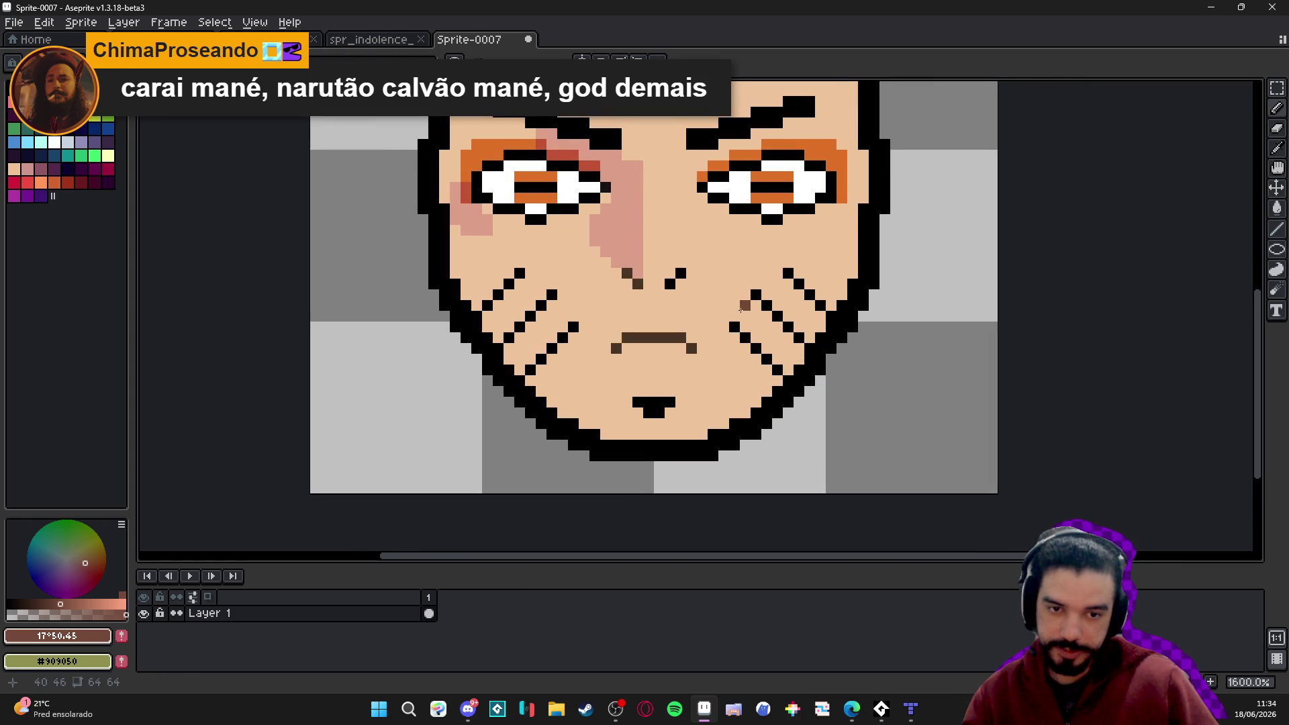
Recolour the right cheek's wrinkle line dark brown as a clean diagonal.
left_click_drag(734, 327, 778, 377)
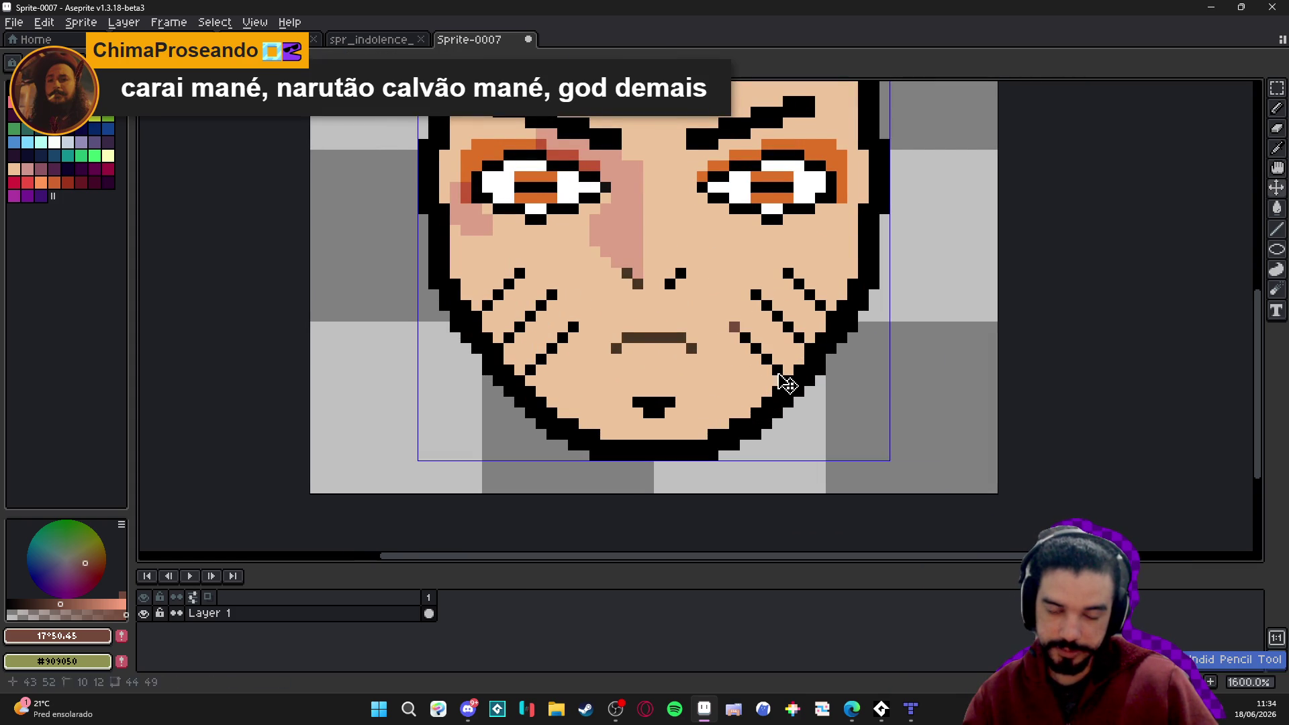
left_click(734, 327, "shift")
left_click_drag(756, 295, 799, 338)
left_click(789, 263)
key("ctrl+z")
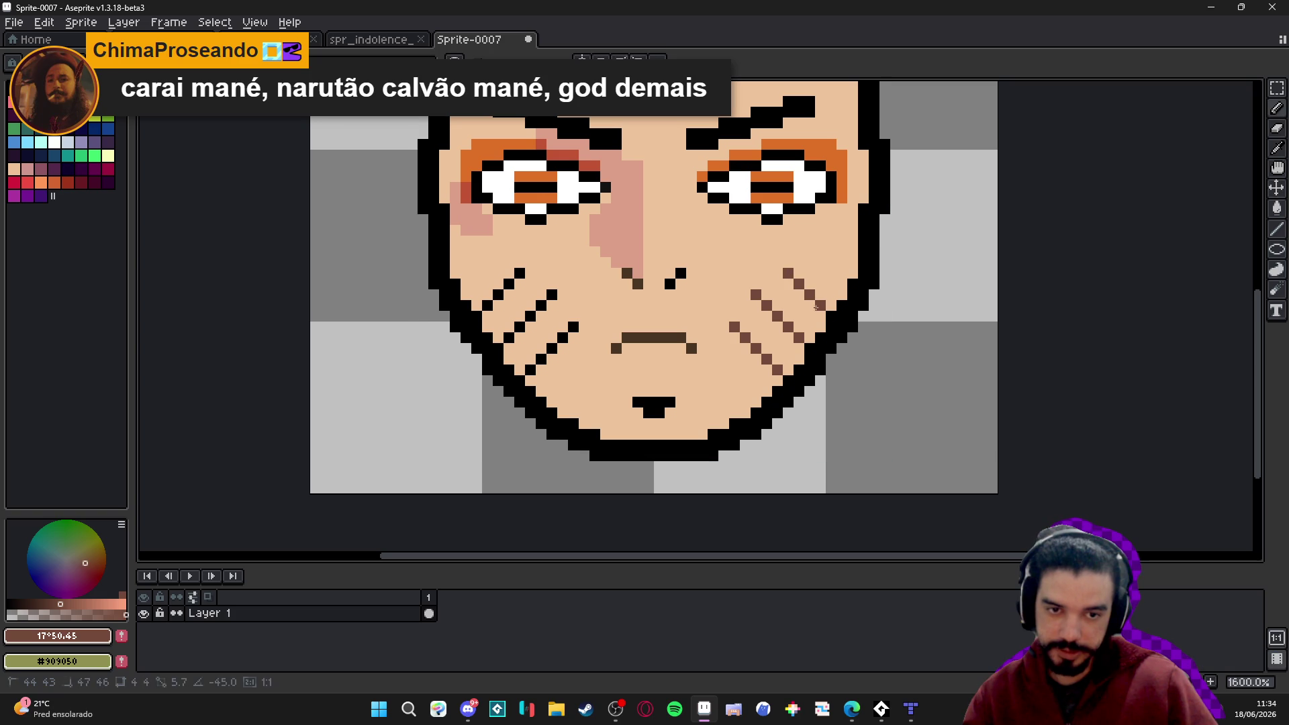
Recolour the left cheek's three wrinkle strokes dark brown.
left_click_drag(573, 327, 530, 376)
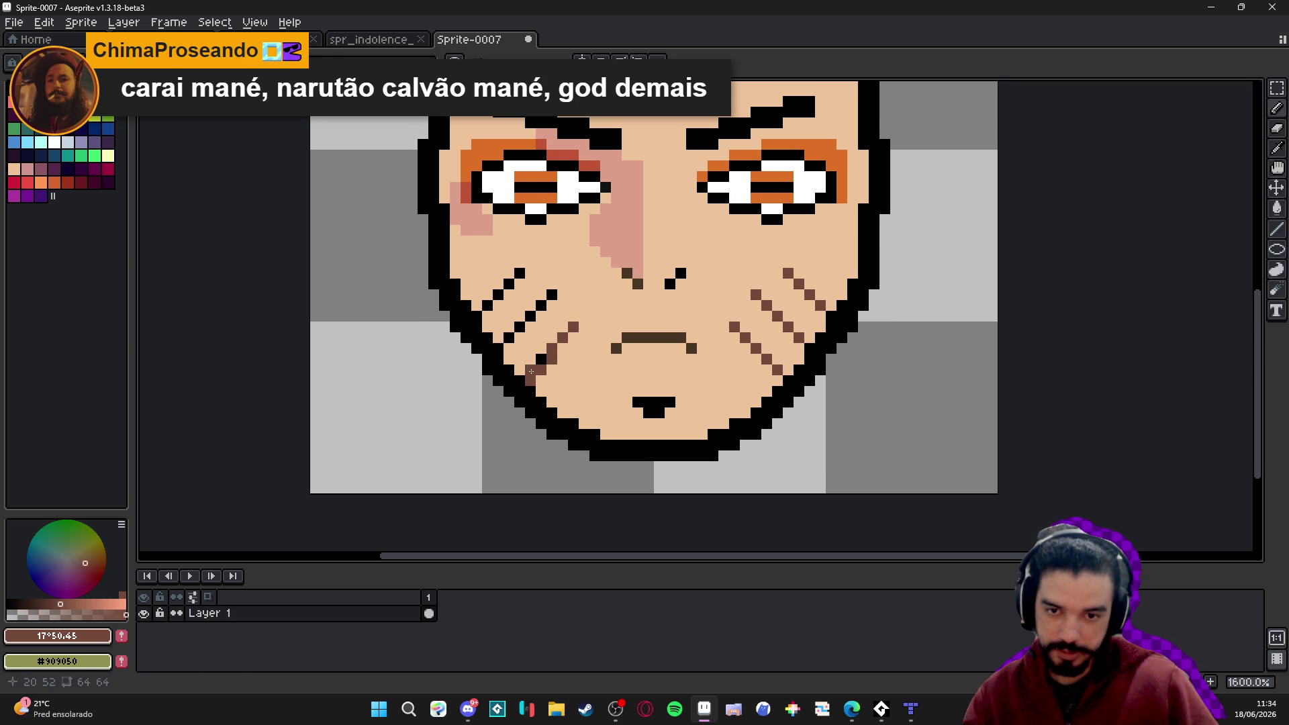
left_click_drag(568, 334, 531, 370)
left_click(552, 295)
left_click_drag(552, 295, 509, 338)
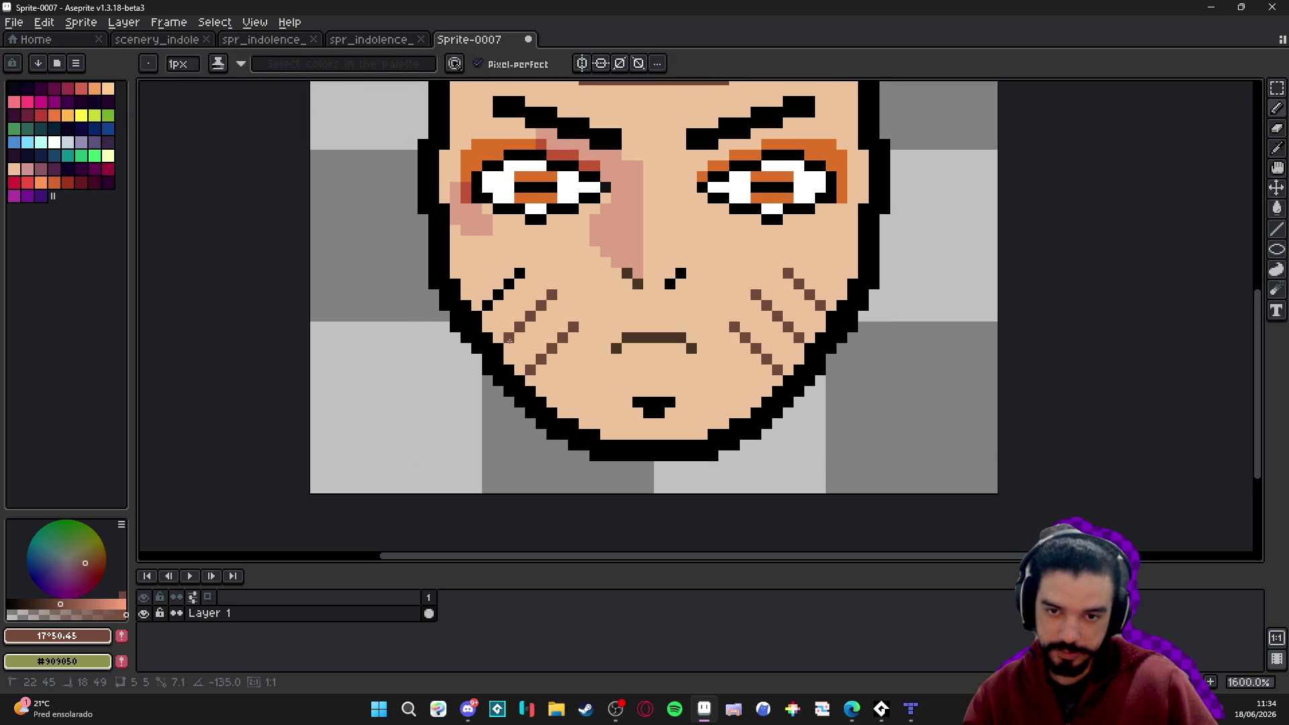
left_click_drag(520, 273, 487, 306)
Paint a brown under-eye line beneath the left eye.
scroll(549, 327, "down", 1)
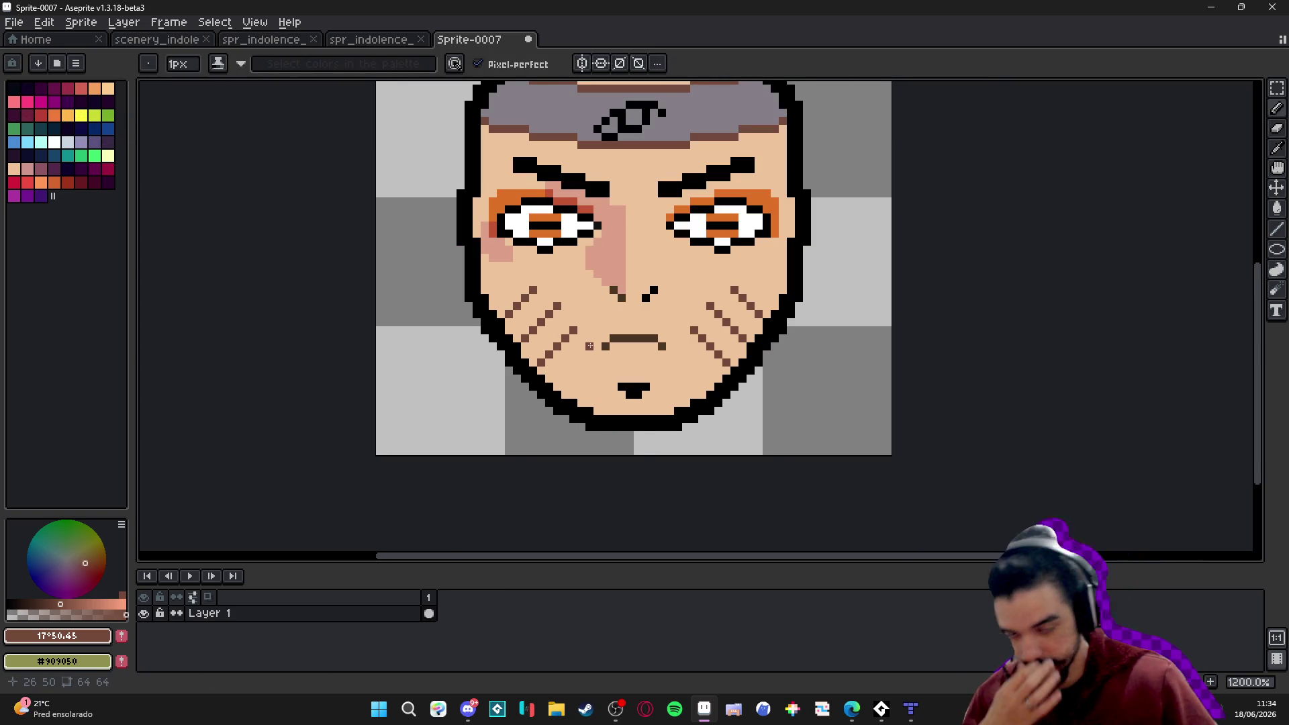
scroll(589, 346, "down", 1)
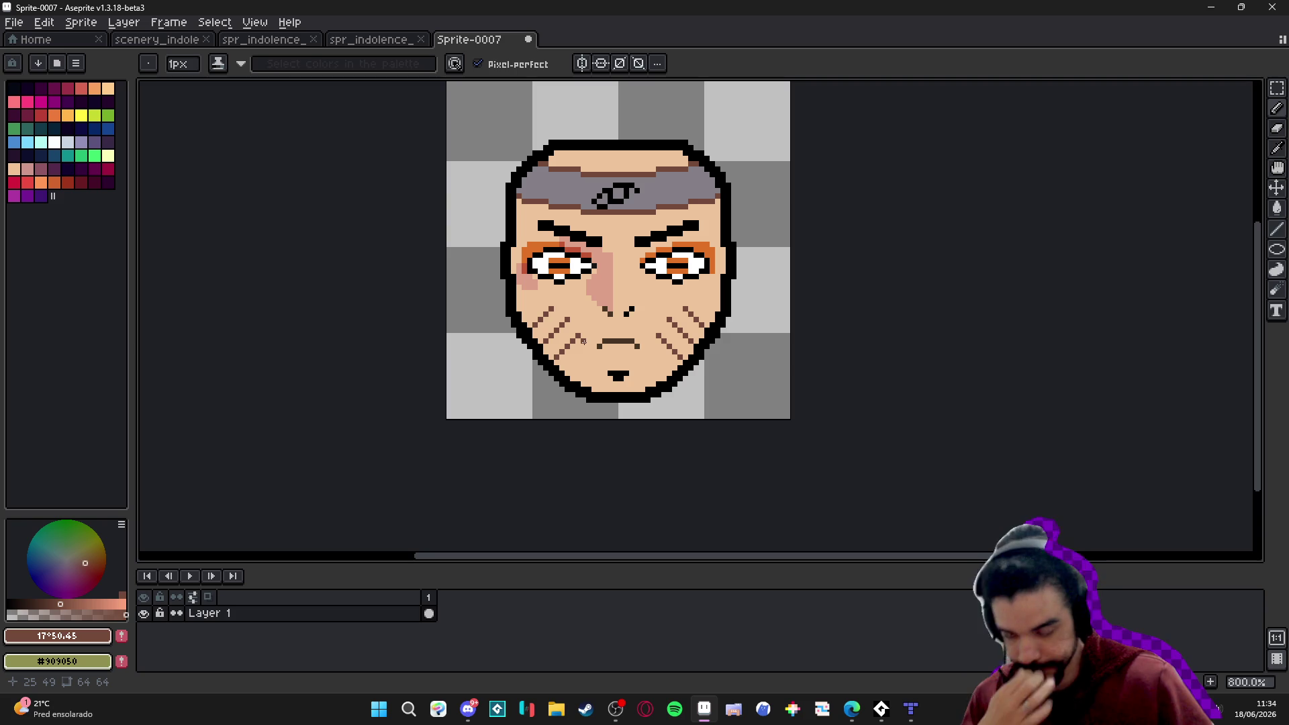
scroll(585, 340, "down", 1)
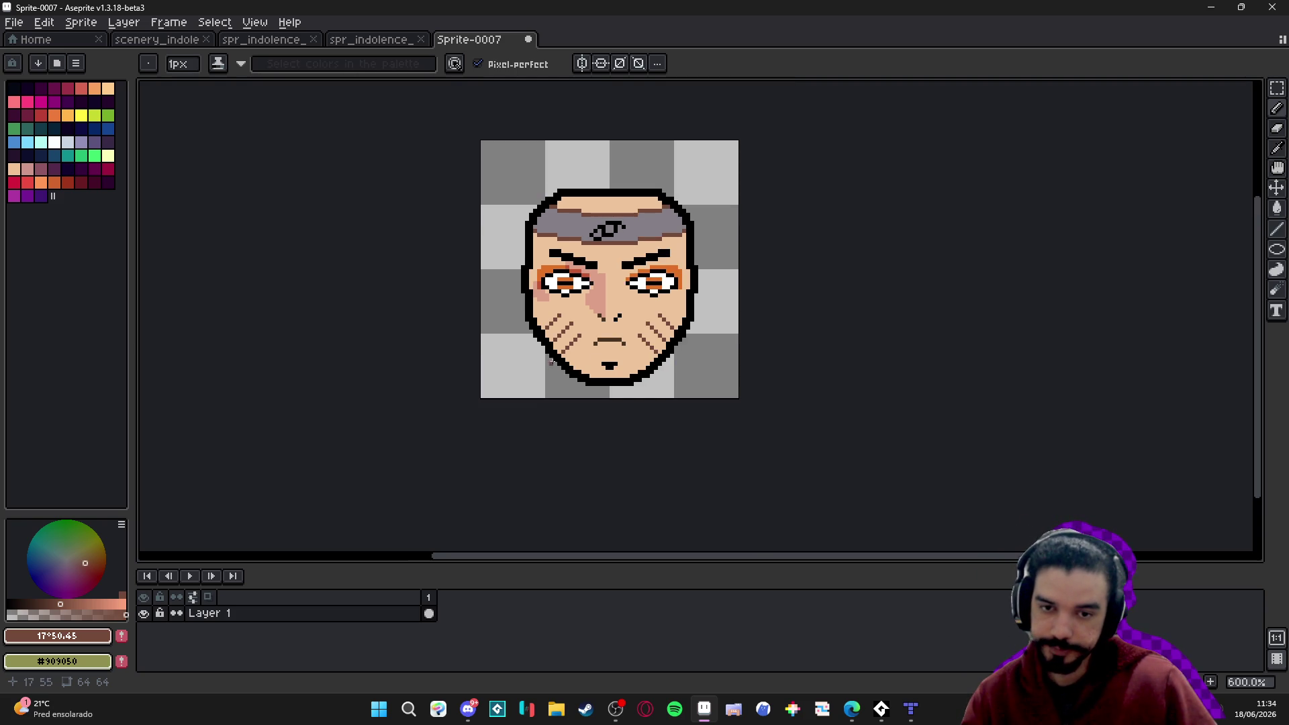
scroll(552, 362, "down", 2)
scroll(612, 358, "up", 3)
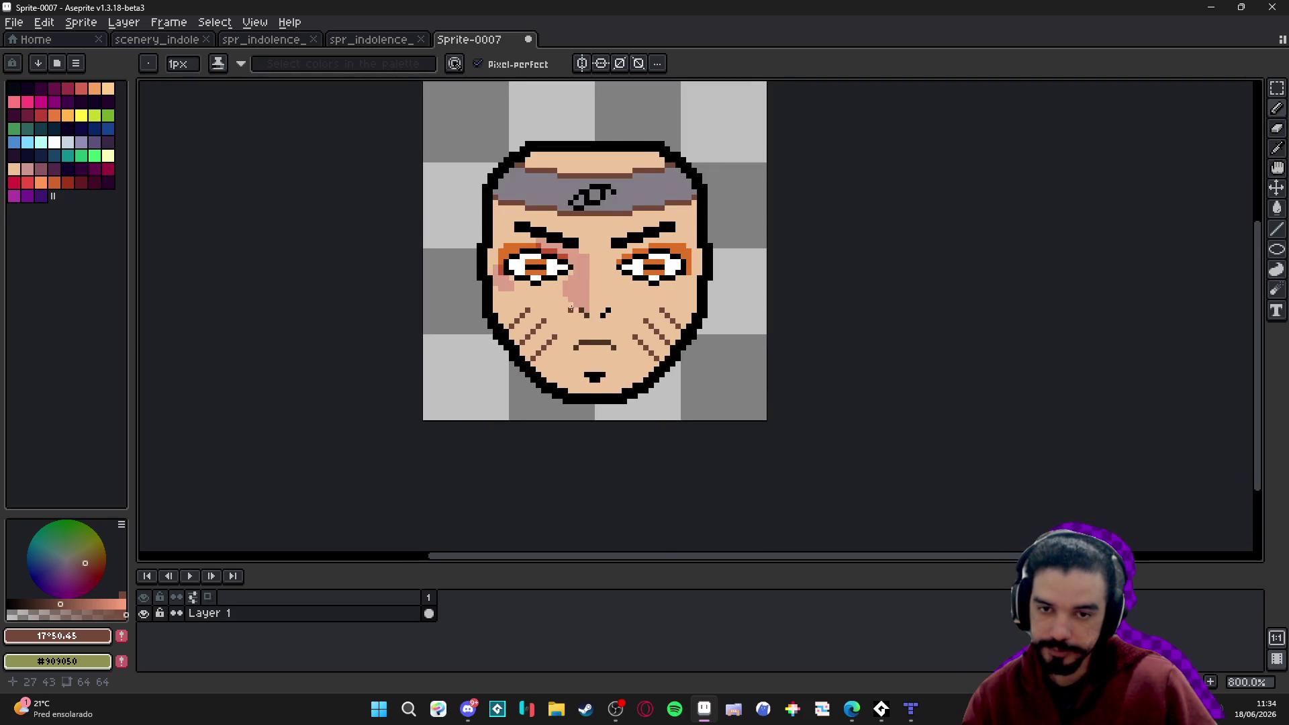
scroll(517, 279, "up", 4)
left_click_drag(488, 254, 438, 242)
left_click_drag(541, 250, 574, 248)
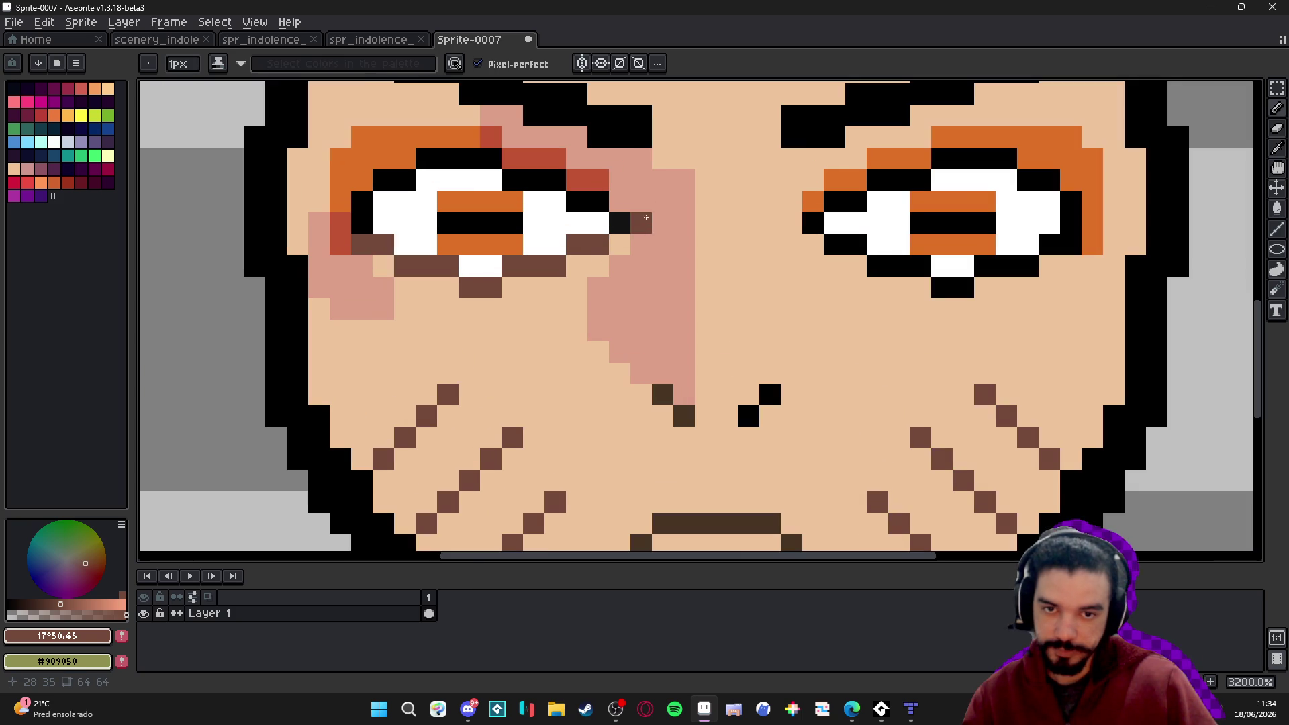
Try adding black pixels beside the nose, then undo them.
scroll(626, 223, "up", 1)
left_click(627, 221, "alt")
left_click(770, 287)
left_click(791, 309)
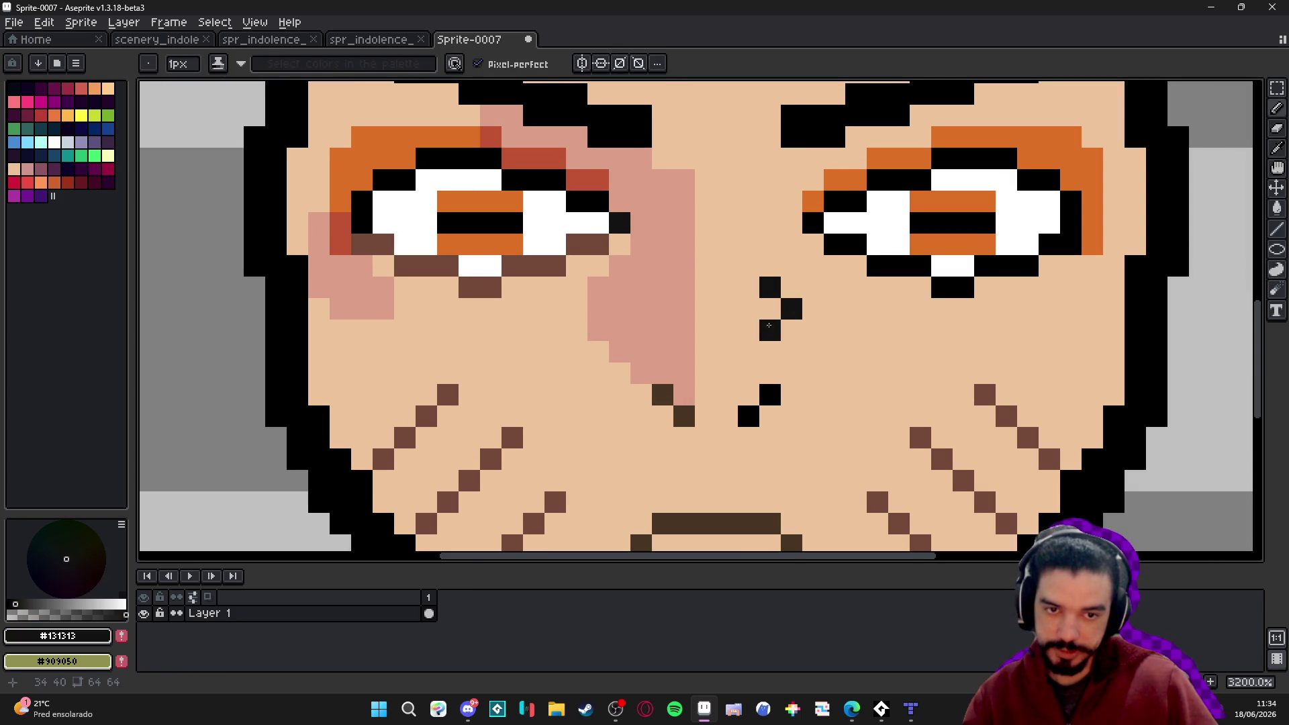
left_click(770, 331)
scroll(732, 443, "down", 3)
key("ctrl+z")
key("ctrl+z")
key("ctrl+z")
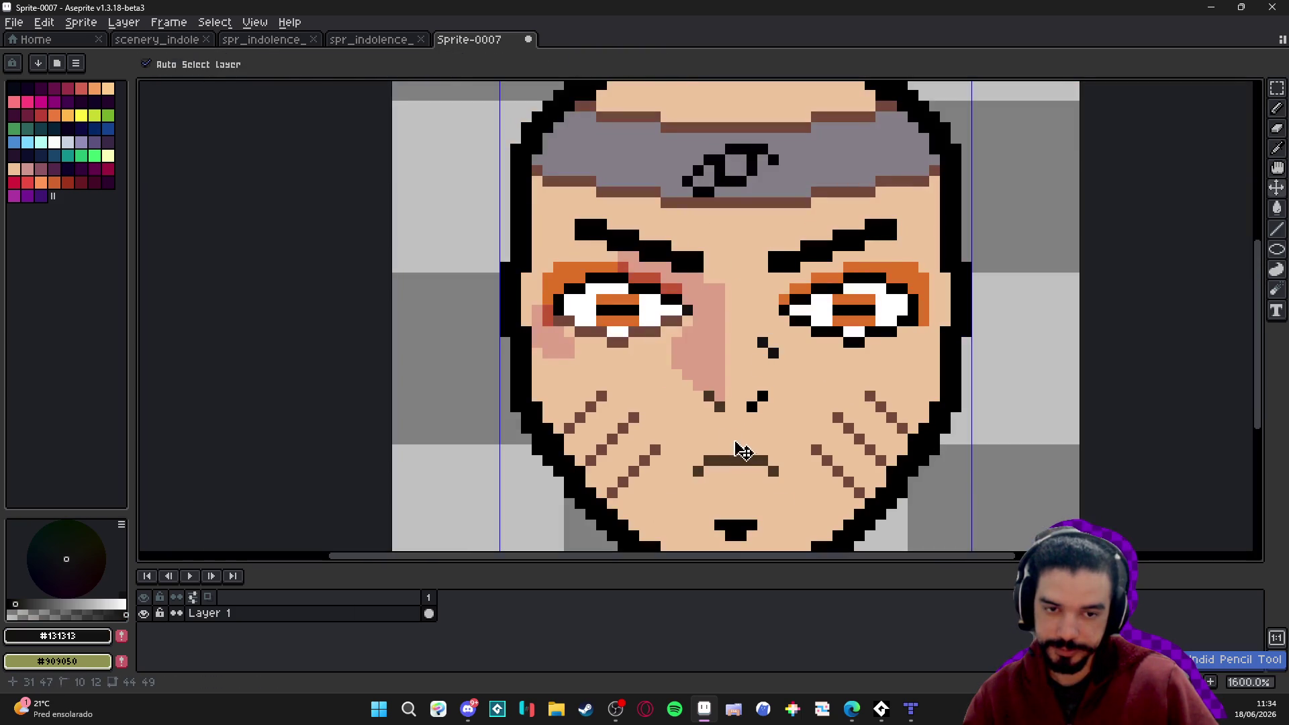
scroll(679, 307, "up", 2)
key("ctrl+z")
Recolour the left eye's black corner pixels and upper lid brown.
left_click(676, 329, "alt")
left_click(693, 297)
left_click(694, 314)
left_click(677, 297)
left_click(656, 300)
mouse_move(656, 299)
left_mouse_down()
mouse_move(597, 266)
mouse_move(612, 266)
mouse_move(551, 264)
left_mouse_up()
Try a black pixel below the right eye, then undo it.
scroll(733, 332, "down", 3)
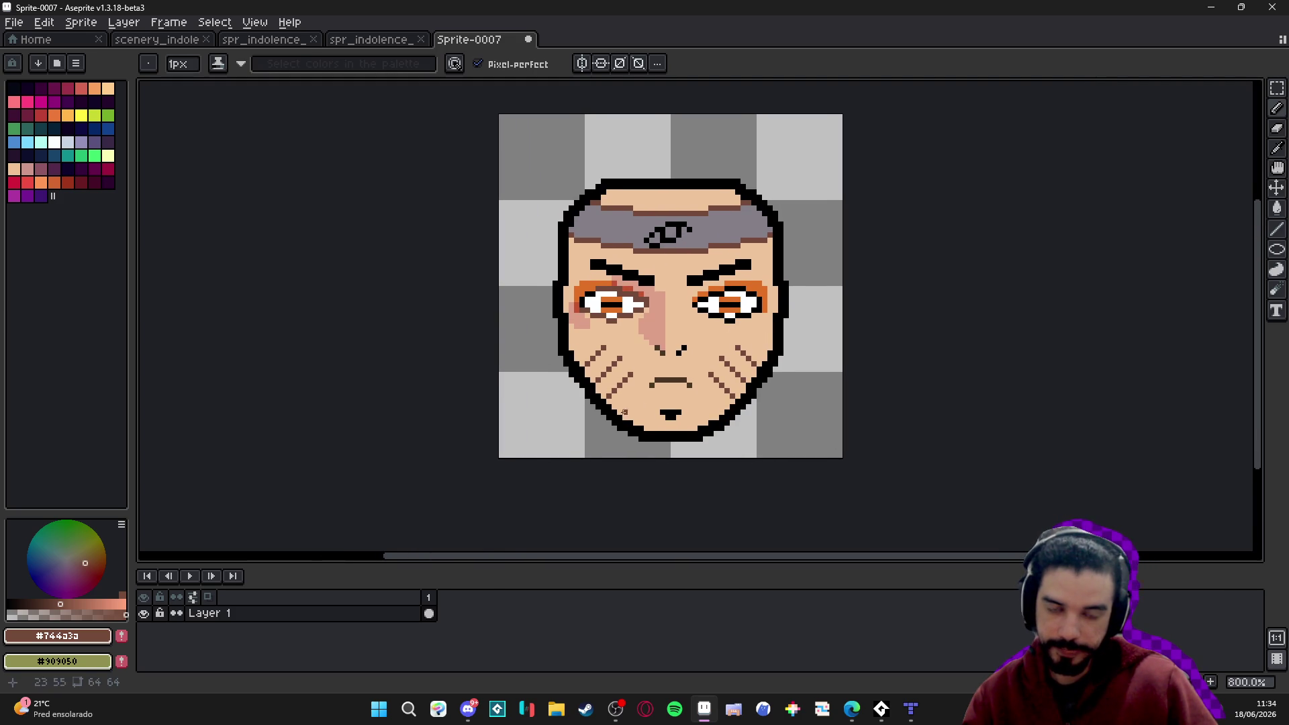
scroll(640, 407, "up", 1)
scroll(716, 370, "down", 1)
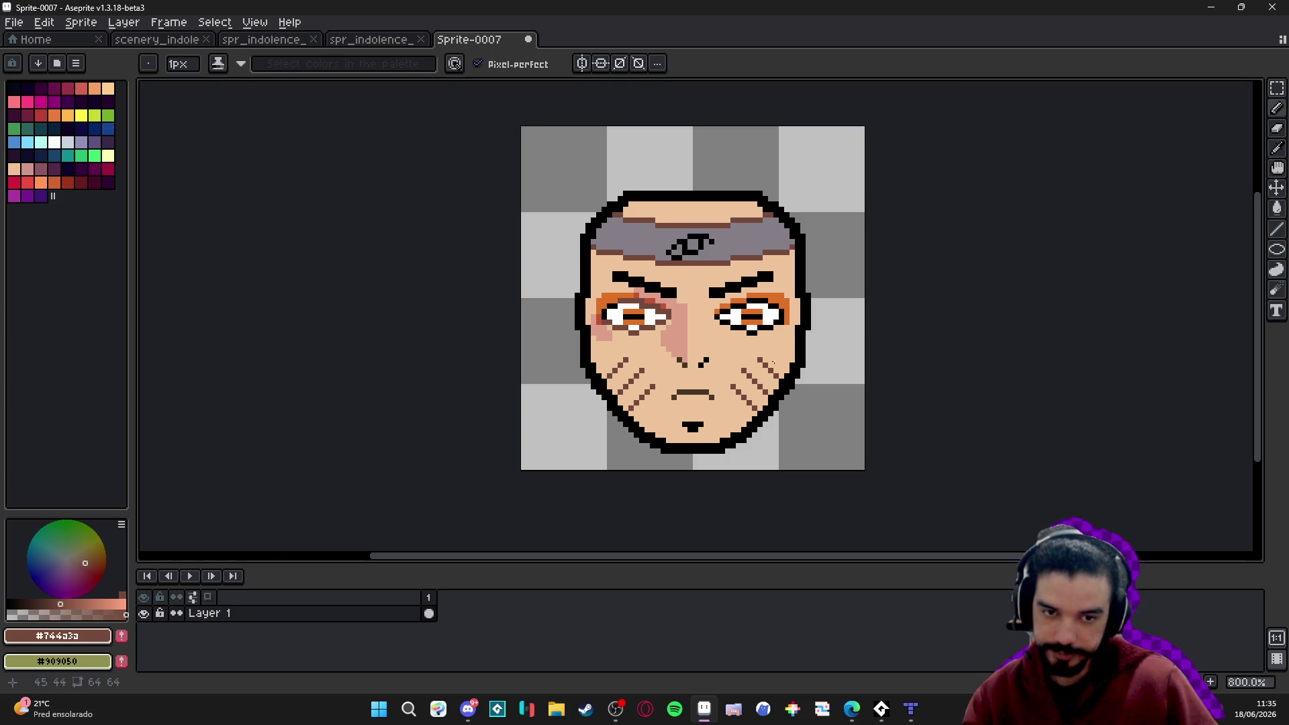
scroll(756, 366, "up", 3)
left_click(680, 297, "alt")
left_click(673, 316)
key("ctrl+z")
scroll(679, 322, "down", 3)
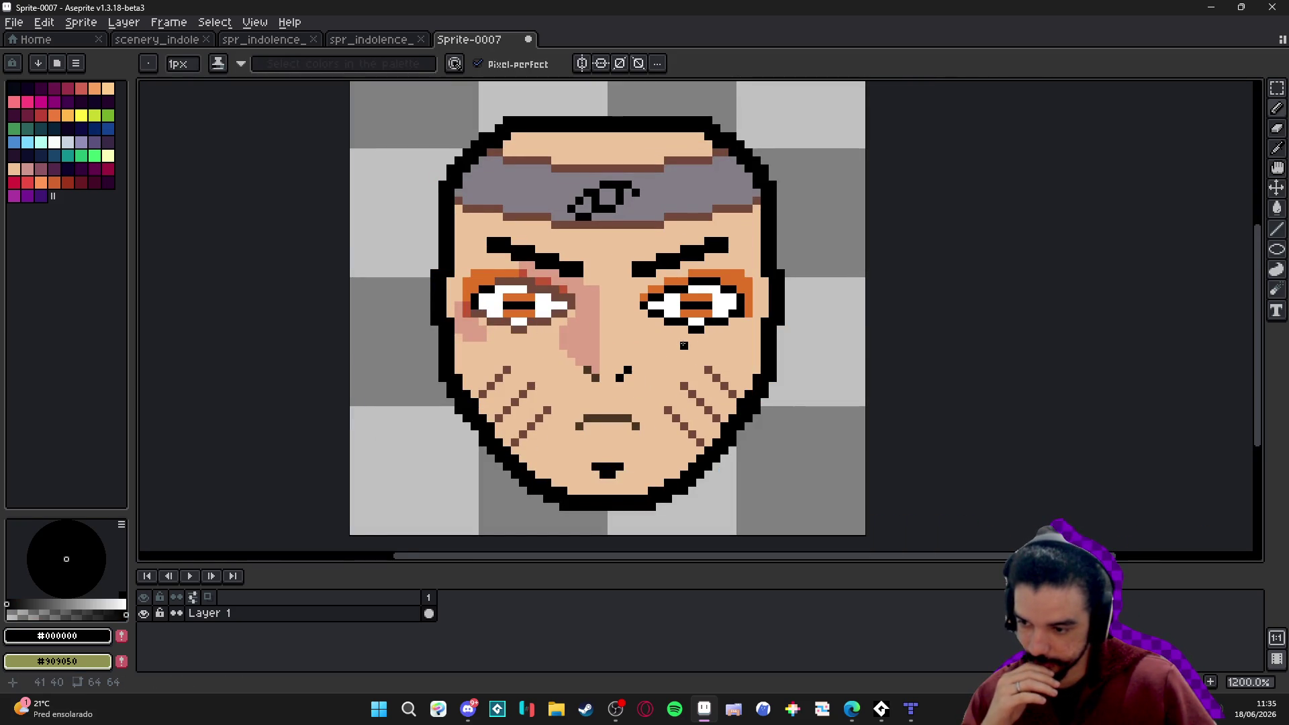
scroll(683, 345, "down", 3)
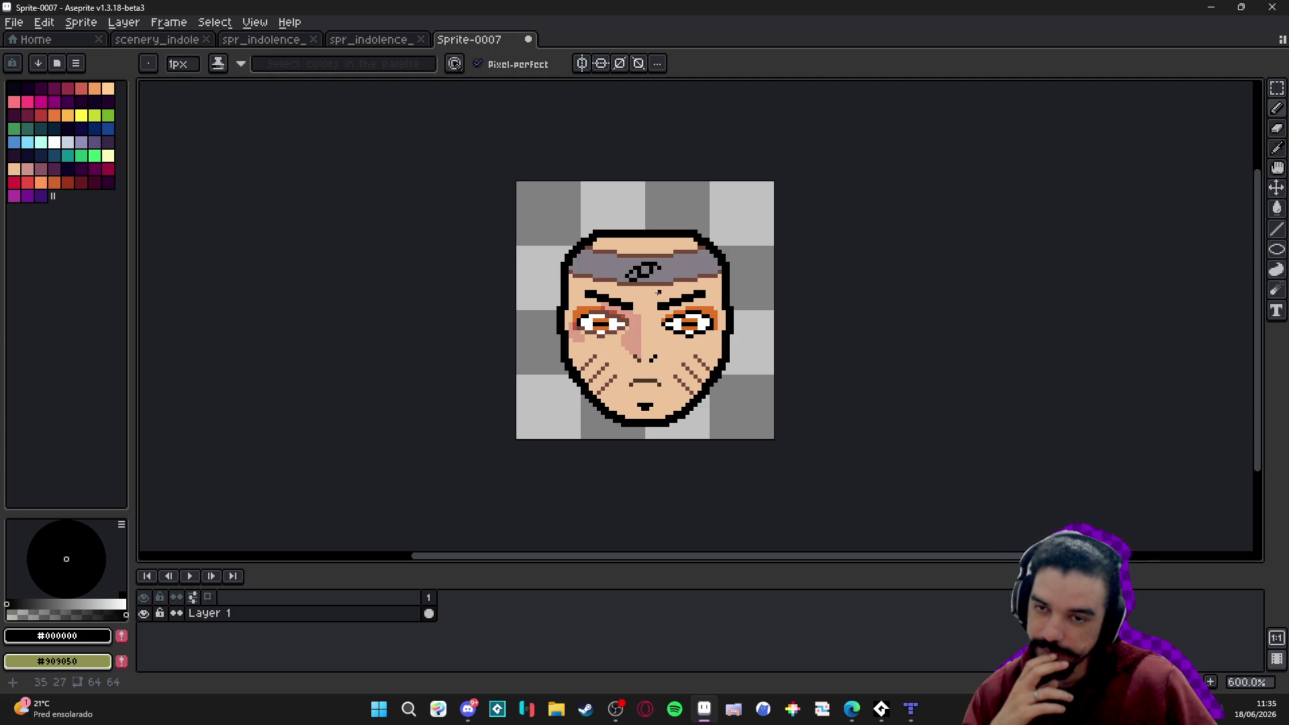
Draw a yellow hair spike above the head with a 4px pencil, undoing an accidental black fill.
left_click(81, 114)
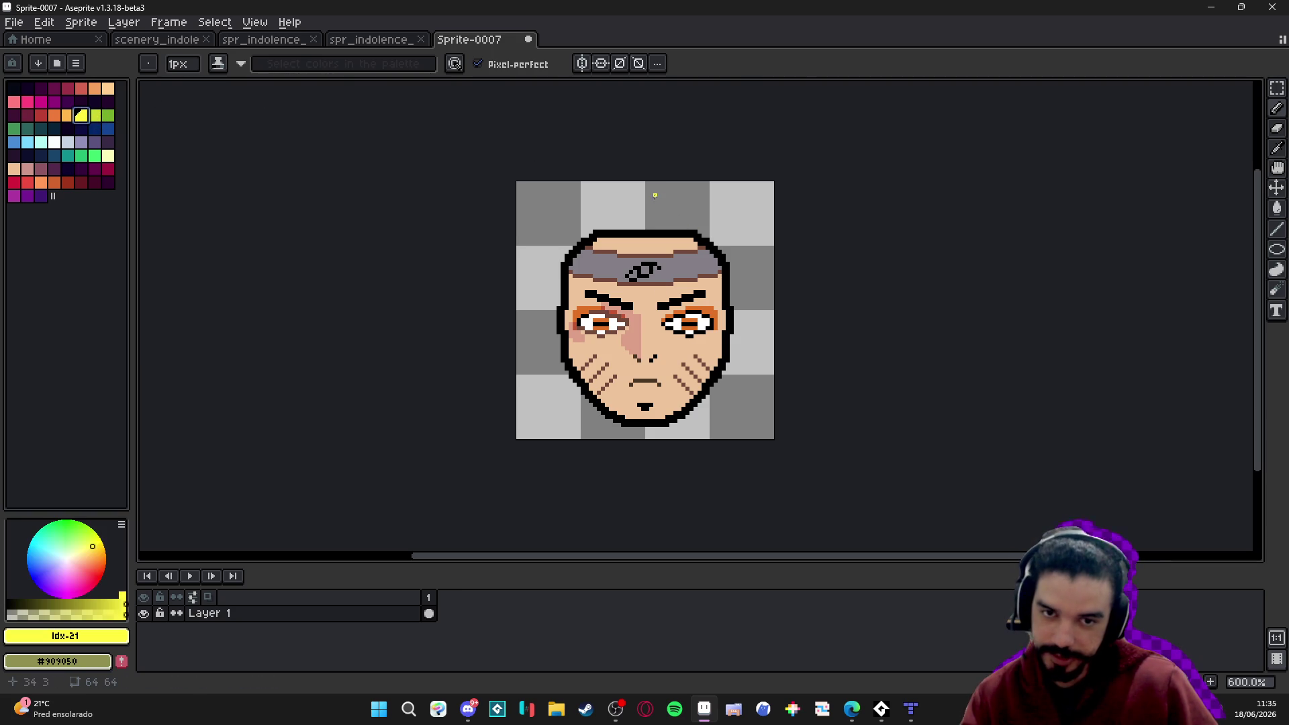
key("g")
right_click(662, 207)
key("ctrl+z")
key("b")
scroll(639, 216, "up", 3)
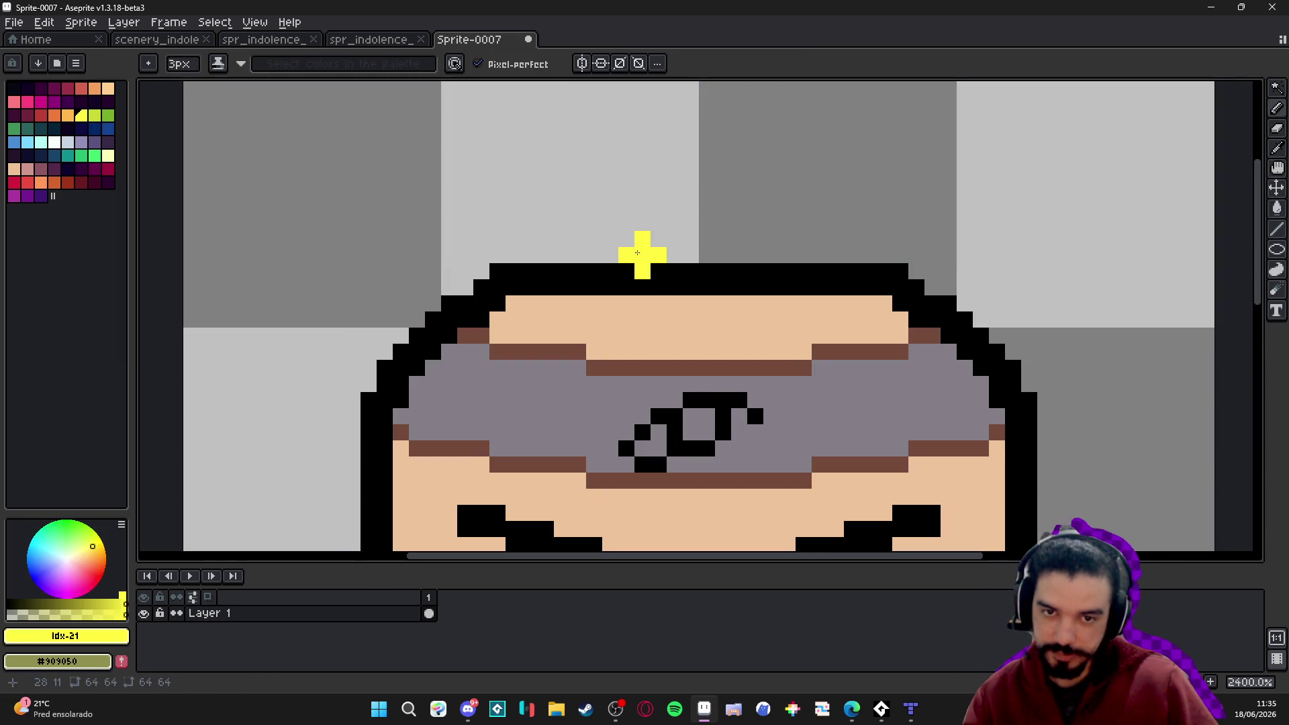
key("plus")
scroll(638, 251, "down", 2)
mouse_move(594, 214)
left_mouse_down()
mouse_move(658, 266)
mouse_move(729, 267)
mouse_move(819, 228)
left_mouse_up()
scroll(800, 275, "down", 4)
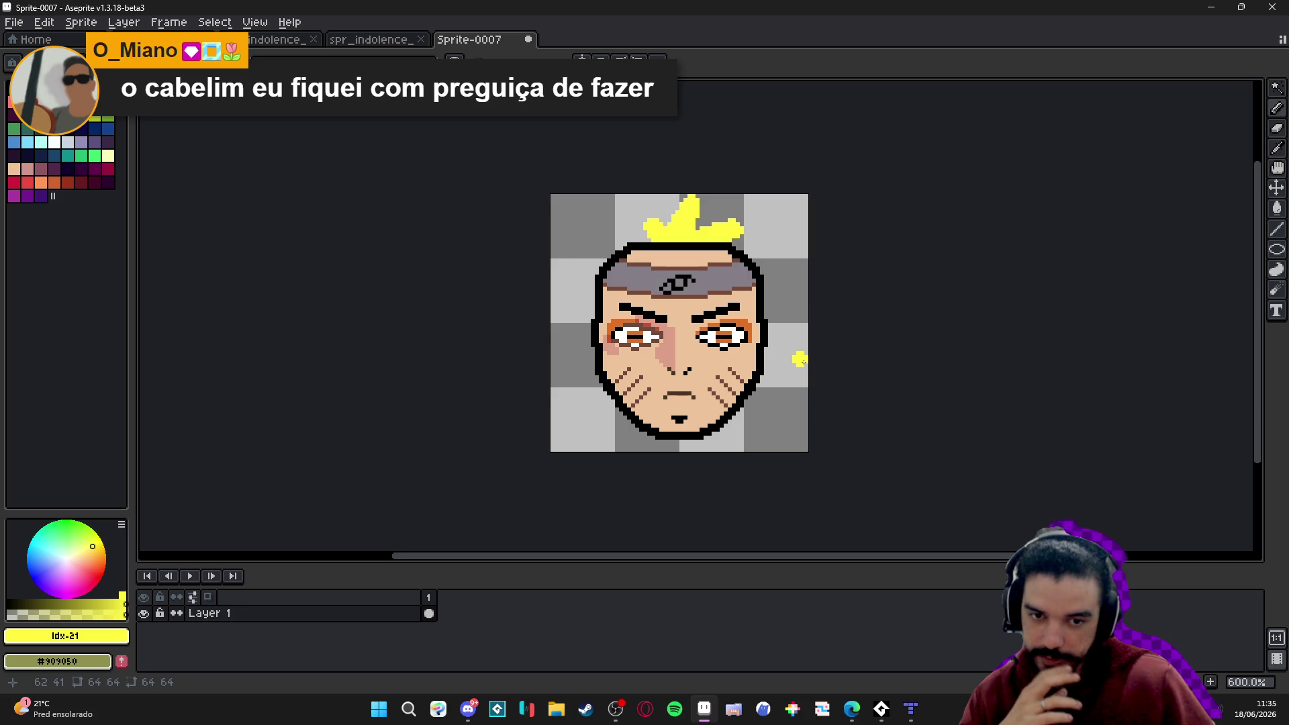
scroll(803, 362, "down", 1)
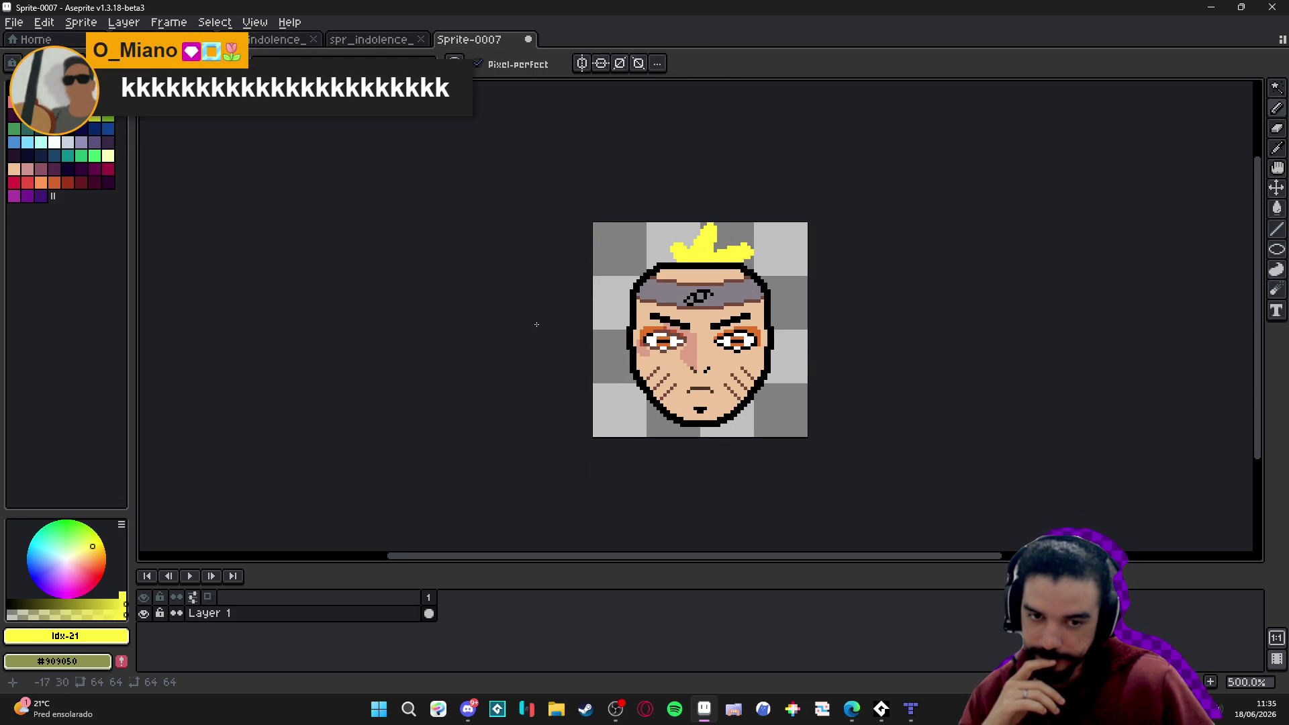
Close Sprite-0007 via the save prompt and switch to scenery_indolence with the grid hidden.
left_click(530, 40)
left_click(646, 382)
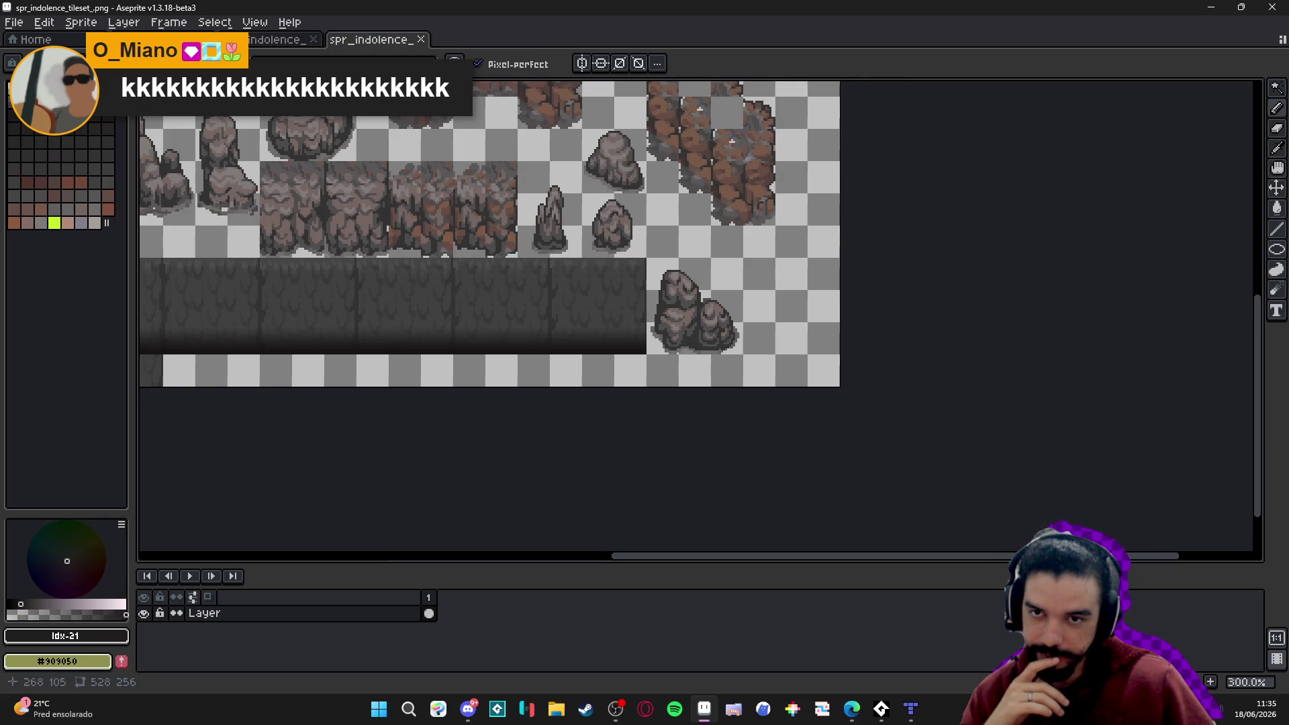
key("ctrl+Tab")
key("ctrl+Tab")
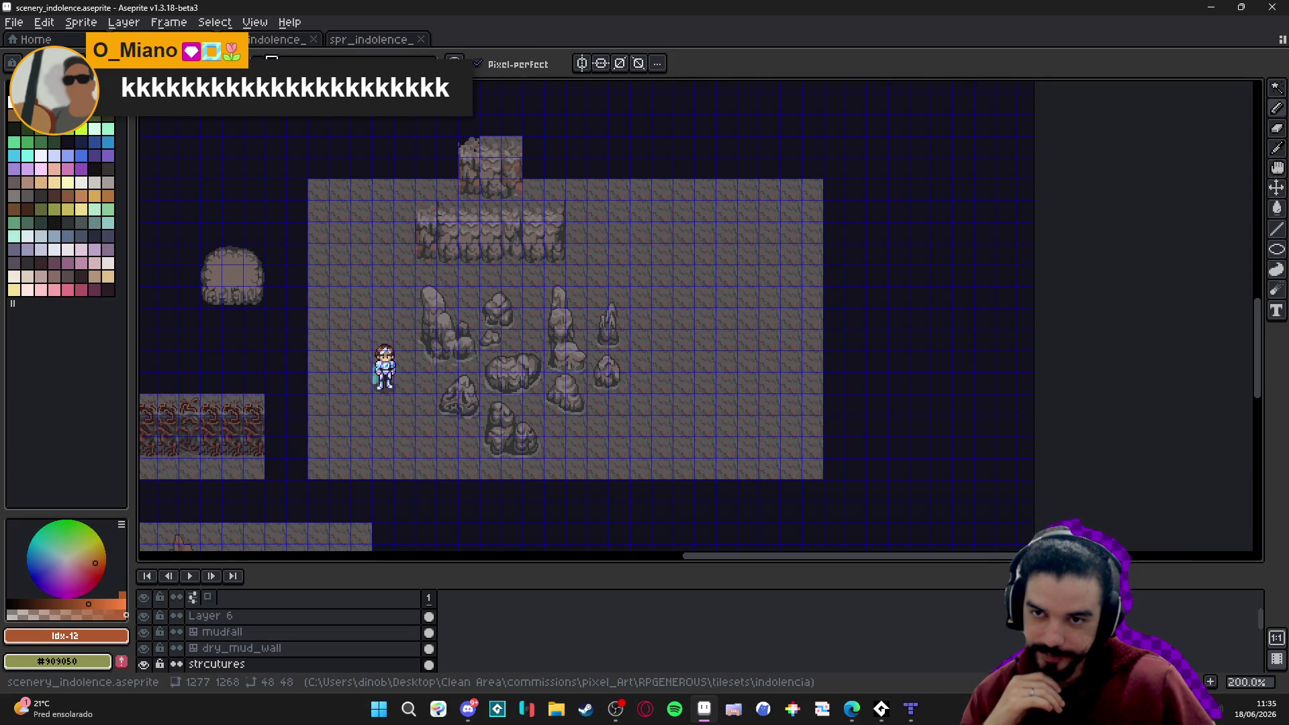
key("v")
key("ctrl+apostrophe")
key("b")
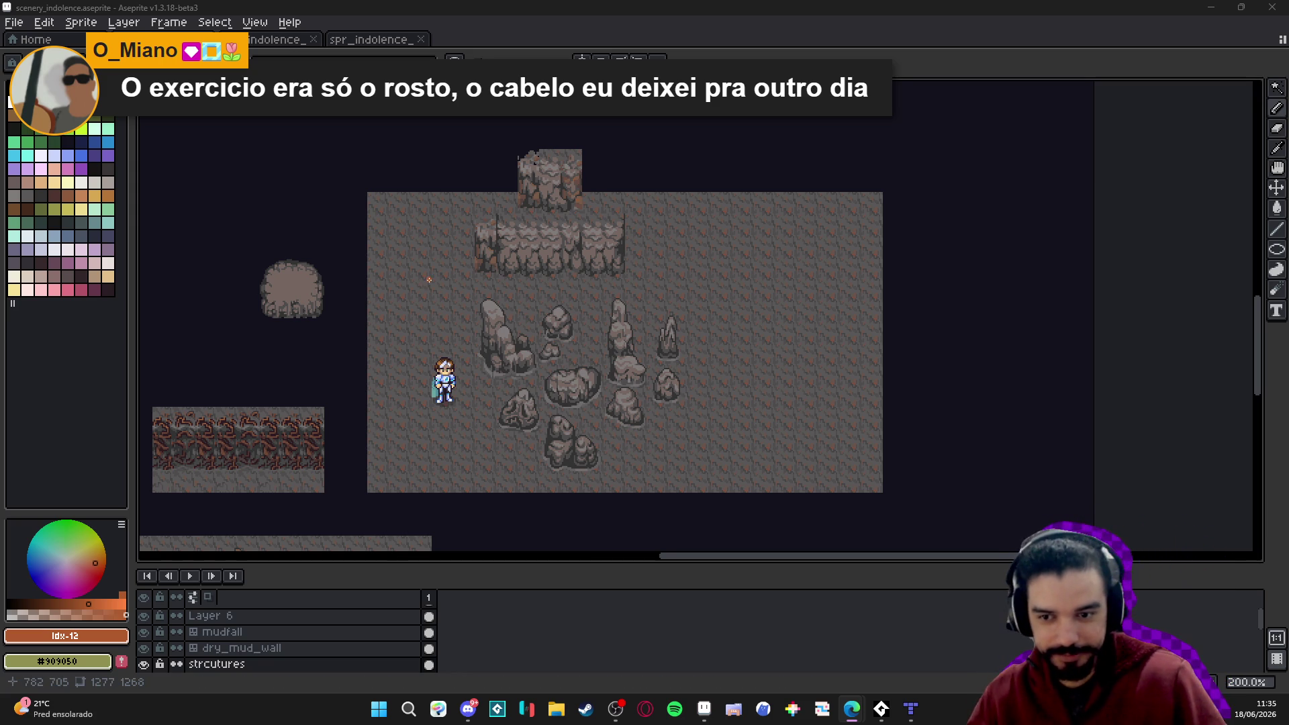
scroll(454, 450, "up", 1)
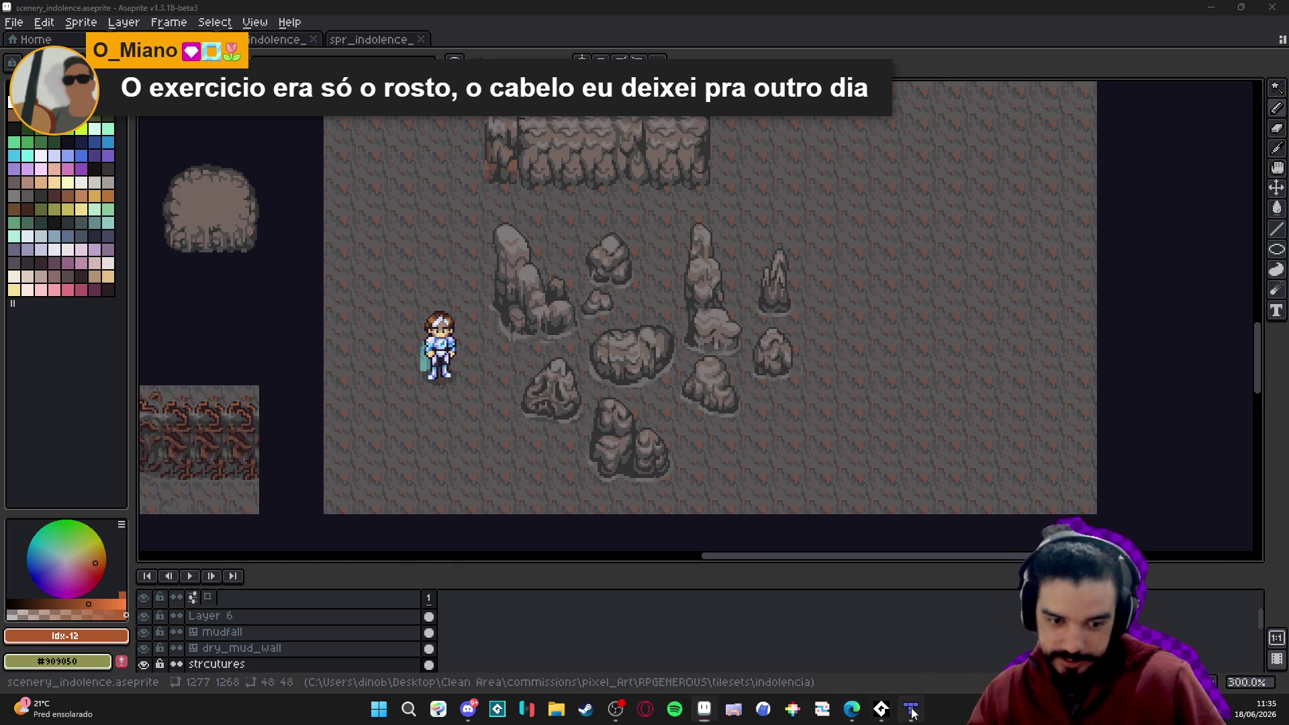
Bring the room_indolence_2 map forward in Tiled and save it.
left_click(912, 713)
left_click(912, 713)
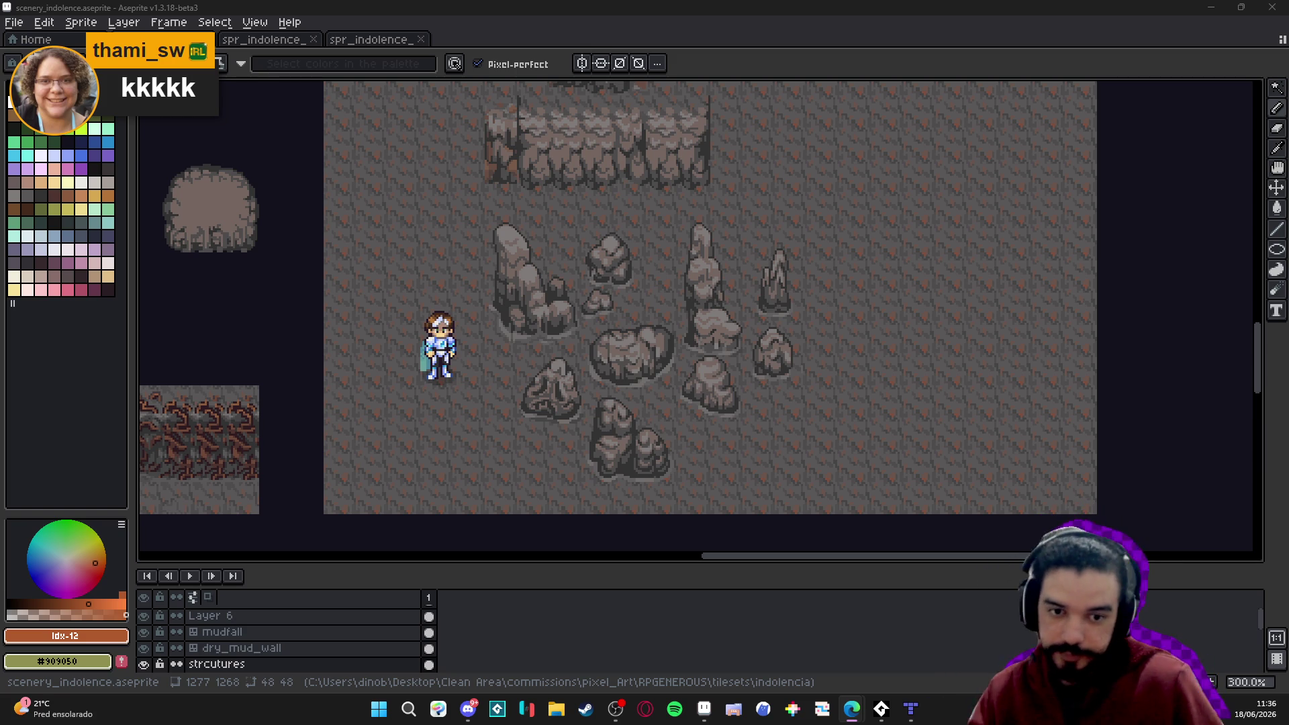
left_click(911, 708)
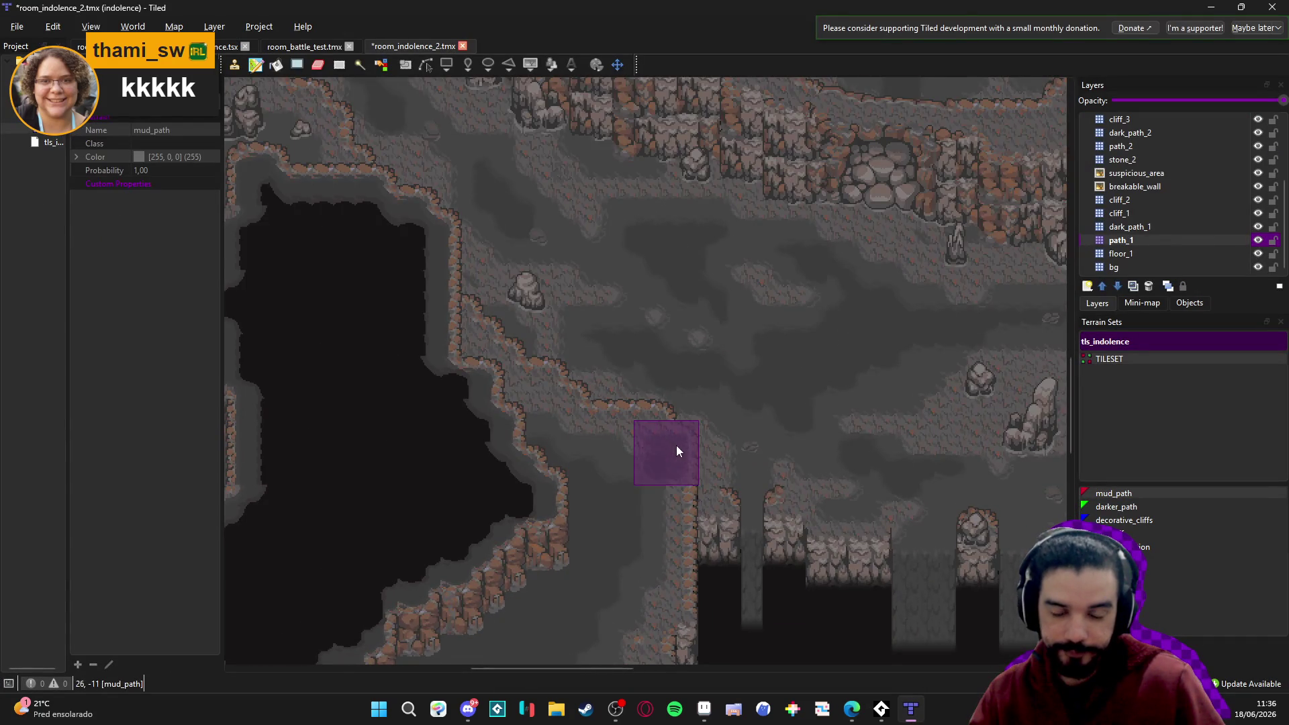
key("ctrl+s")
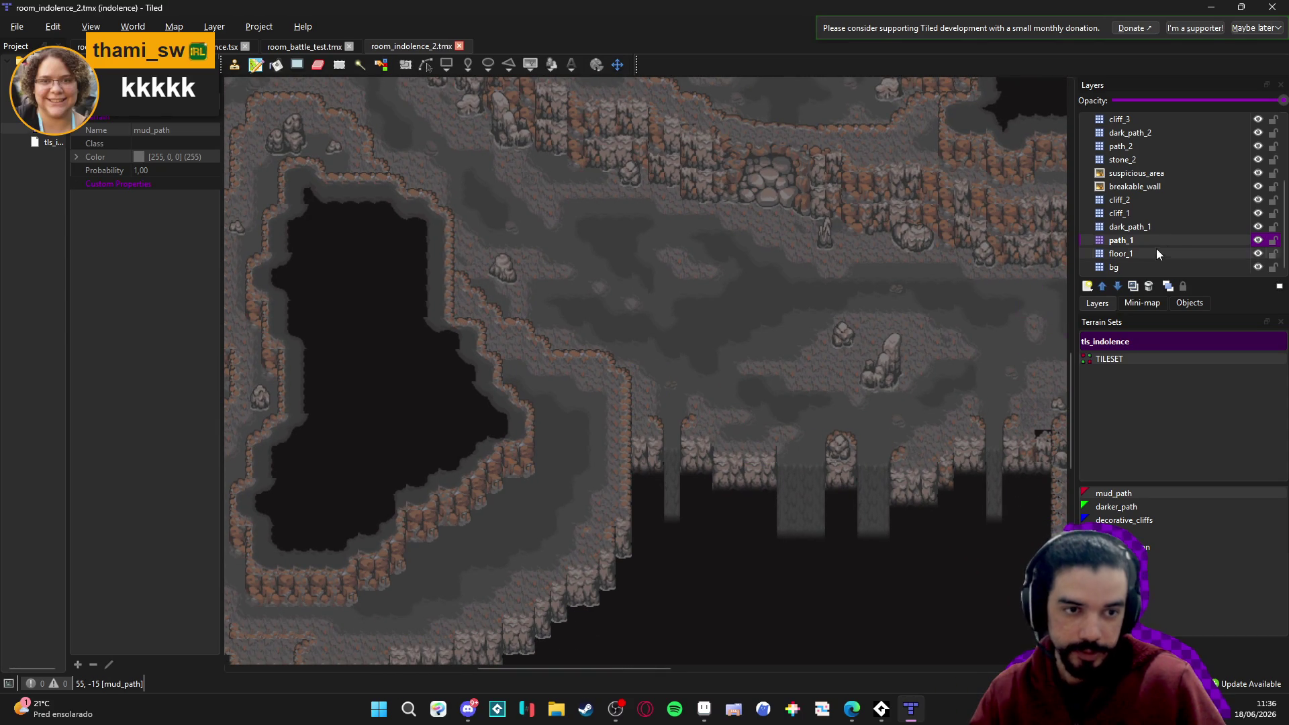
scroll(1186, 228, "up", 1)
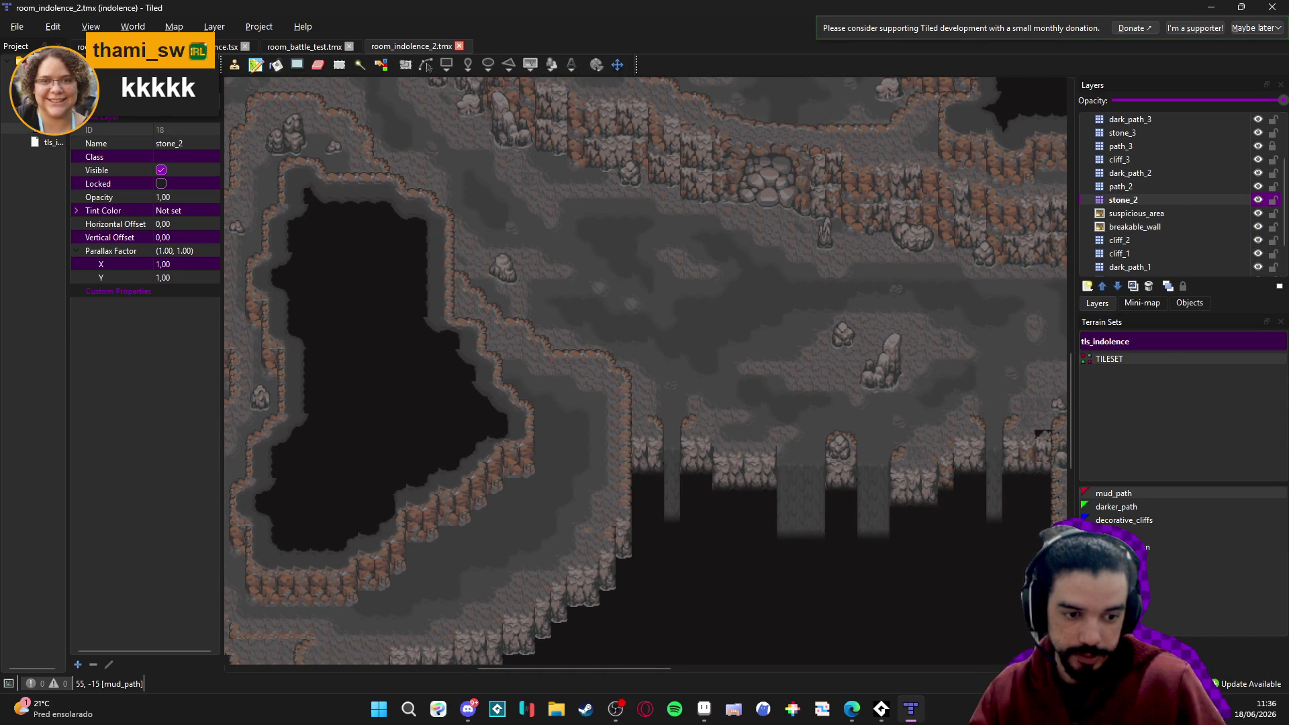
Stamp a 2x5 rock block from tls_indolence beside the cliff on the stone_3 layer.
left_click(1135, 672)
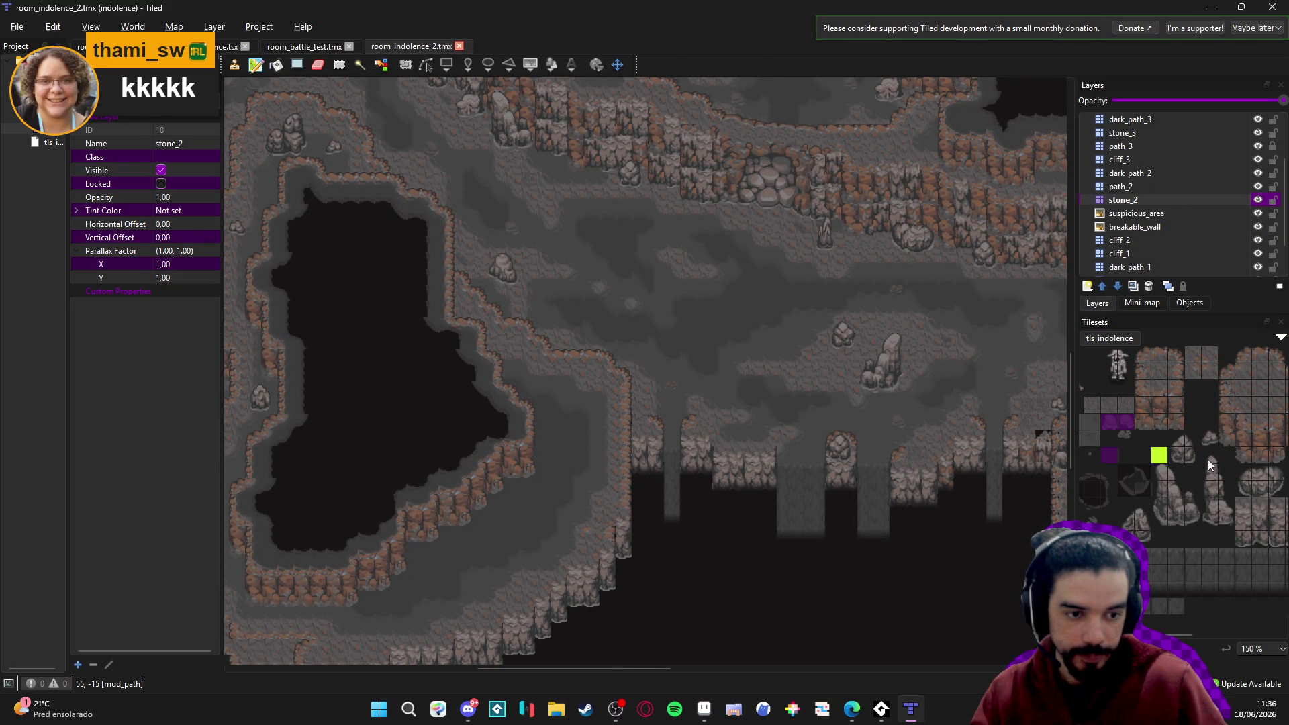
left_click_drag(1207, 459, 1230, 530)
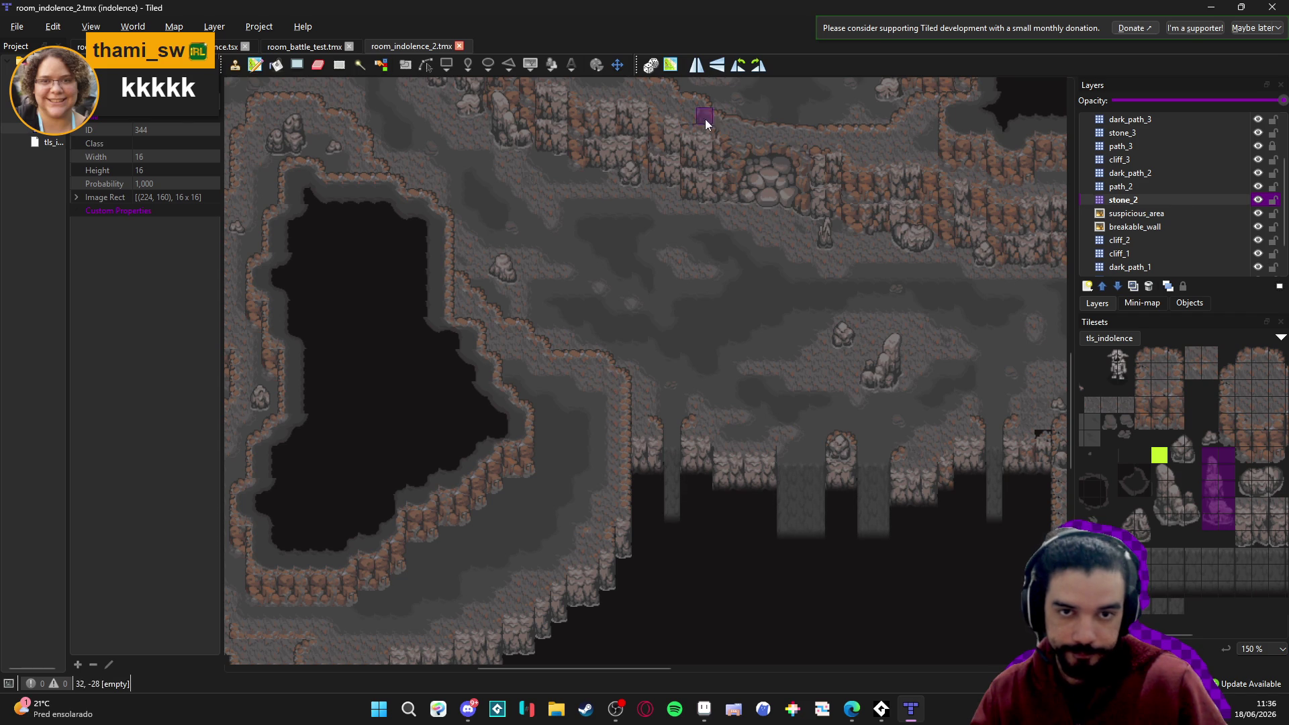
left_click(598, 369)
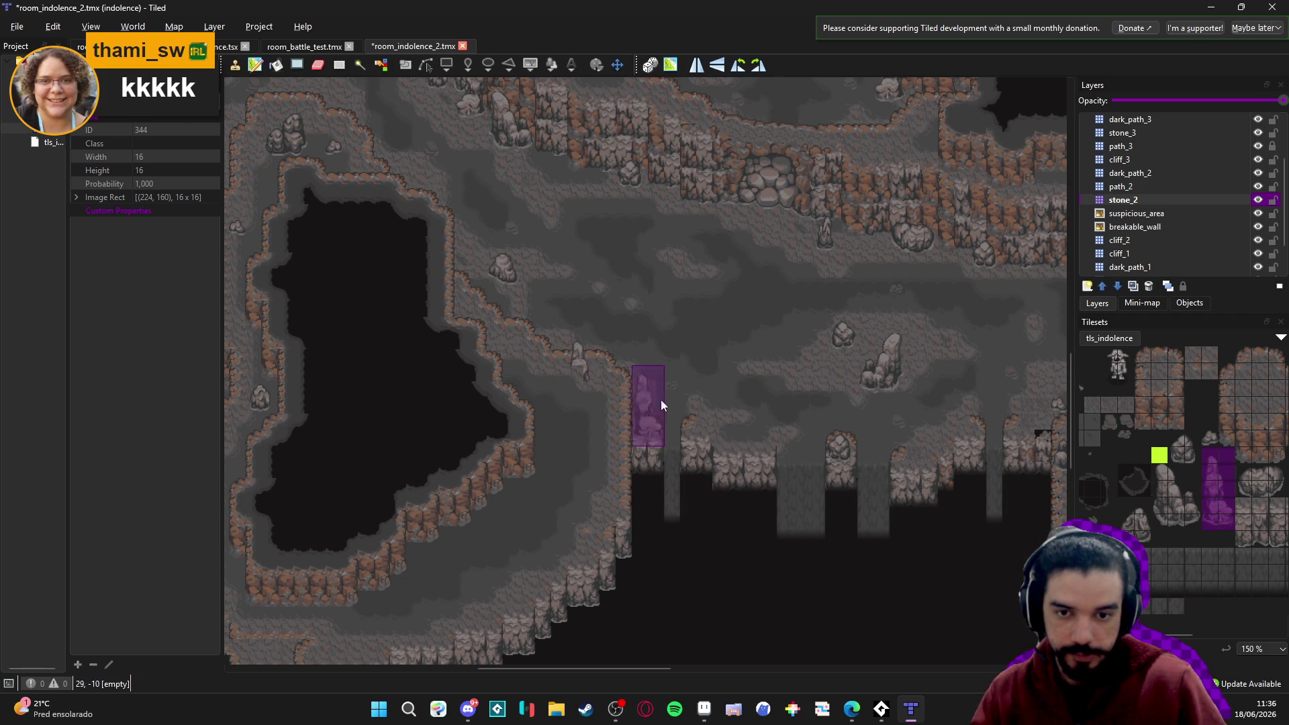
key("ctrl+z")
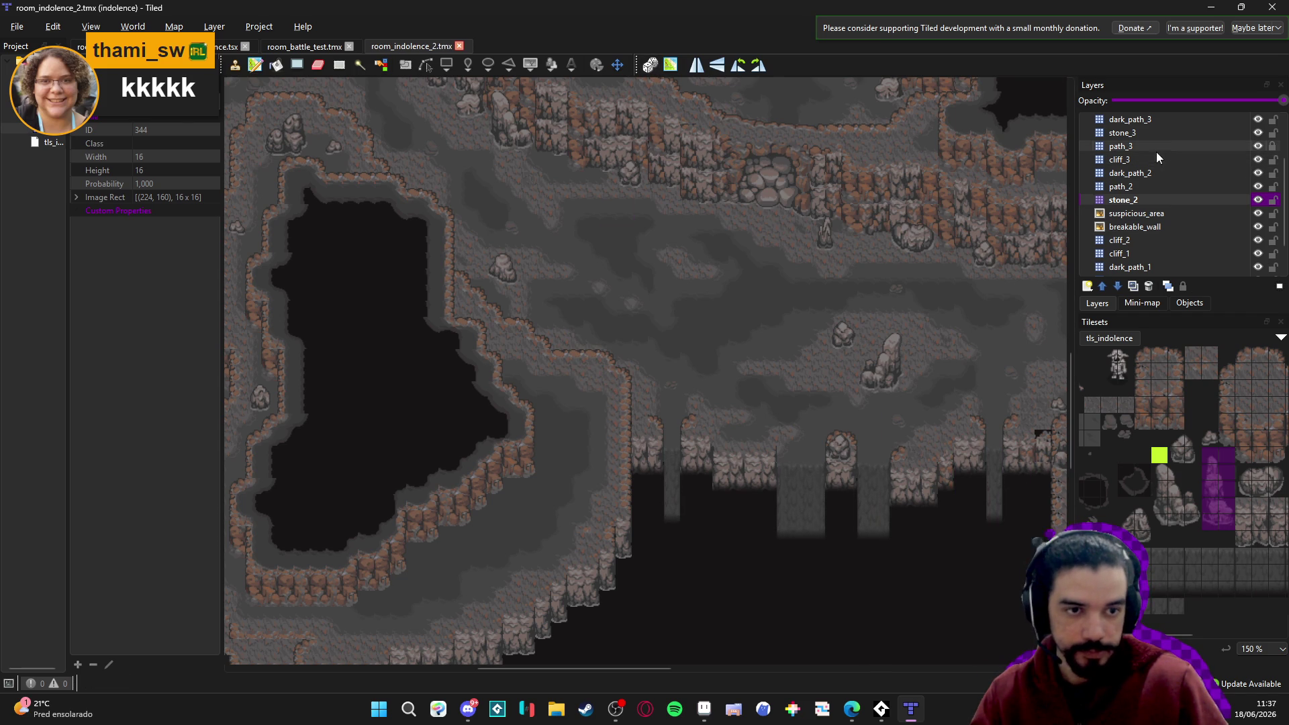
left_click(1156, 134)
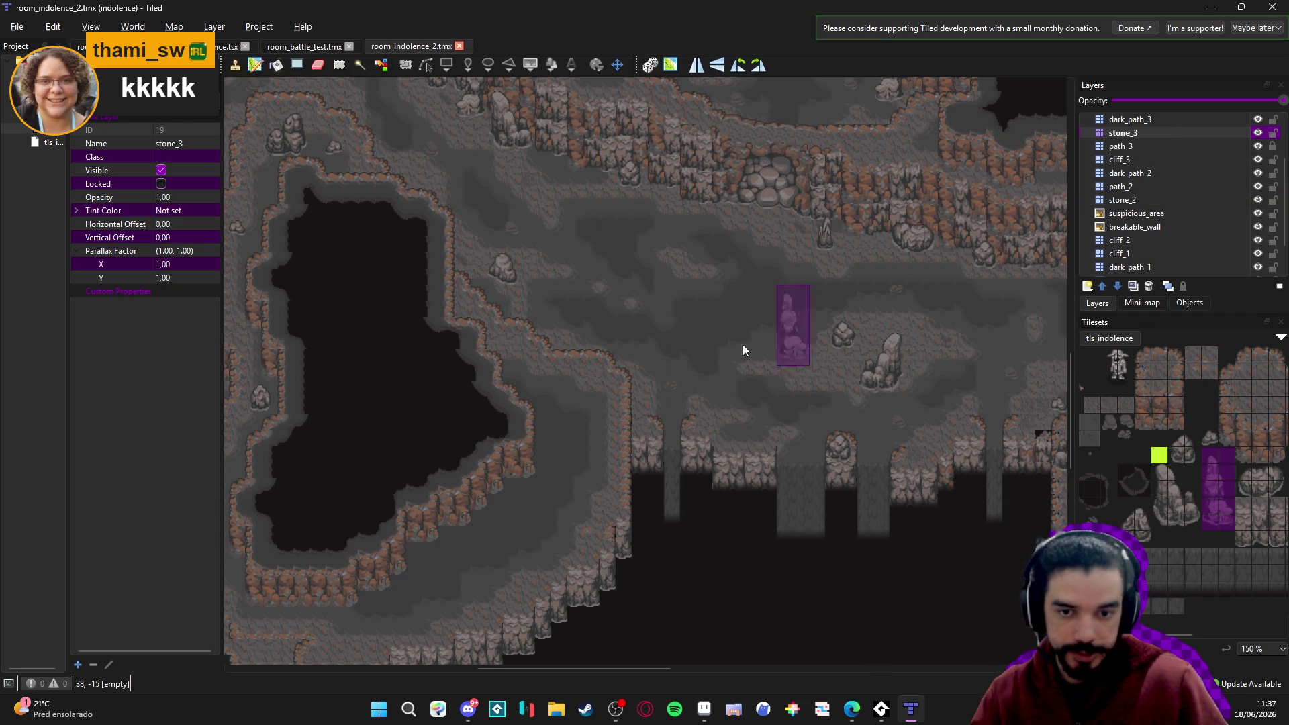
left_click(600, 369)
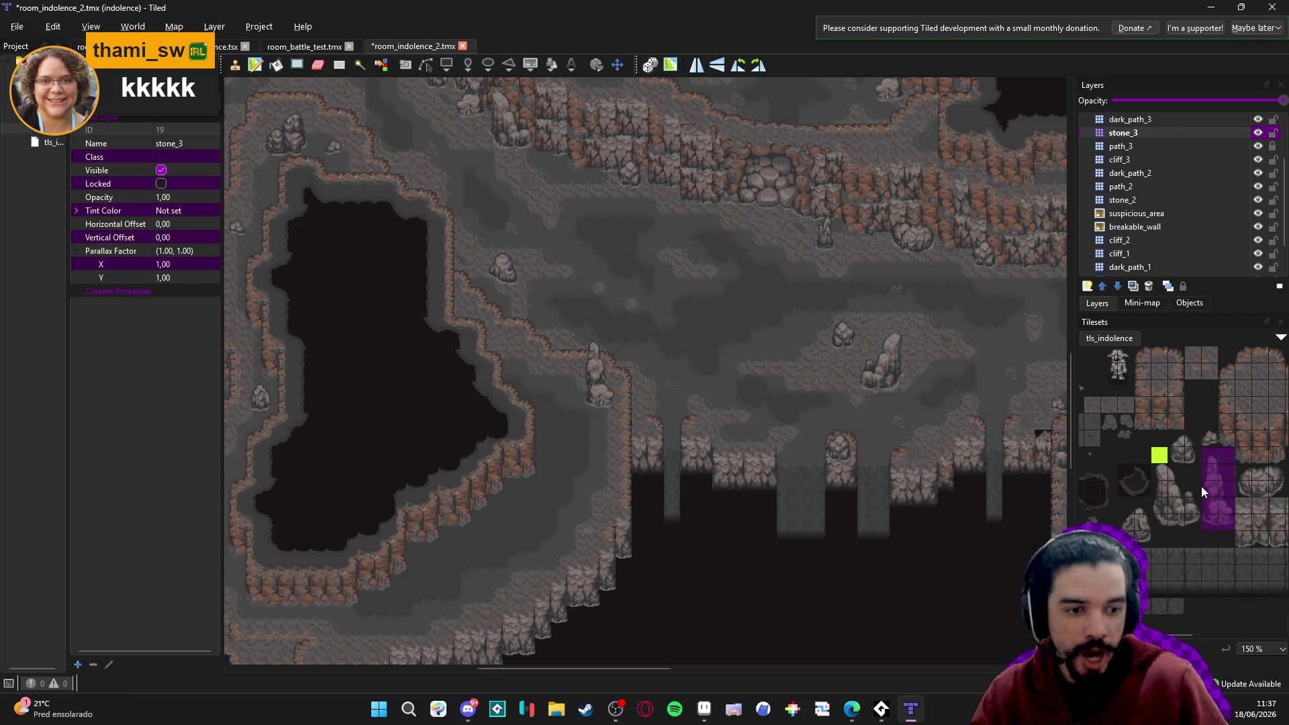
Place a 2x2 rock block on the map.
left_click_drag(1239, 470, 1249, 494)
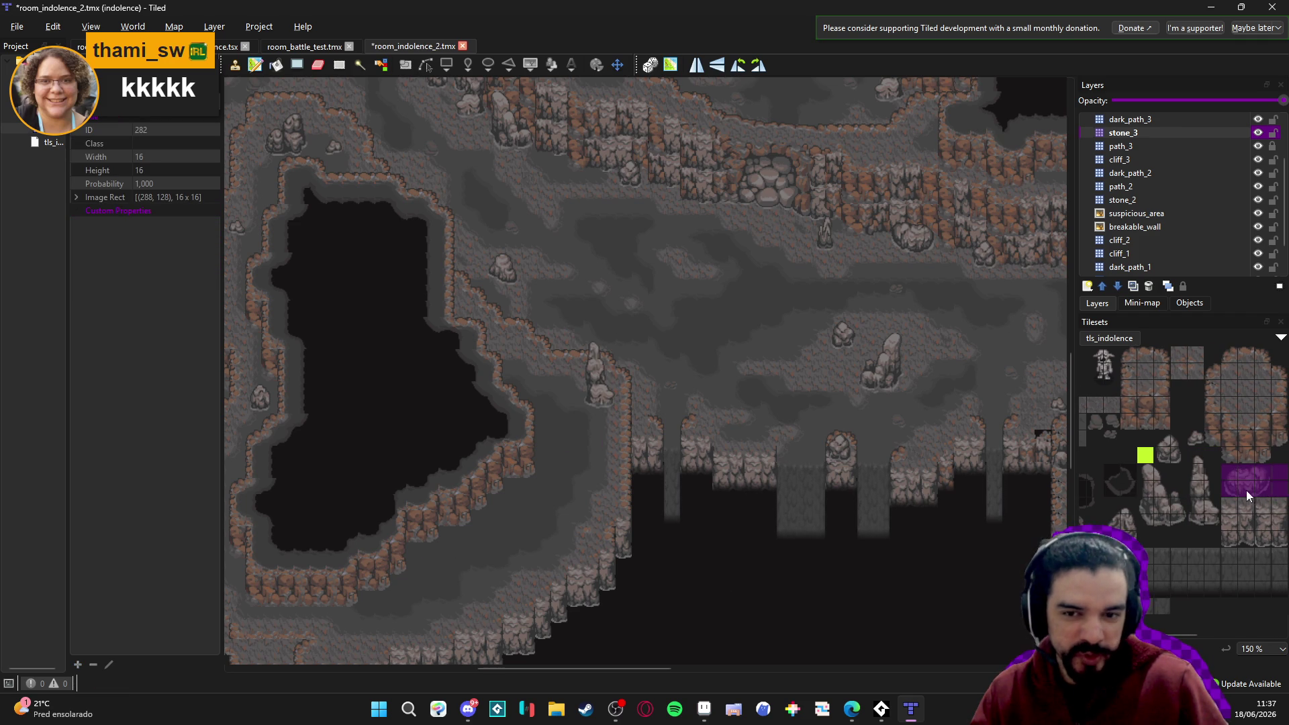
scroll(1235, 498, "right", 3)
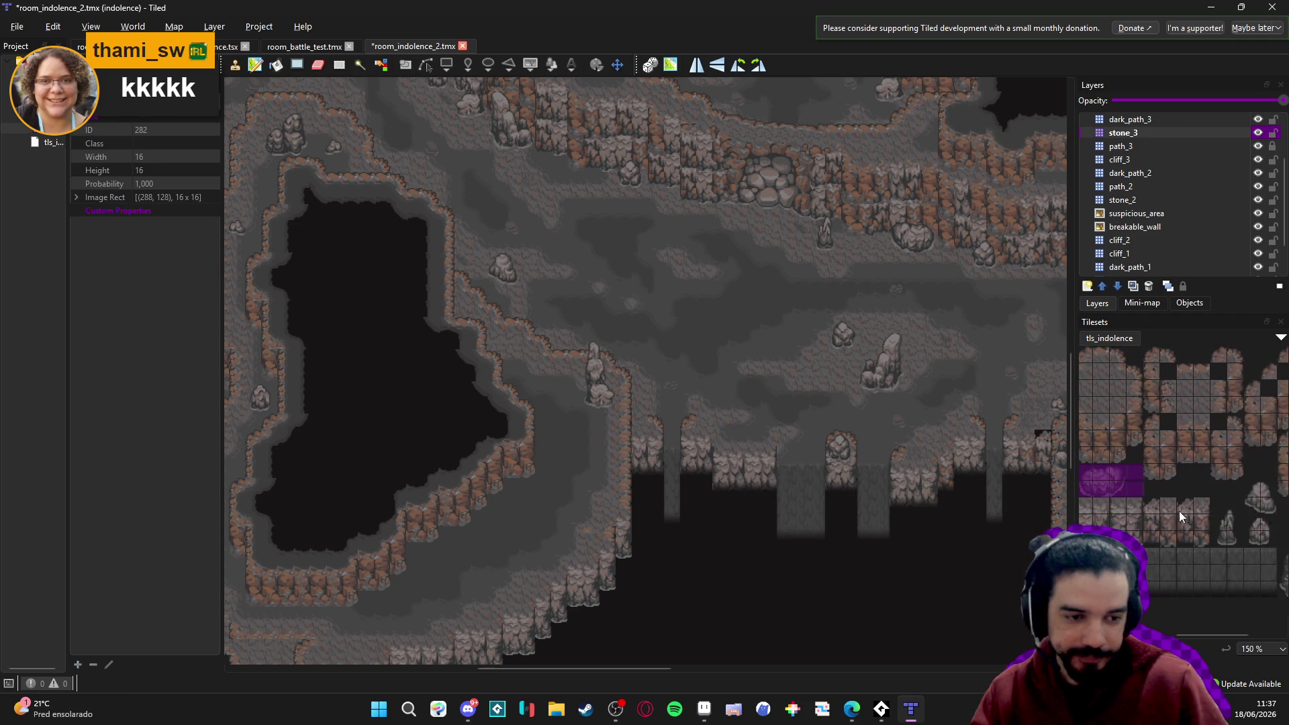
scroll(1160, 509, "left", 2)
scroll(1202, 509, "right", 2)
left_click_drag(1201, 488, 1210, 505)
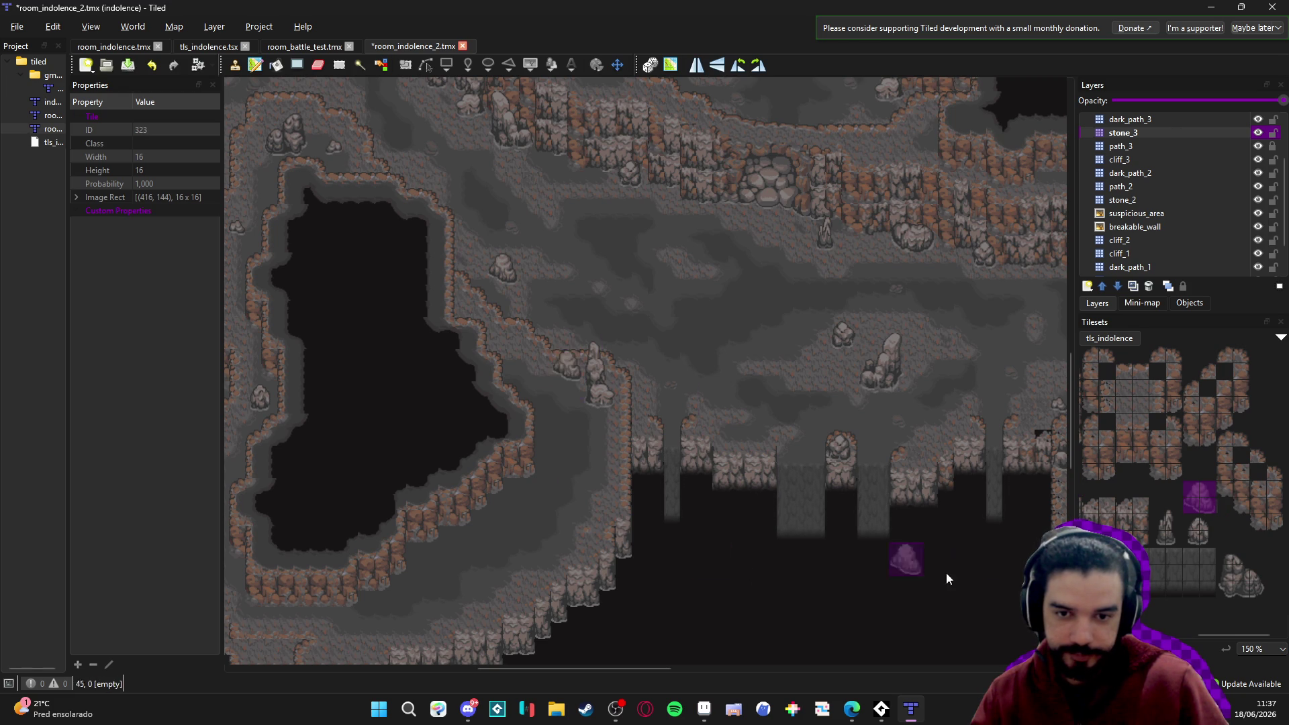
left_click(1196, 527)
left_click_drag(1199, 531, 1208, 537)
left_click(575, 414)
Place a 3x3 rock cluster on the cave map.
scroll(1196, 531, "left", 2)
scroll(1196, 531, "left", 2)
left_click_drag(1209, 555, 1247, 595)
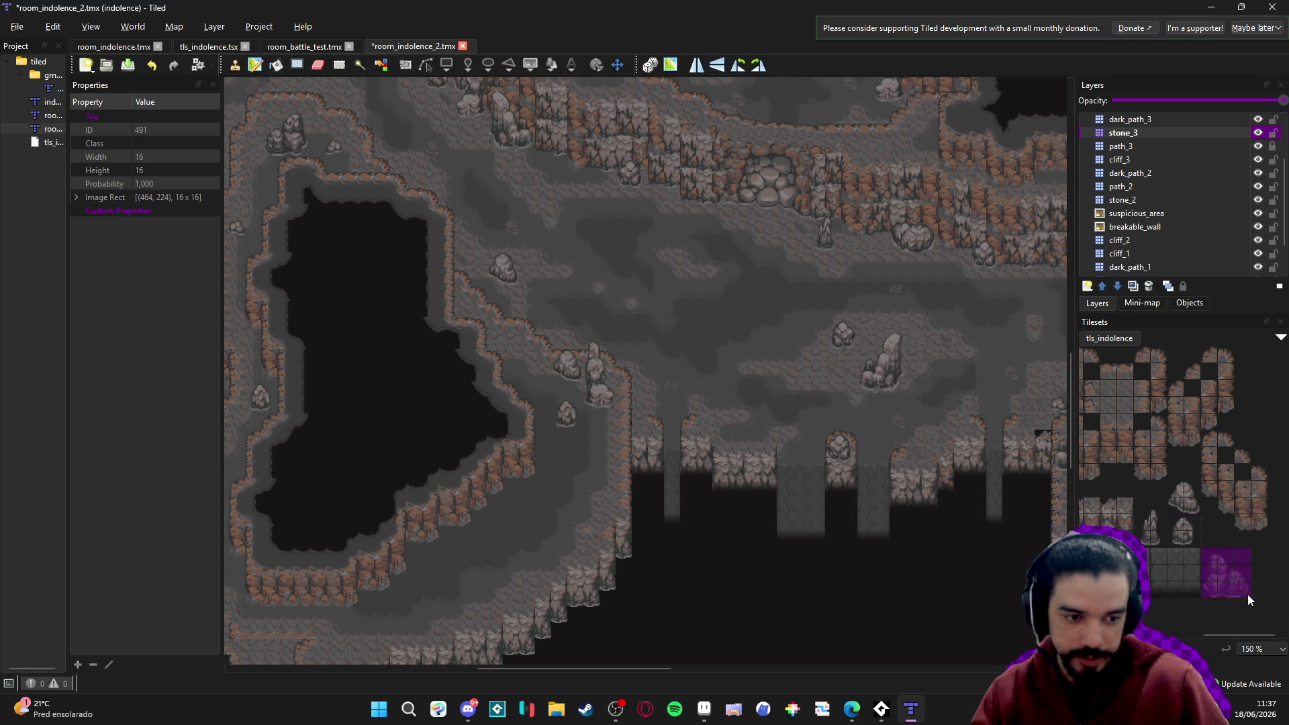
left_click(524, 343)
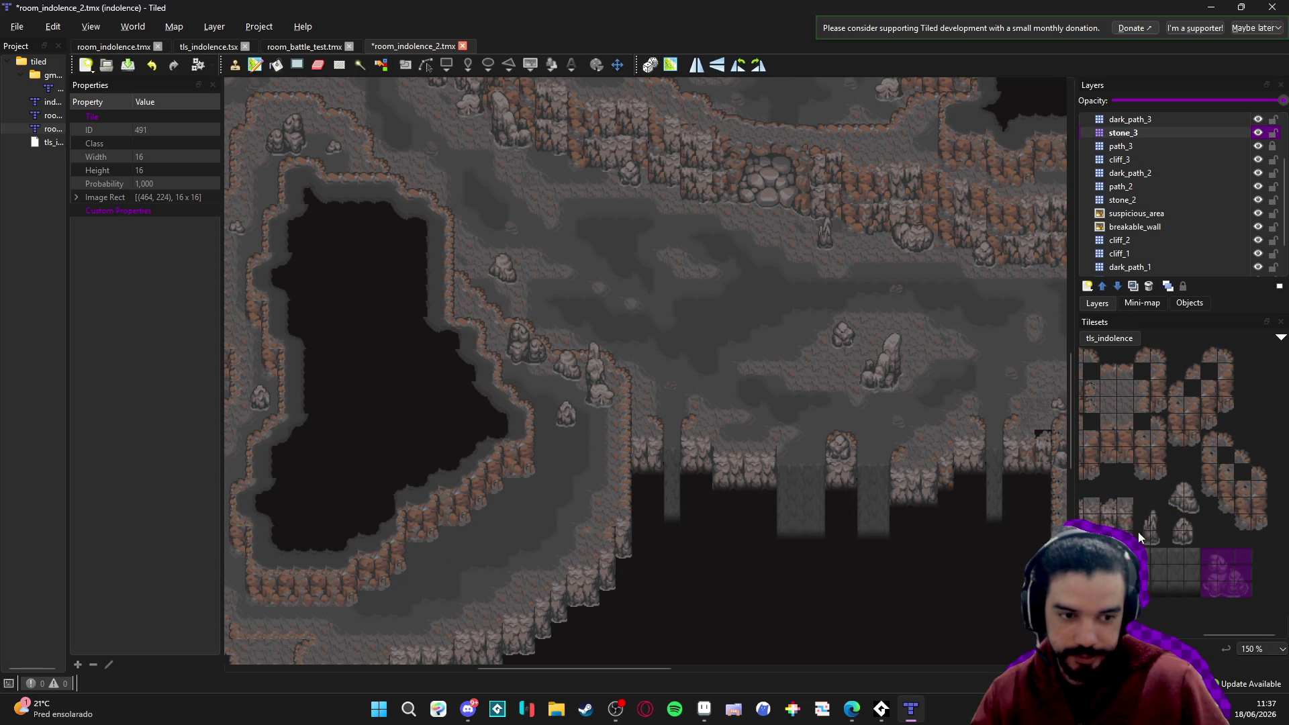
scroll(1131, 466, "left", 3)
left_click(1129, 440)
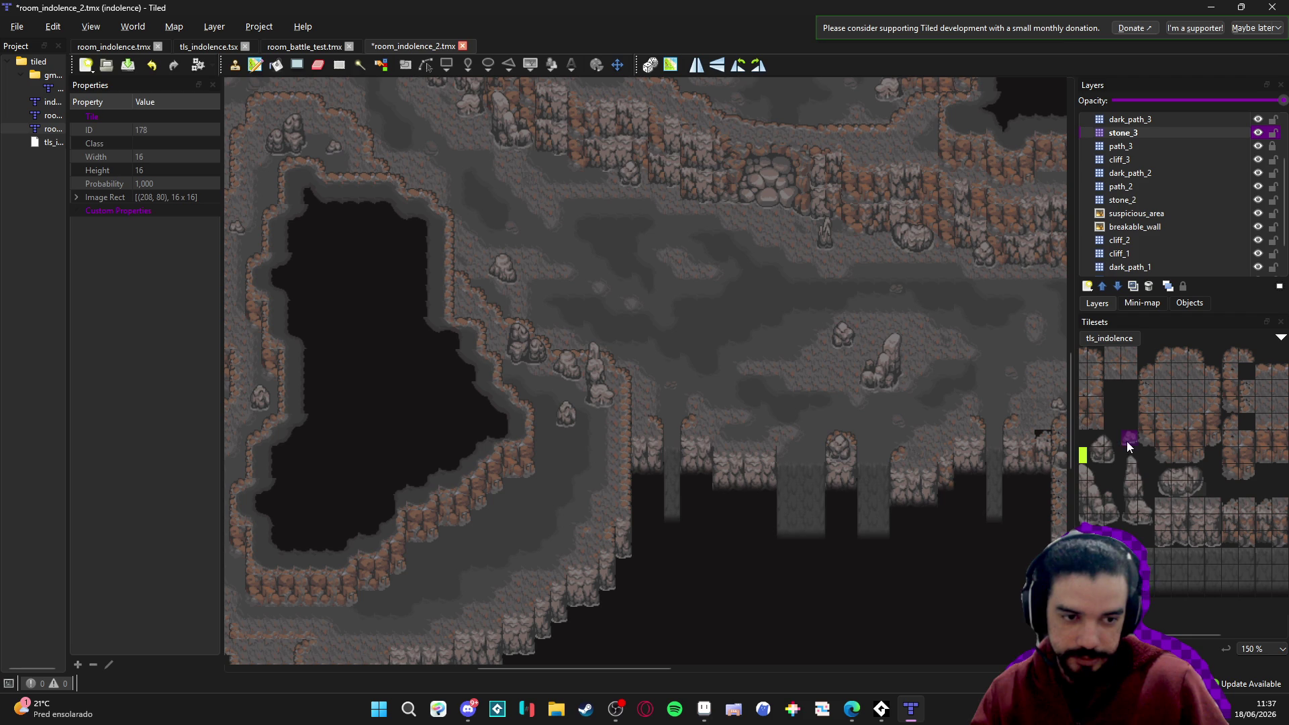
Stamp a few single small stones onto the cave floor beside the left cliff and save.
left_click(538, 389)
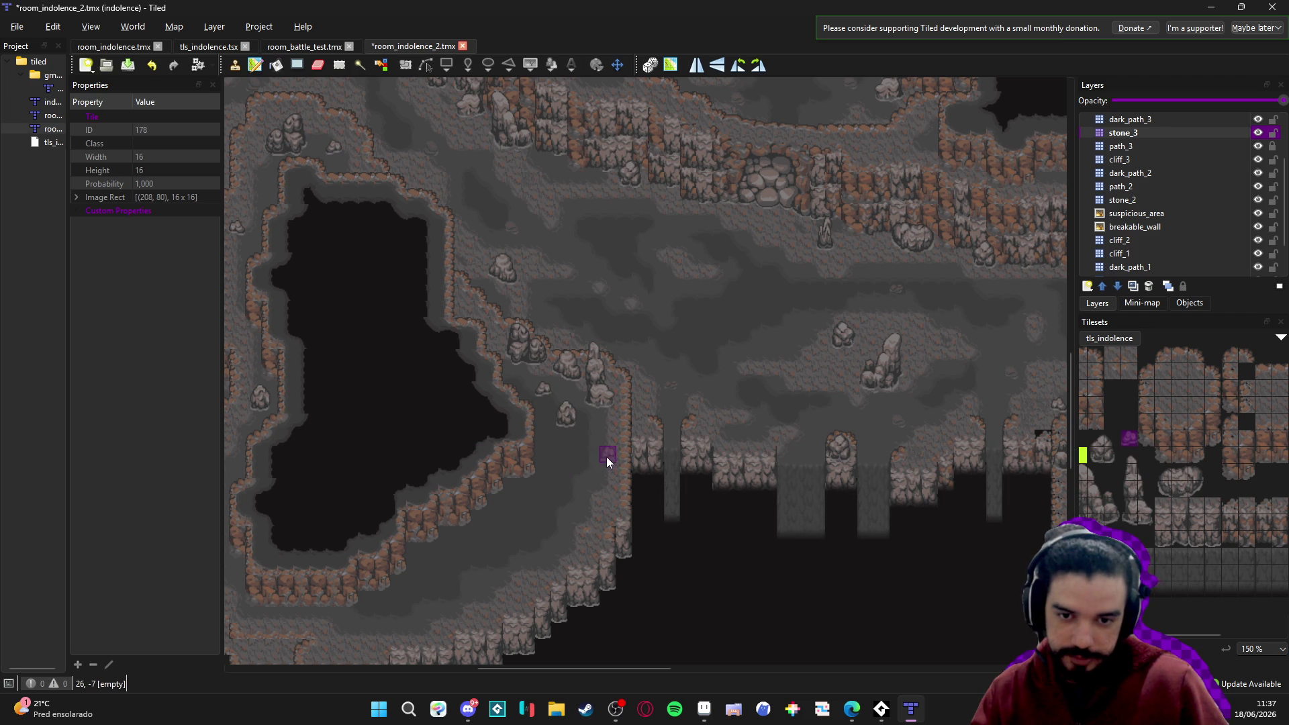
scroll(1136, 440, "left", 2)
left_click(1147, 454)
left_click(674, 449)
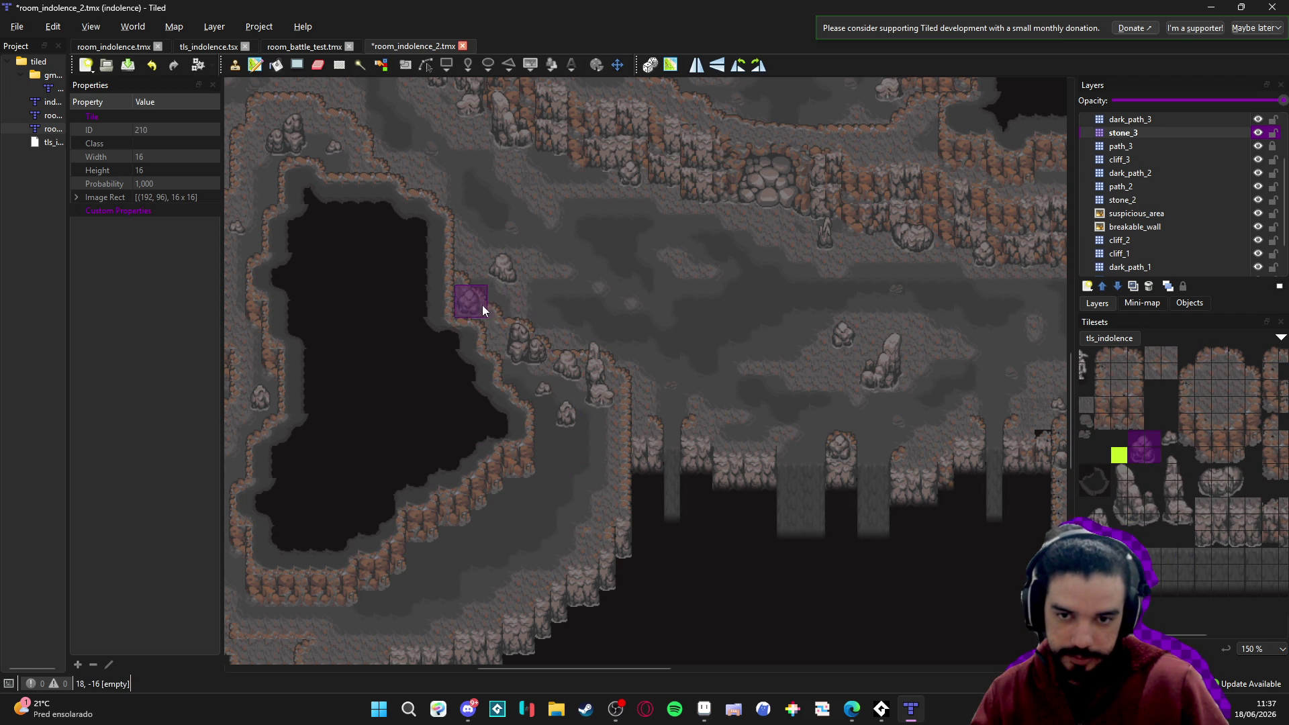
left_click(590, 461)
scroll(1175, 463, "left", 4)
key("ctrl+s")
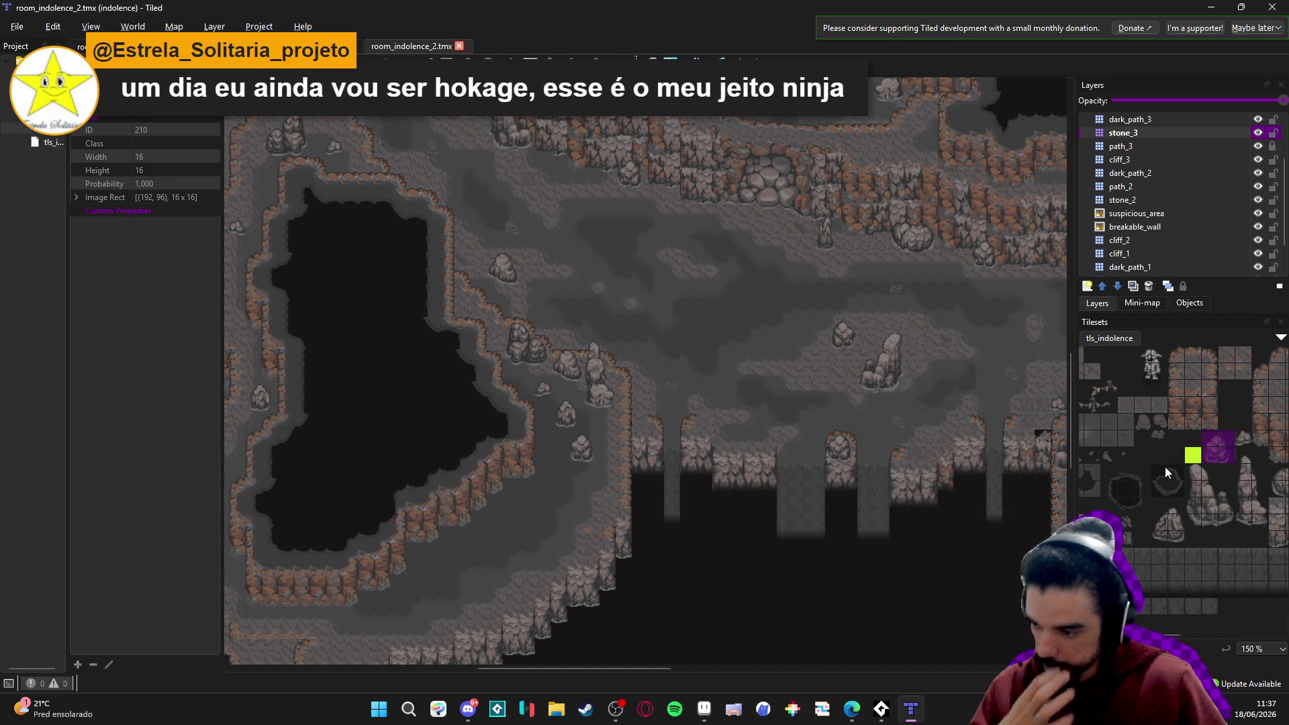
Paint an L-shaped pebble cluster in several spots near the cliff, then save room_indolence_2.
left_click_drag(1134, 427, 1151, 422)
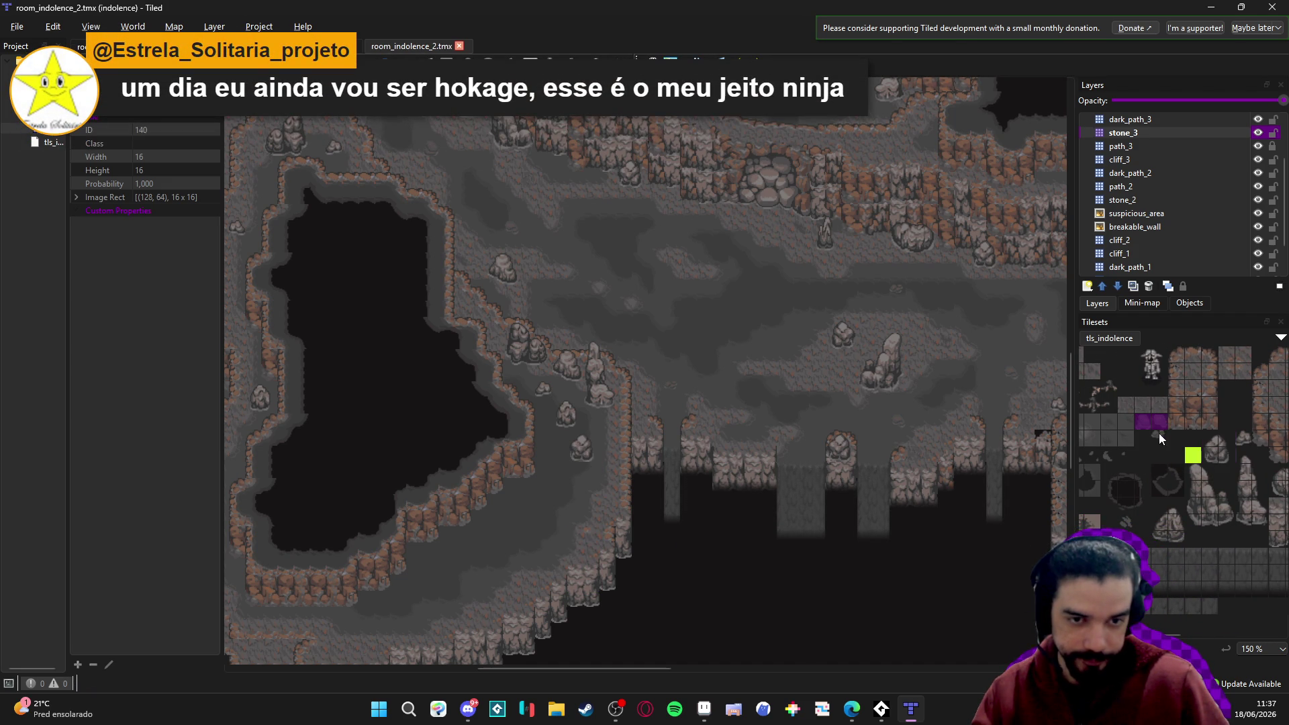
left_click(1159, 436, "ctrl")
left_click(566, 406)
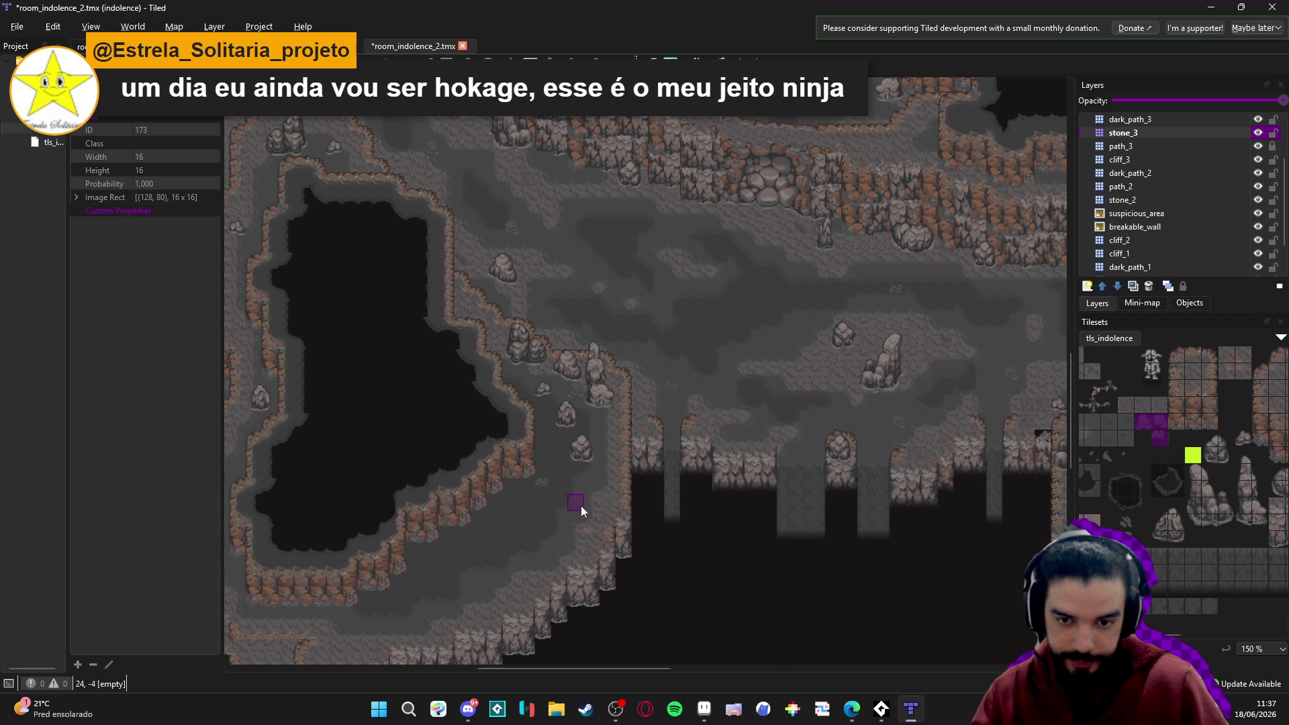
left_click(566, 529)
left_click(469, 561)
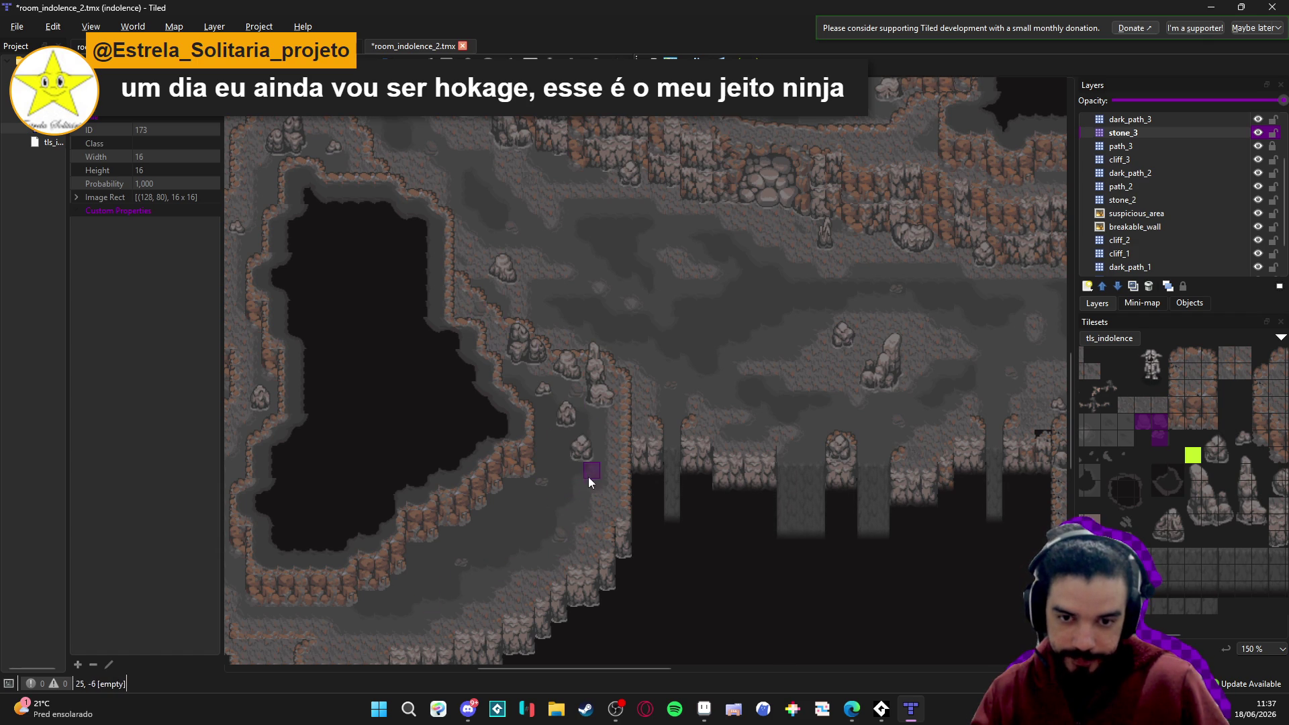
left_click(558, 440)
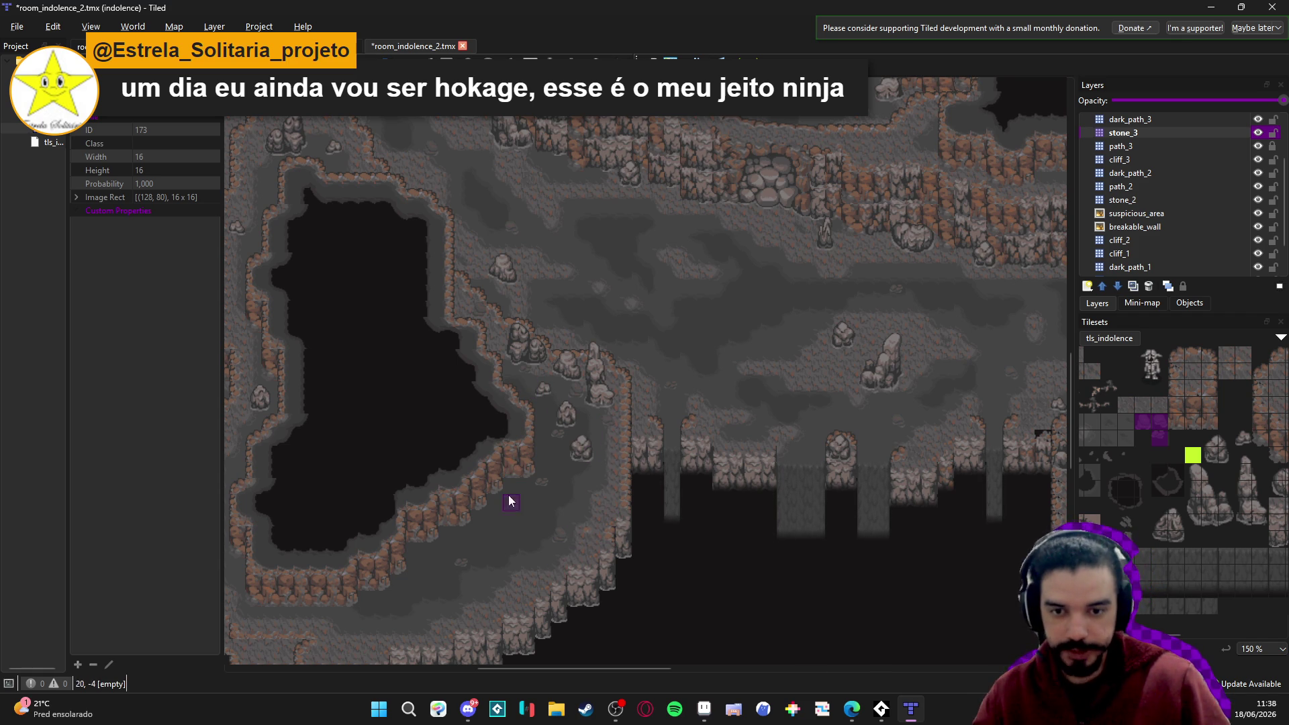
scroll(489, 552, "down", 3)
scroll(490, 553, "right", 3)
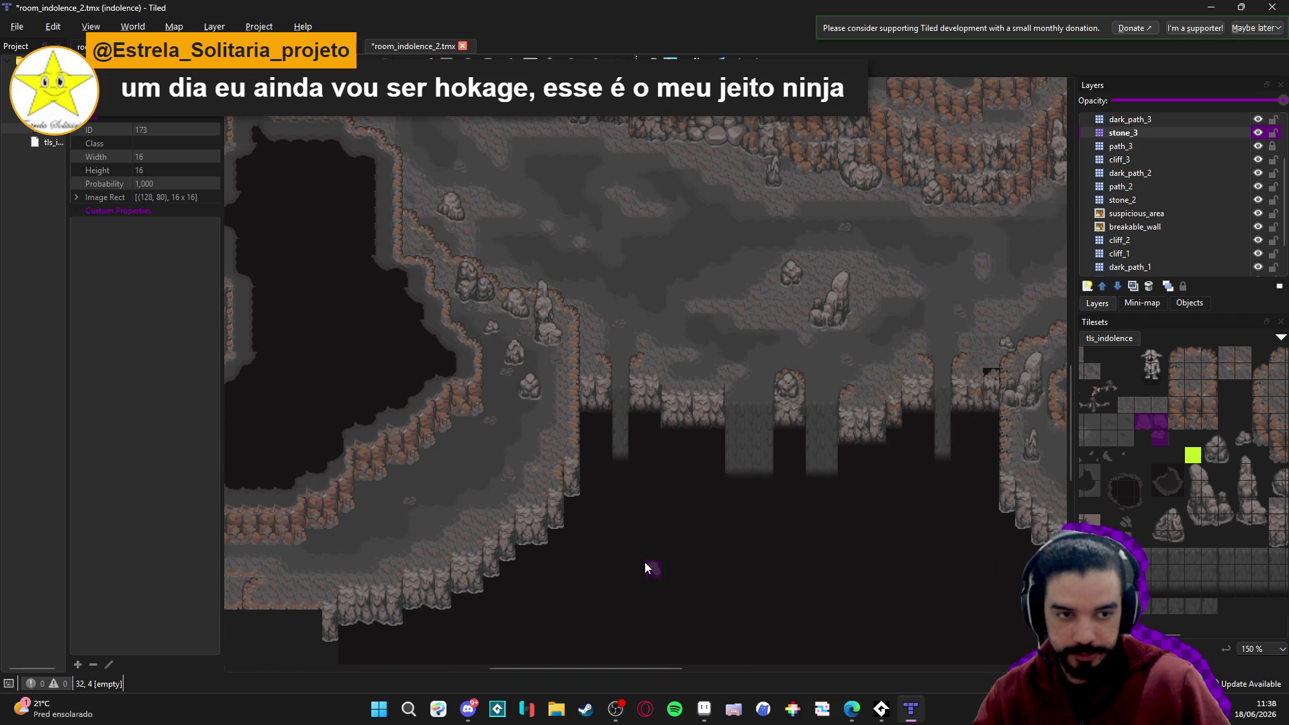
scroll(645, 562, "down", 1)
scroll(644, 562, "right", 2)
key("ctrl+s")
scroll(1172, 248, "up", 2)
On the darker_path_3 layer, paint cliff-edge tiles along the cave's bottom edge.
left_click(1150, 188)
left_click(1150, 173)
scroll(1182, 481, "left", 2)
scroll(1166, 567, "left", 2)
left_click(1156, 579)
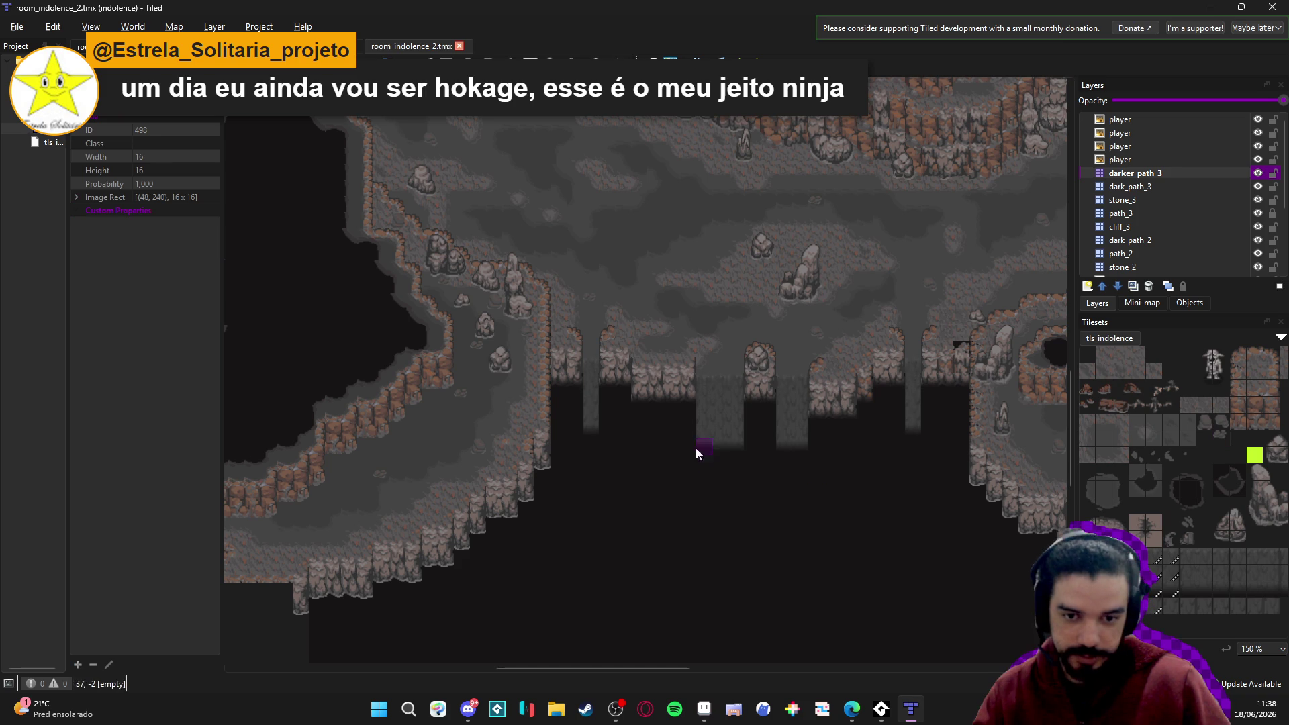
left_click(542, 463)
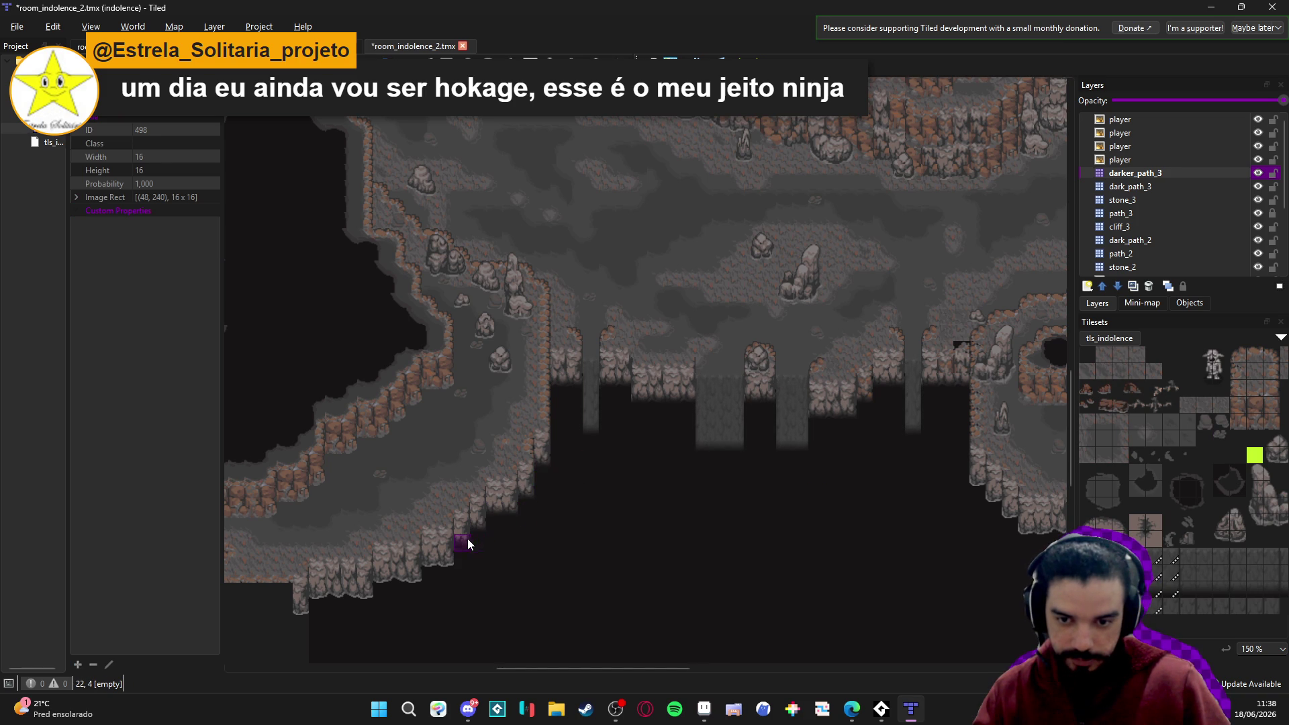
left_click_drag(419, 571, 380, 575)
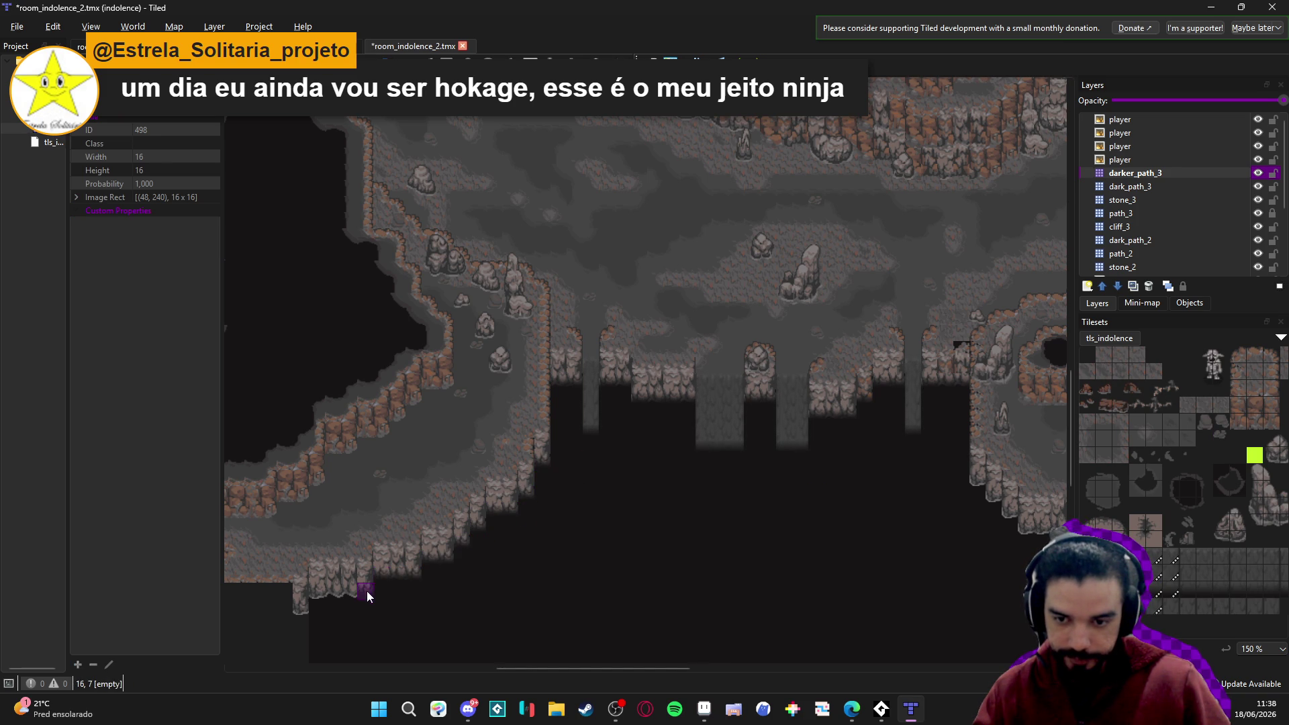
Pan along the lower cave edge to check the new cliff tiles and save the map.
scroll(595, 539, "right", 3)
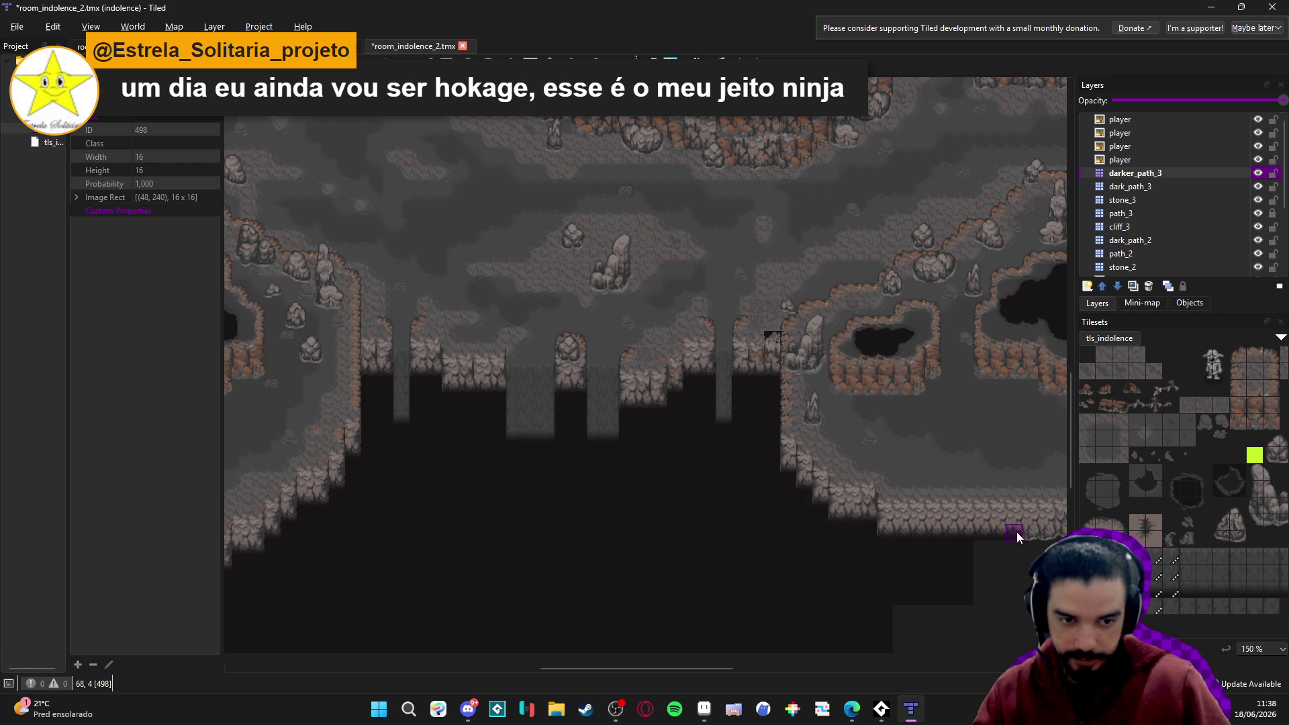
left_click_drag(805, 485, 836, 504)
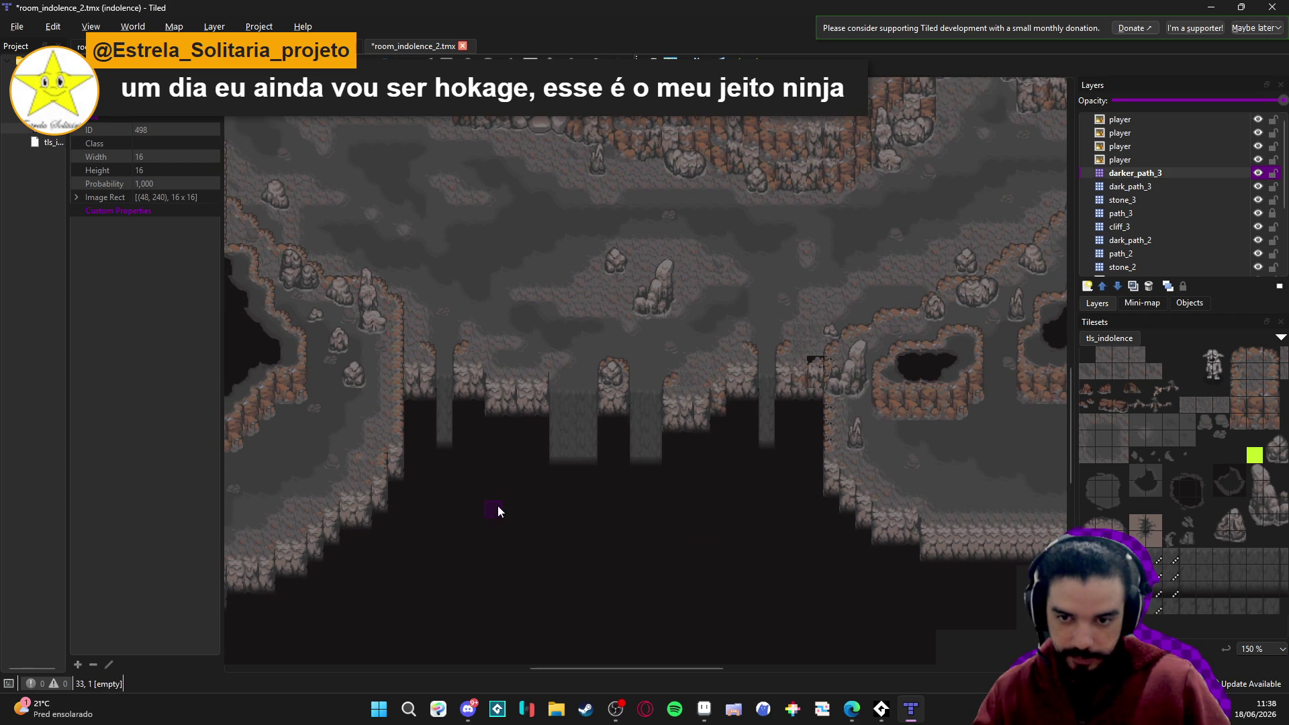
left_click_drag(498, 507, 570, 510)
left_click_drag(485, 518, 505, 550)
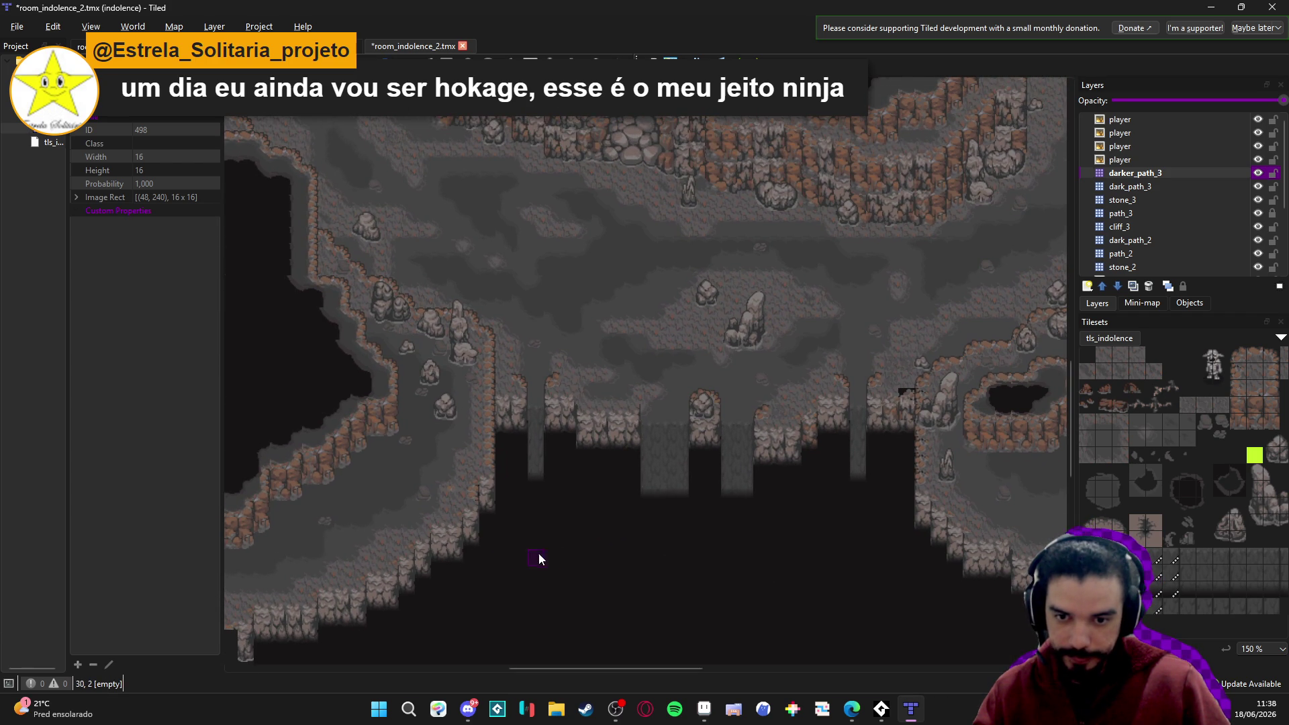
scroll(536, 559, "down", 3)
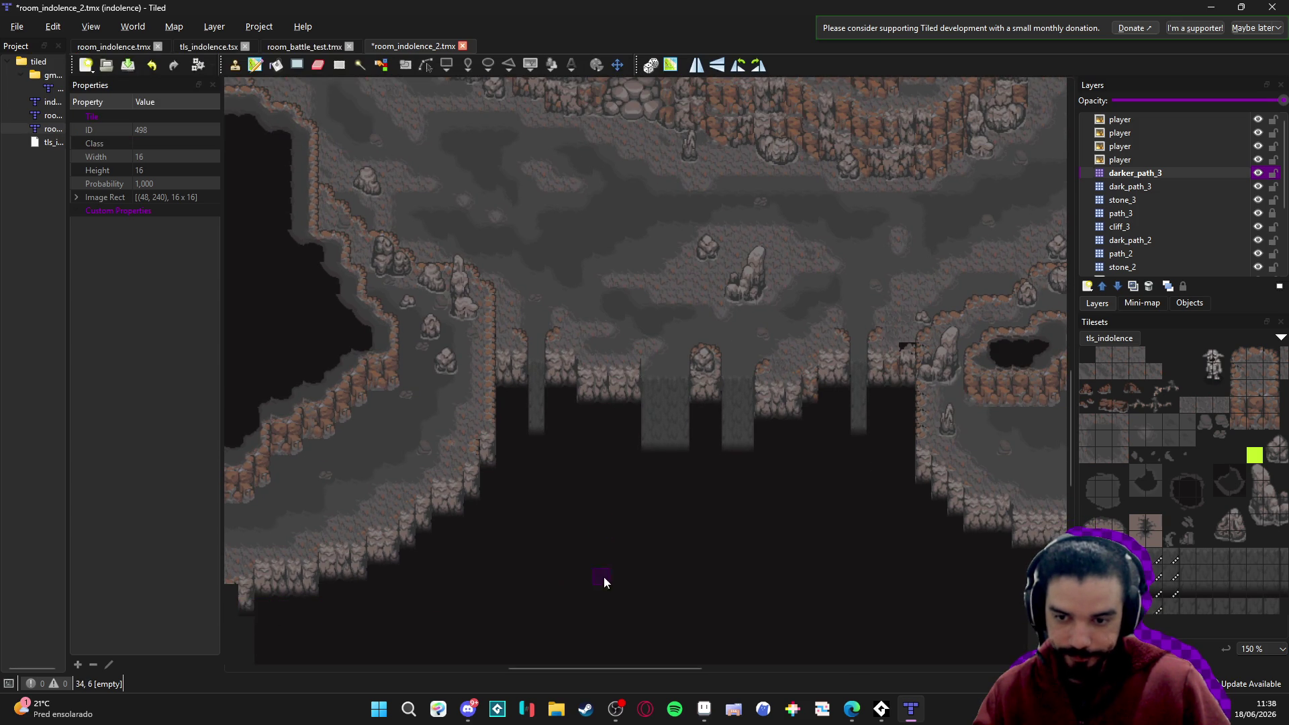
scroll(596, 590, "right", 3)
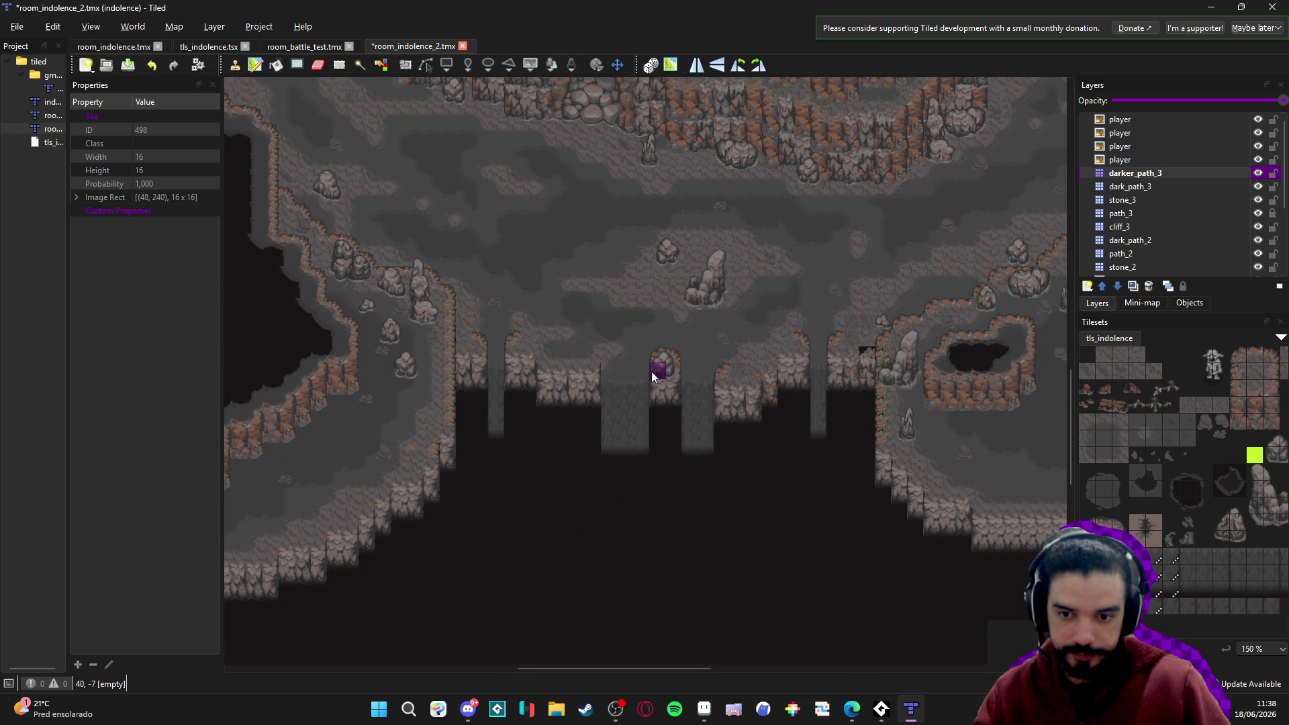
scroll(628, 356, "up", 1)
key("ctrl+s")
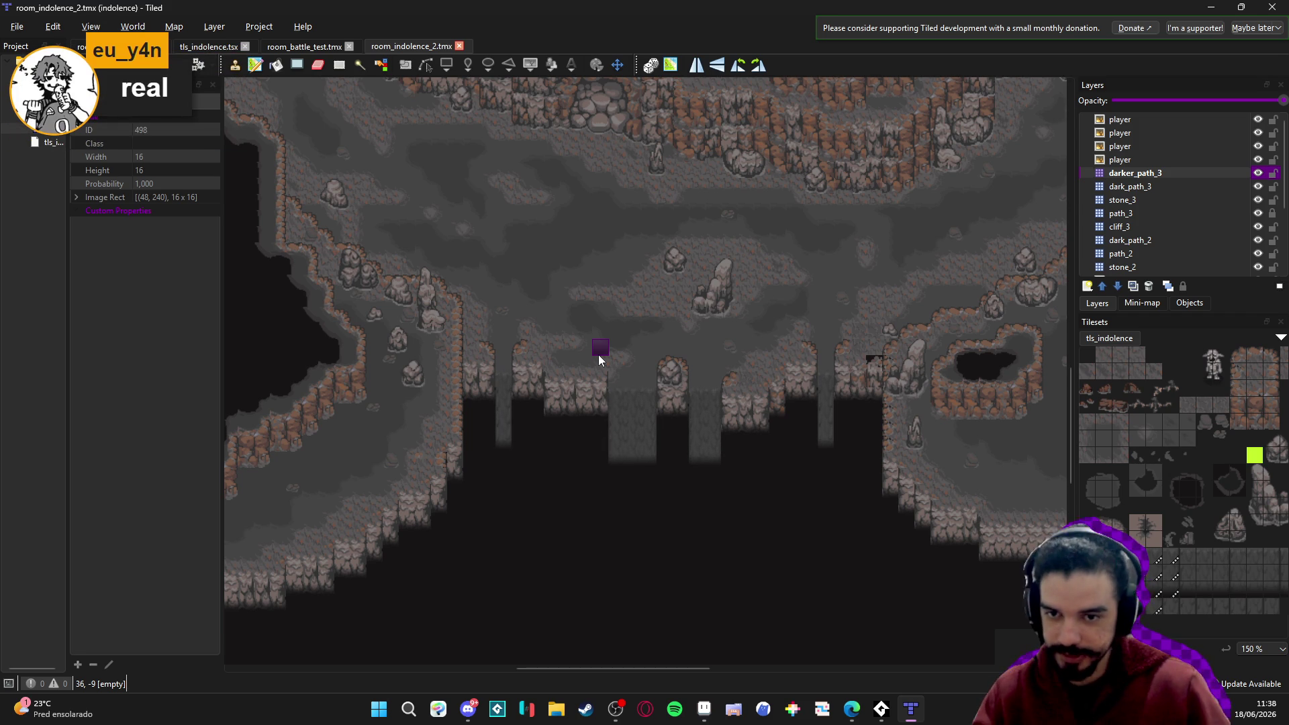
scroll(510, 309, "left", 2)
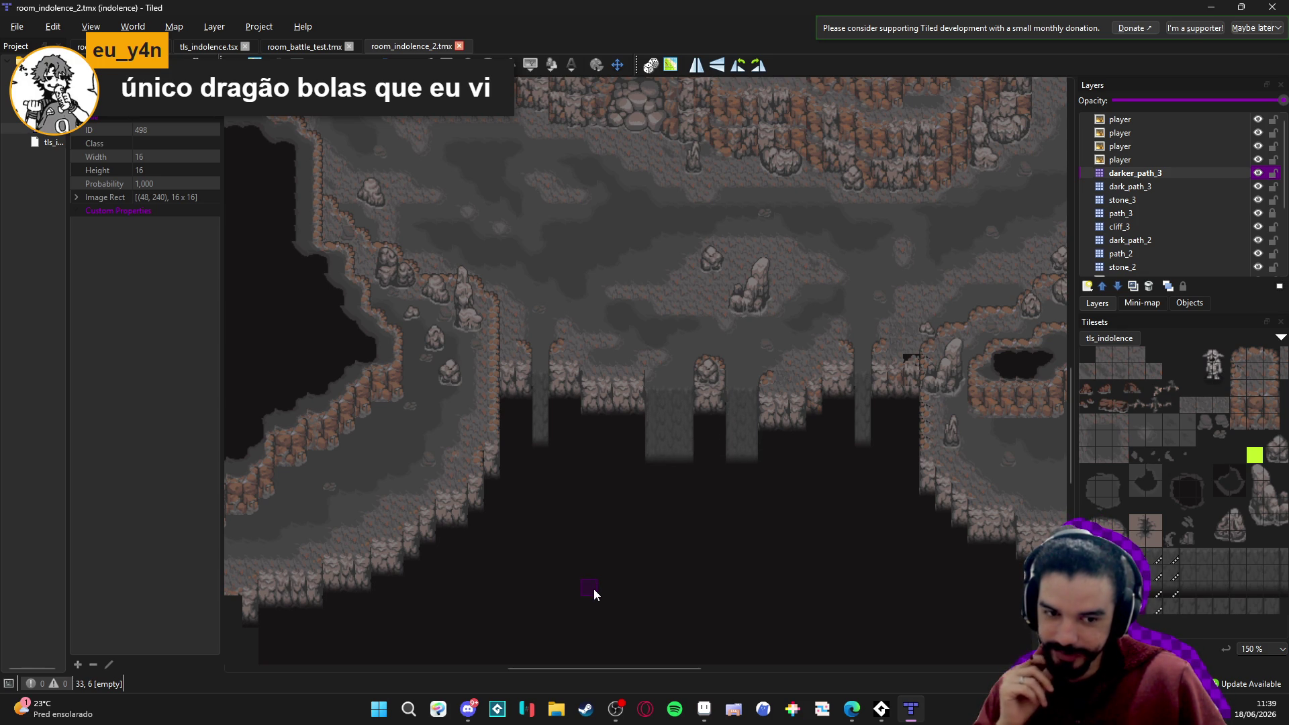
scroll(936, 530, "down", 2)
scroll(936, 530, "right", 2)
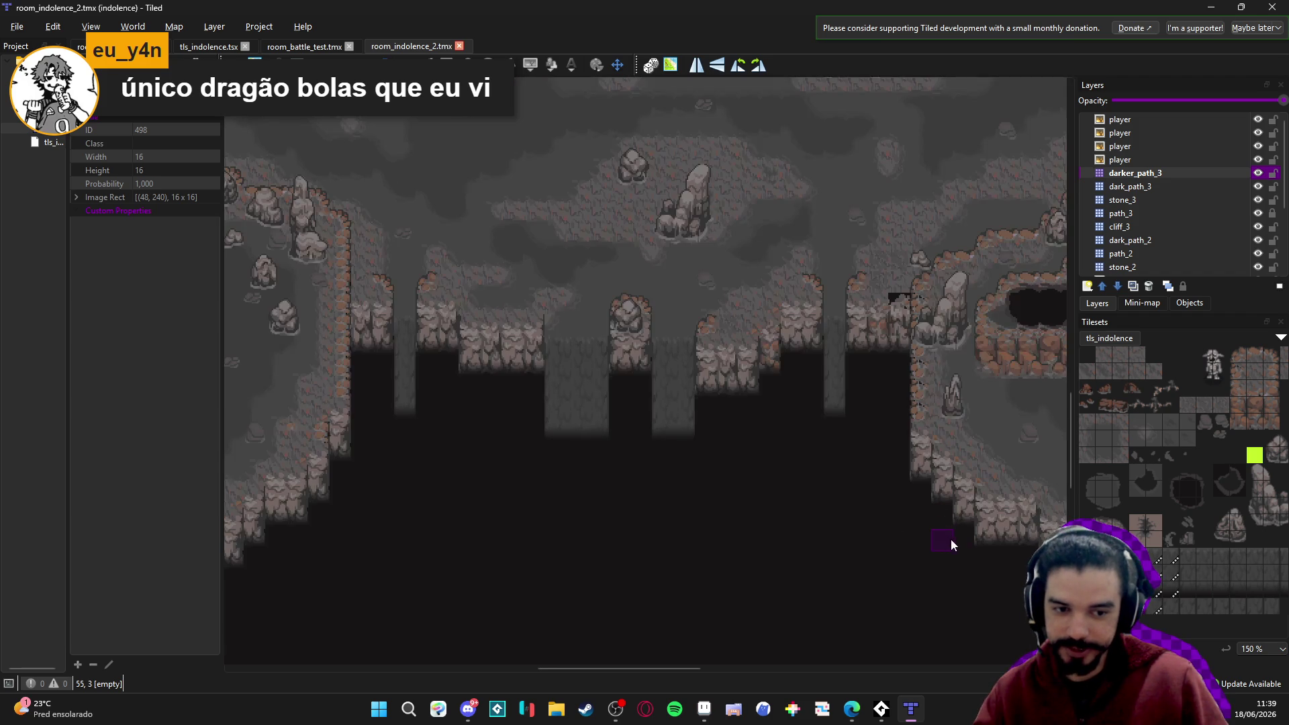
scroll(836, 549, "down", 1)
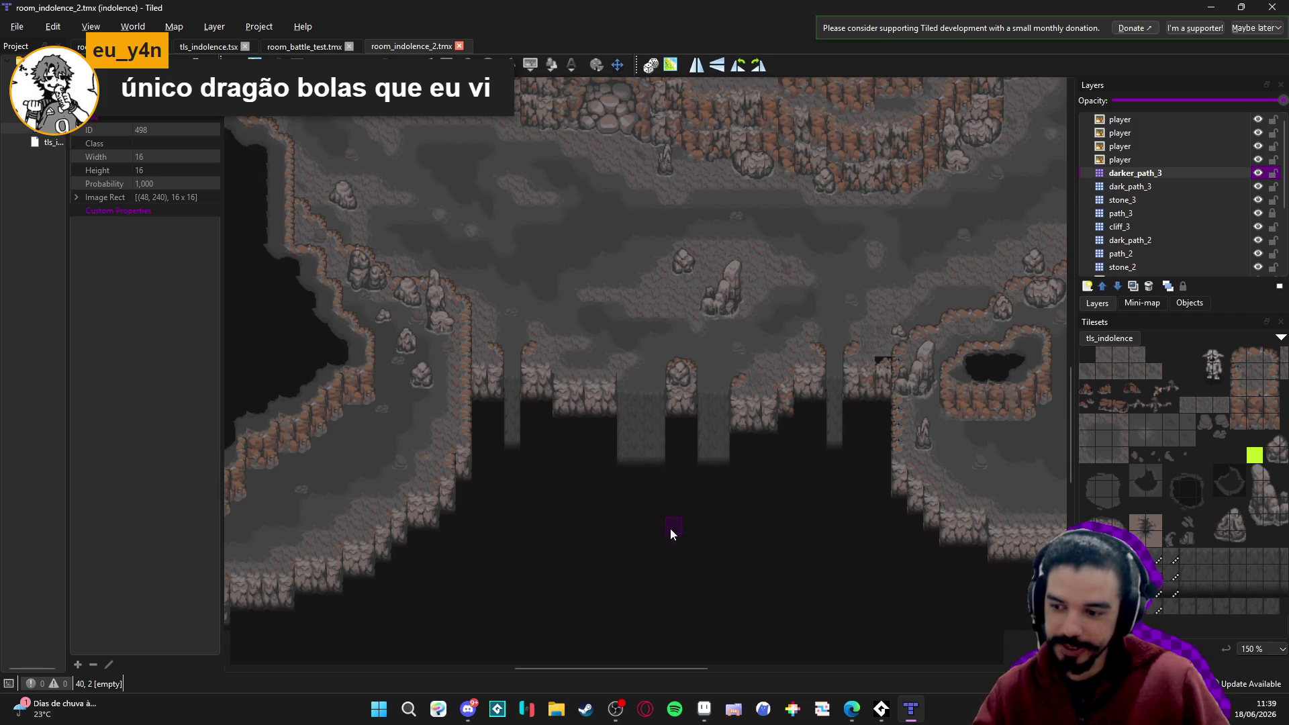
scroll(681, 534, "up", 2)
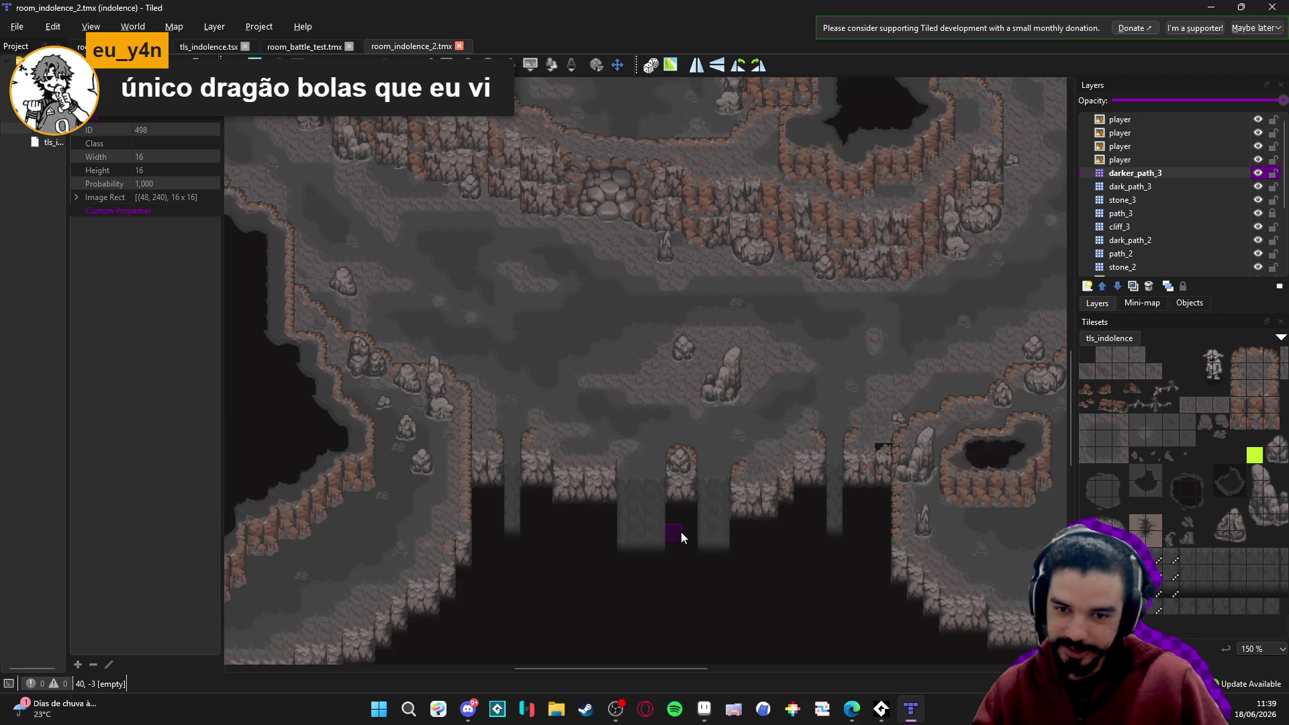
scroll(720, 587, "up", 2)
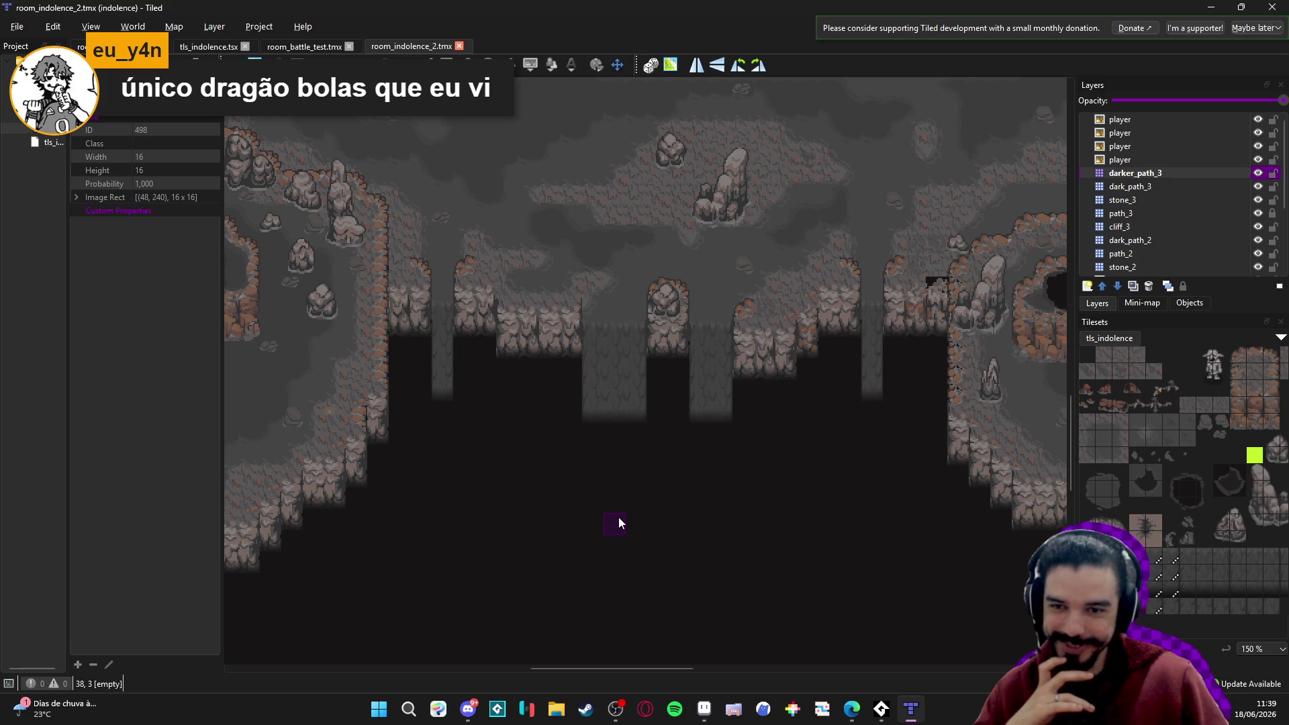
left_click_drag(884, 459, 817, 509)
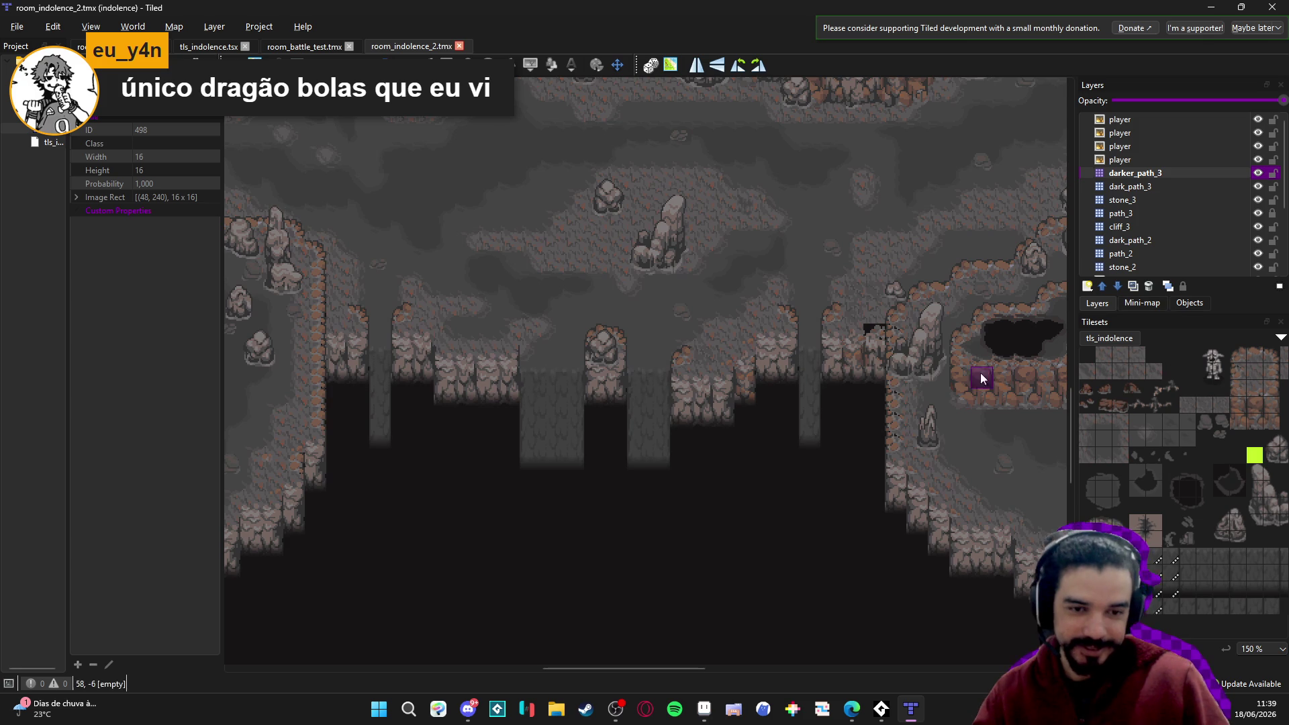
left_click_drag(989, 369, 973, 394)
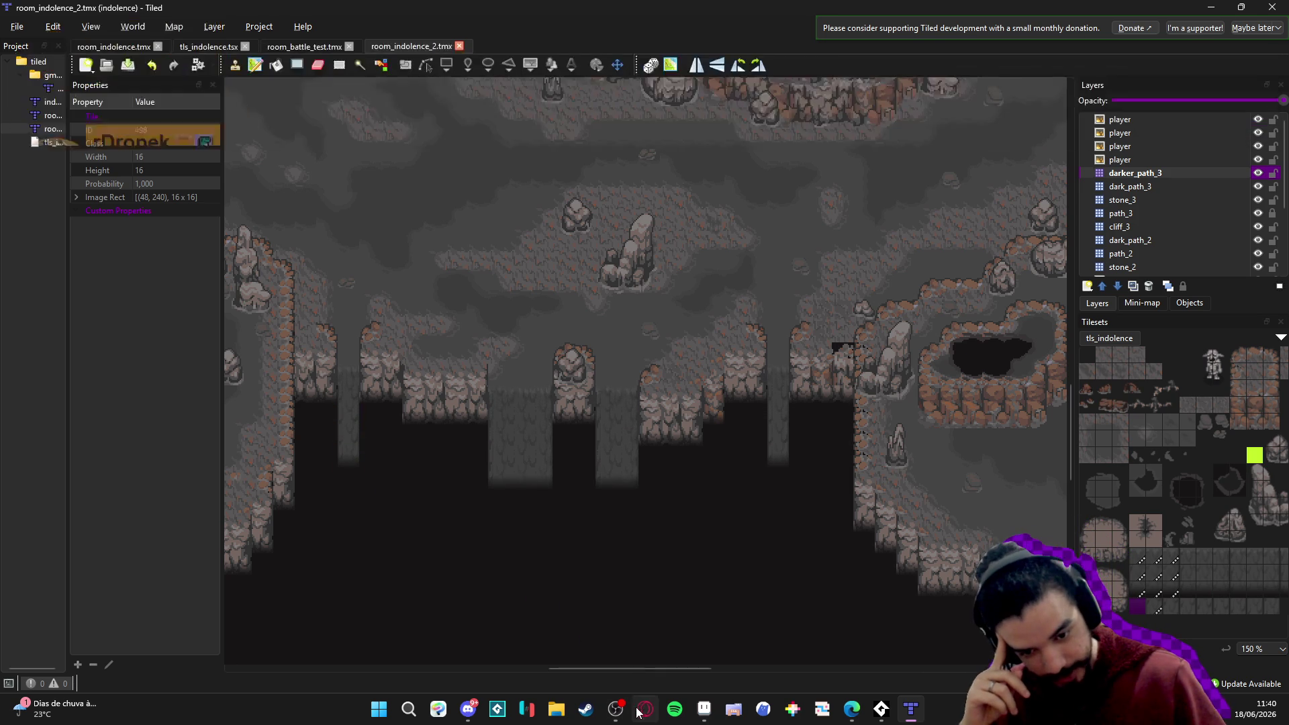
left_click(616, 709)
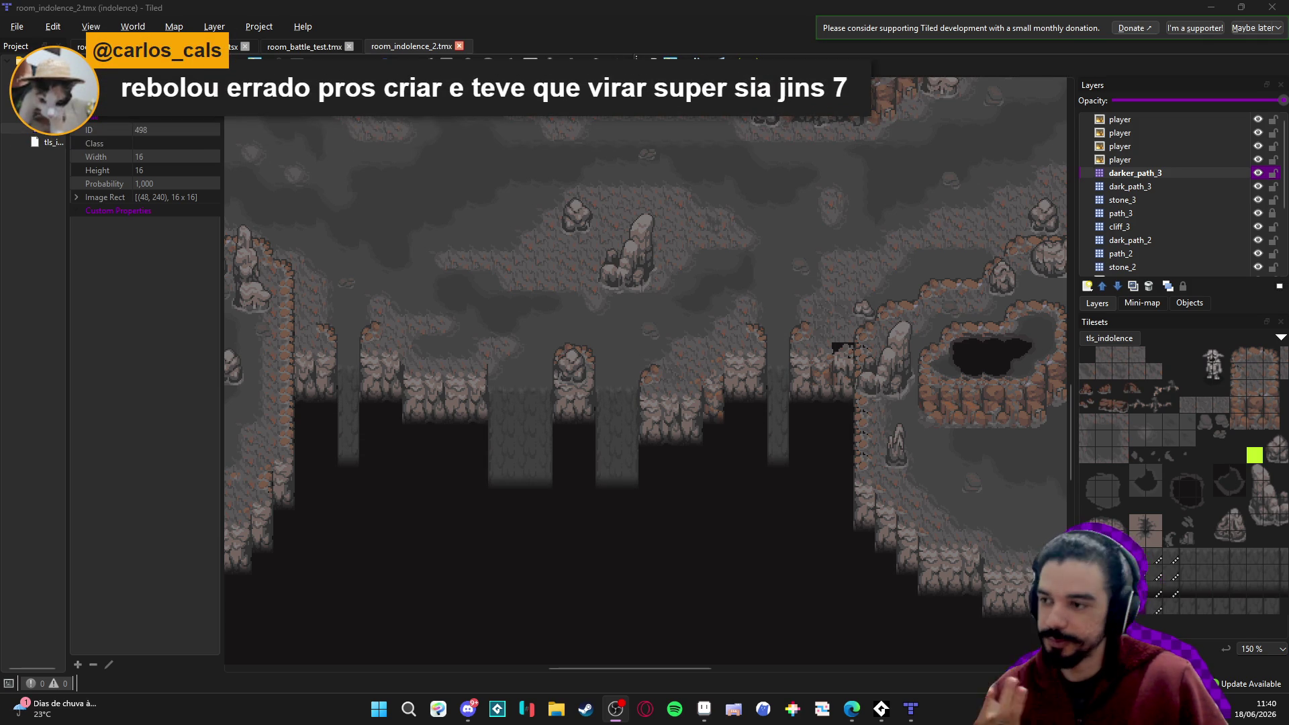
left_click(912, 709)
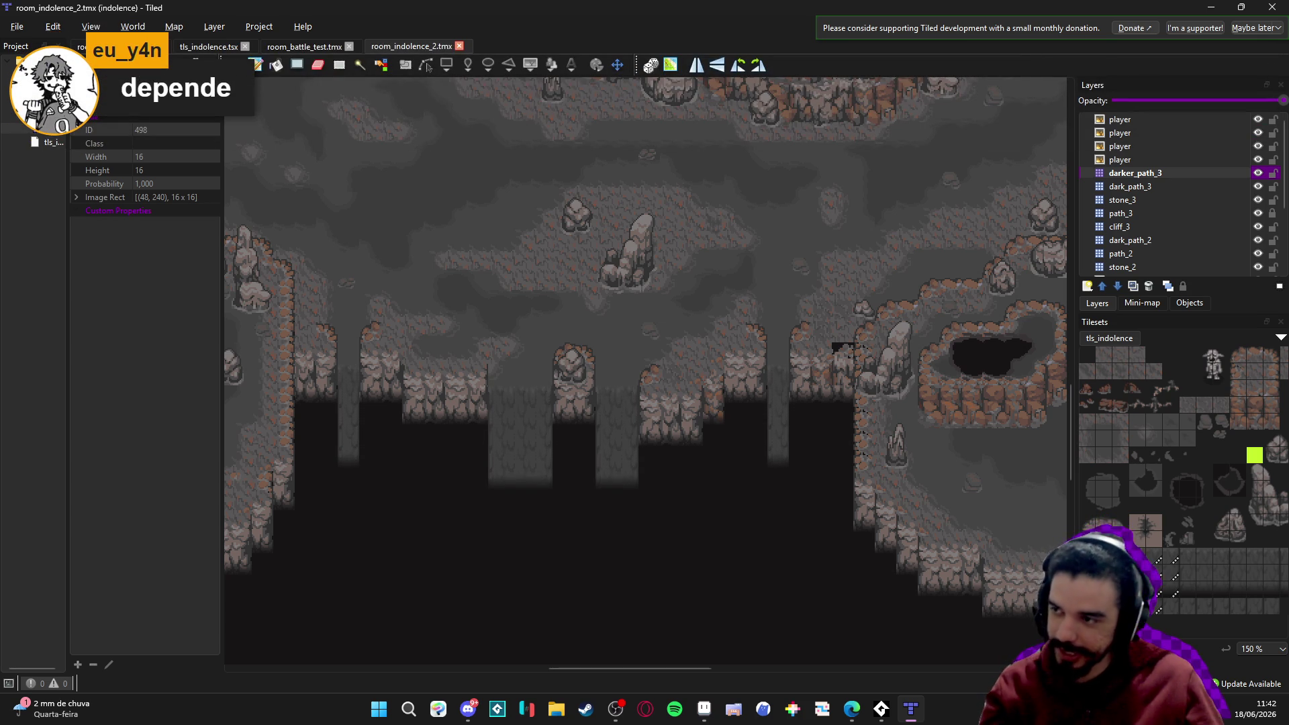
Switch away from Tiled to the web browser.
key("alt+Tab")
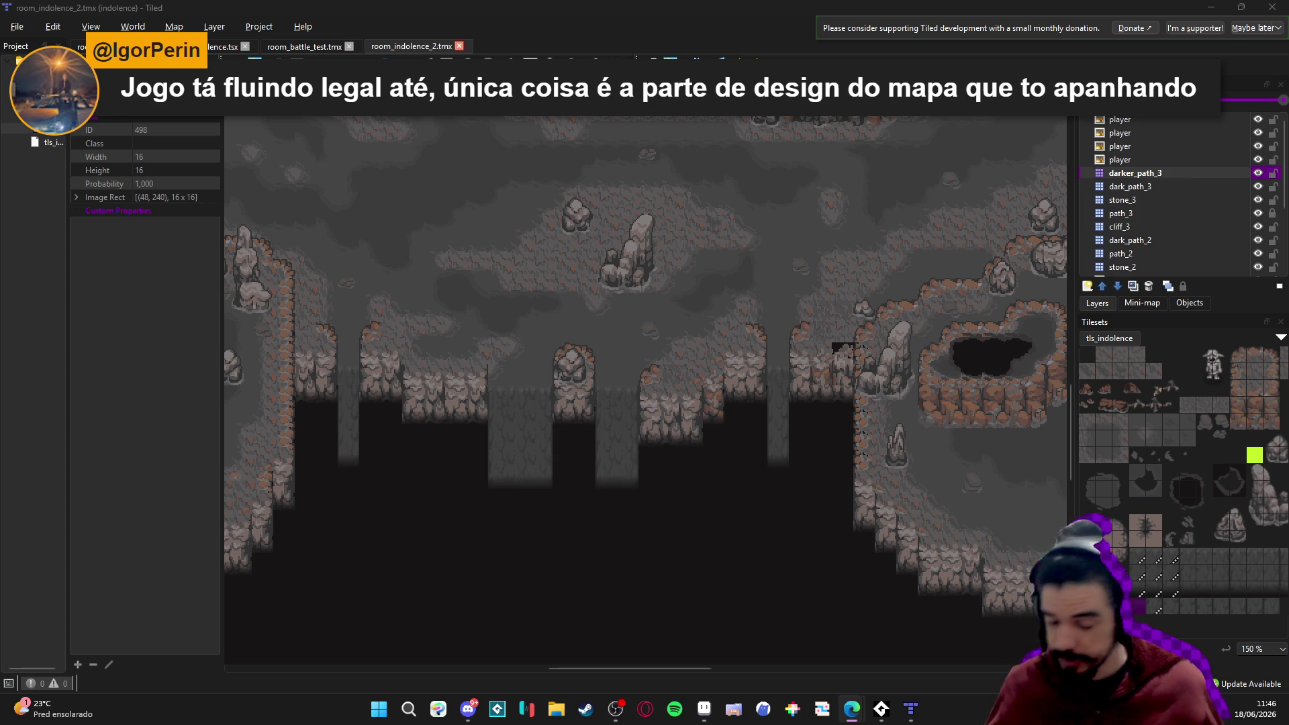
mouse_move(587, 440)
left_mouse_down()
mouse_move(682, 529)
mouse_move(530, 481)
mouse_move(537, 490)
left_mouse_up()
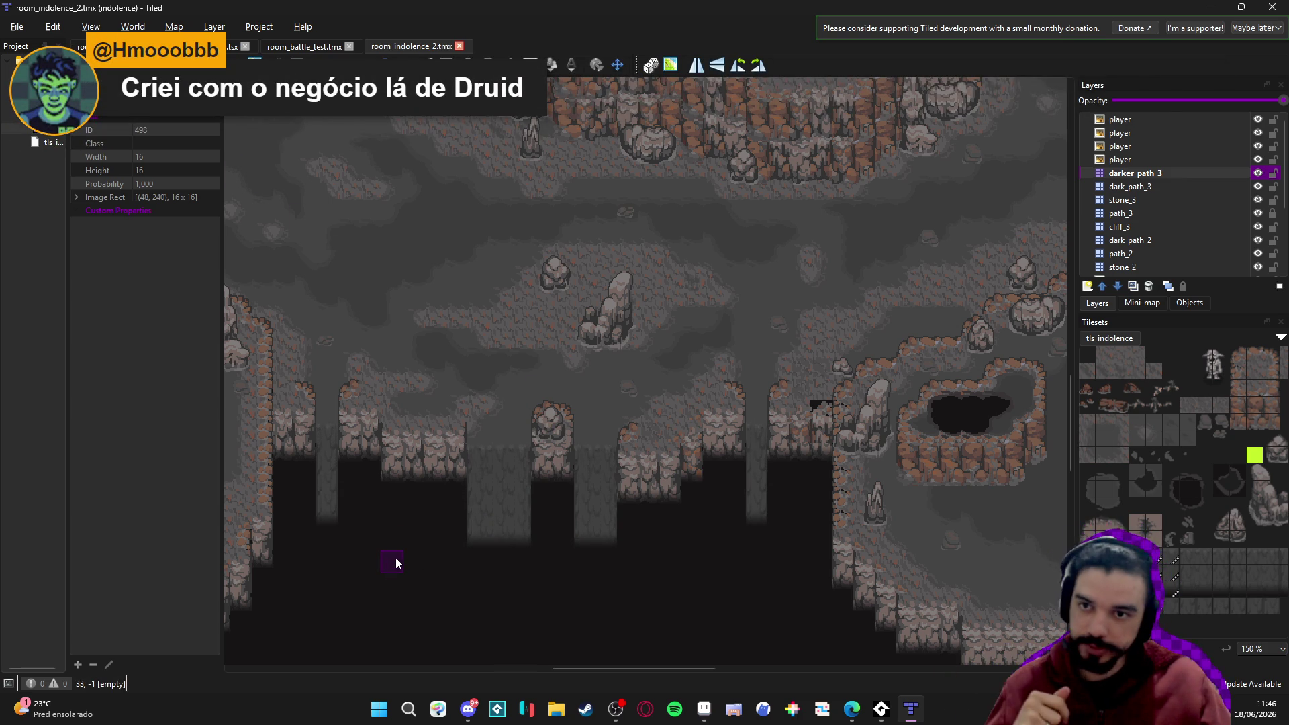
scroll(589, 403, "up", 2)
scroll(720, 510, "left", 6)
scroll(720, 511, "up", 2)
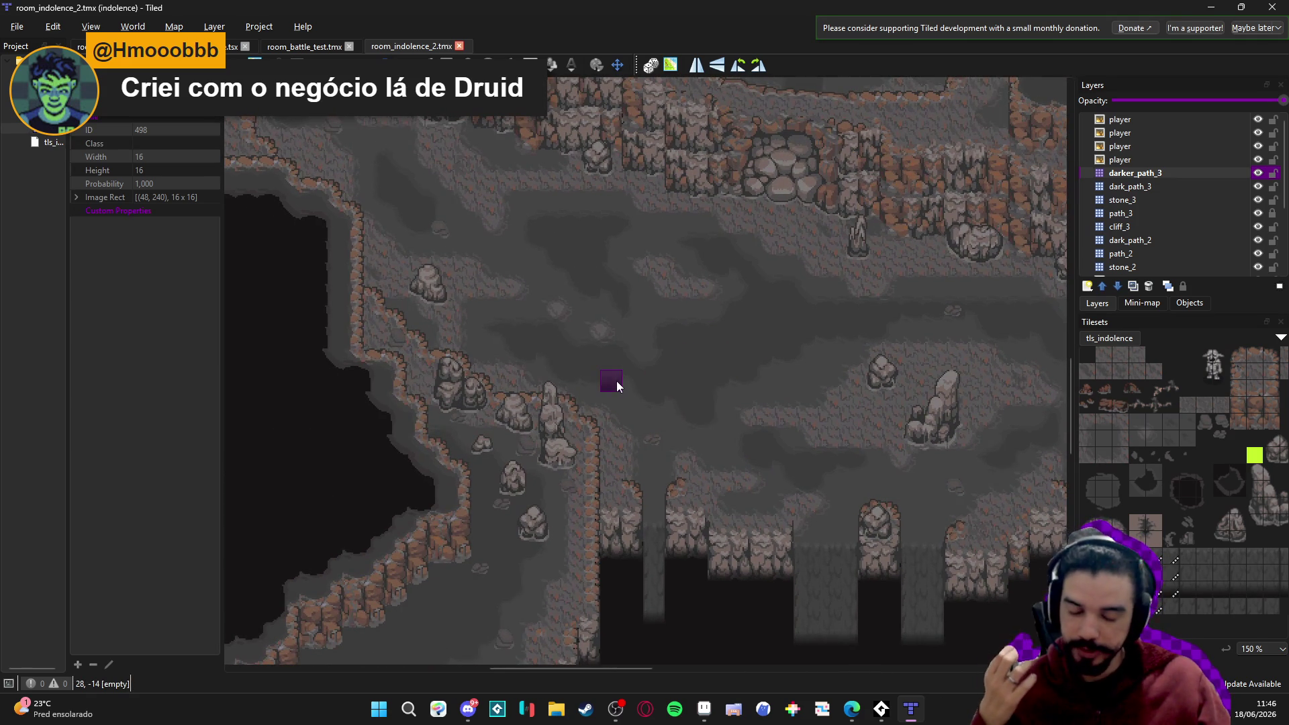
scroll(728, 549, "down", 3)
scroll(728, 550, "right", 1)
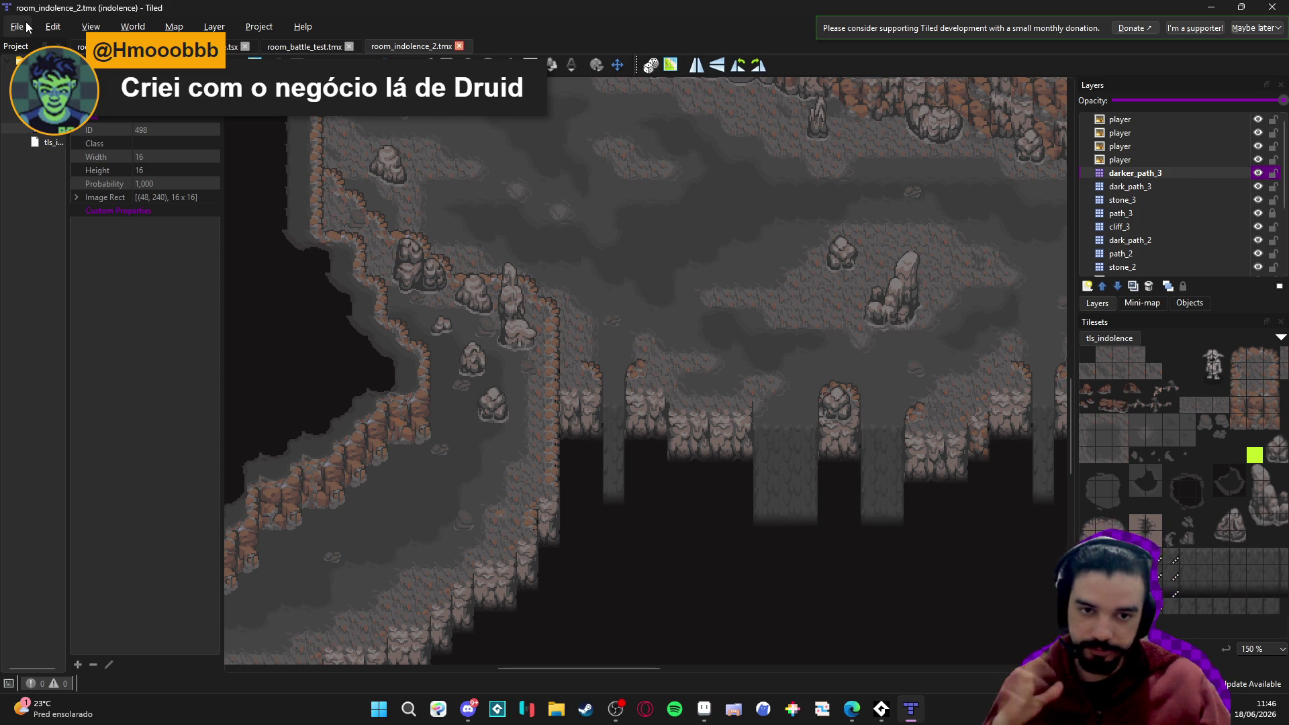
scroll(772, 574, "right", 3)
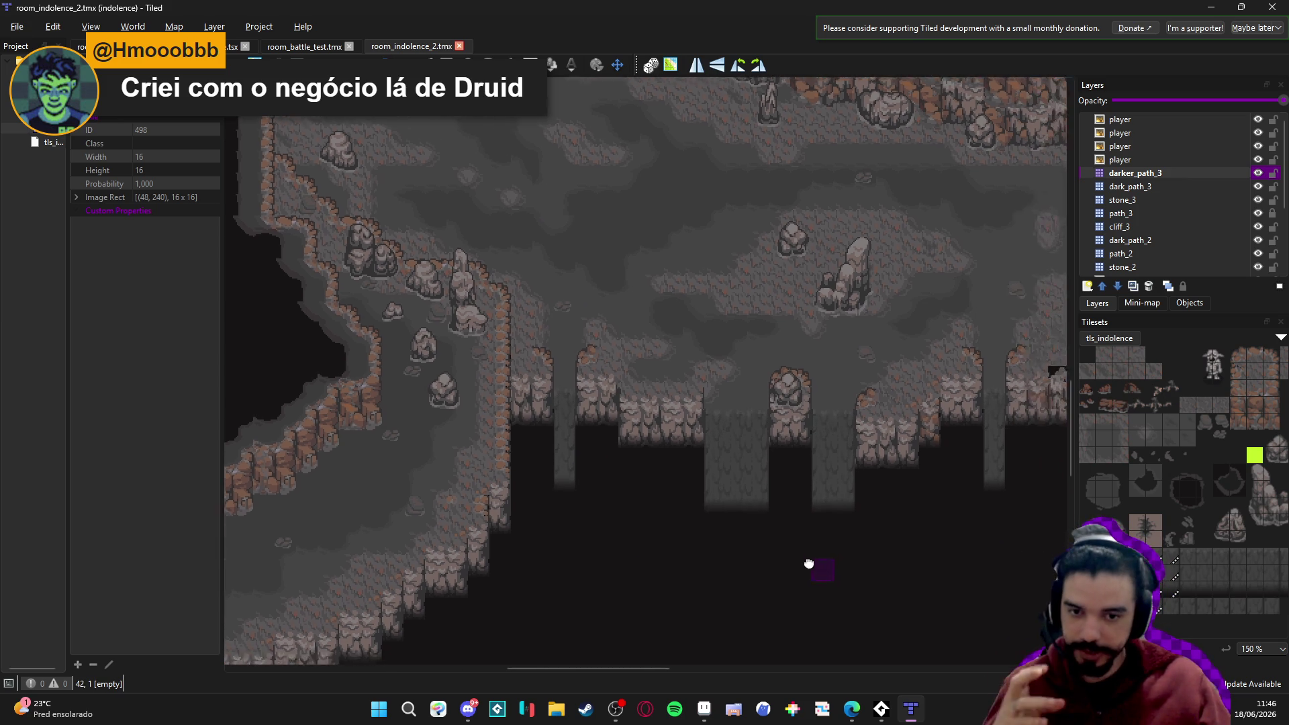
left_click_drag(810, 623, 731, 597)
left_click_drag(823, 576, 775, 494)
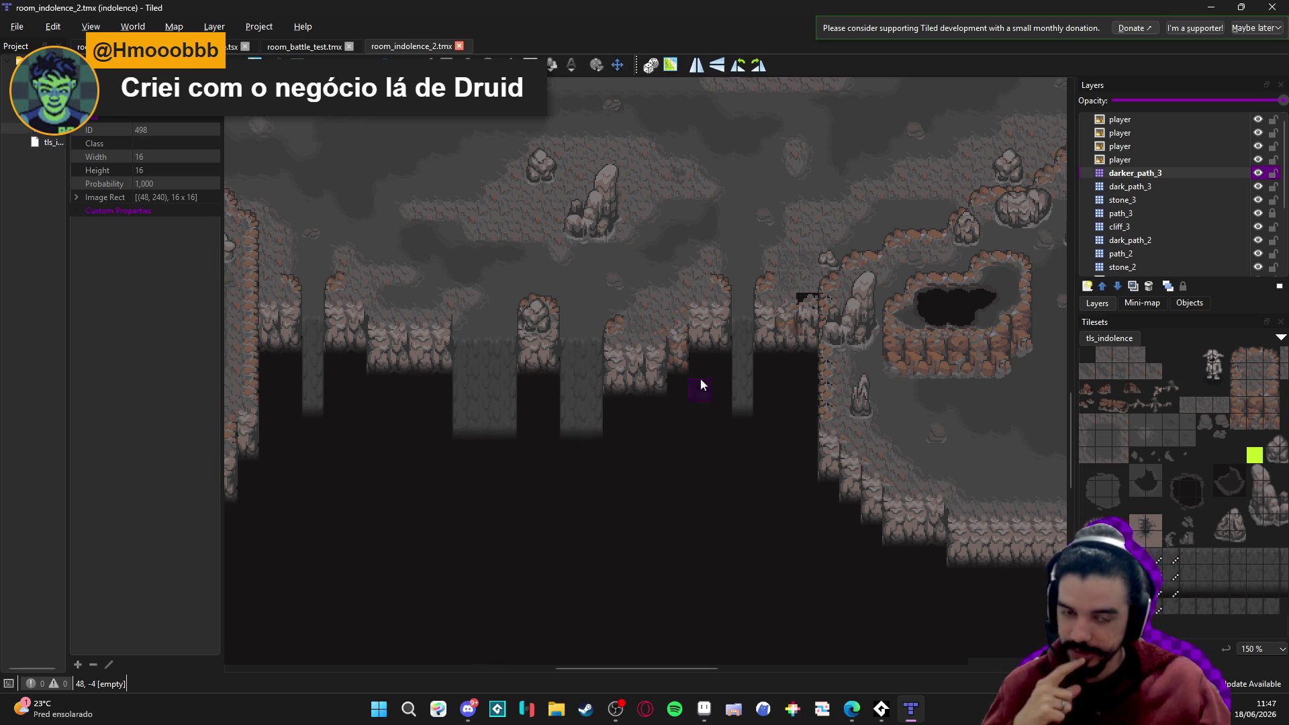
scroll(412, 359, "up", 3)
scroll(878, 375, "left", 5)
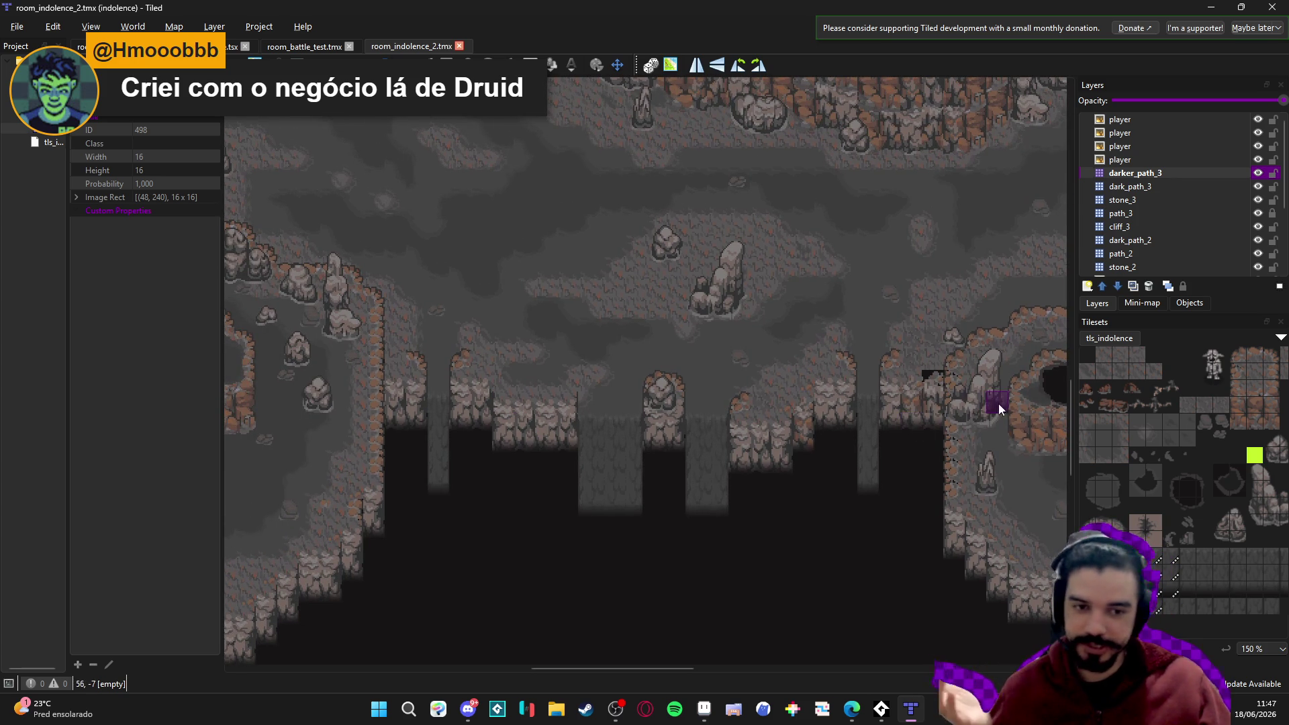
left_click(17, 27)
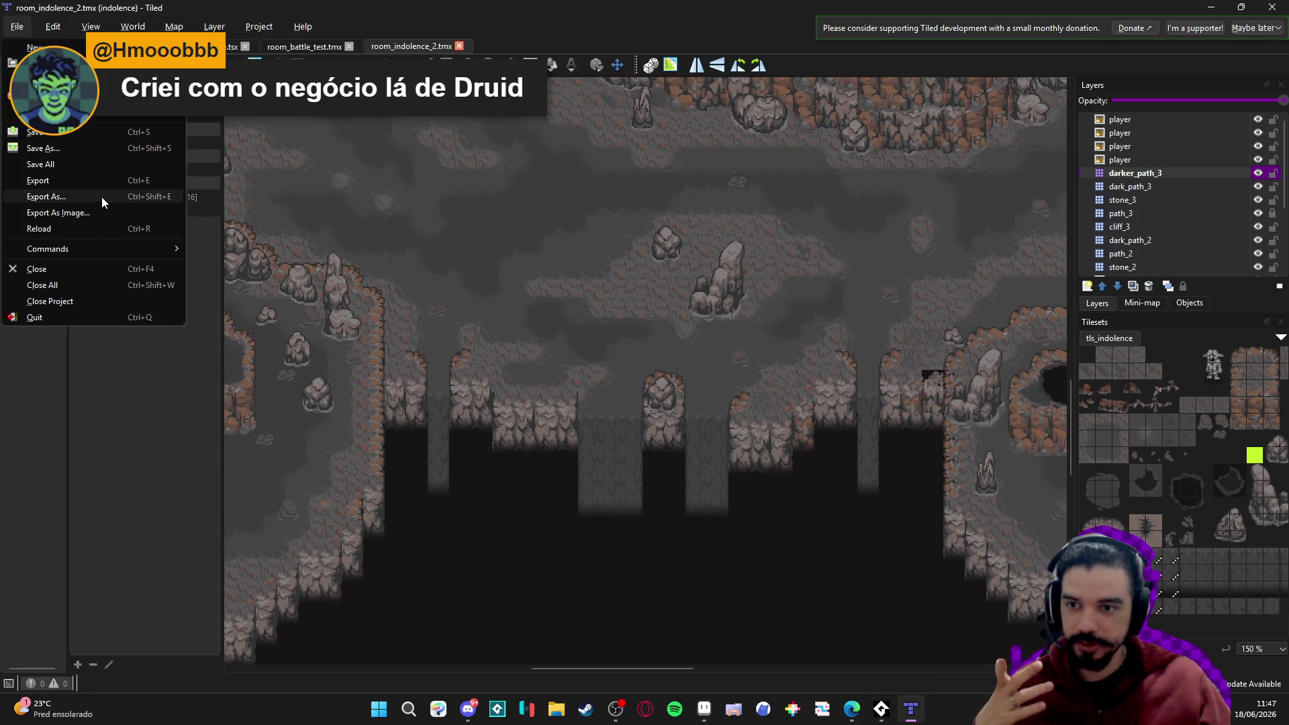
left_click(102, 196)
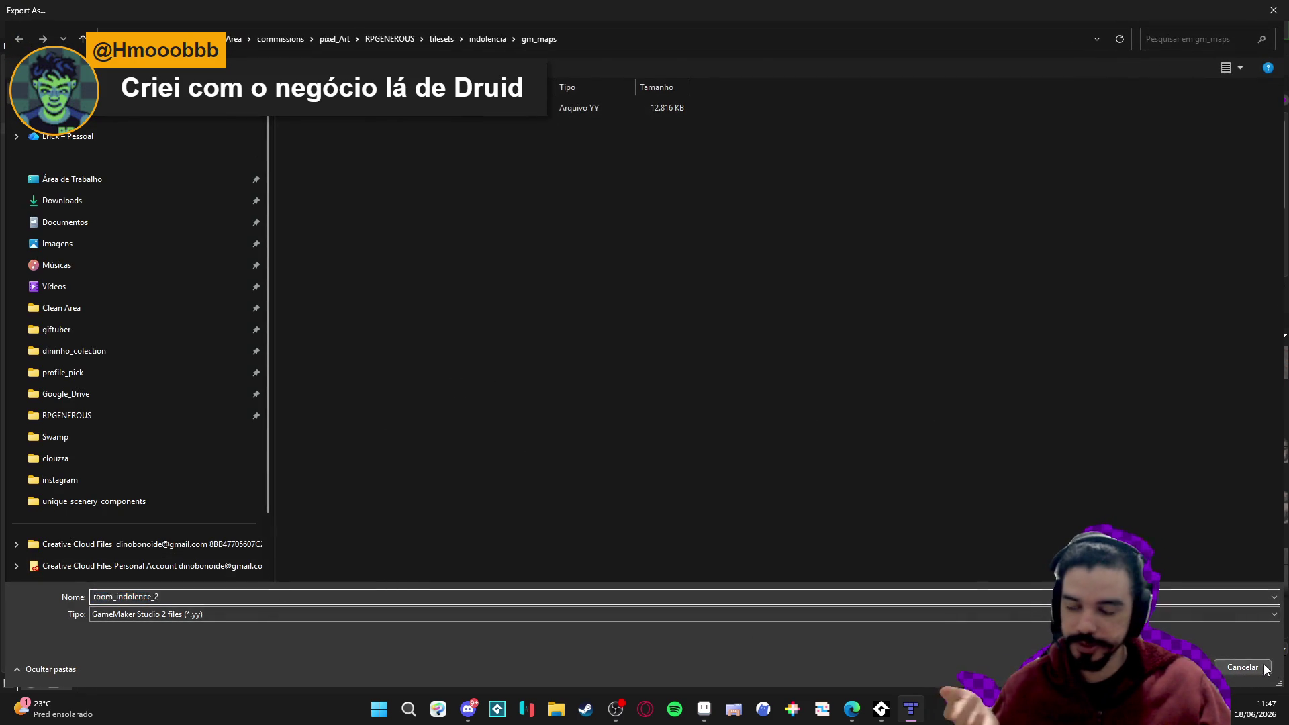
left_click(1265, 668)
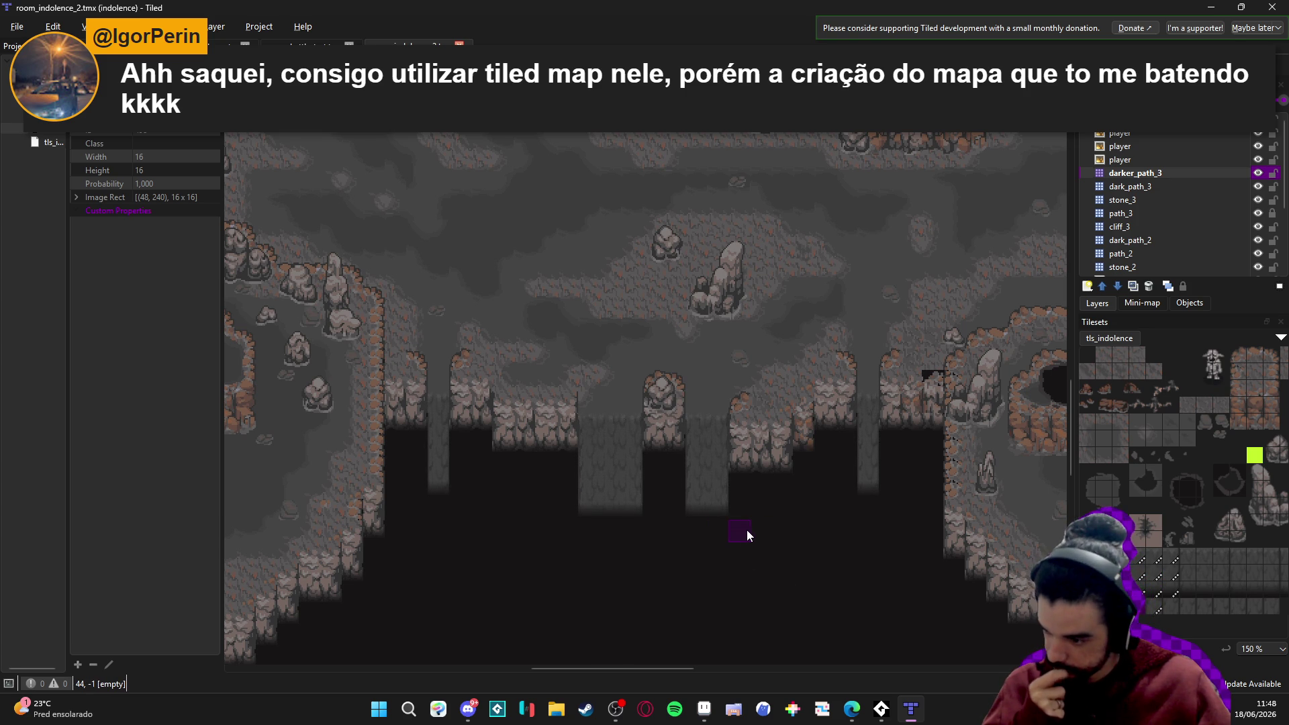
Pan around the room_indolence_2 map to review the cliff pillars, chasm and upper cave area.
scroll(745, 526, "up", 3)
scroll(736, 564, "left", 2)
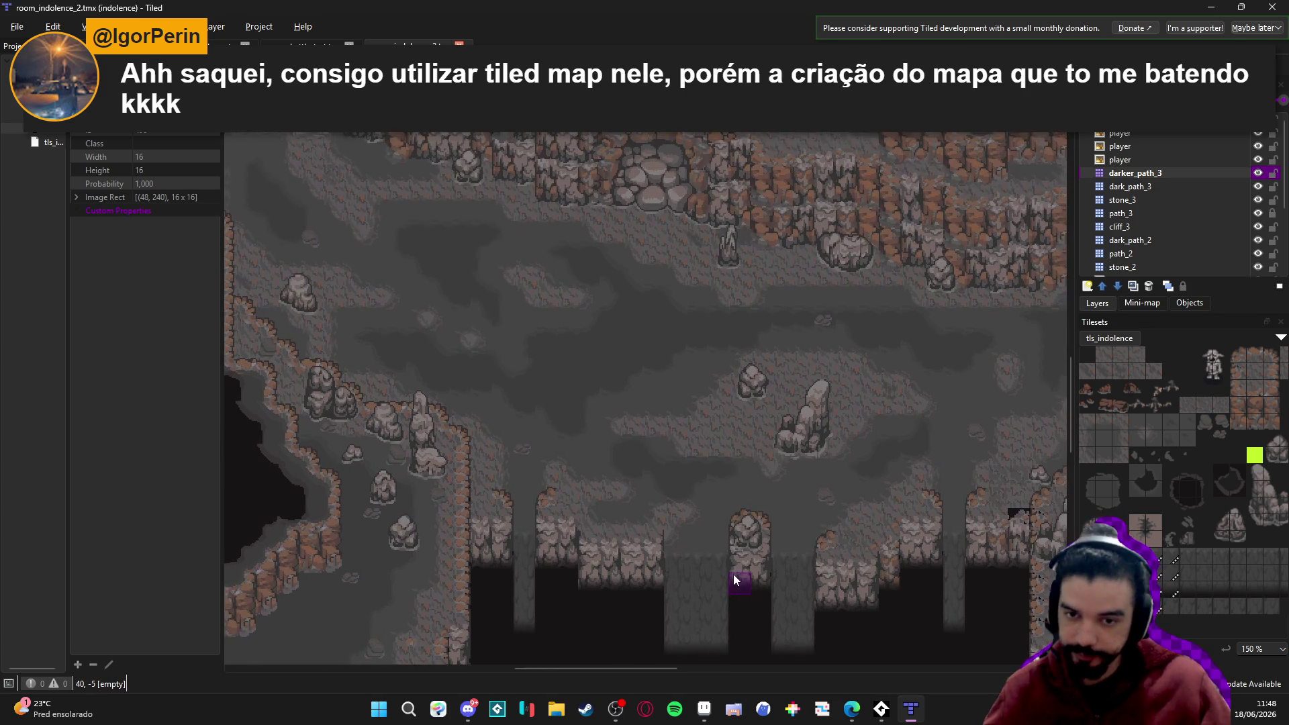
scroll(741, 557, "down", 2)
scroll(737, 539, "right", 3)
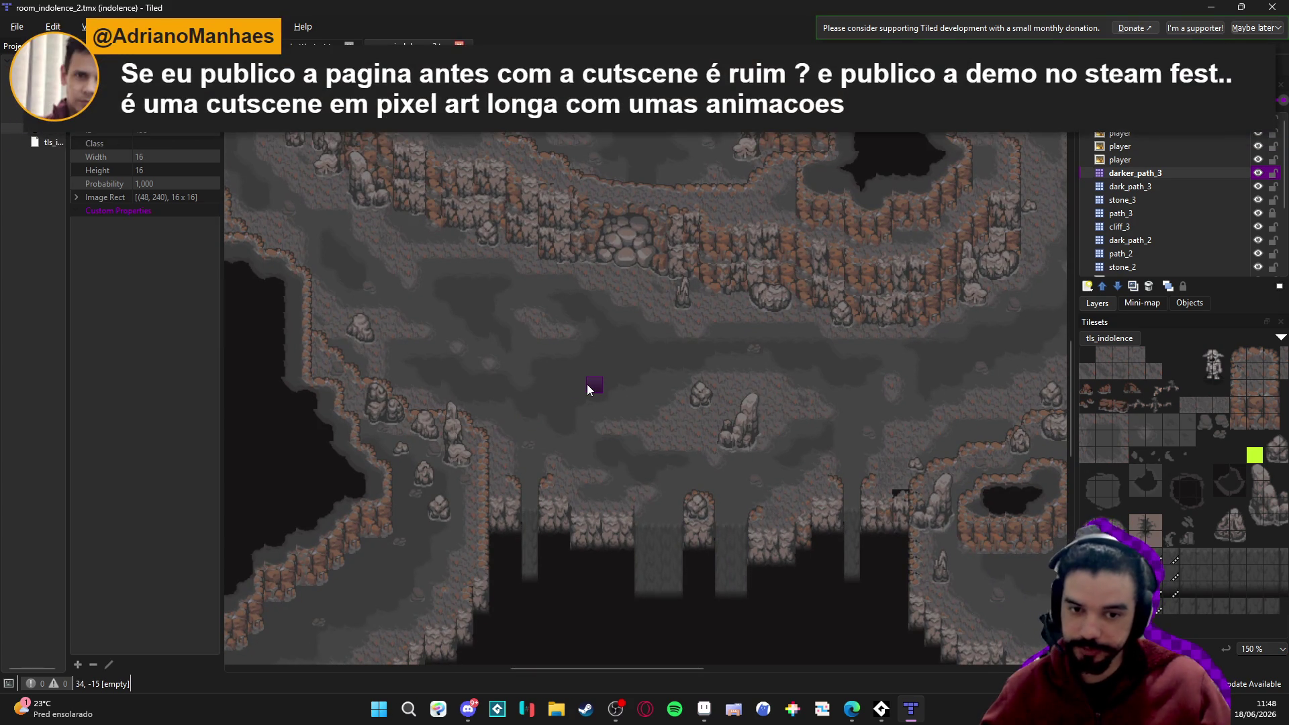
scroll(593, 382, "up", 2)
scroll(651, 444, "left", 2)
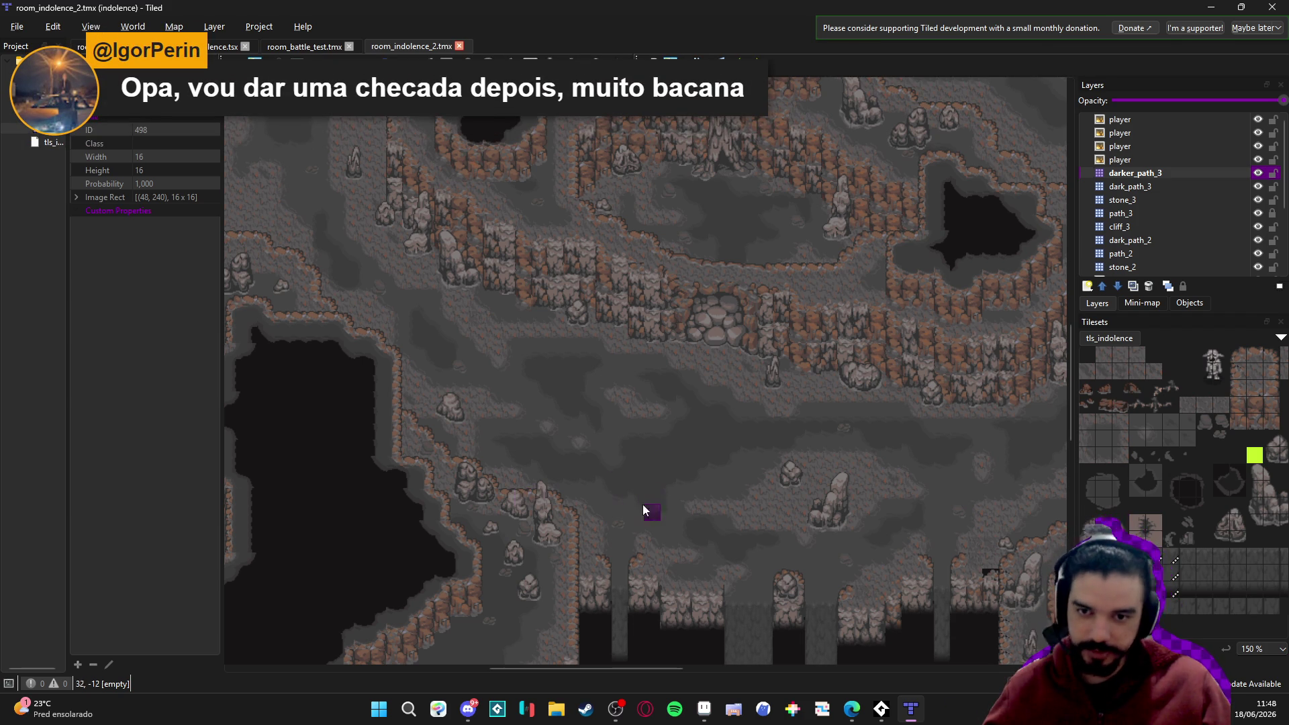
left_click_drag(369, 267, 529, 403)
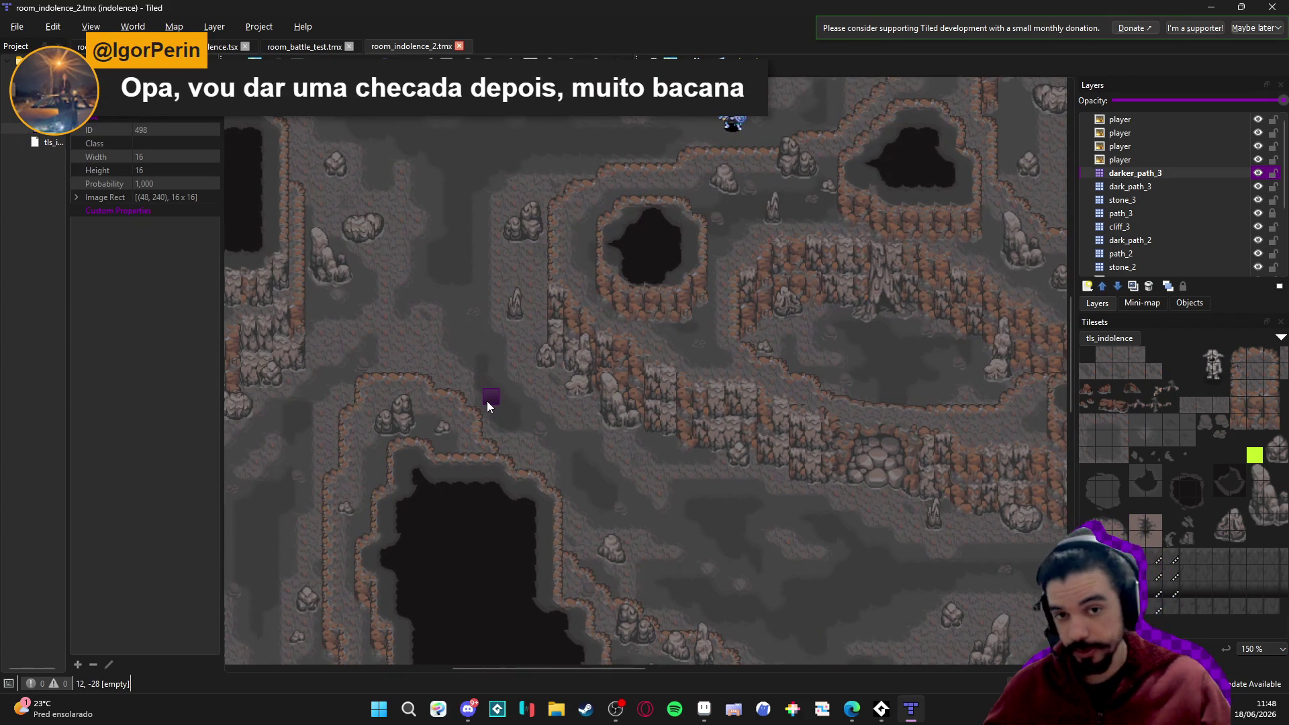
scroll(510, 423, "down", 5)
scroll(571, 430, "right", 5)
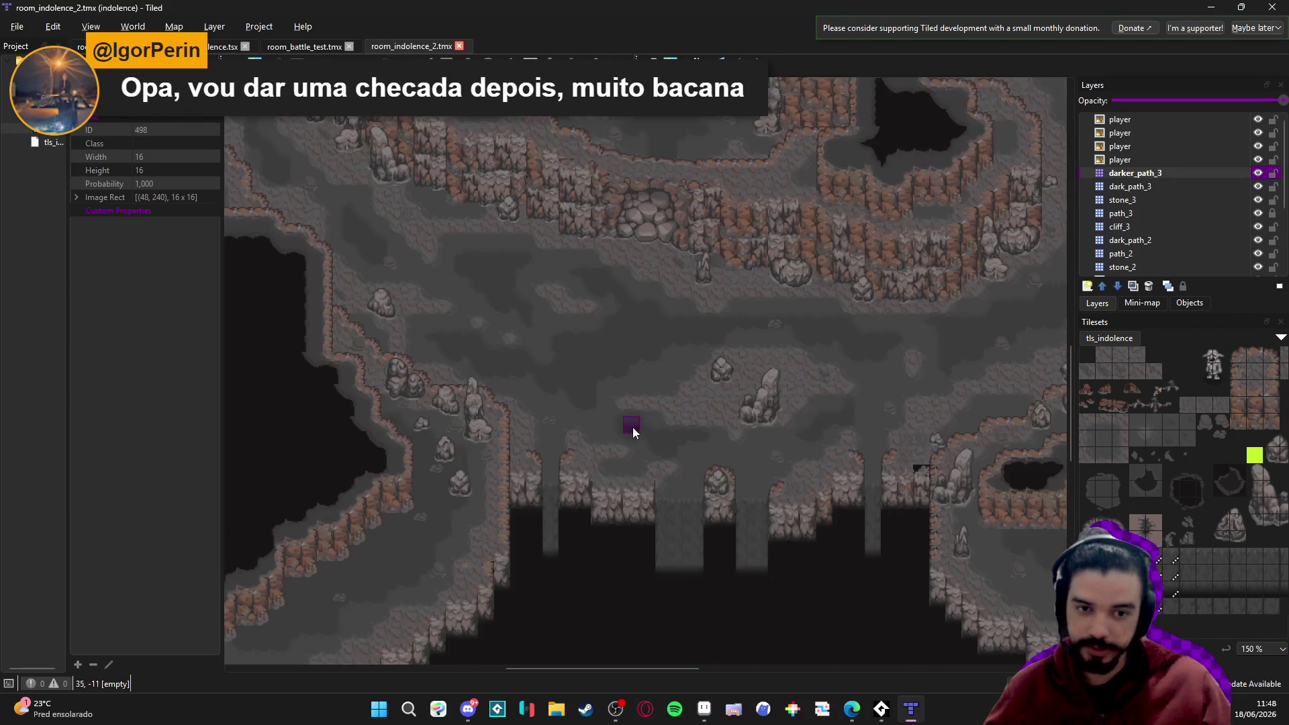
scroll(744, 441, "up", 1, "ctrl")
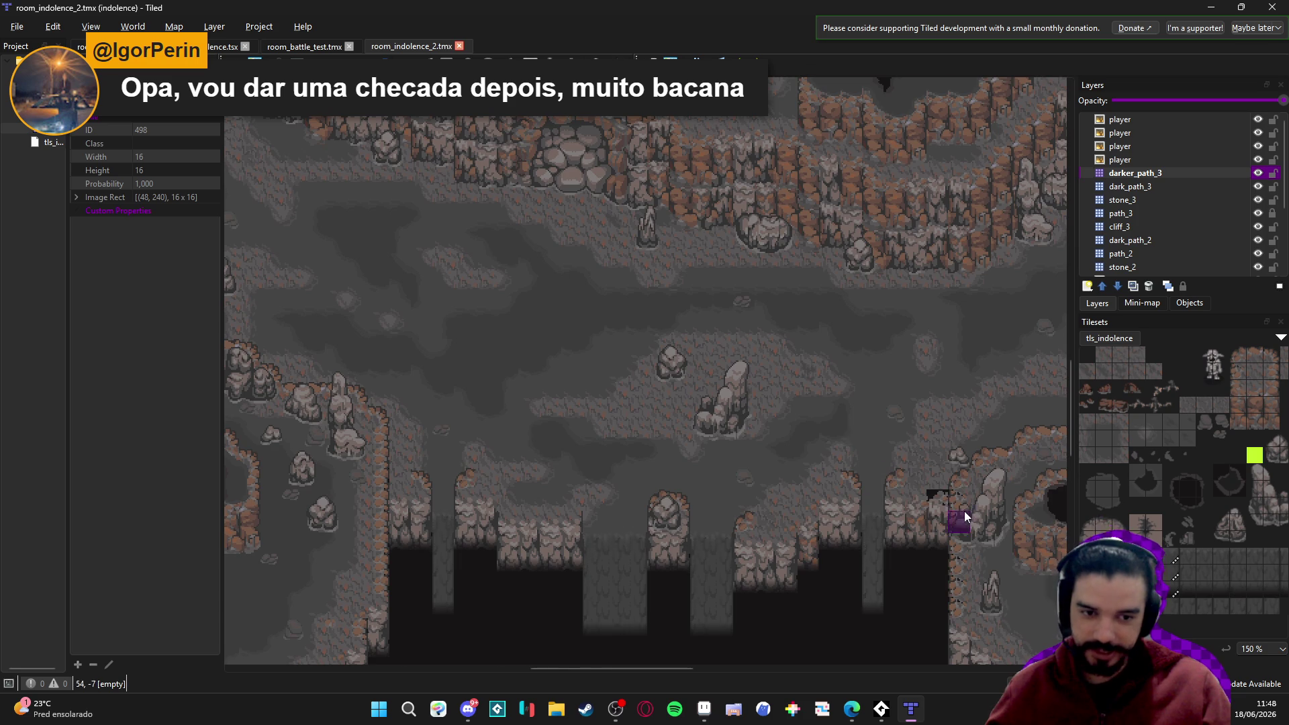
scroll(947, 512, "up", 1, "ctrl")
In Aseprite, bring up the indolence tileset and pan to the cliff tiles with the grid shown.
left_click(705, 709)
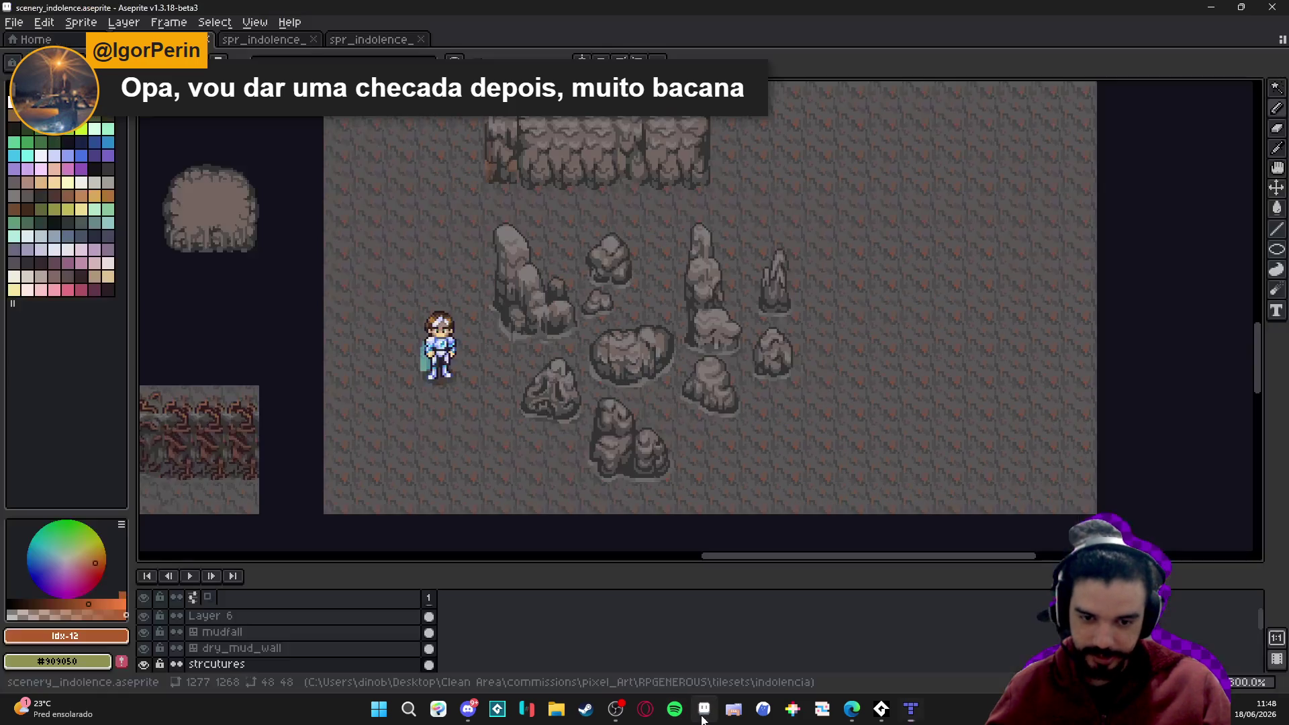
left_click(373, 40)
scroll(530, 224, "up", 1)
mouse_move(593, 276)
left_mouse_down()
mouse_move(782, 381)
mouse_move(1032, 186)
mouse_move(707, 386)
mouse_move(896, 251)
left_mouse_up()
left_click_drag(744, 383, 640, 353)
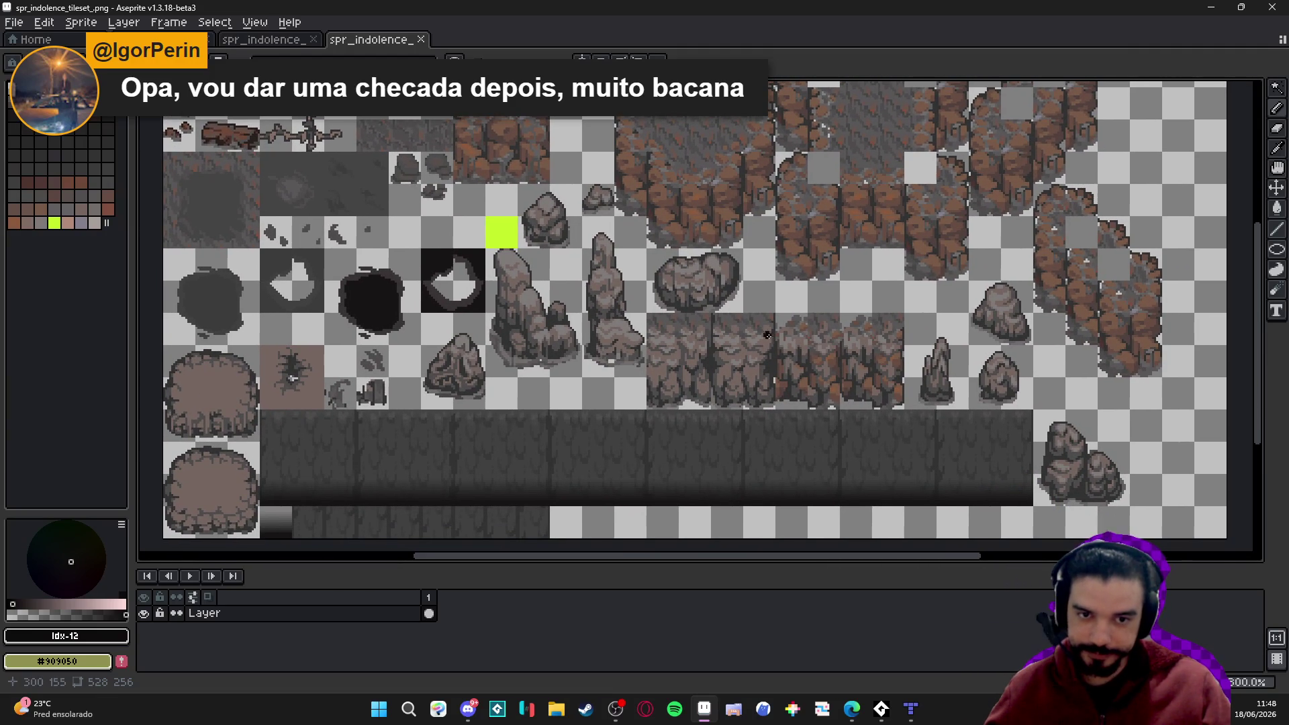
left_click_drag(632, 269, 611, 333)
key("ctrl+'")
Switch between Pencil and Magic Wand, trial-selecting the tile pixels and then clearing the selection.
scroll(659, 198, "up", 2)
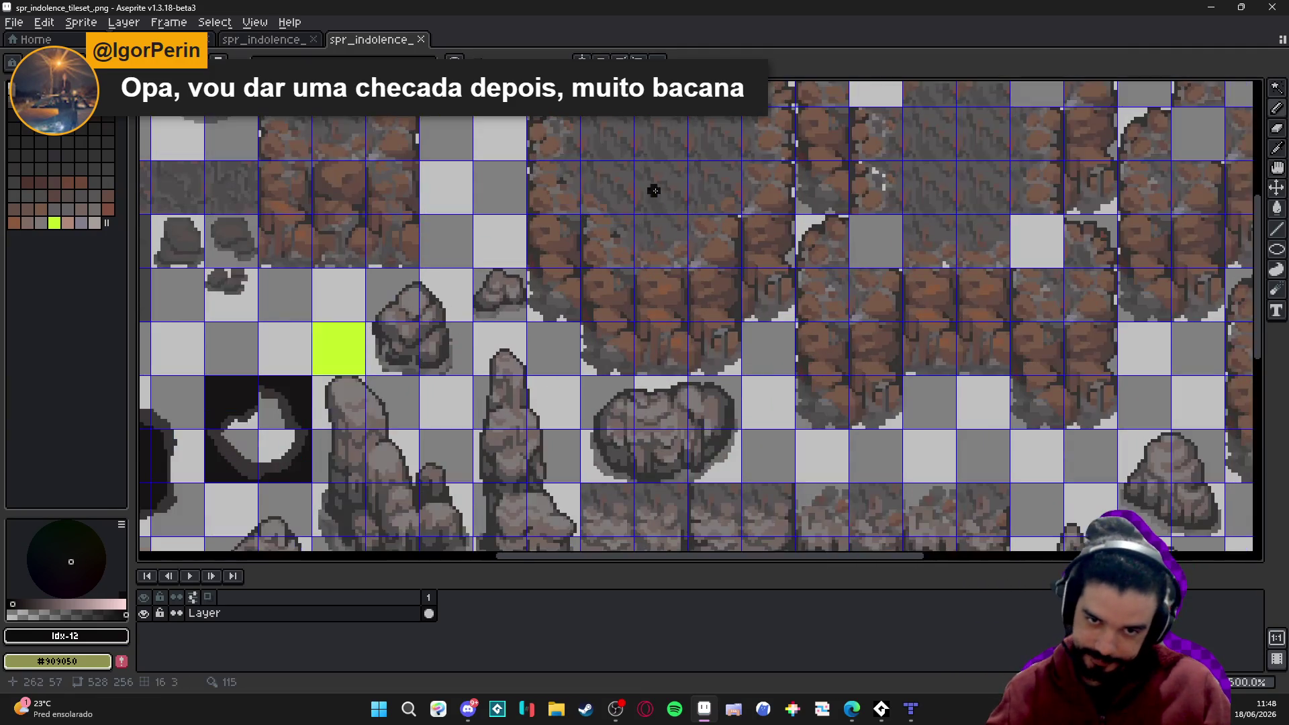
key("b")
left_click_drag(843, 439, 769, 366)
scroll(795, 388, "up", 1)
key("w")
left_click(758, 327)
key("ctrl+d")
key("b")
scroll(753, 401, "up", 4)
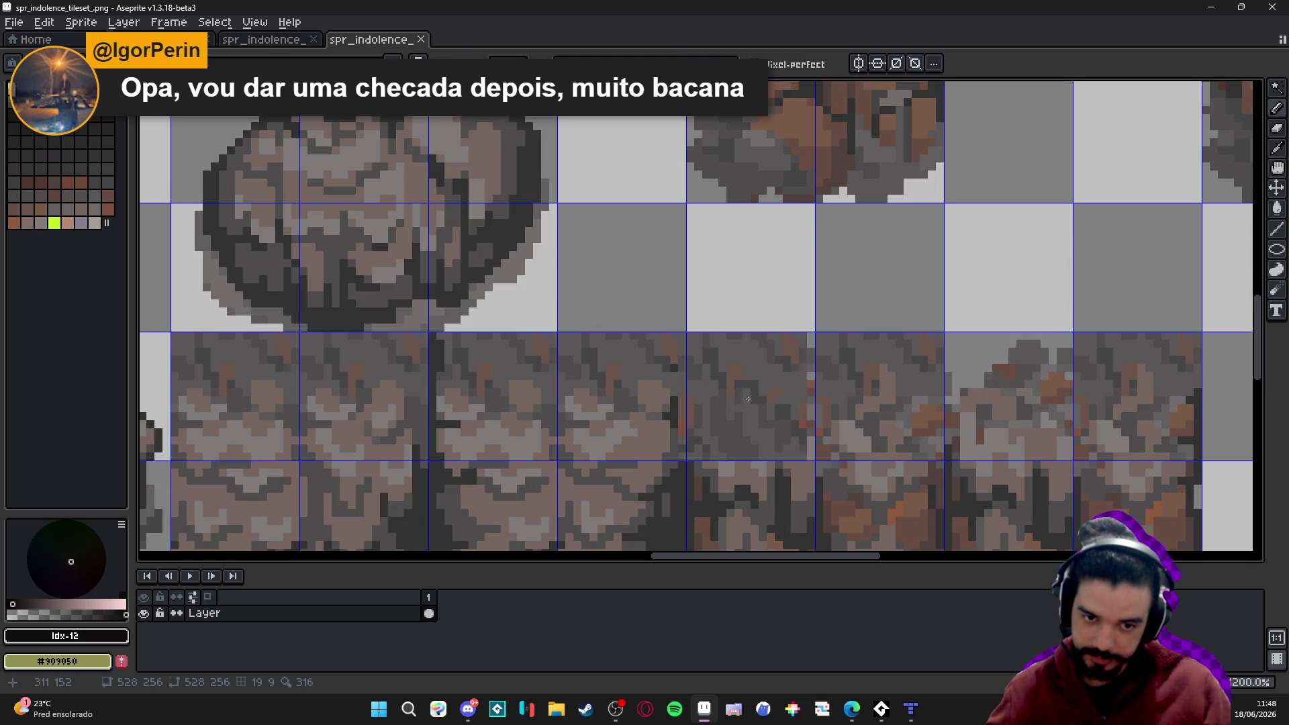
scroll(752, 401, "up", 1)
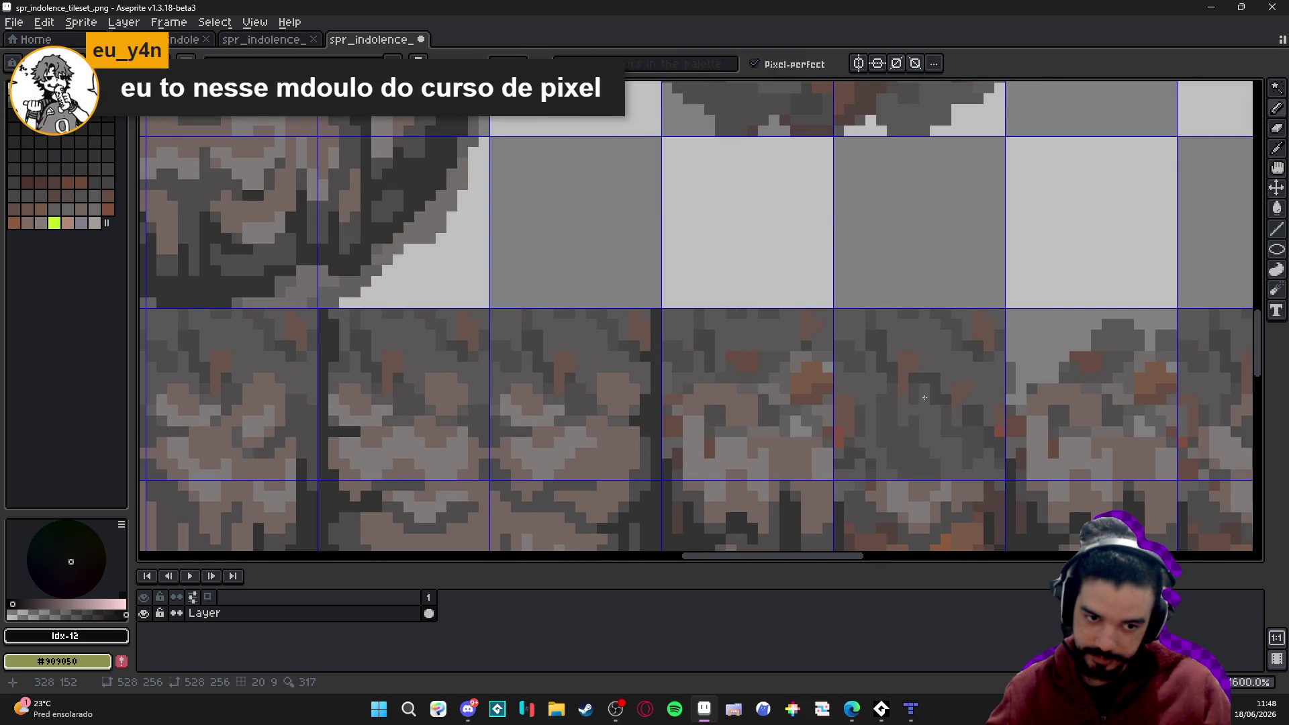
Look over the wider rock tiles, save the tileset, and switch to the browser.
left_click_drag(924, 396, 617, 400)
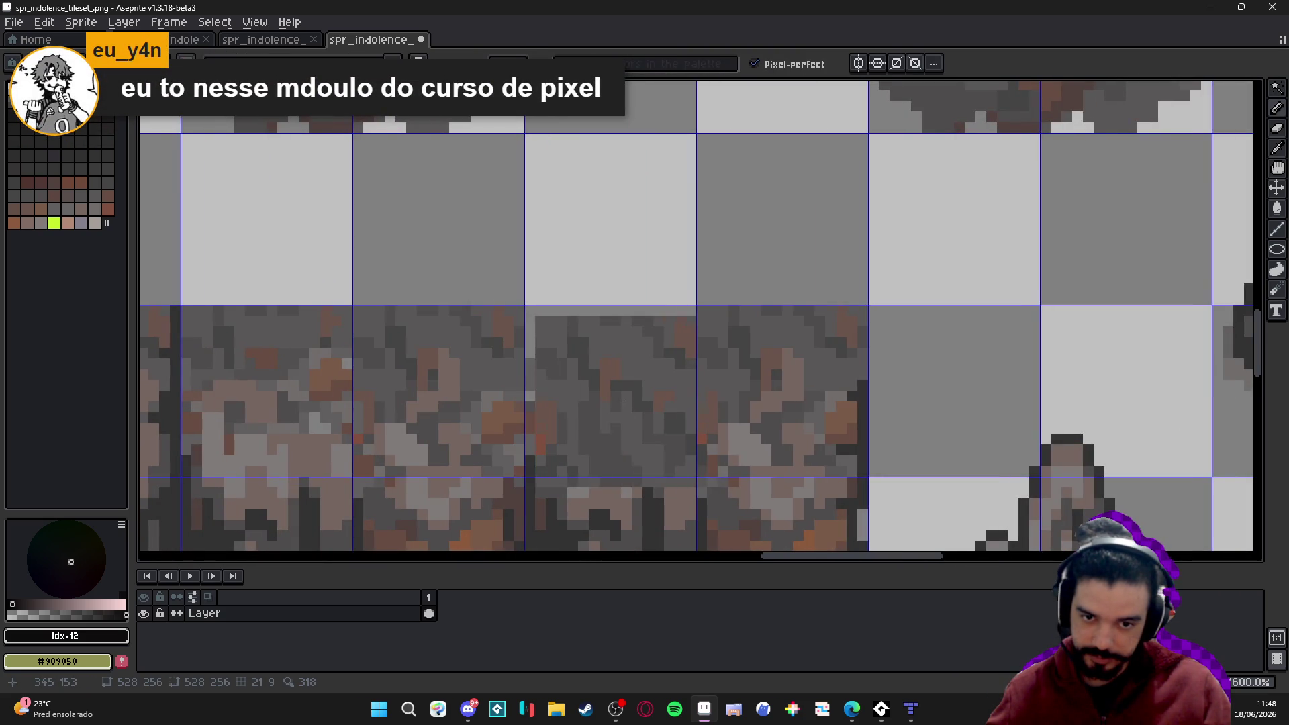
scroll(617, 400, "down", 5)
left_click_drag(674, 390, 736, 377)
key("ctrl+s")
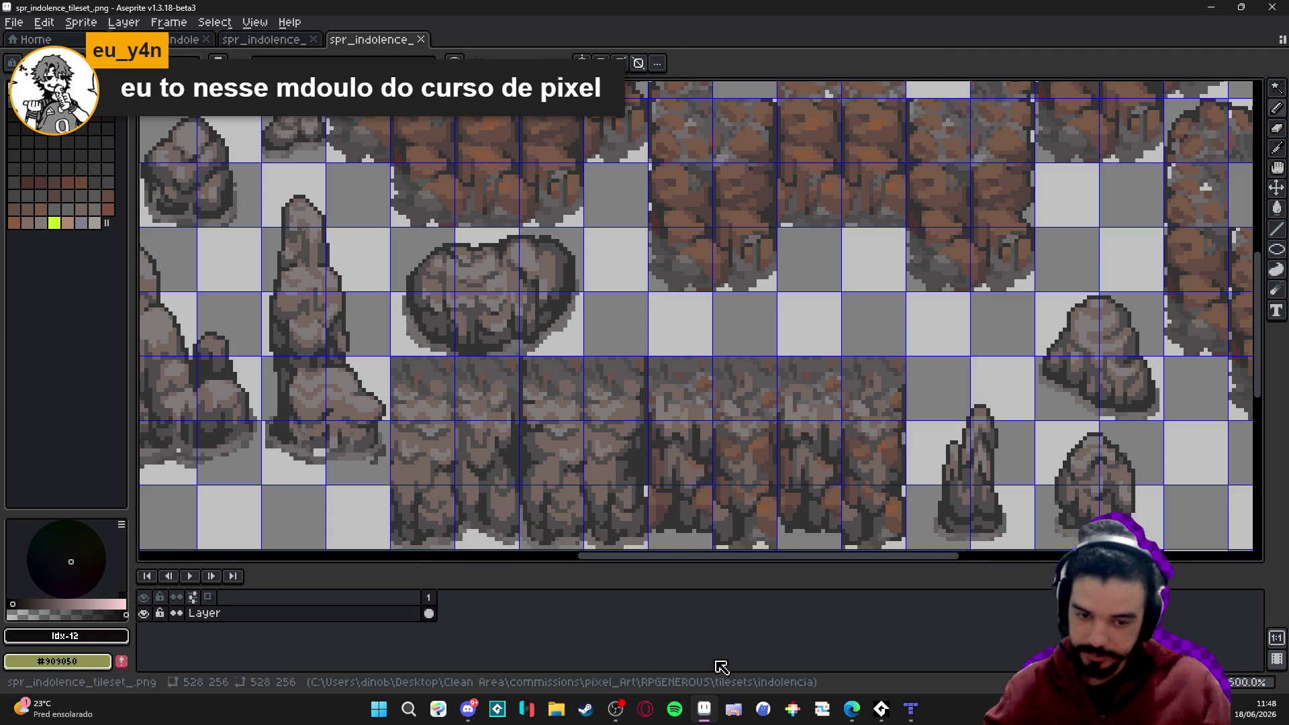
key("alt+Tab")
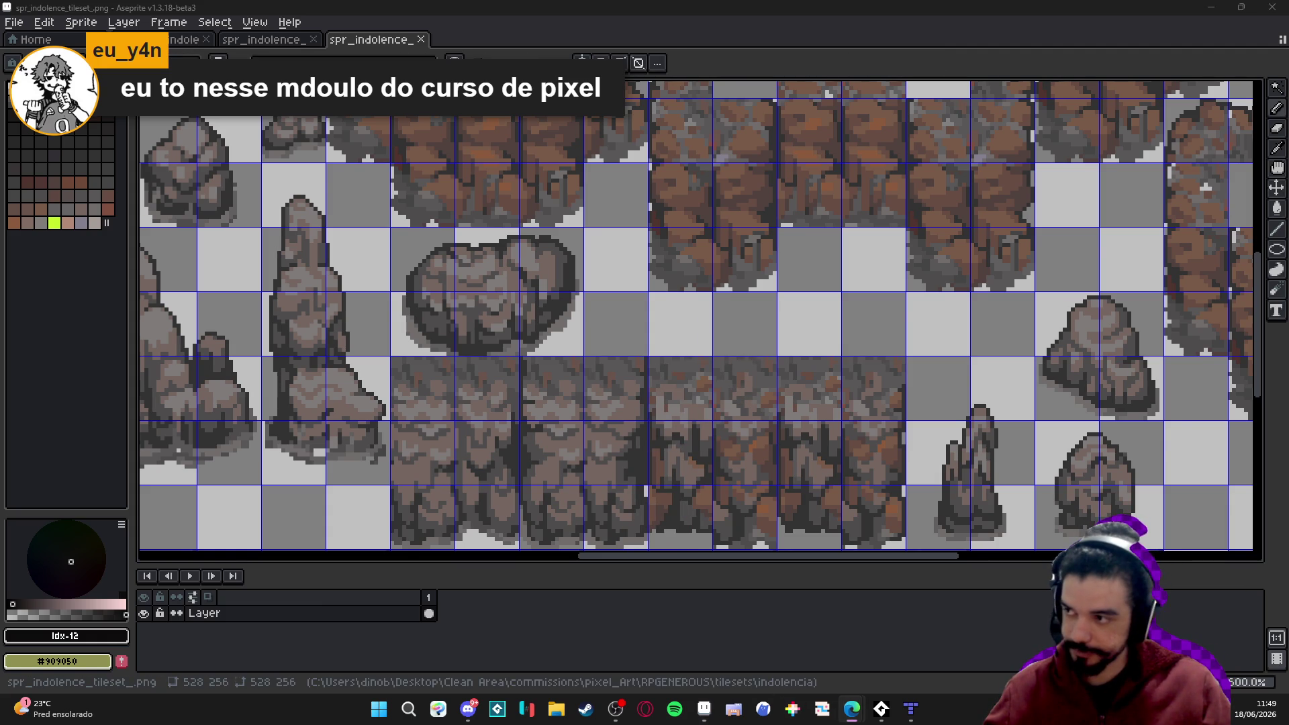
mouse_move(381, 67)
left_mouse_down()
mouse_move(380, 4)
mouse_move(376, 14)
left_mouse_up()
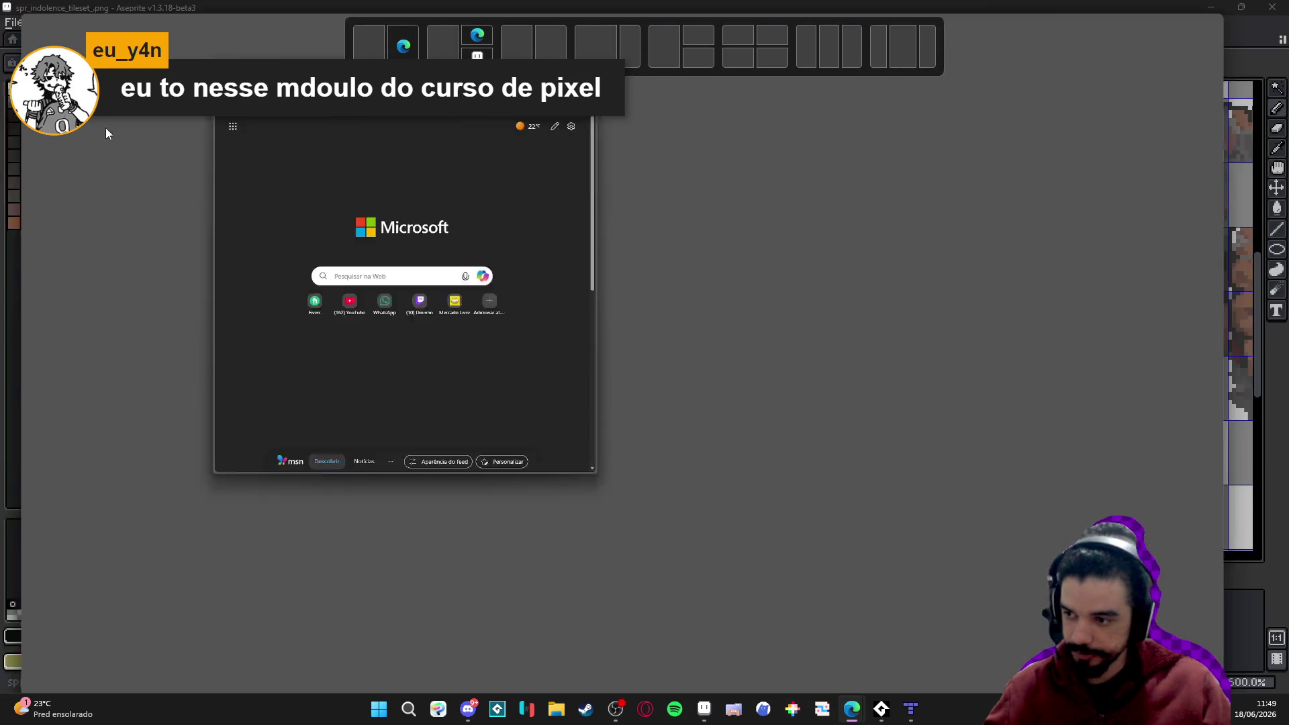
Bring the Aseprite tileset back to the front after a brief glance at the browser.
left_click(106, 130)
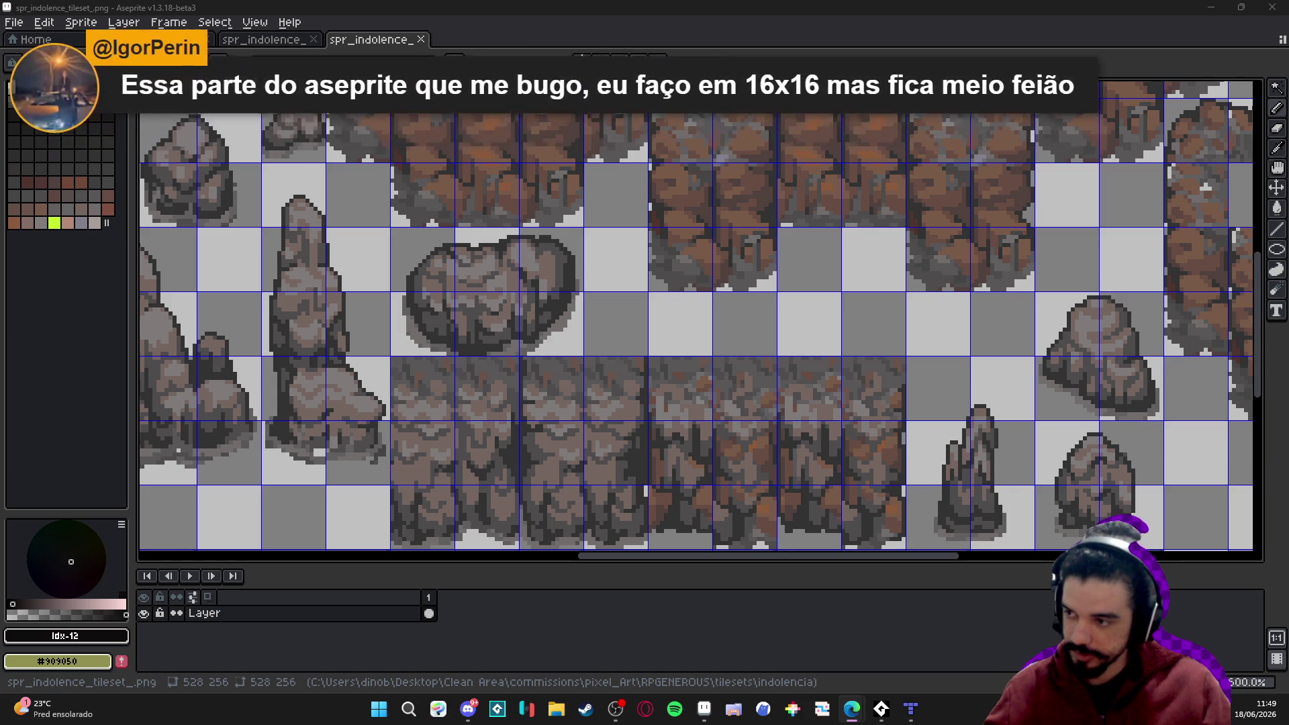
key("alt+Tab")
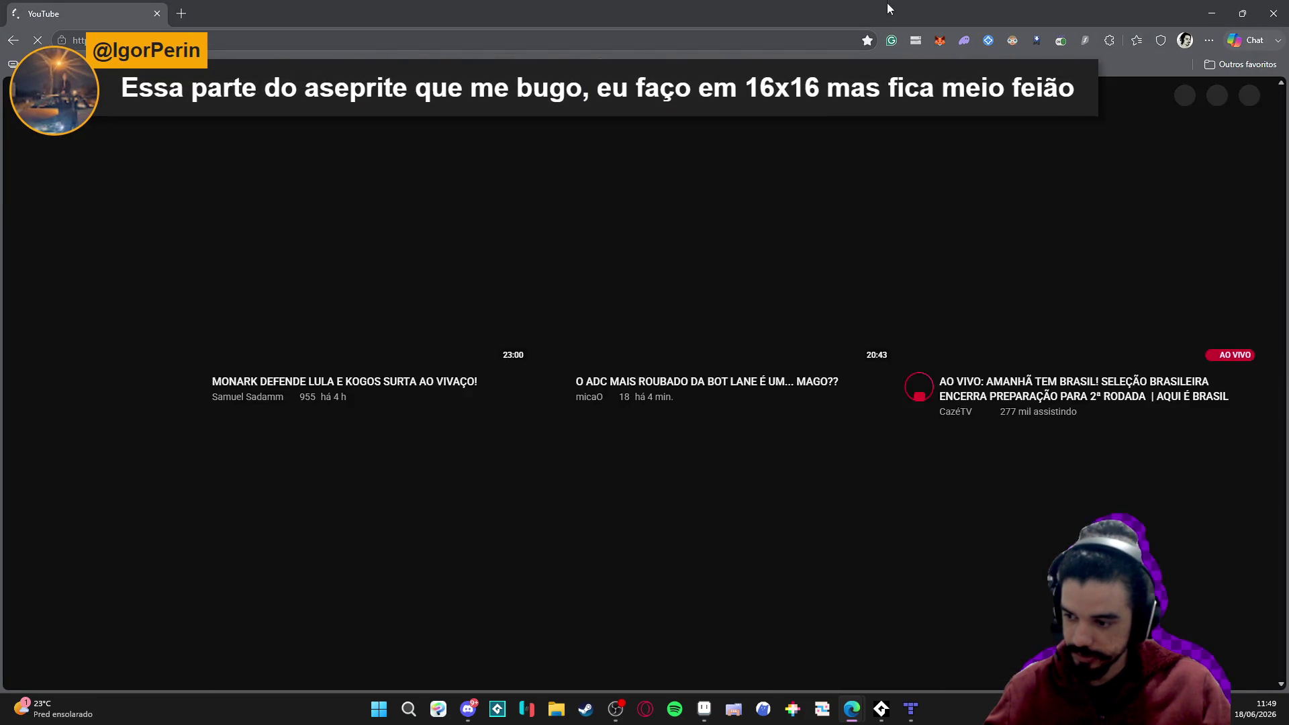
key("alt+Tab")
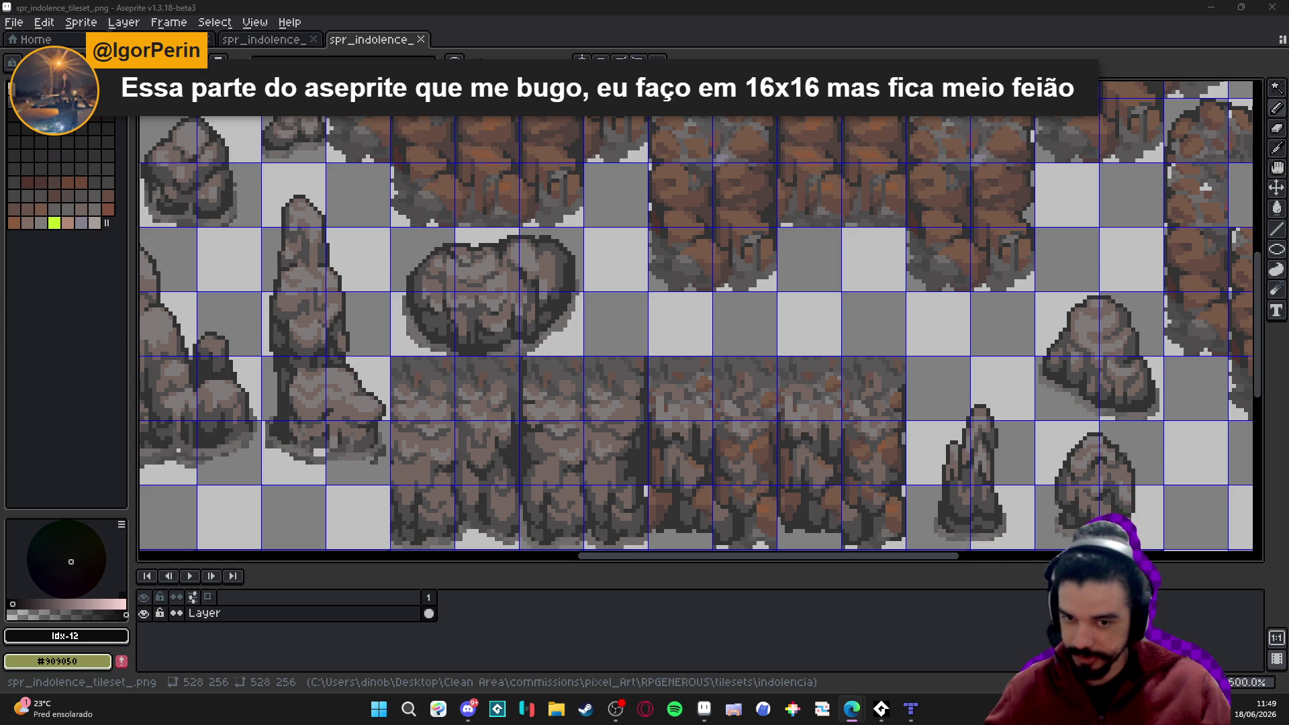
scroll(415, 283, "down", 2)
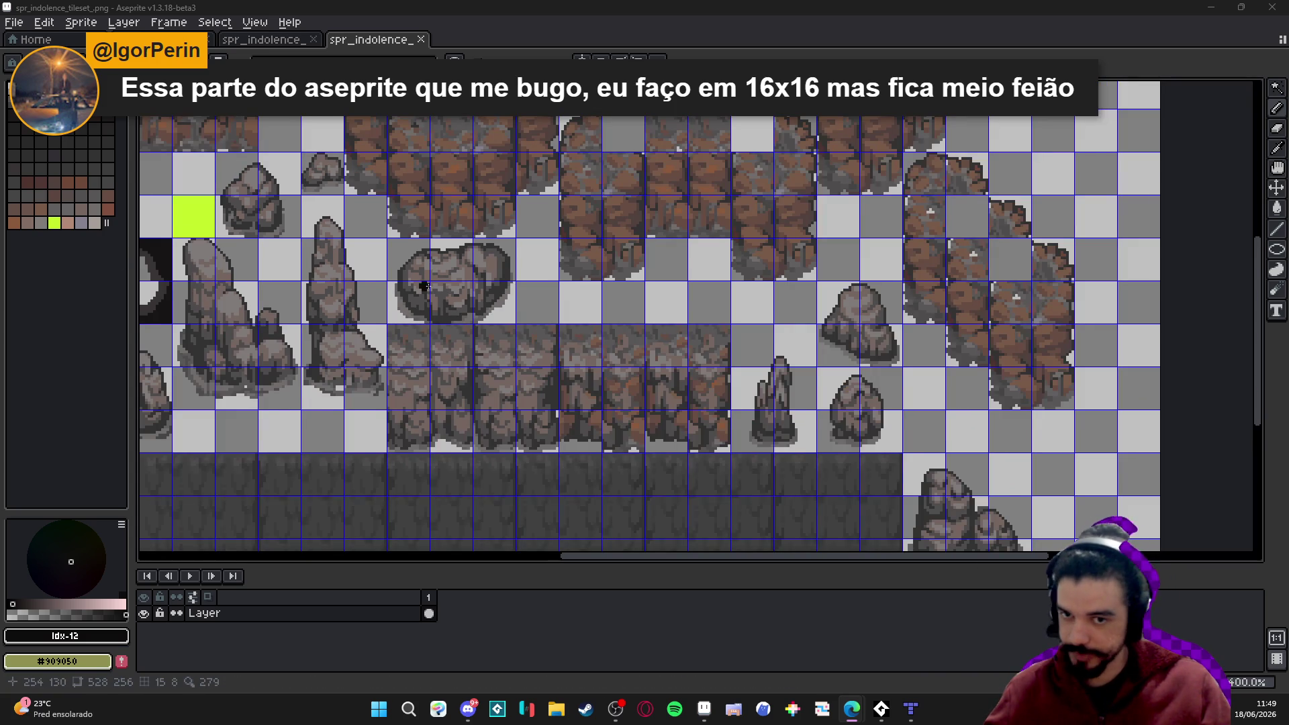
scroll(415, 283, "down", 1)
Check the breakable wall and cave scenery tabs, then pause the tutorial video at 11:05.
left_click(235, 40)
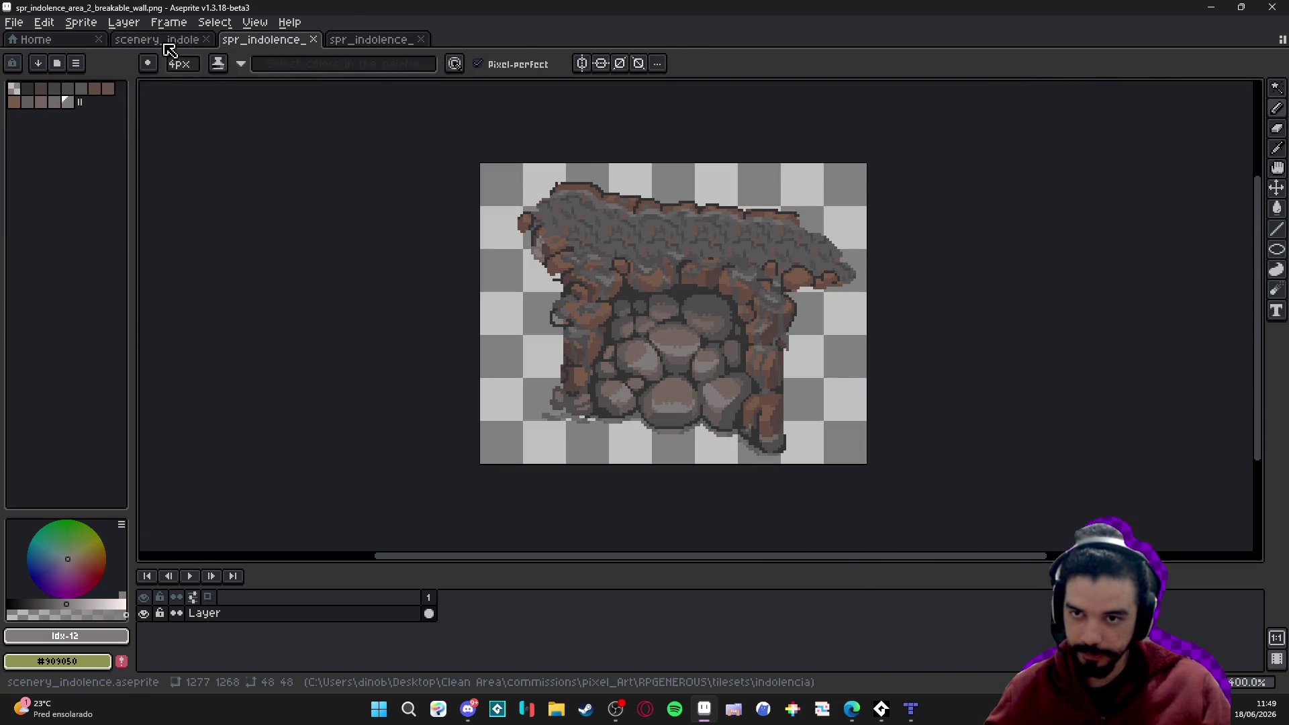
left_click(164, 43)
key("alt+Tab")
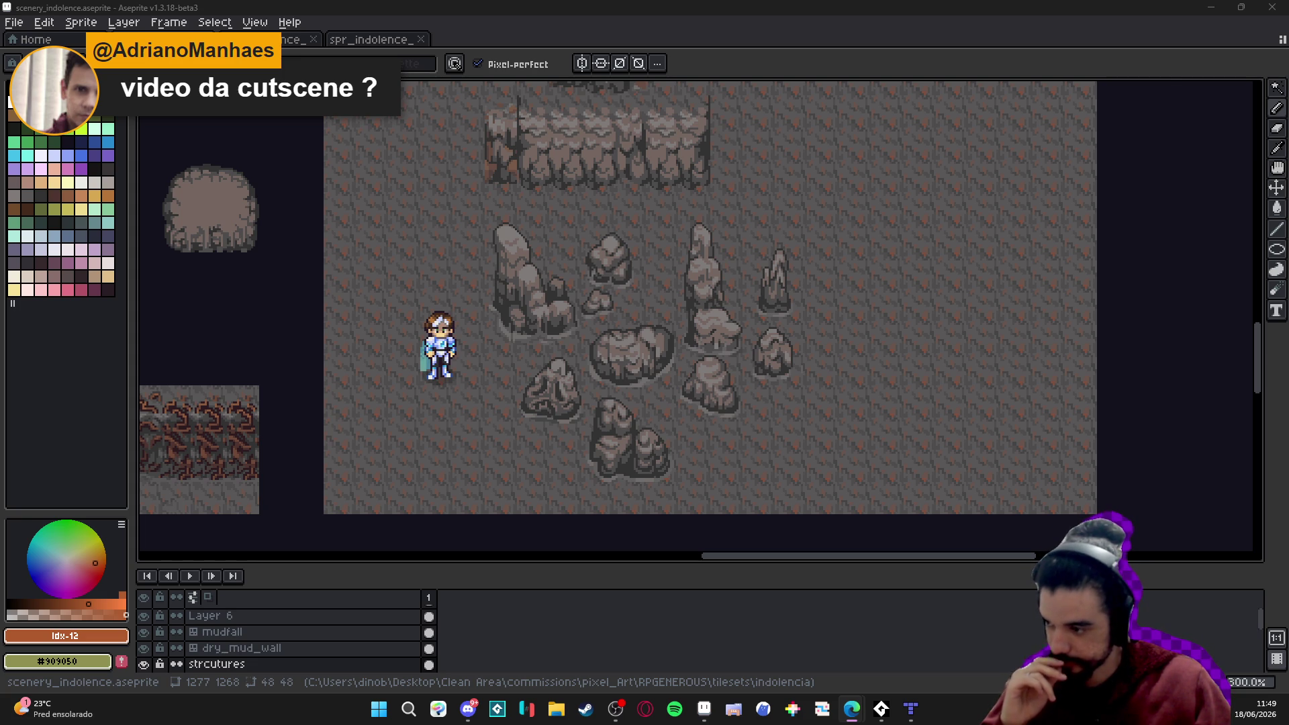
key("alt+Tab")
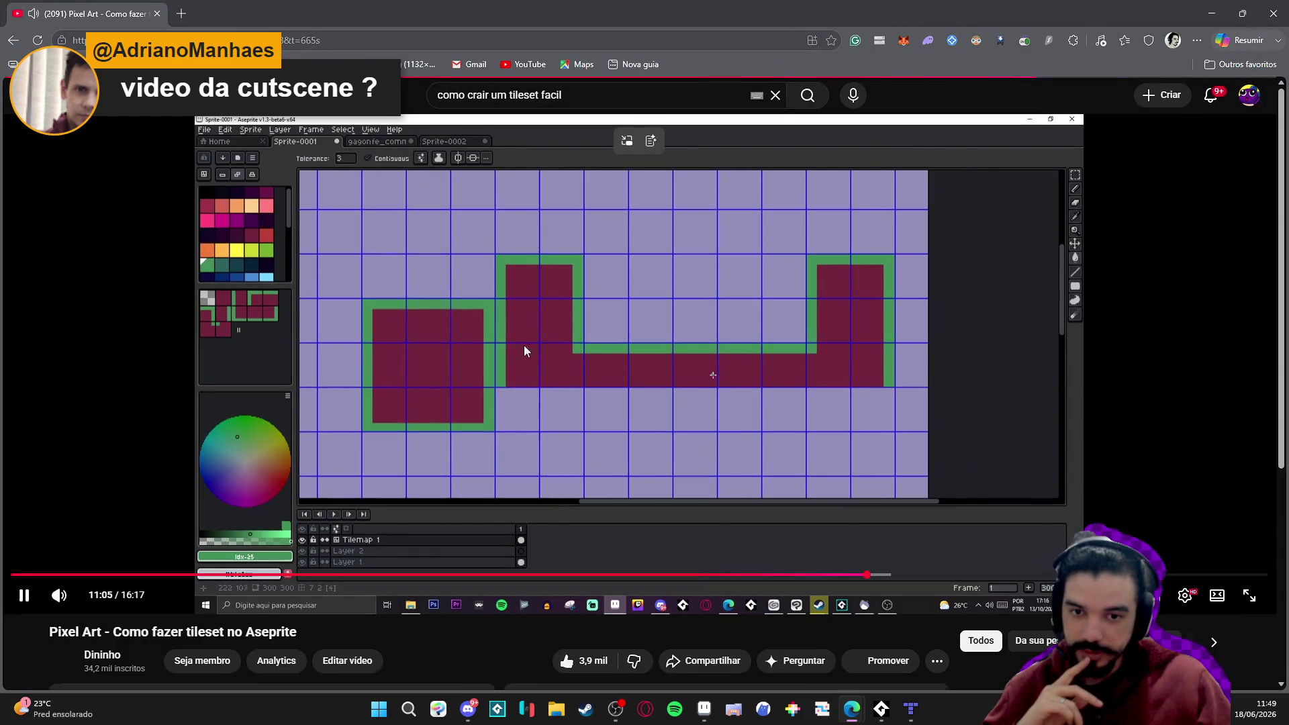
left_click(498, 405)
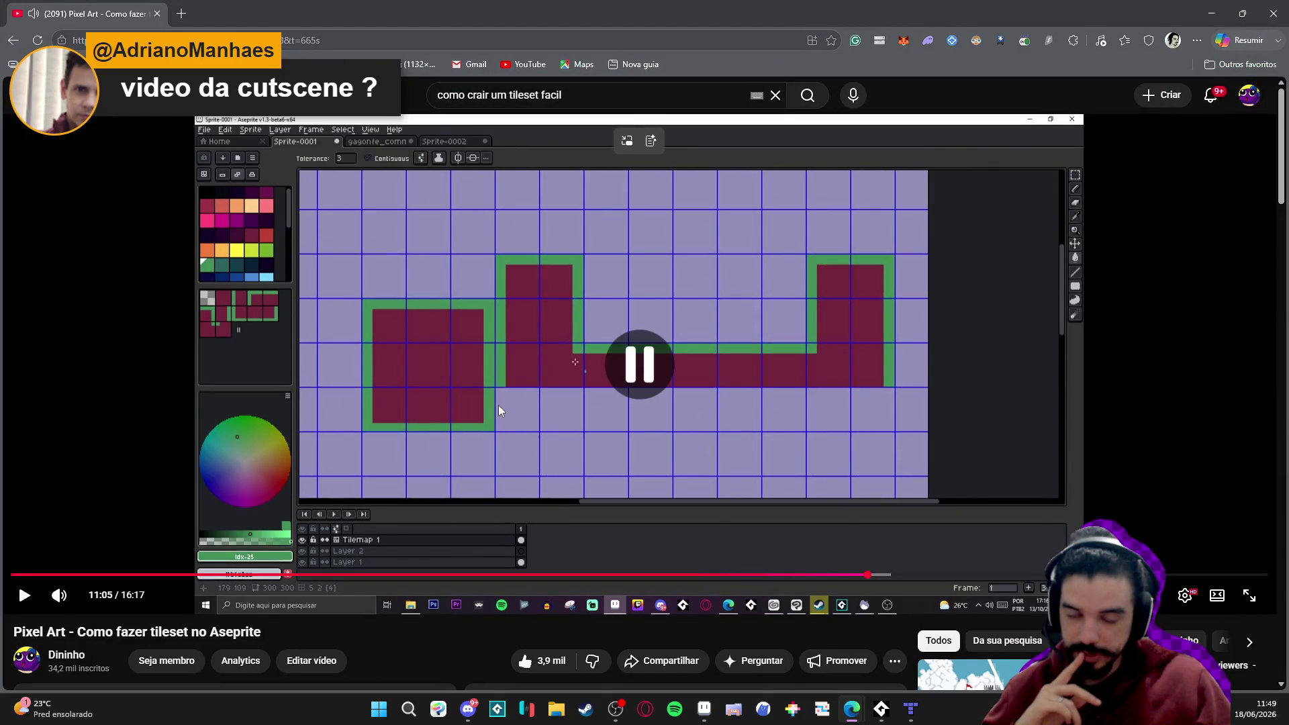
Copy the current tutorial video's URL.
scroll(499, 405, "down", 1)
scroll(517, 322, "up", 1)
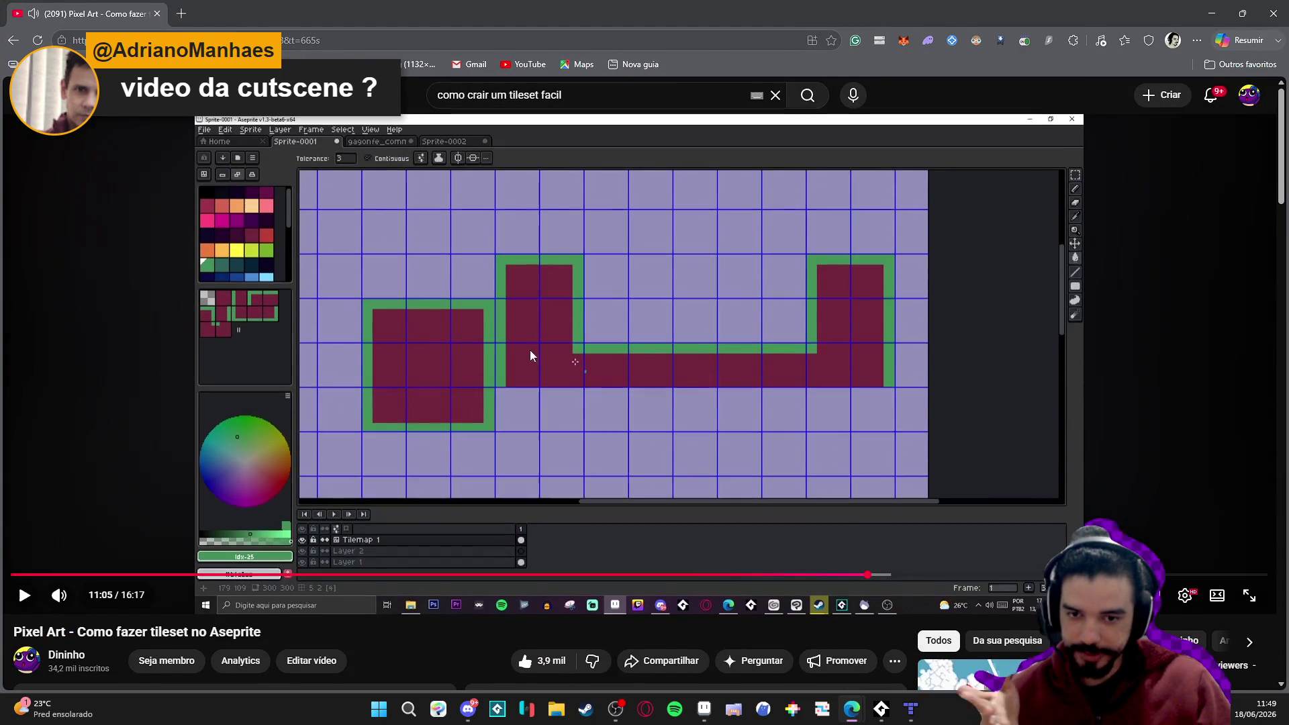
right_click(454, 290)
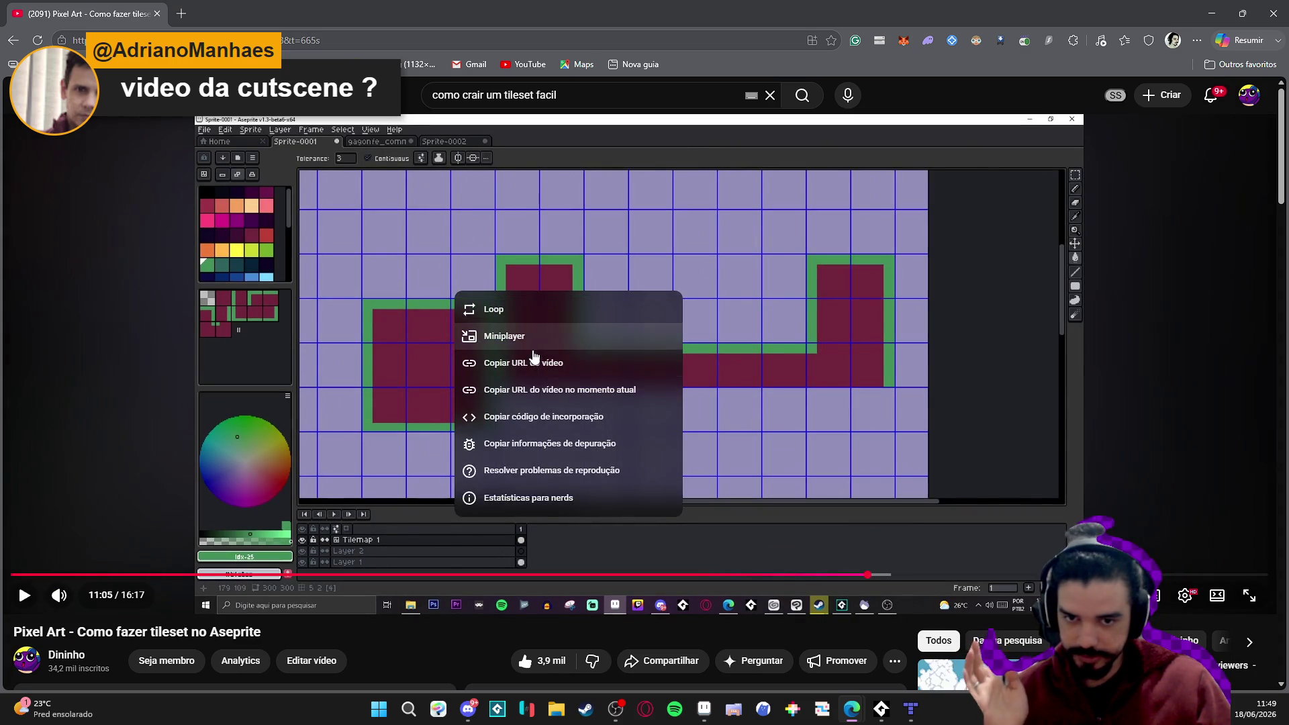
left_click(535, 362)
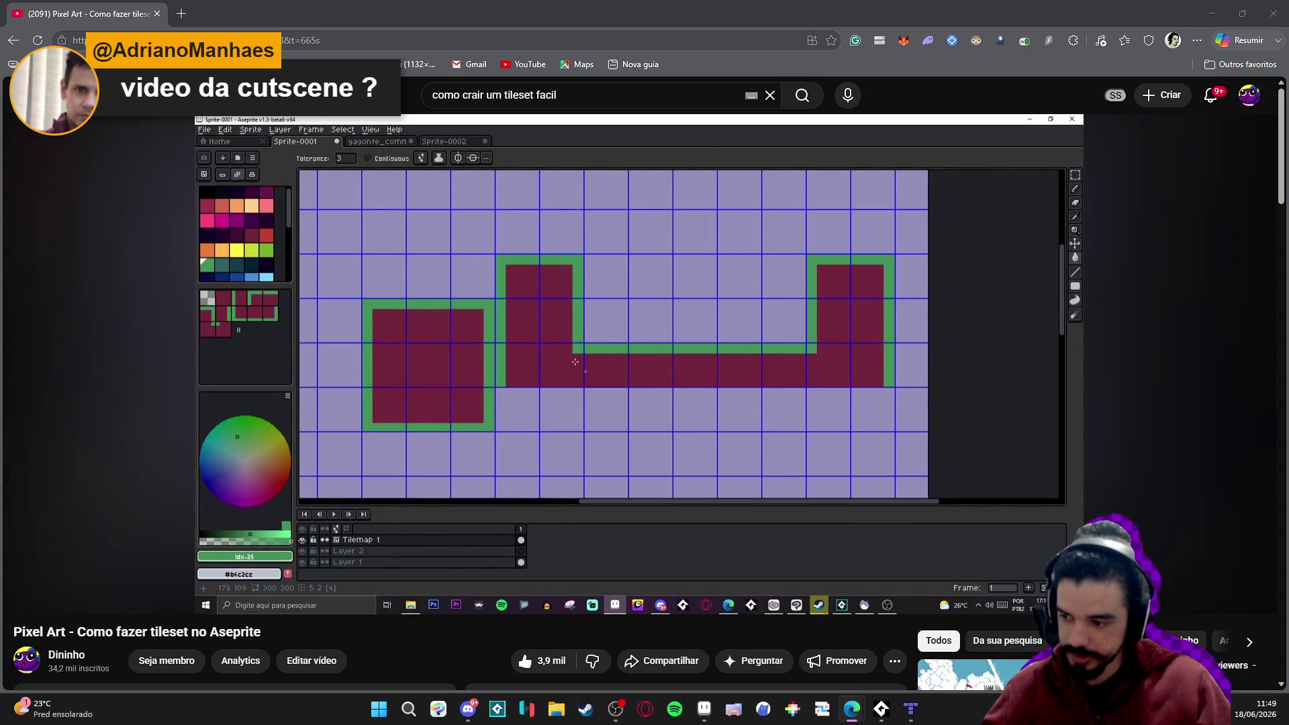
Open the creator's Tutoriais Pixel Art playlist and show its video list beside the player.
scroll(38, 376, "down", 1)
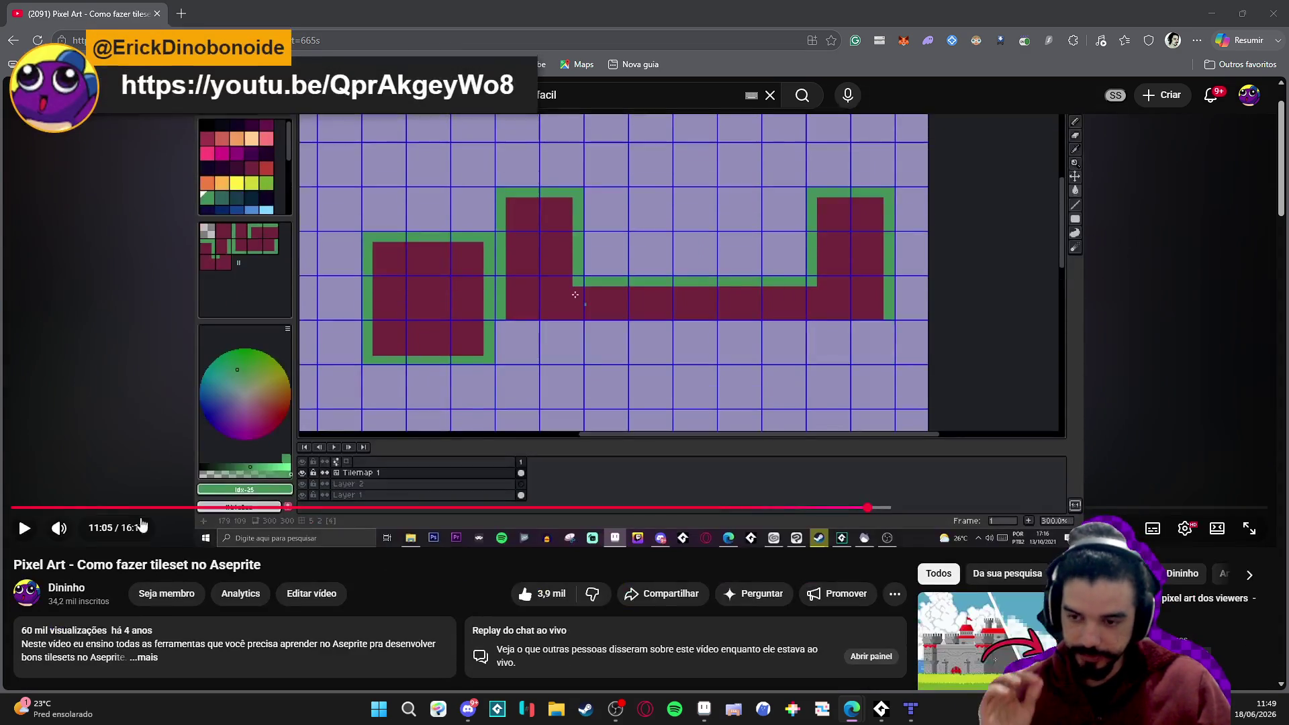
left_click(76, 590)
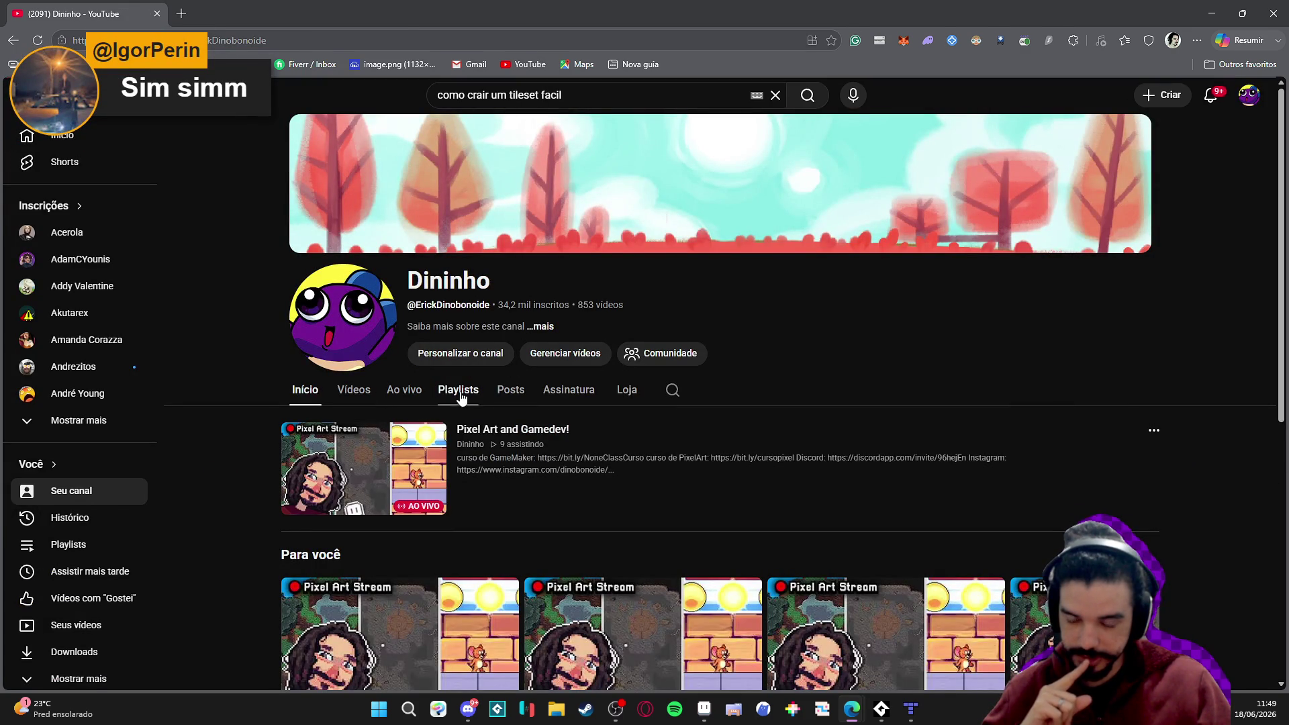
left_click(458, 390)
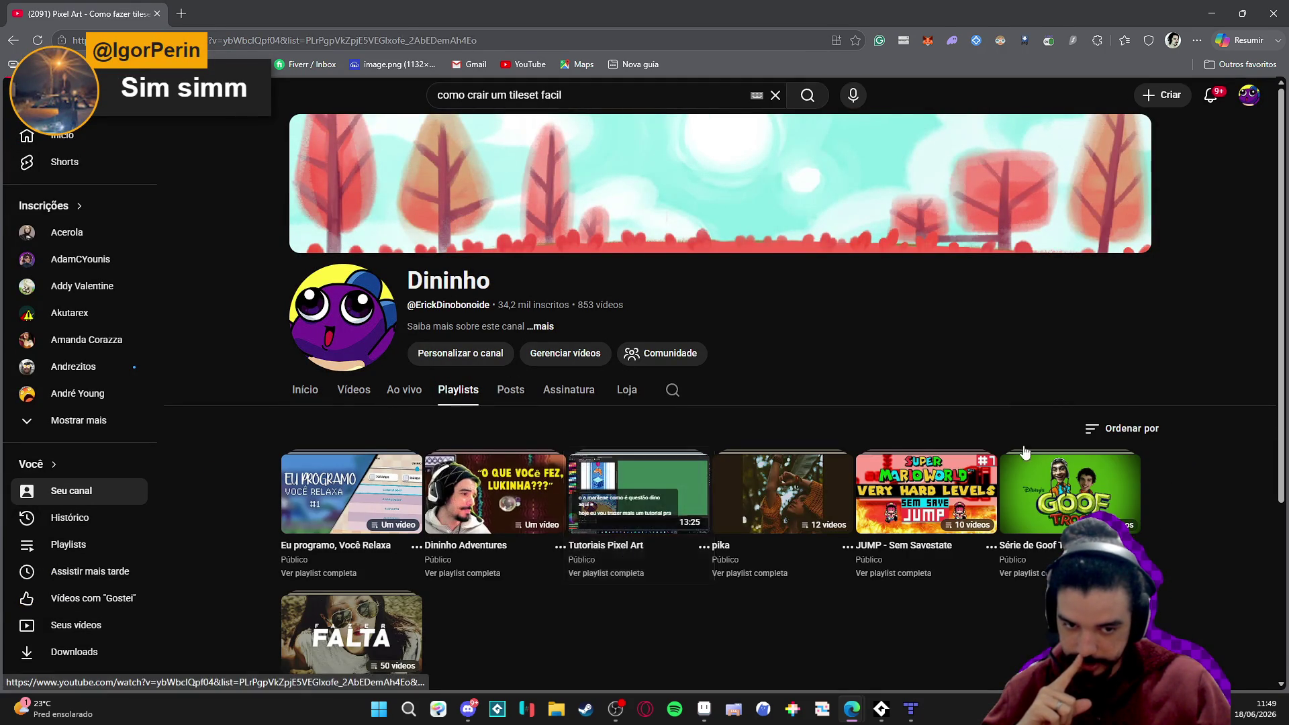
left_click(583, 519)
left_click(436, 263)
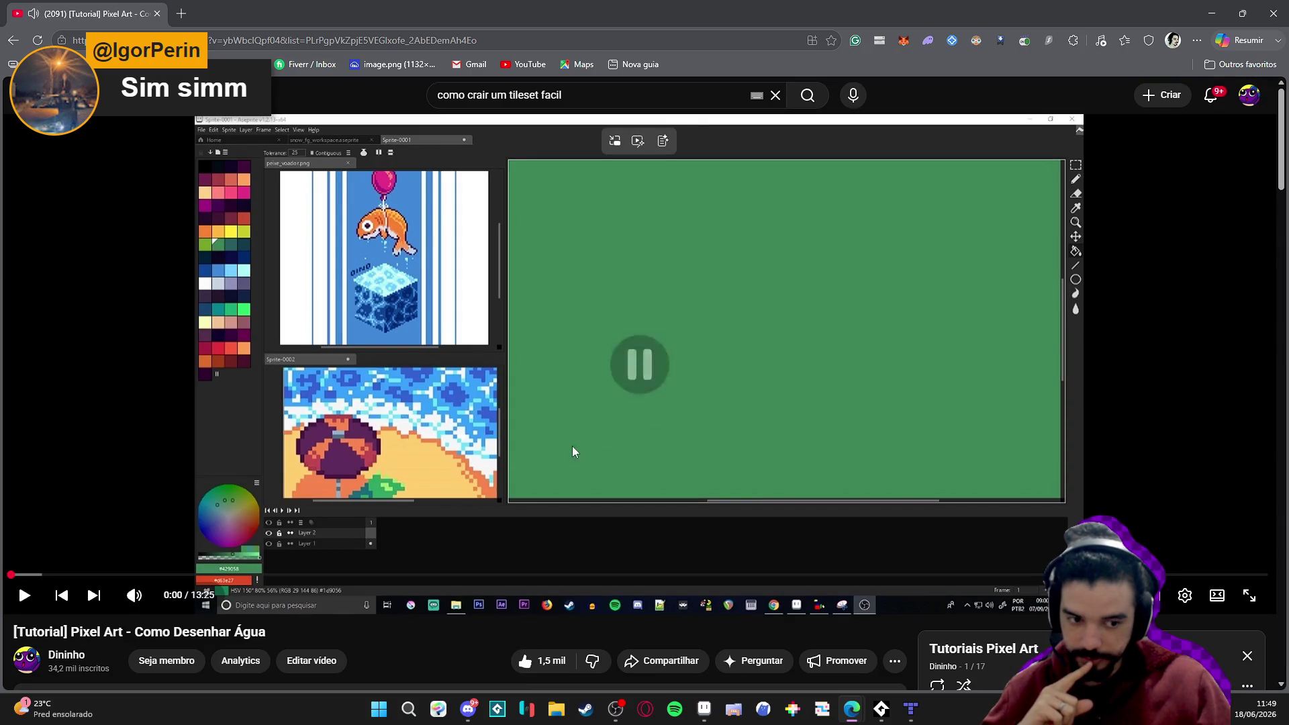
left_click(1218, 596)
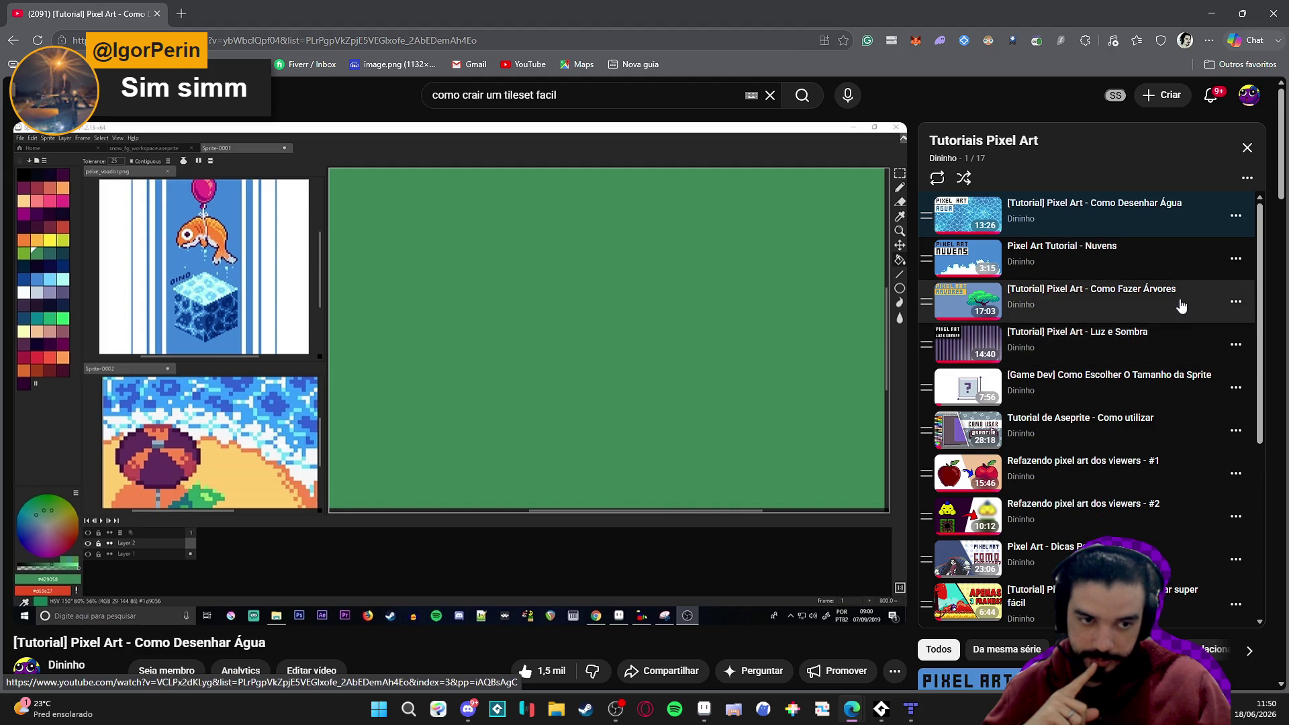
Open 'Tileset super fácil' from the playlist, pause it and copy its video URL.
scroll(1172, 329, "down", 4)
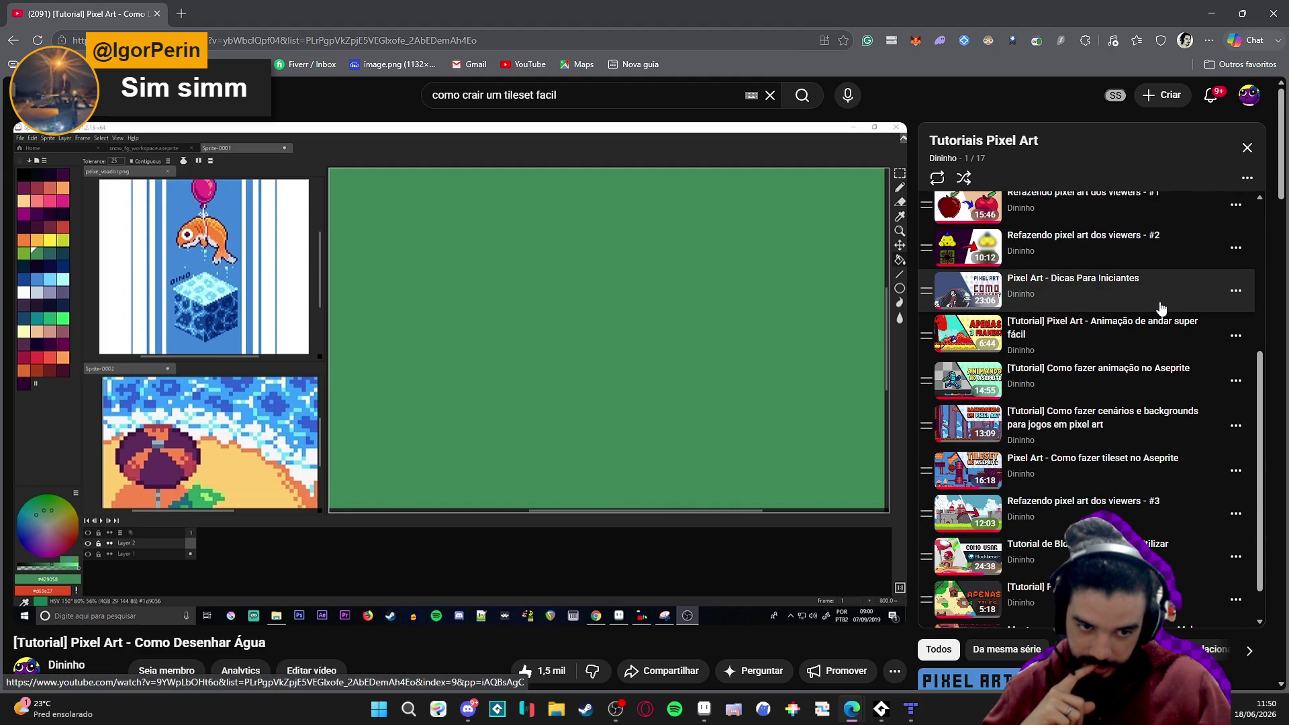
scroll(1160, 309, "down", 1)
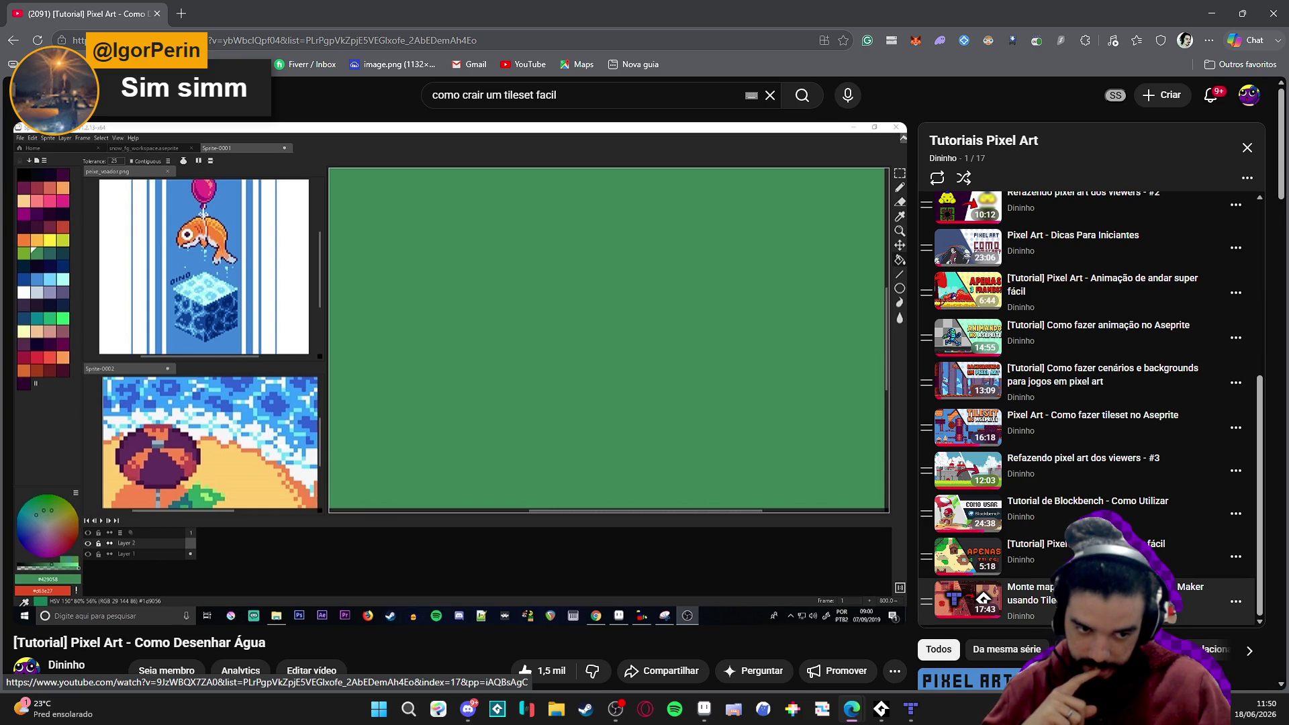
left_click(1108, 556)
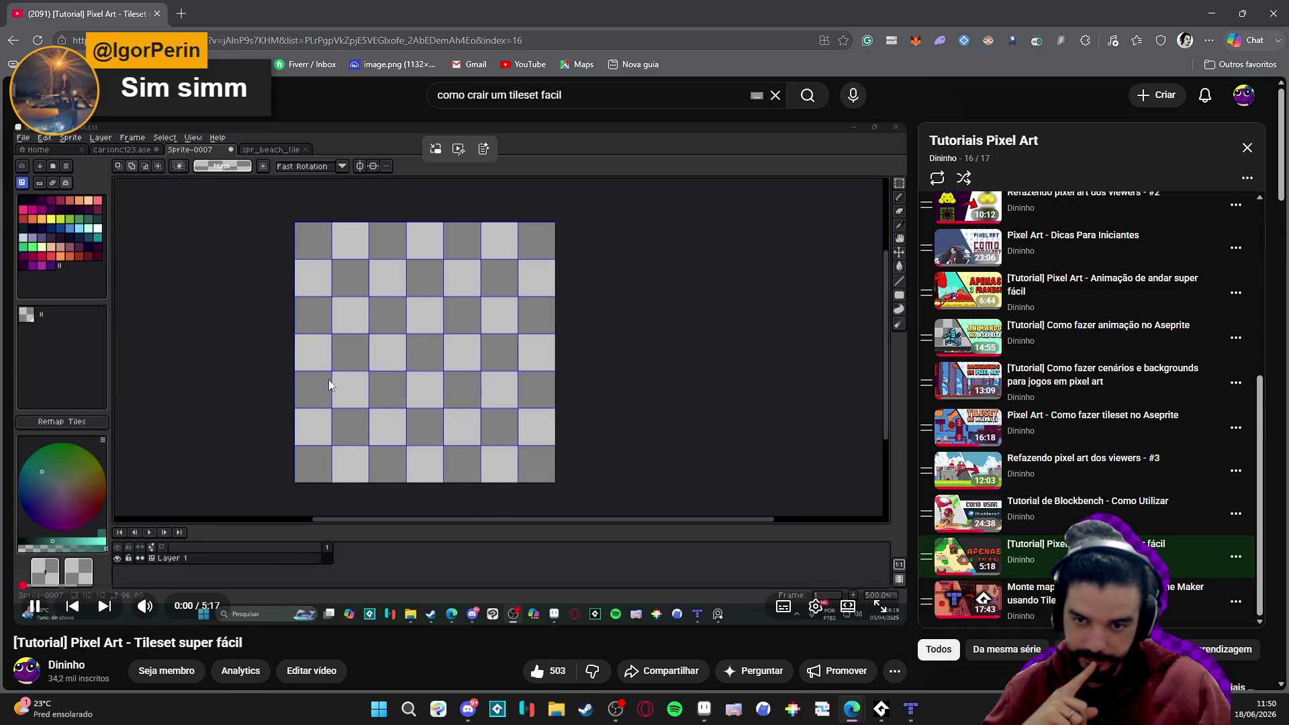
left_click(343, 376)
right_click(366, 283)
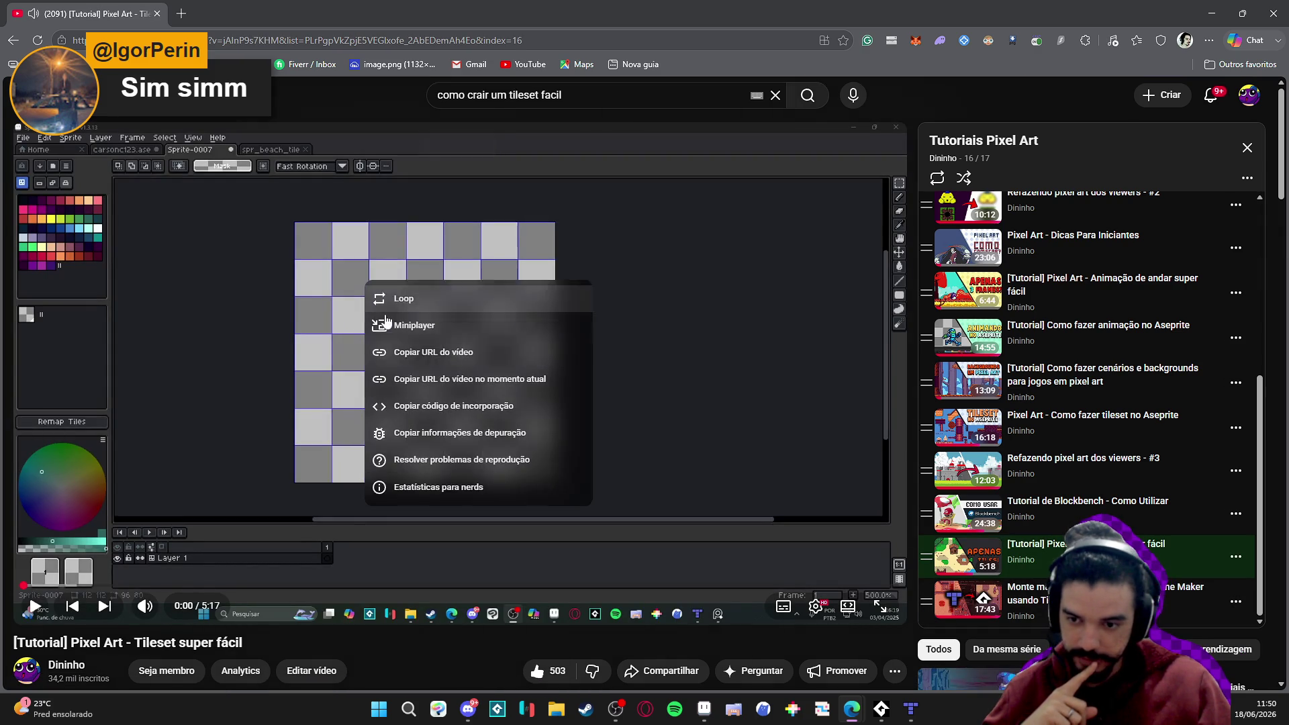
left_click(456, 353)
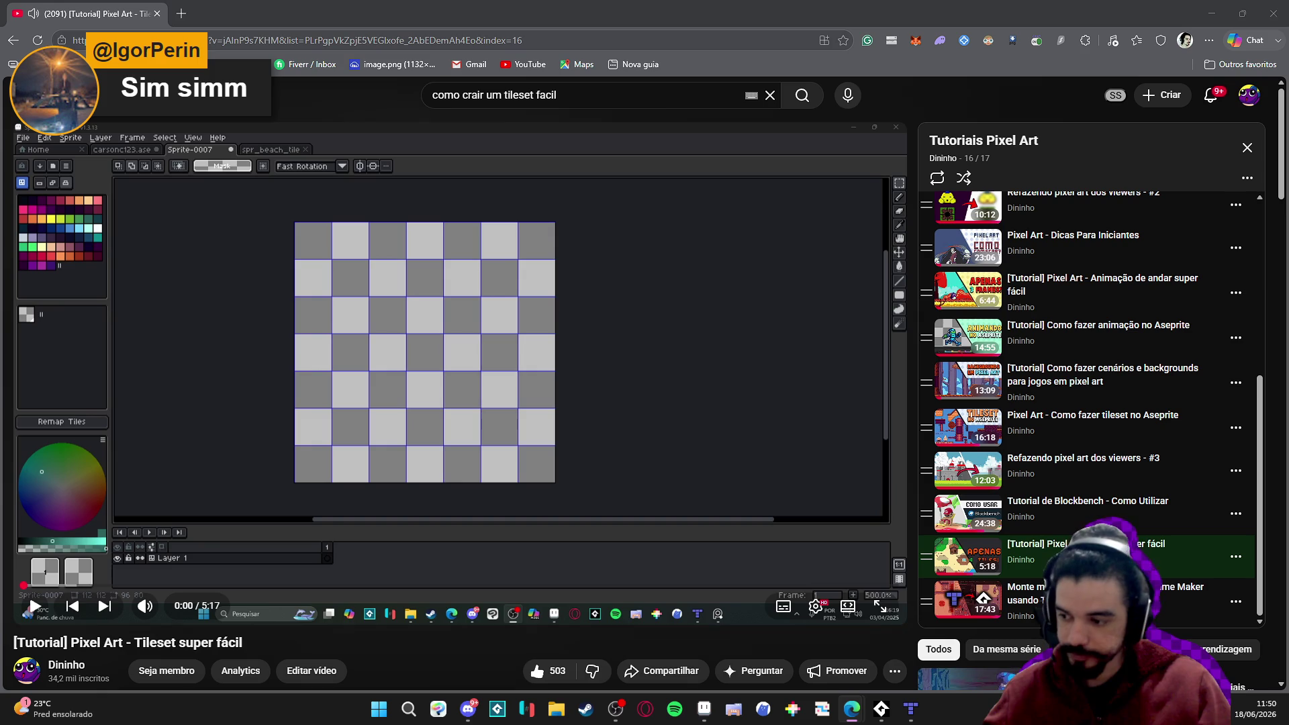
key("alt+Tab")
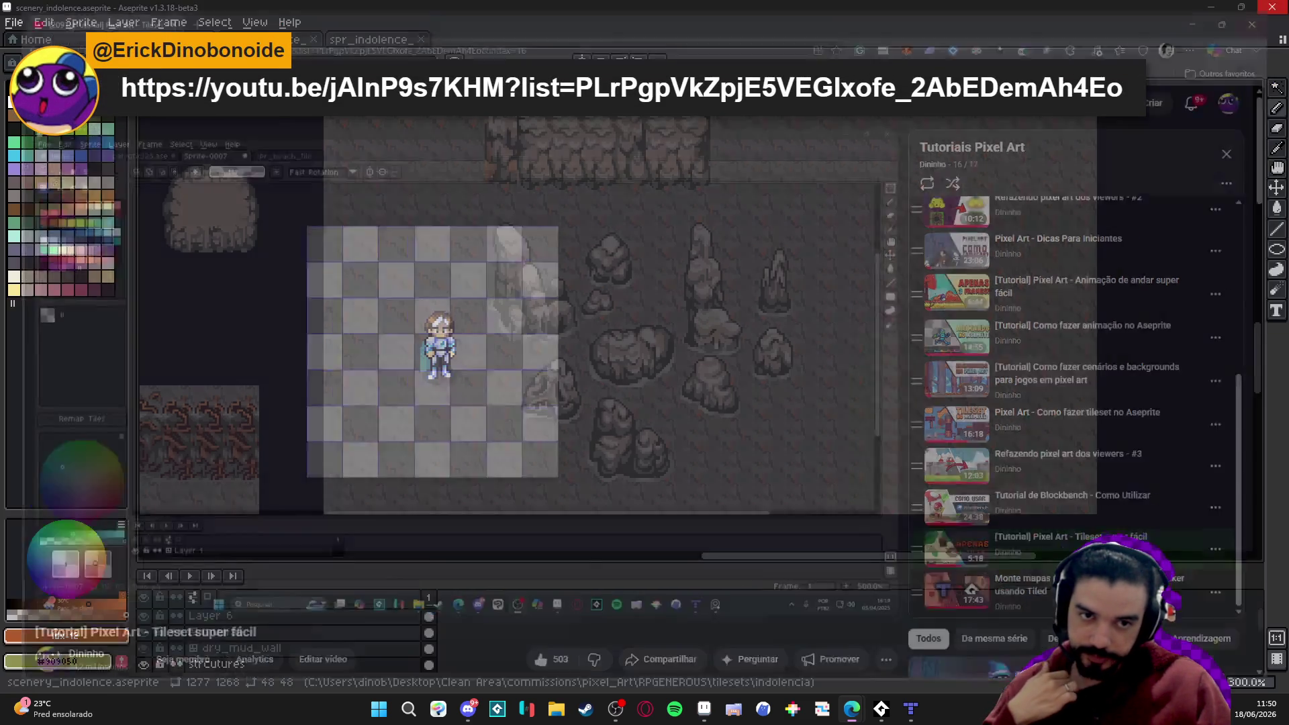
Flip between the tileset, breakable wall and cave scenery tabs, zooming the scenery to 200%.
left_click(368, 45)
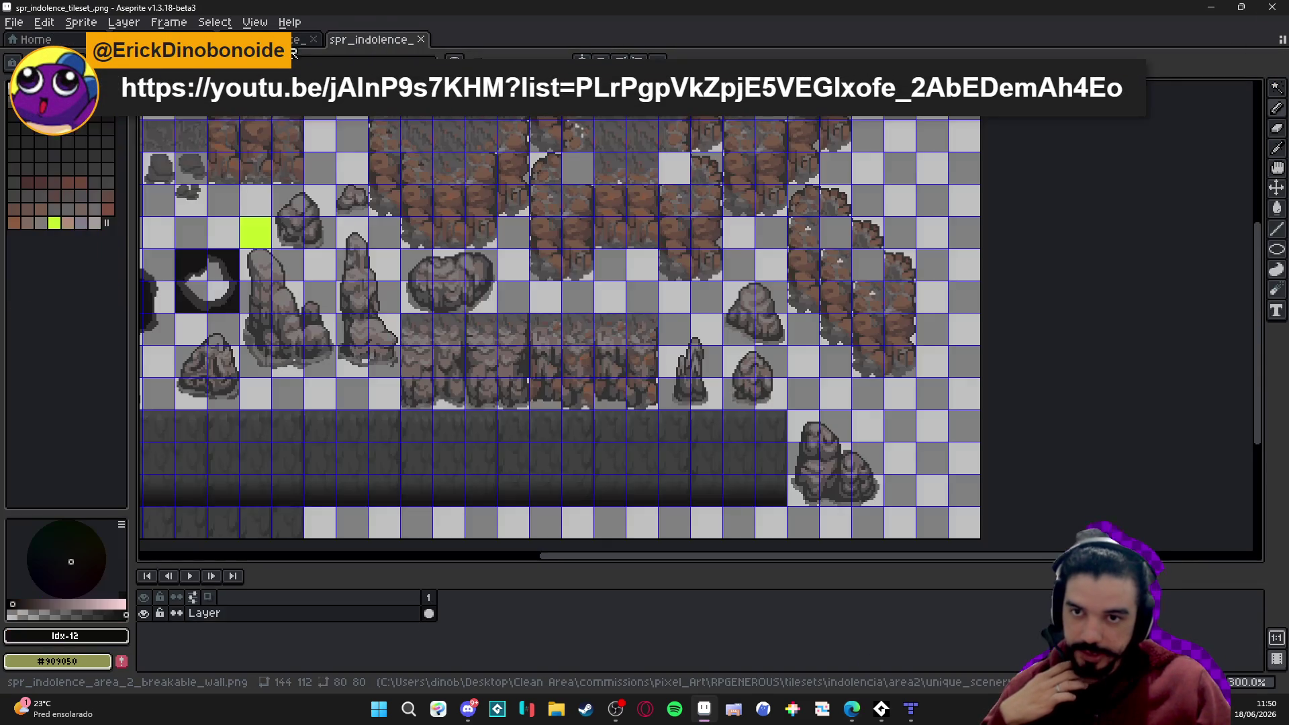
left_click(295, 41)
left_click(376, 40)
left_click(255, 42)
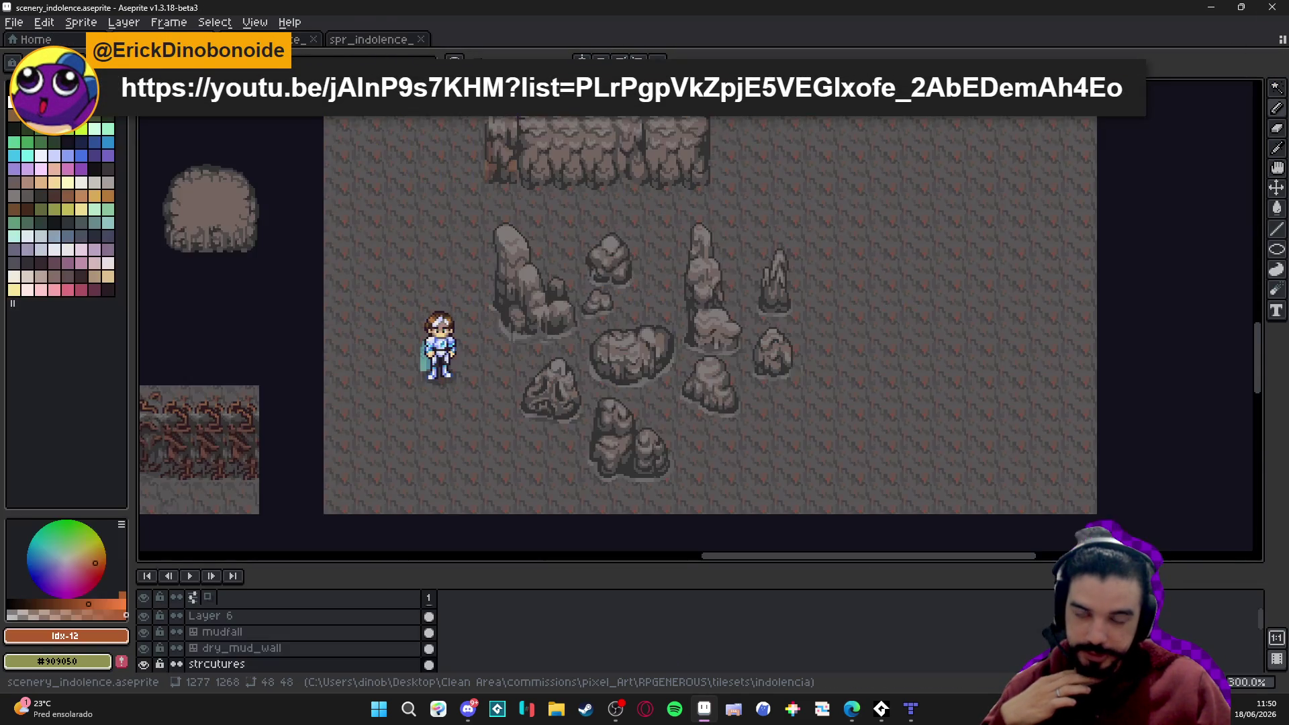
left_click(298, 42)
left_click(255, 42)
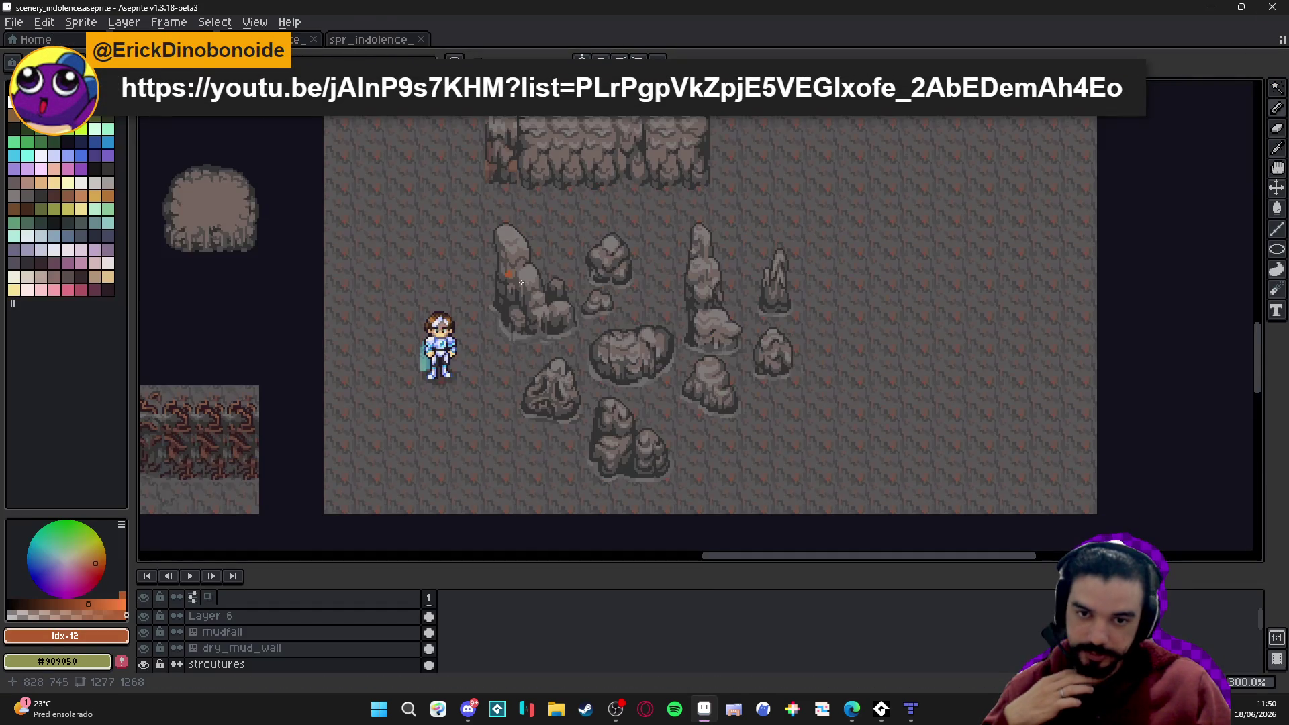
mouse_move(550, 325)
left_mouse_down()
mouse_move(689, 326)
mouse_move(750, 211)
mouse_move(712, 259)
left_mouse_up()
scroll(777, 231, "down", 1)
scroll(769, 239, "up", 1)
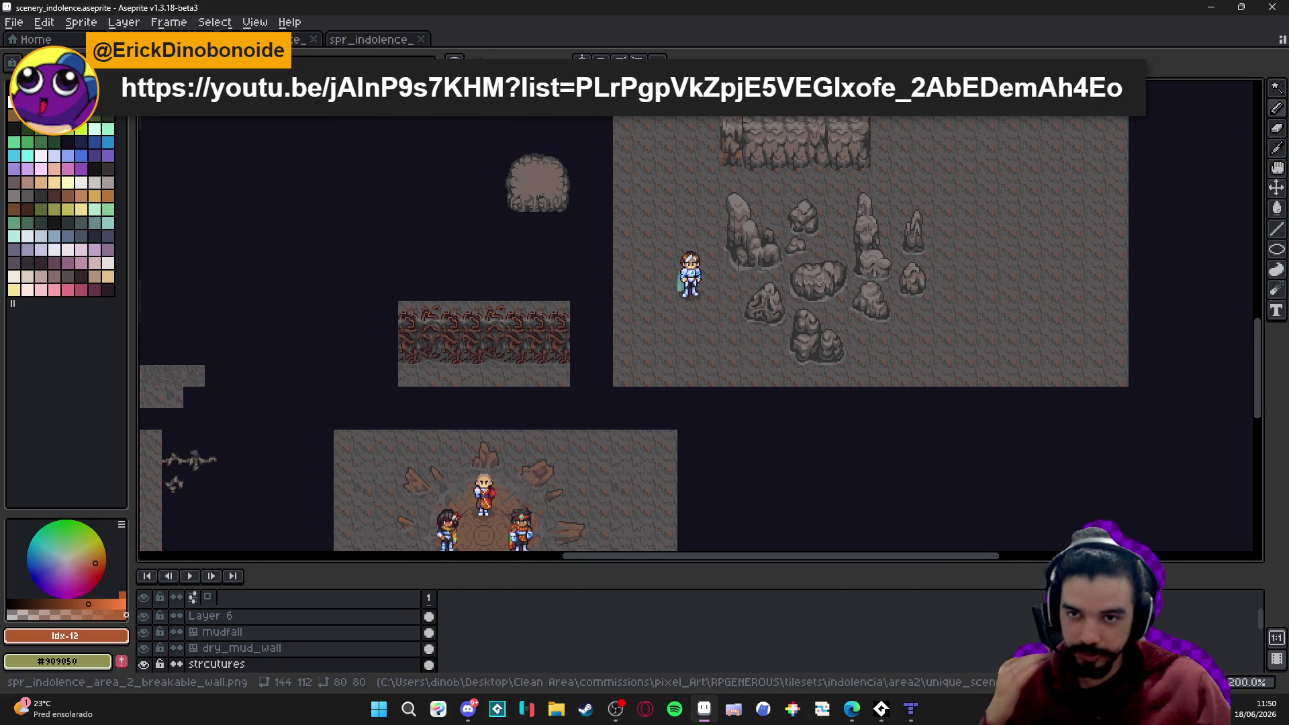
Check the breakable wall and tileset tabs once more, then bring up Discord's feedback_artistico channel.
left_click(339, 39)
left_click(356, 40)
left_click(302, 41)
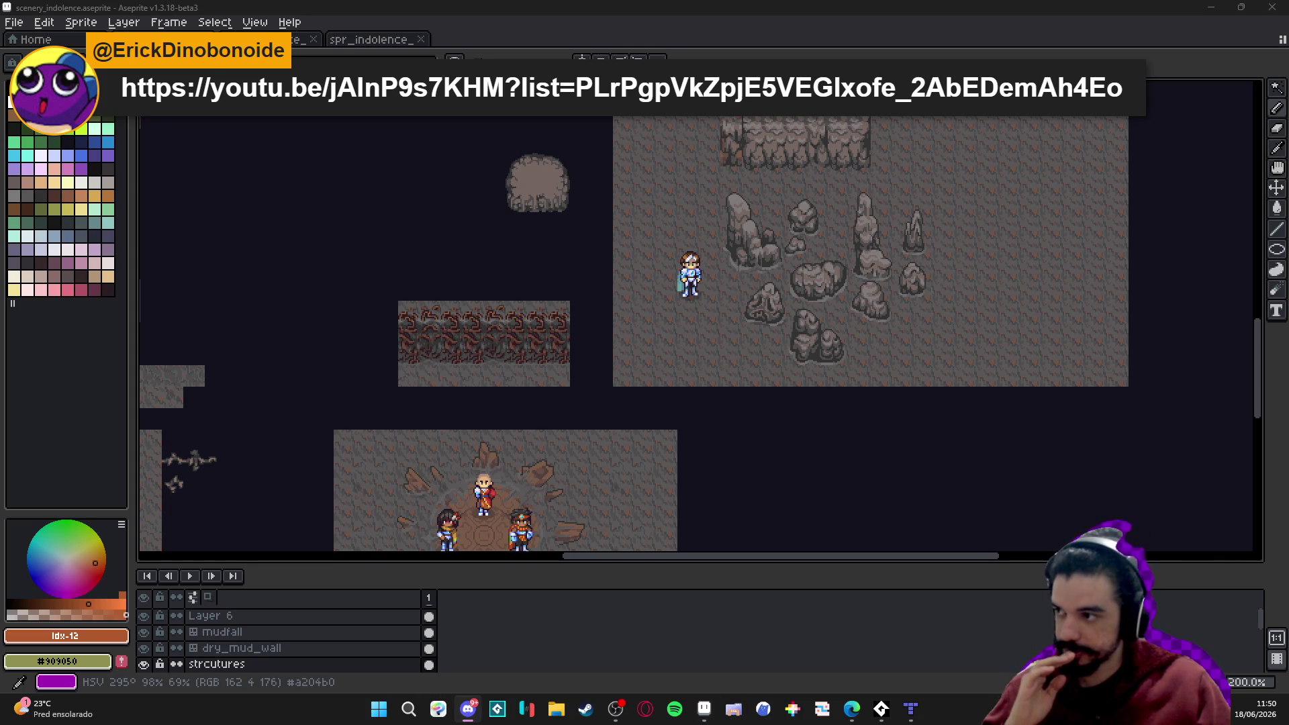
key("alt+Tab")
scroll(687, 437, "up", 3)
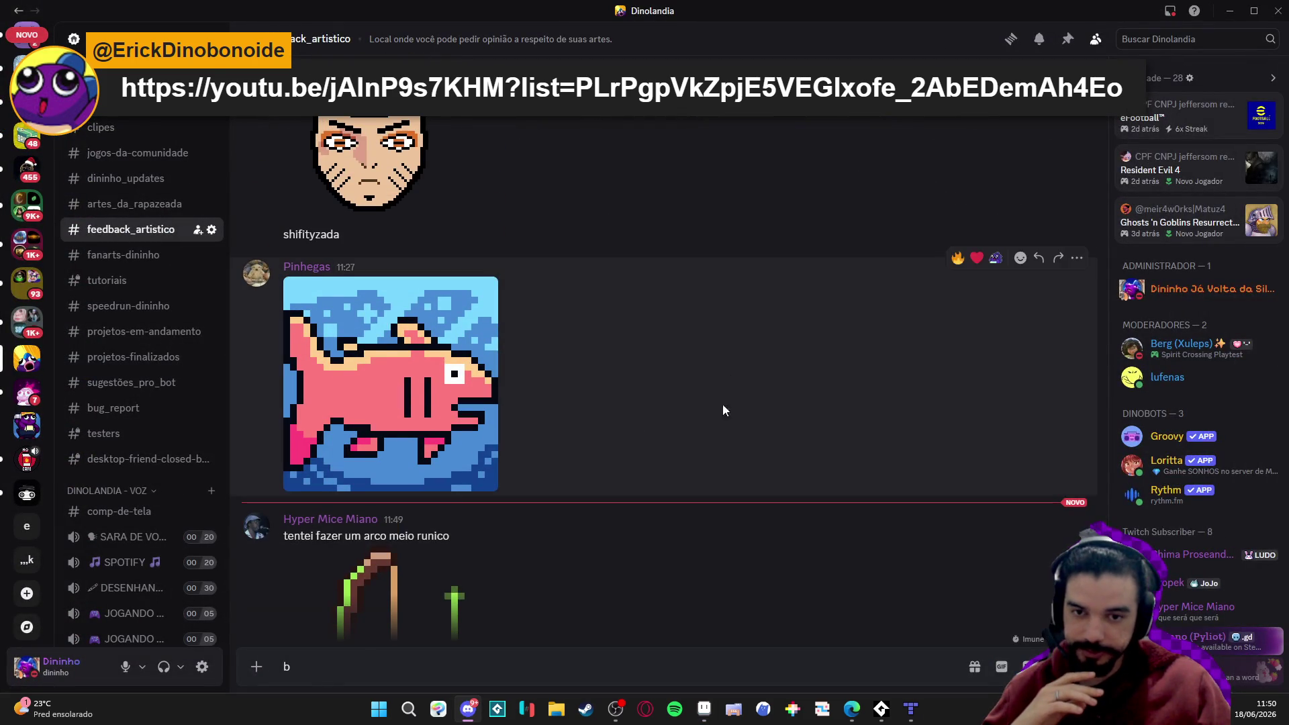
Enlarge and close the posted fish and pixel-art face images while scrolling the chat.
left_click(456, 374)
left_click(905, 210)
scroll(465, 281, "up", 3)
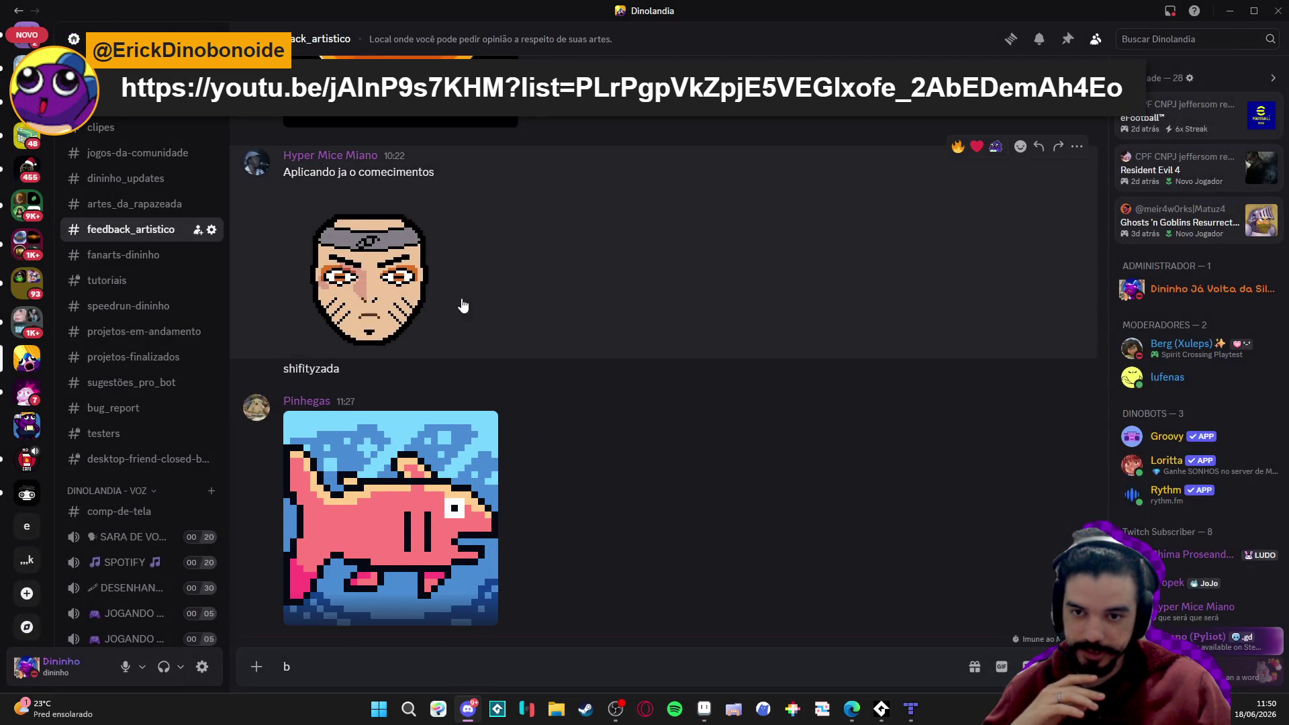
left_click(428, 306)
left_click(840, 207)
scroll(505, 355, "up", 5)
scroll(505, 354, "up", 10)
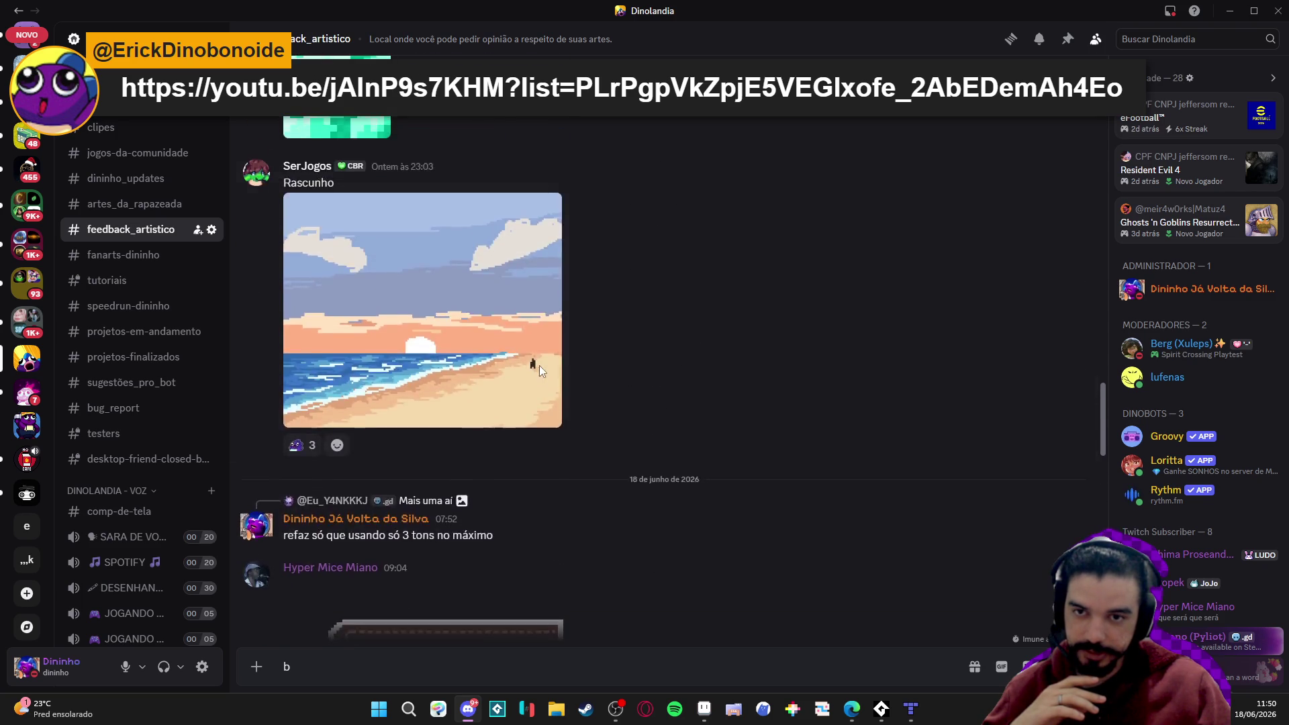
scroll(538, 367, "up", 10)
scroll(765, 389, "down", 10)
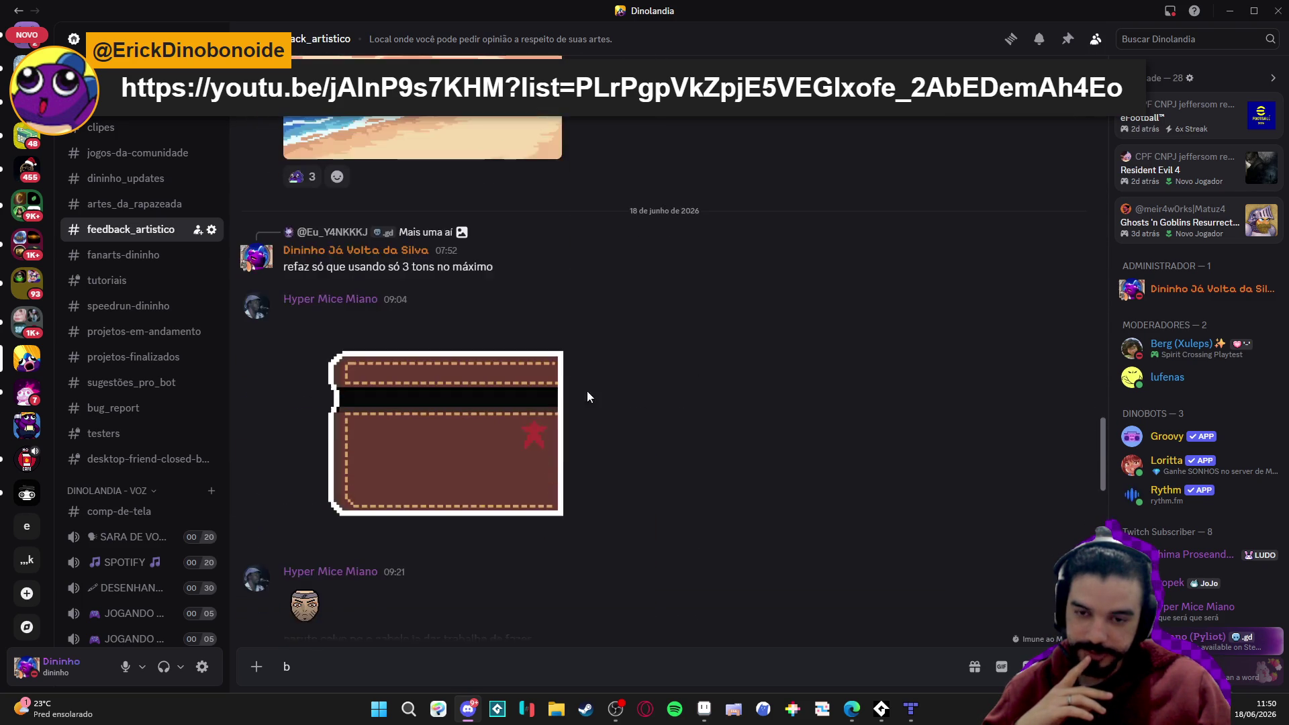
View the posted wallet image, then return to the cave scenery in Aseprite.
left_click(336, 459)
left_click(1038, 290)
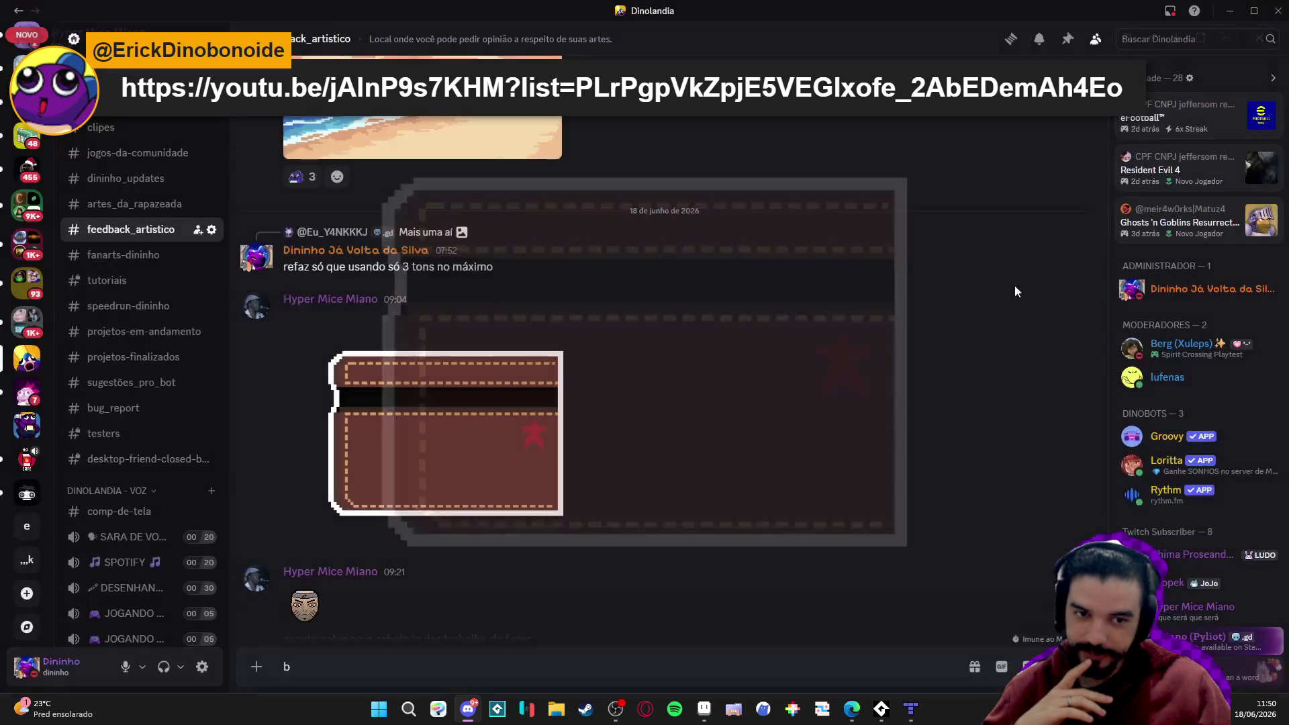
scroll(764, 287, "up", 3)
scroll(743, 324, "down", 15)
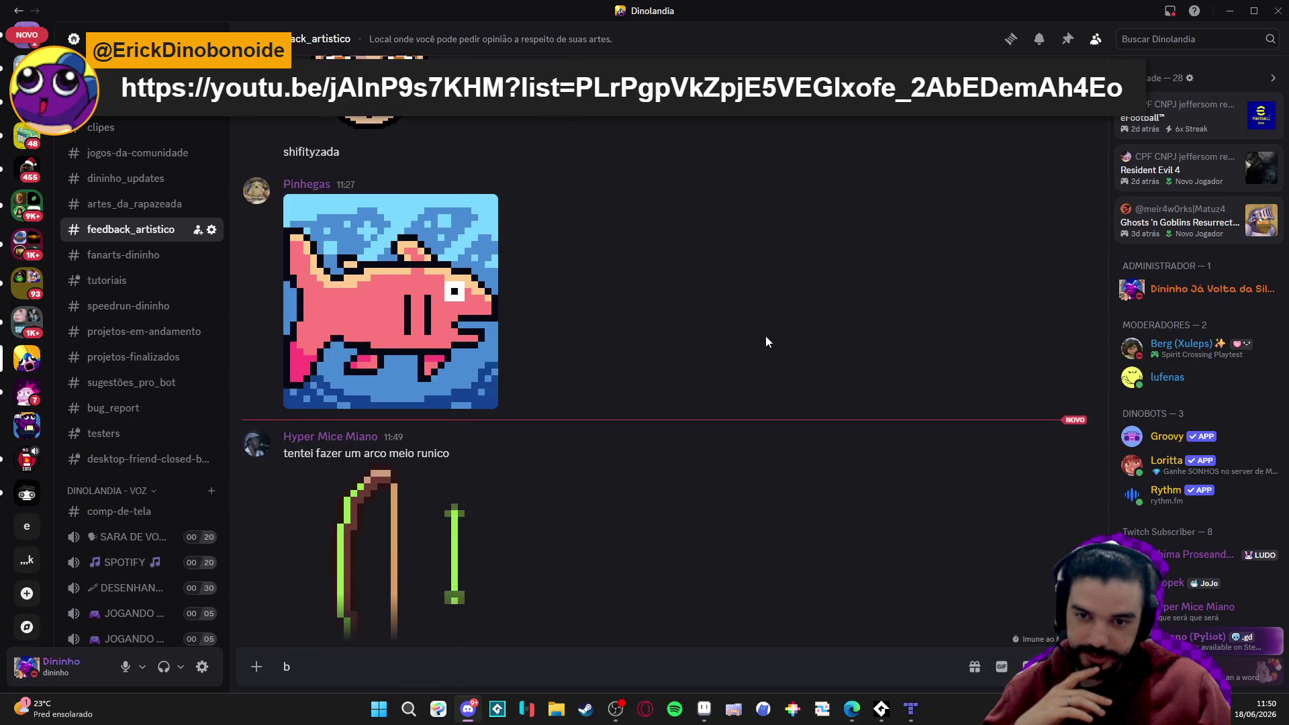
key("alt+Tab")
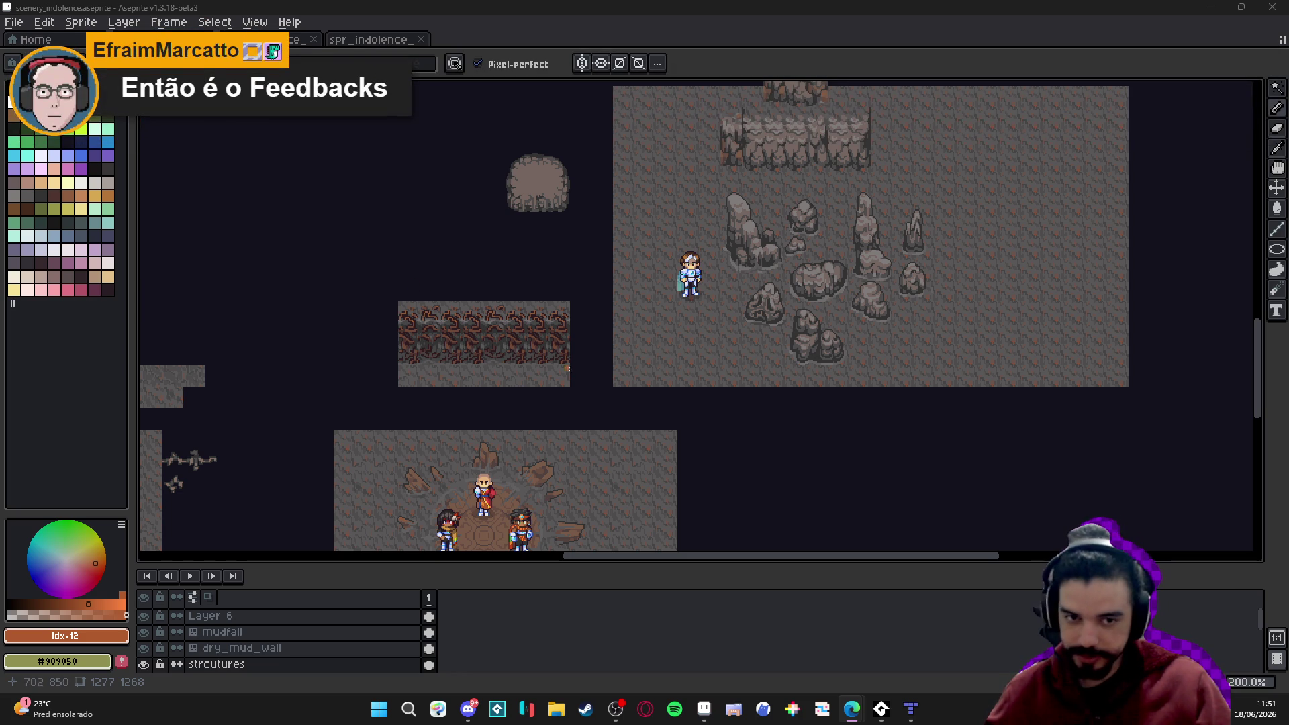
Glance over the cave map, then open and zoom into the indolence tileset image in Aseprite.
left_click_drag(642, 301, 554, 268)
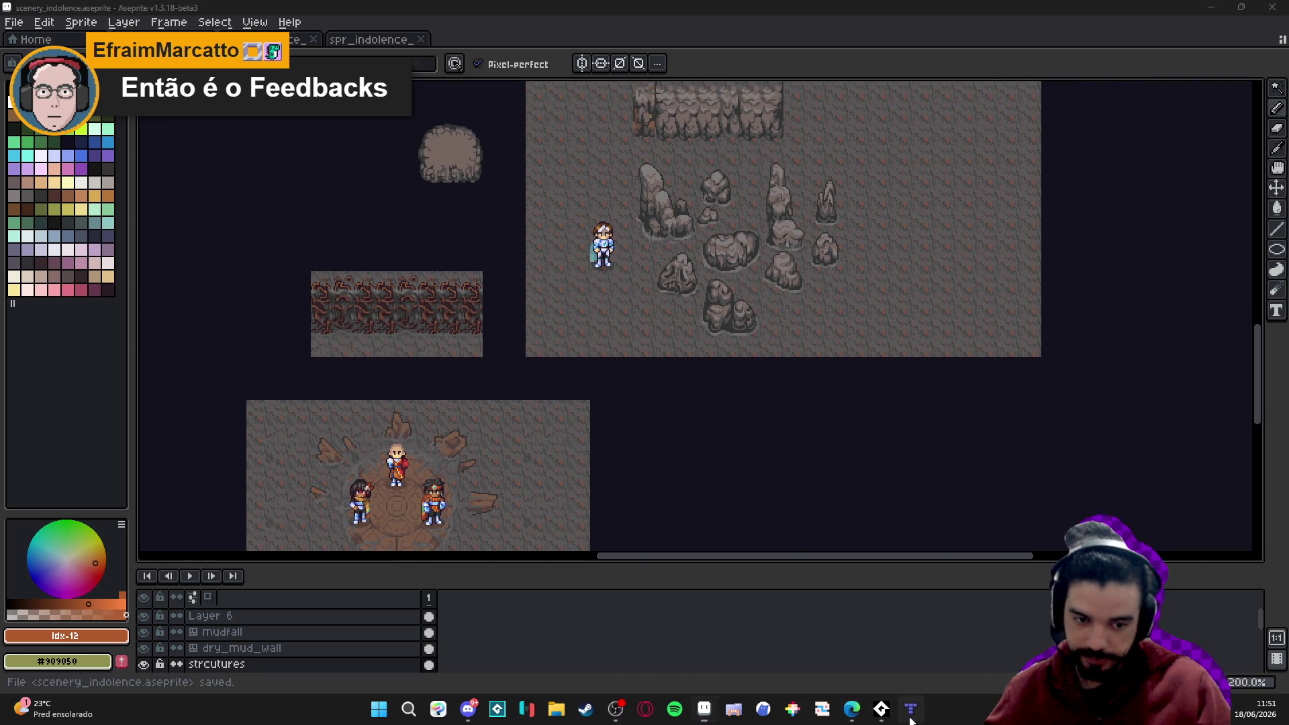
left_click(910, 710)
left_click_drag(884, 626, 828, 587)
key("alt+Tab")
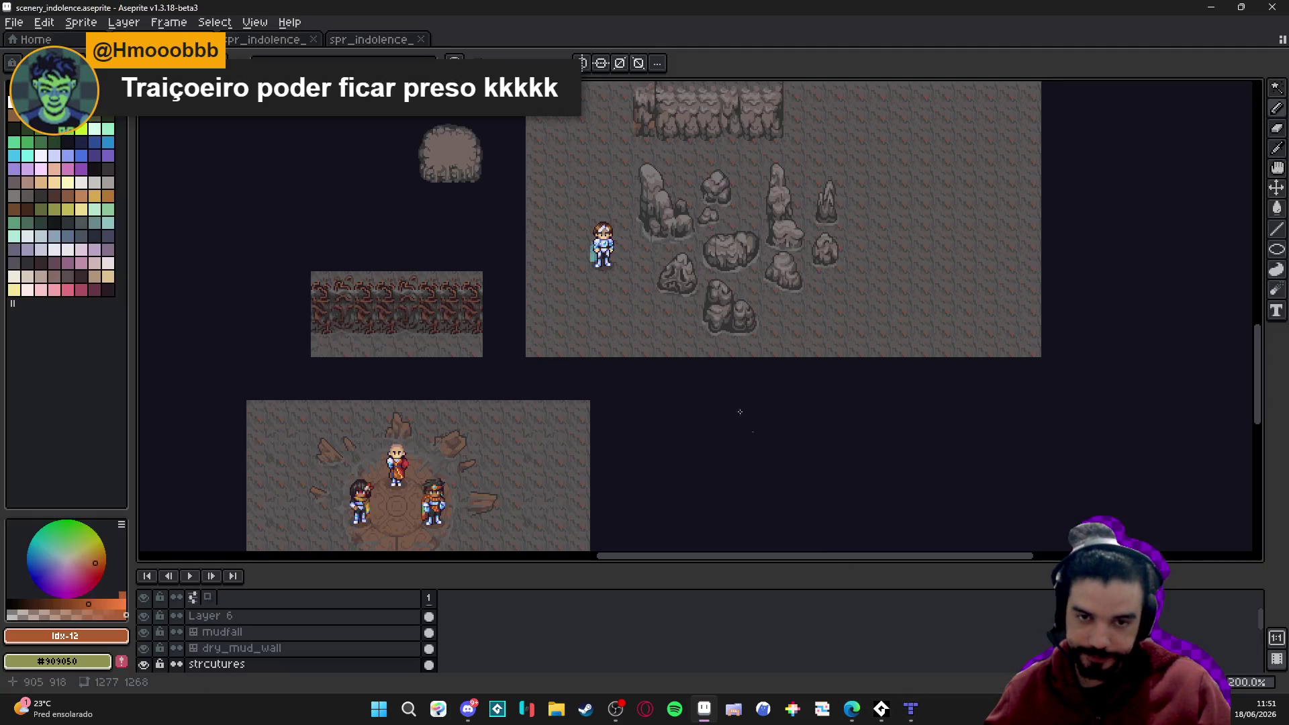
left_click(374, 41)
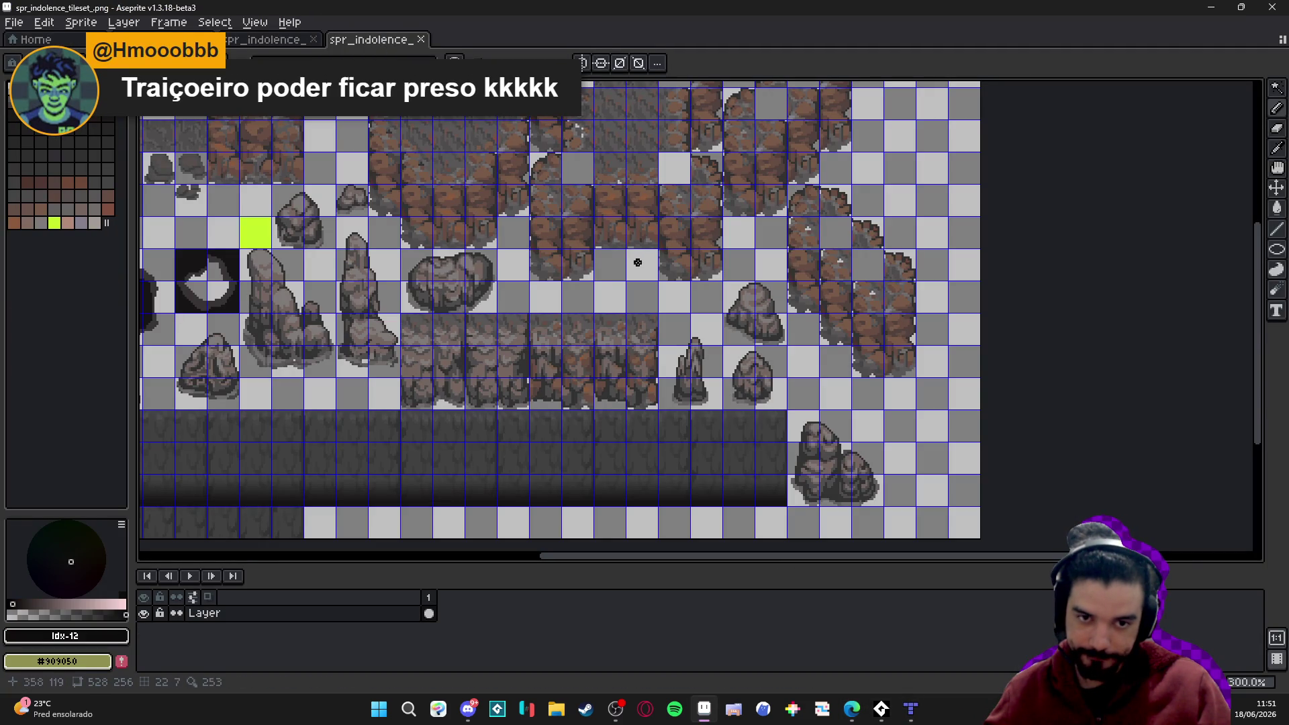
scroll(607, 304, "up", 4)
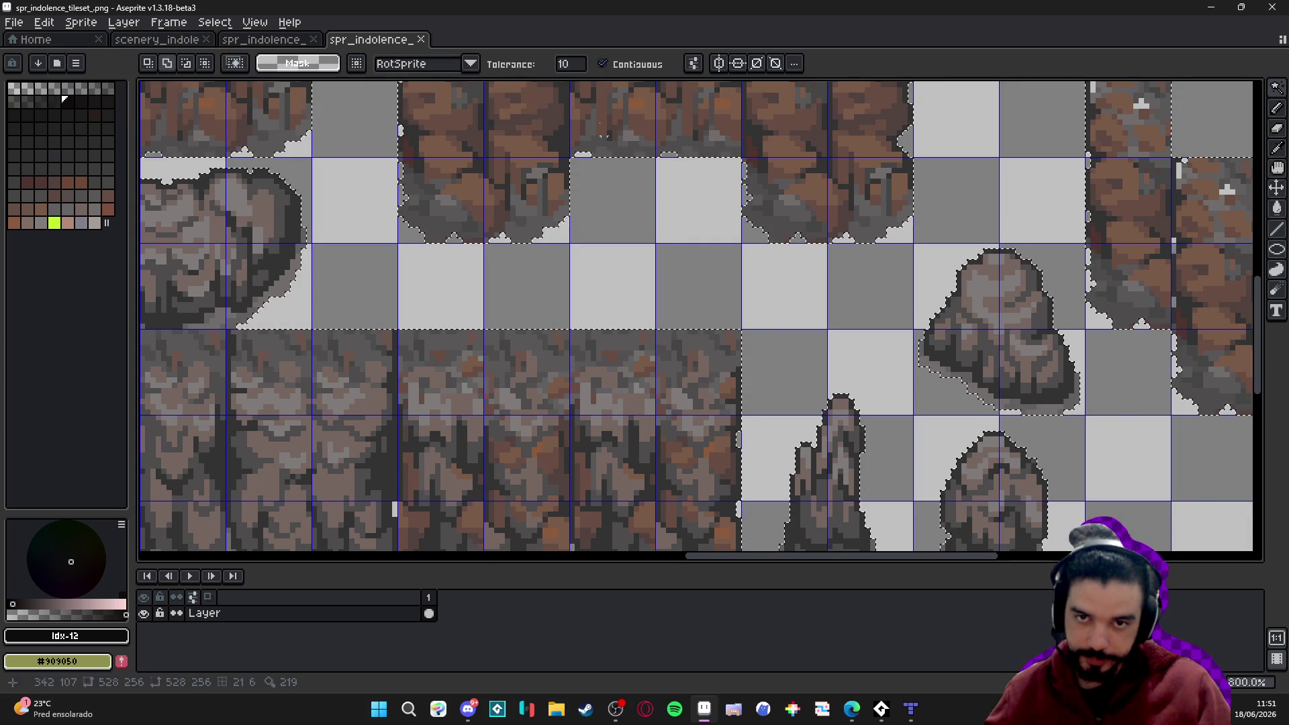
left_click(792, 356)
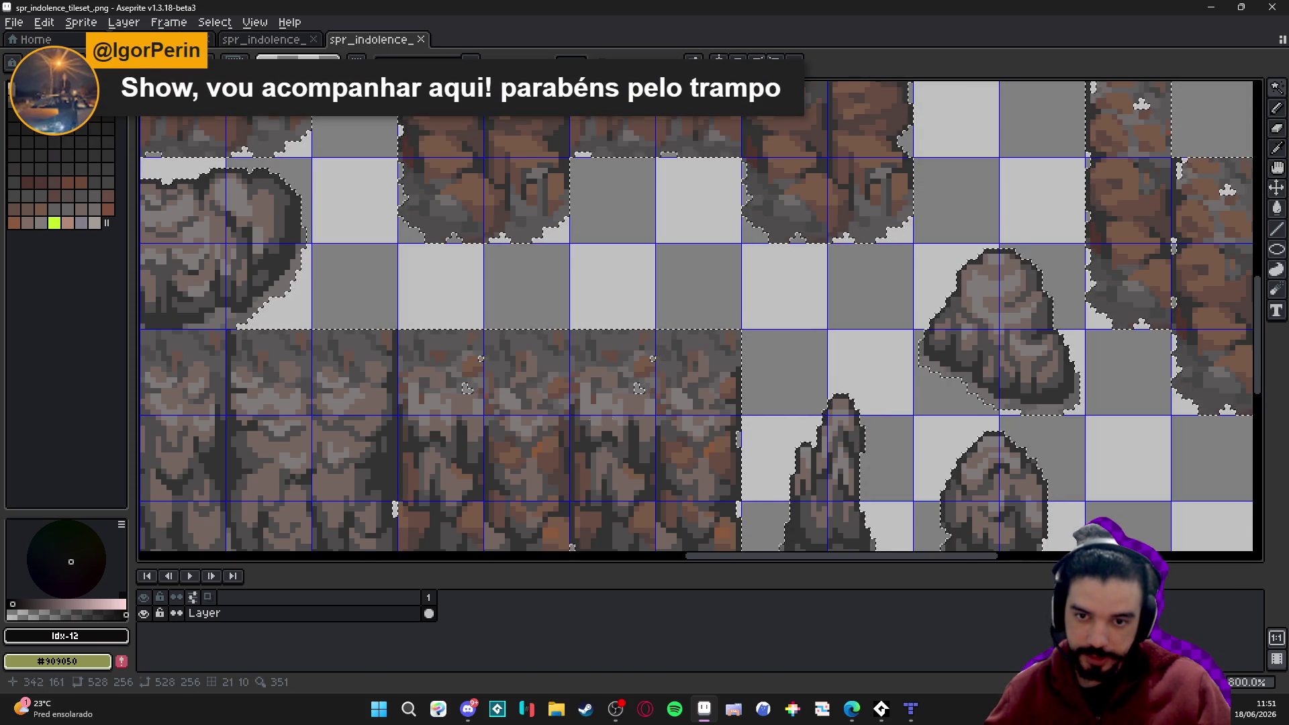
Select one rock wall tile on the indolence tileset with a rectangular selection.
key("b")
key("m")
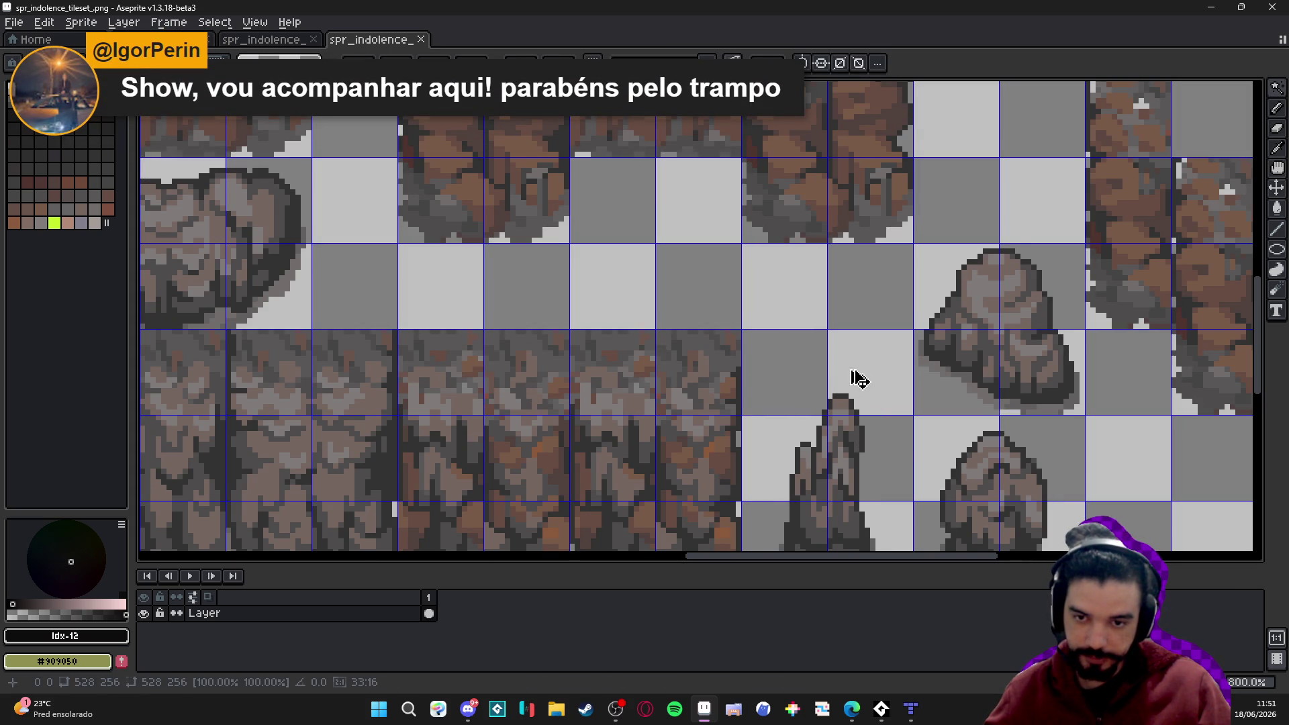
scroll(633, 326, "left", 5)
scroll(633, 326, "down", 2)
scroll(657, 208, "up", 3)
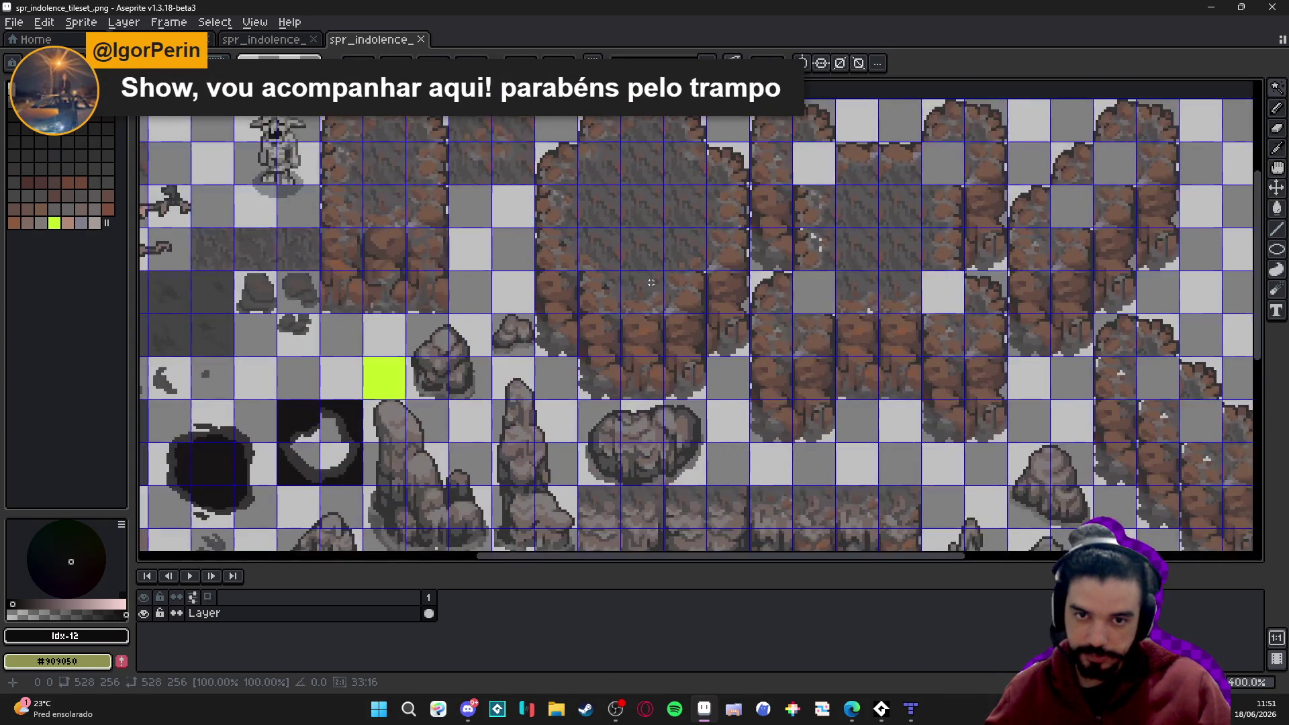
left_click(656, 210)
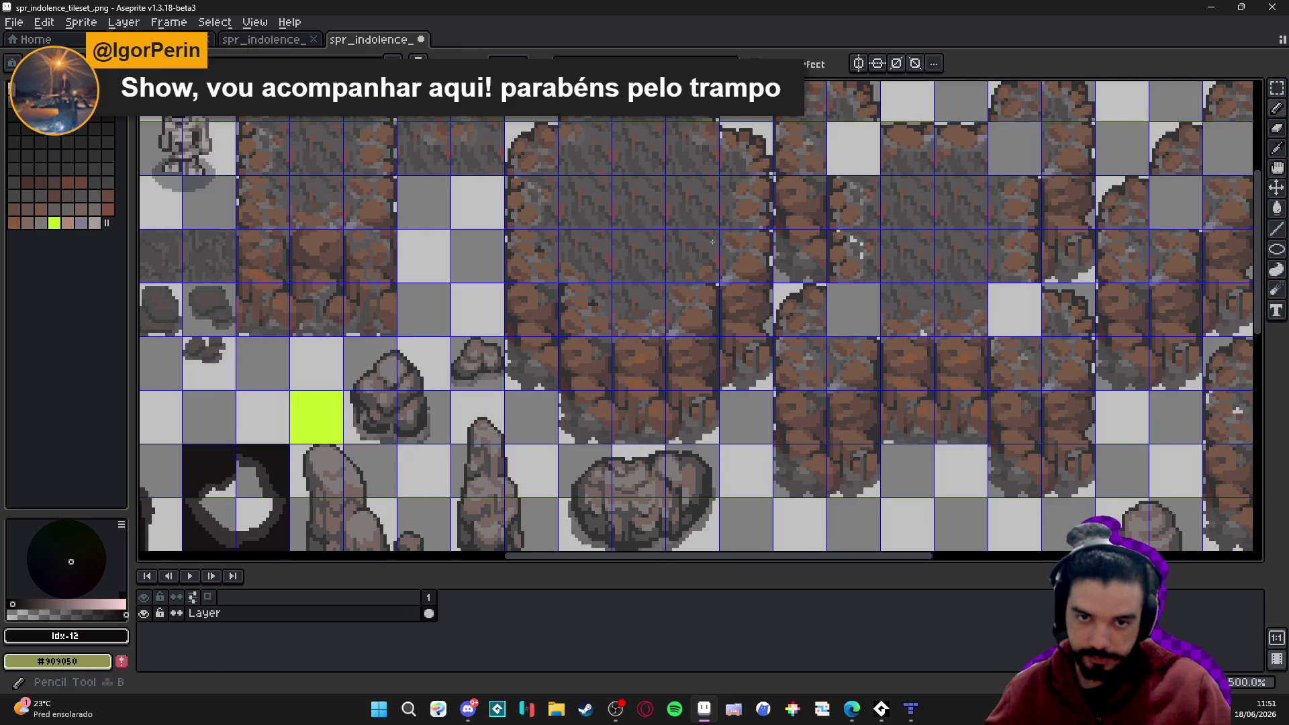
left_click_drag(628, 201, 672, 222)
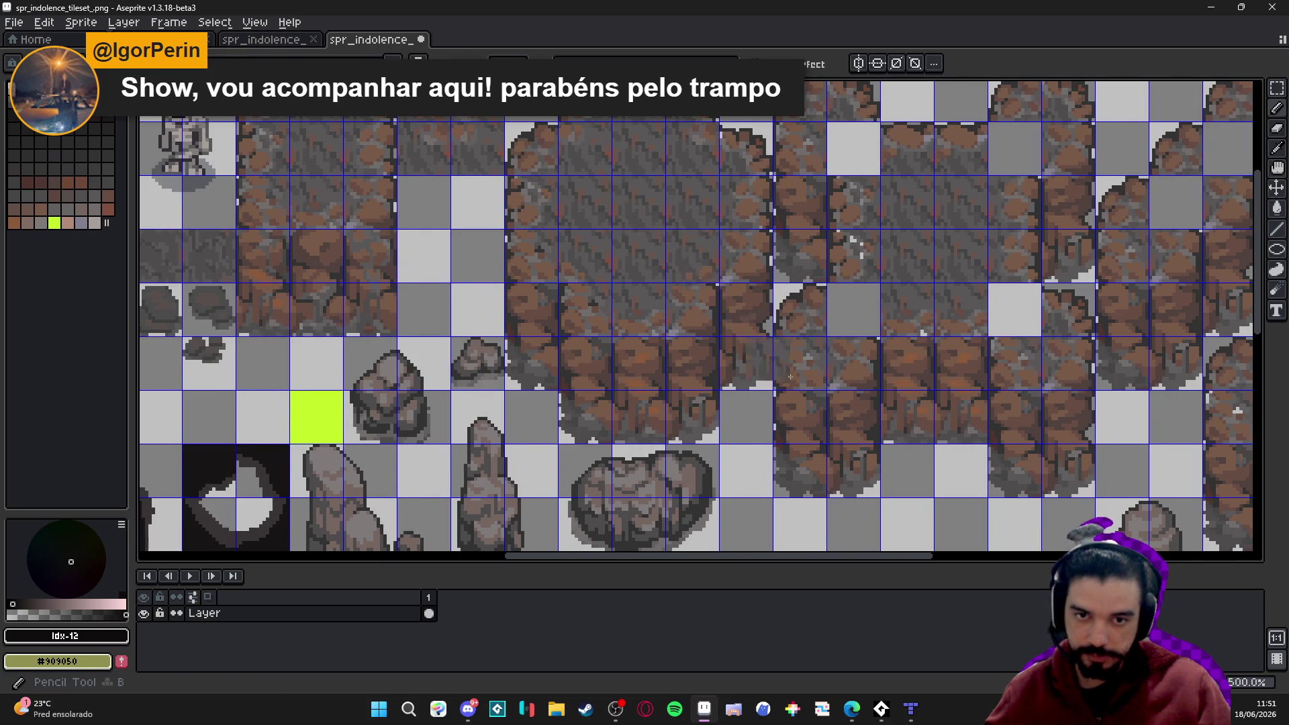
scroll(685, 221, "down", 5)
scroll(731, 305, "up", 1)
scroll(731, 304, "up", 3)
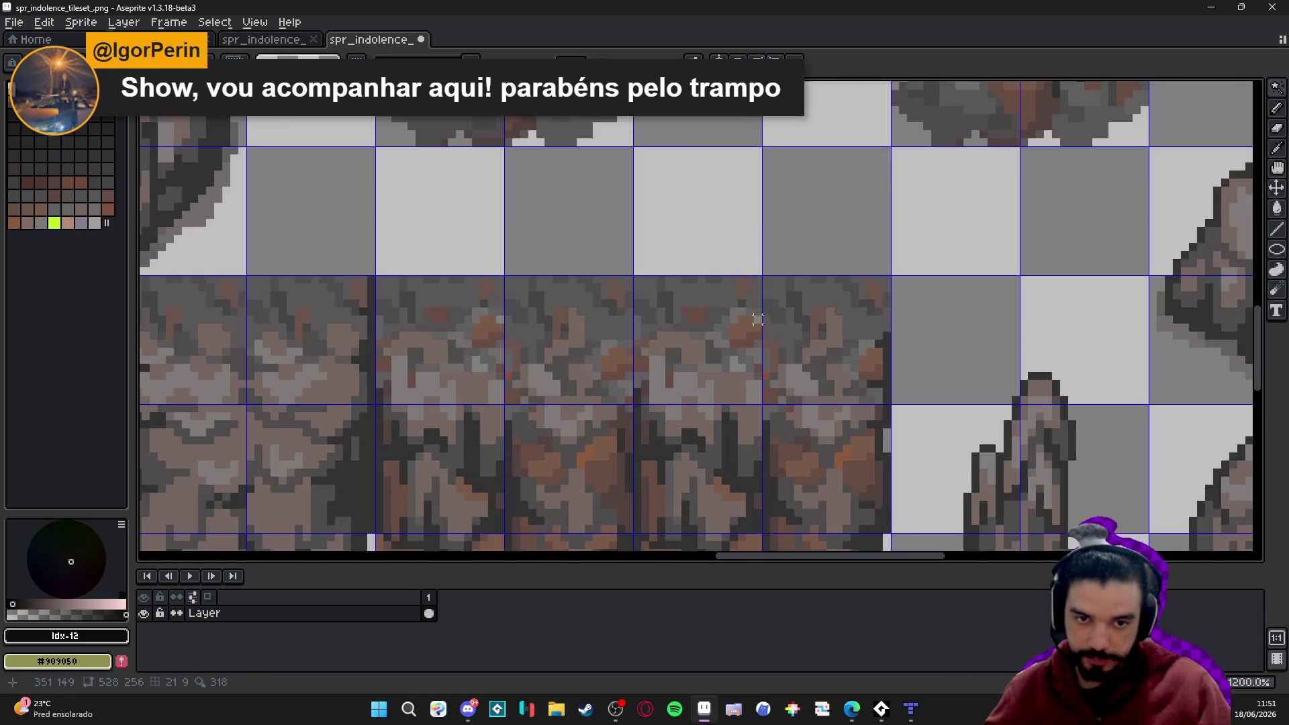
Retouch the wall tile's pixels with the Pencil and save the tileset image.
key("b")
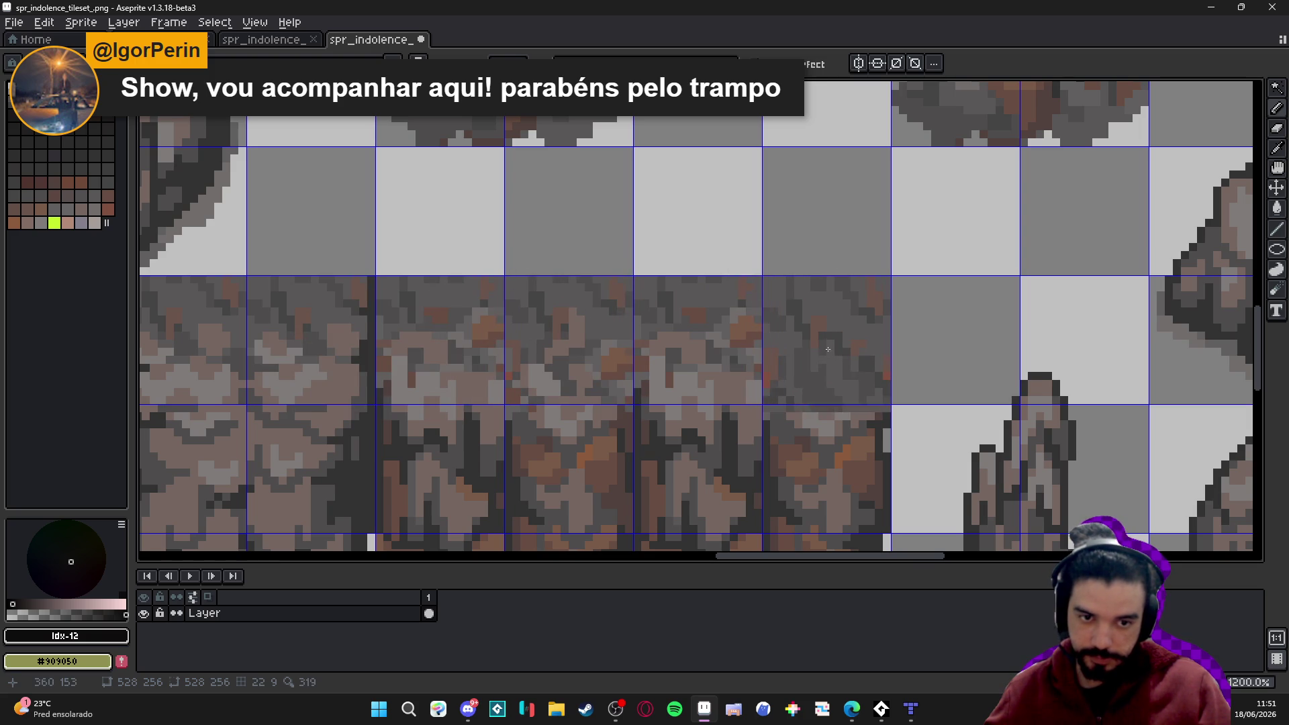
key("ctrl+s")
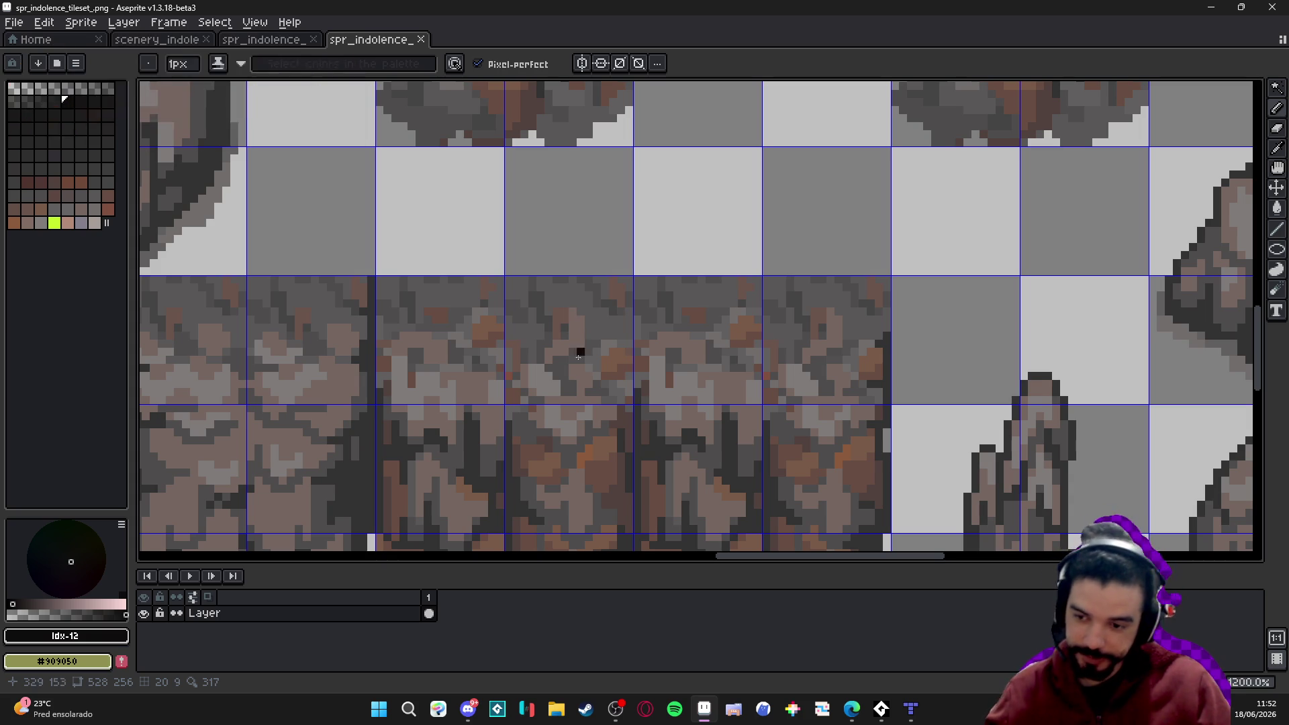
scroll(674, 452, "down", 2)
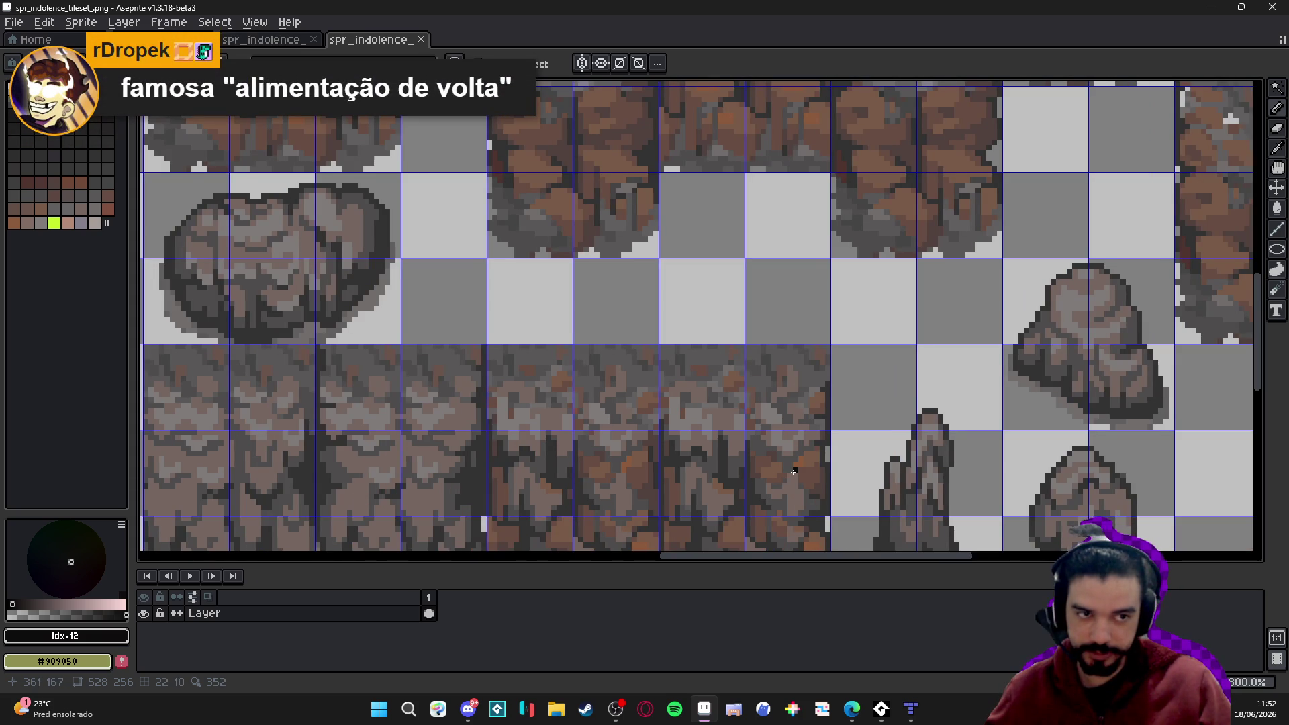
left_click_drag(794, 471, 397, 526)
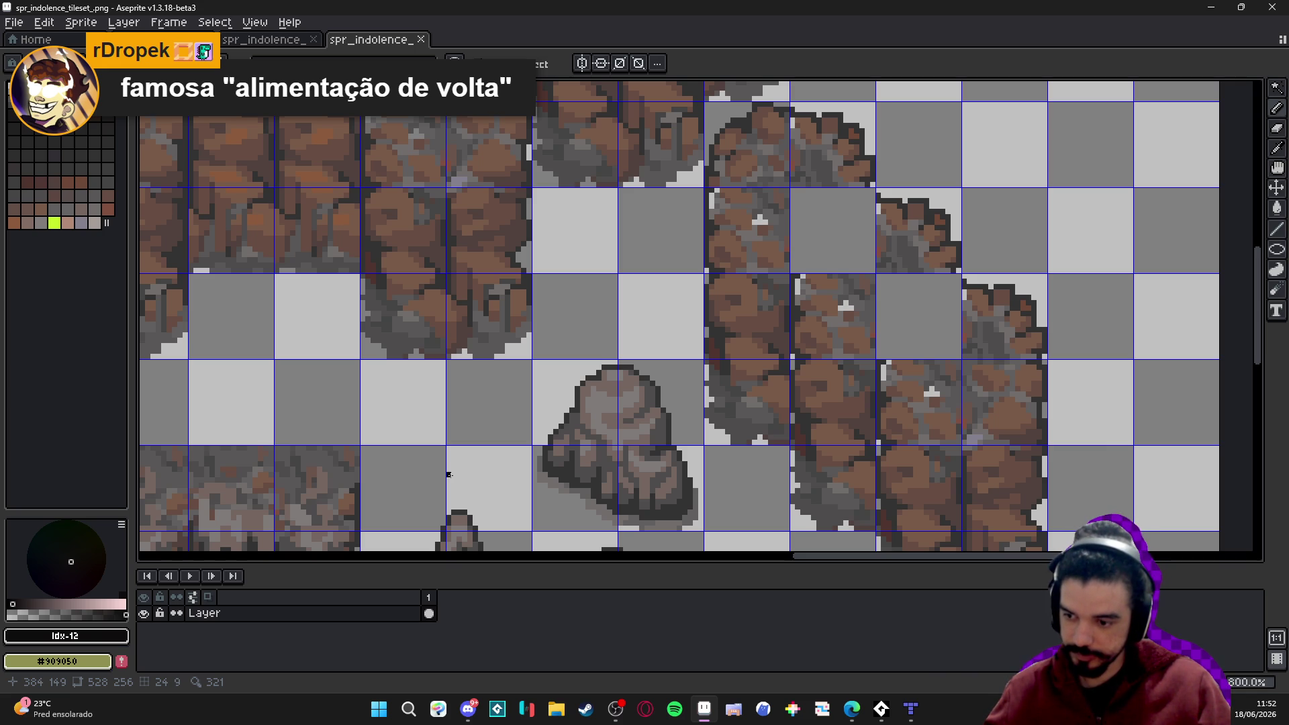
left_click_drag(527, 437, 561, 425)
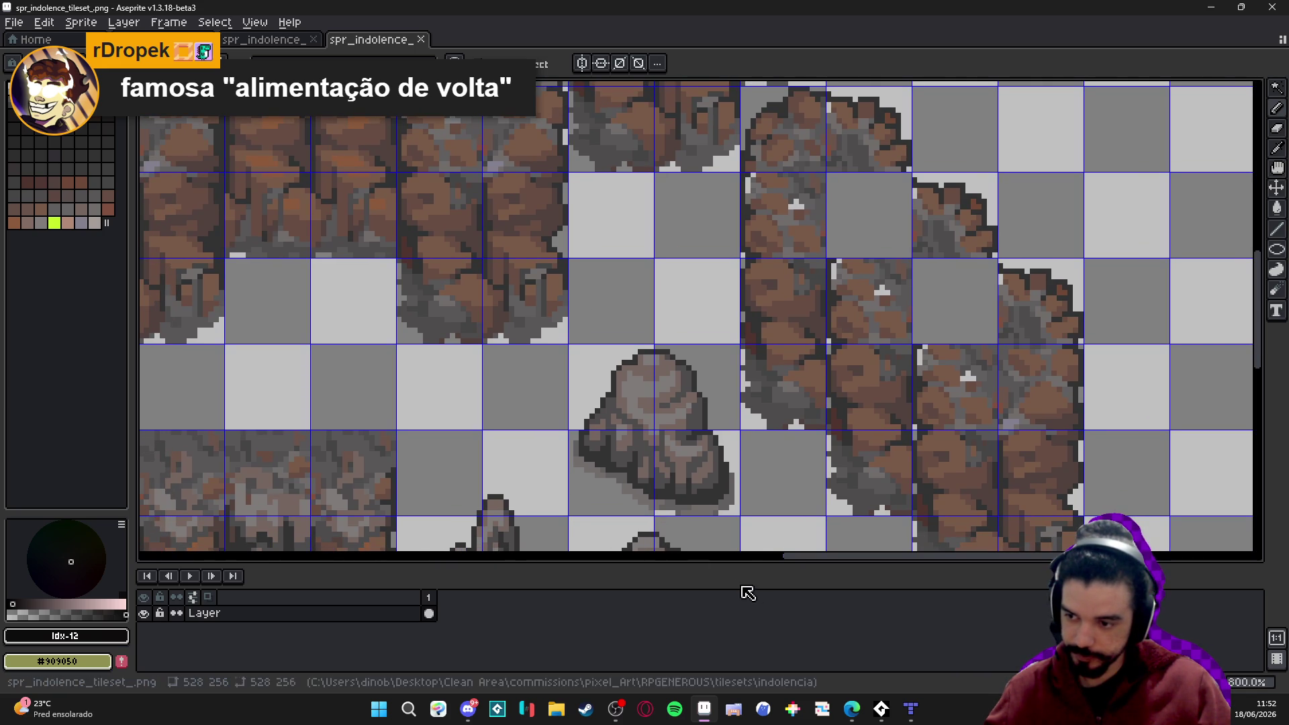
left_click(910, 709)
Zoom and pan across room_indolence_2 to check the rock-rimmed holes and cliff pillars.
scroll(730, 498, "left", 3)
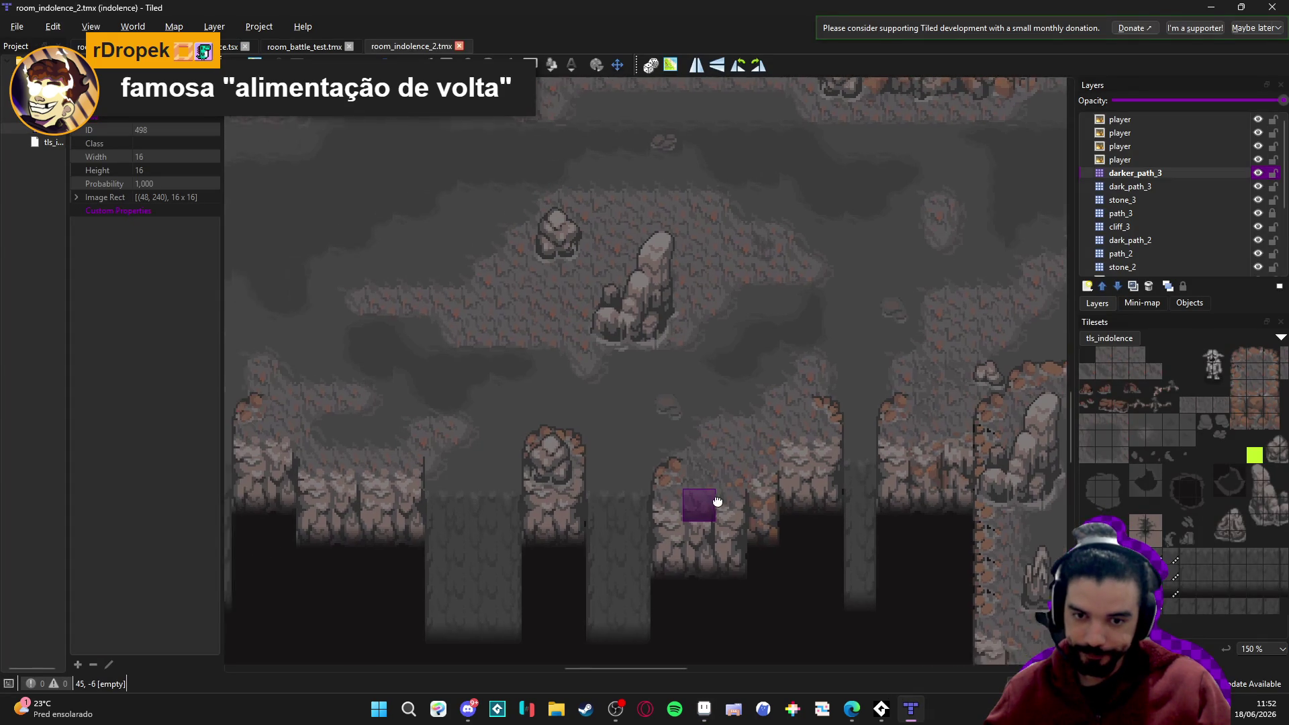
scroll(579, 414, "down", 2)
scroll(659, 409, "left", 2)
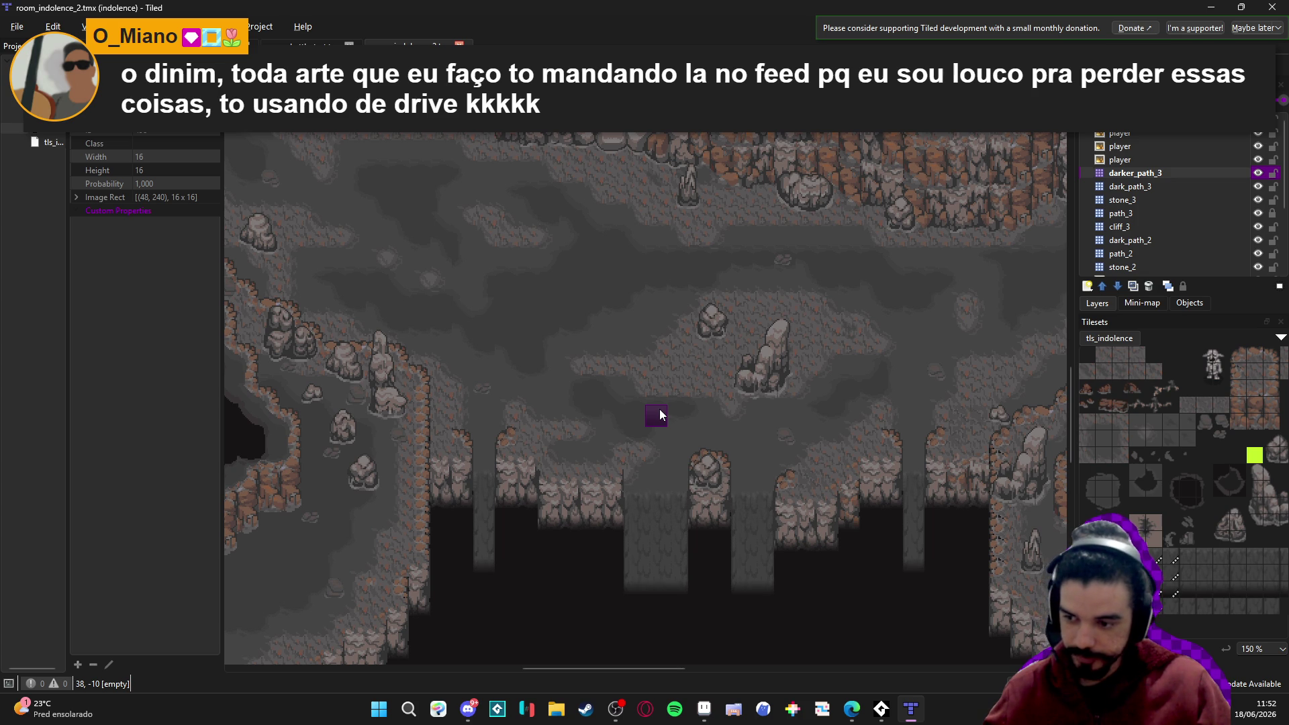
scroll(659, 409, "down", 1)
scroll(610, 385, "up", 1)
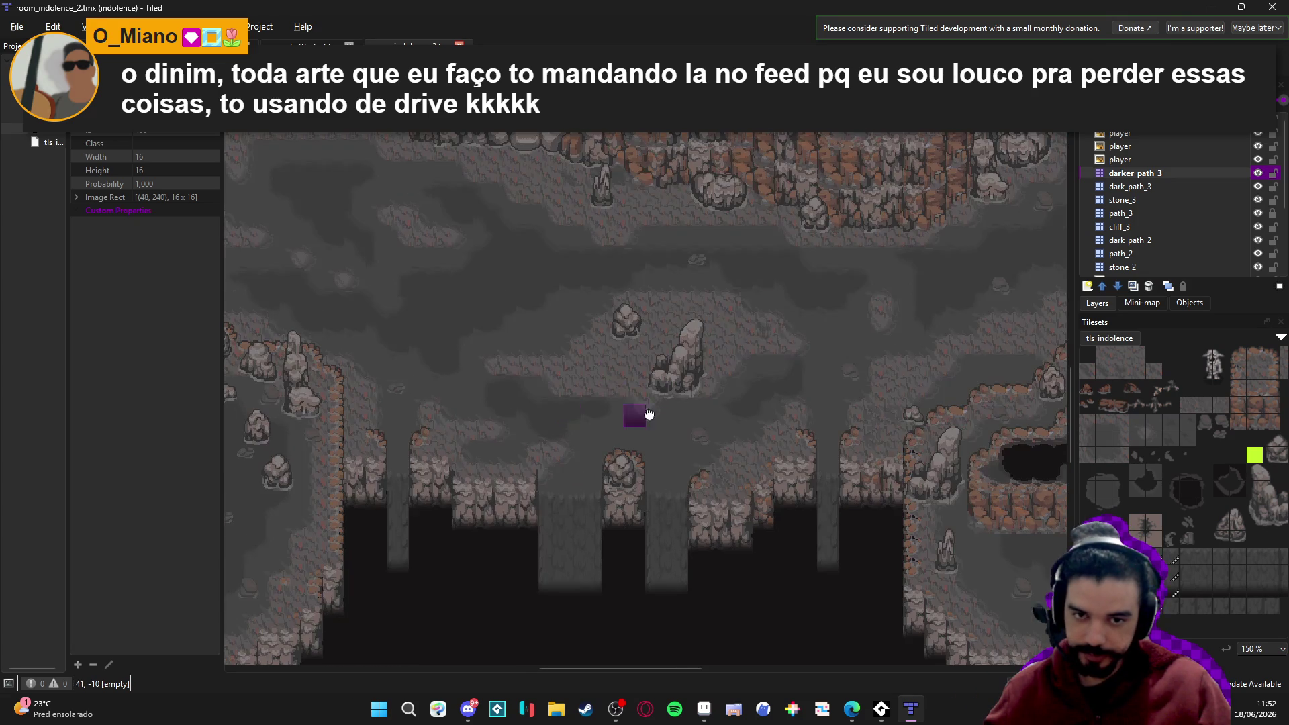
left_click_drag(610, 385, 784, 482)
mouse_move(541, 424)
left_mouse_down()
mouse_move(944, 437)
mouse_move(706, 453)
left_mouse_up()
scroll(712, 460, "right", 3)
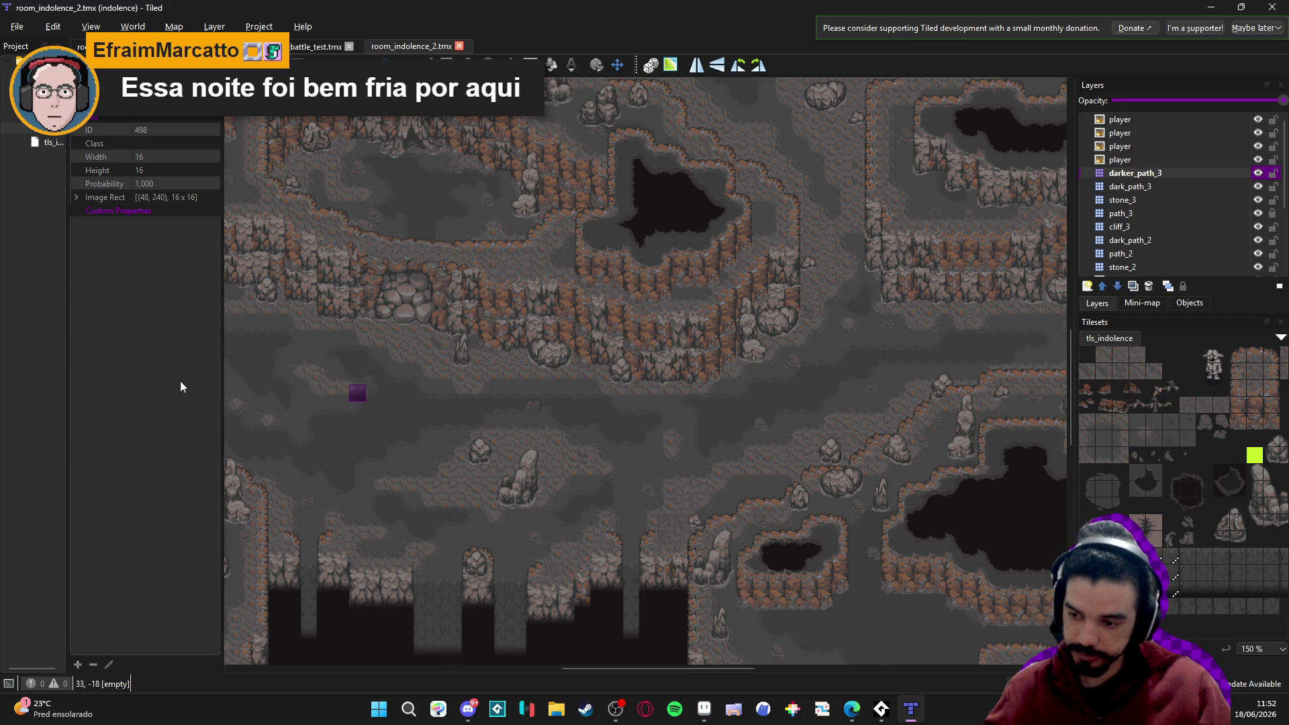
left_click(852, 709)
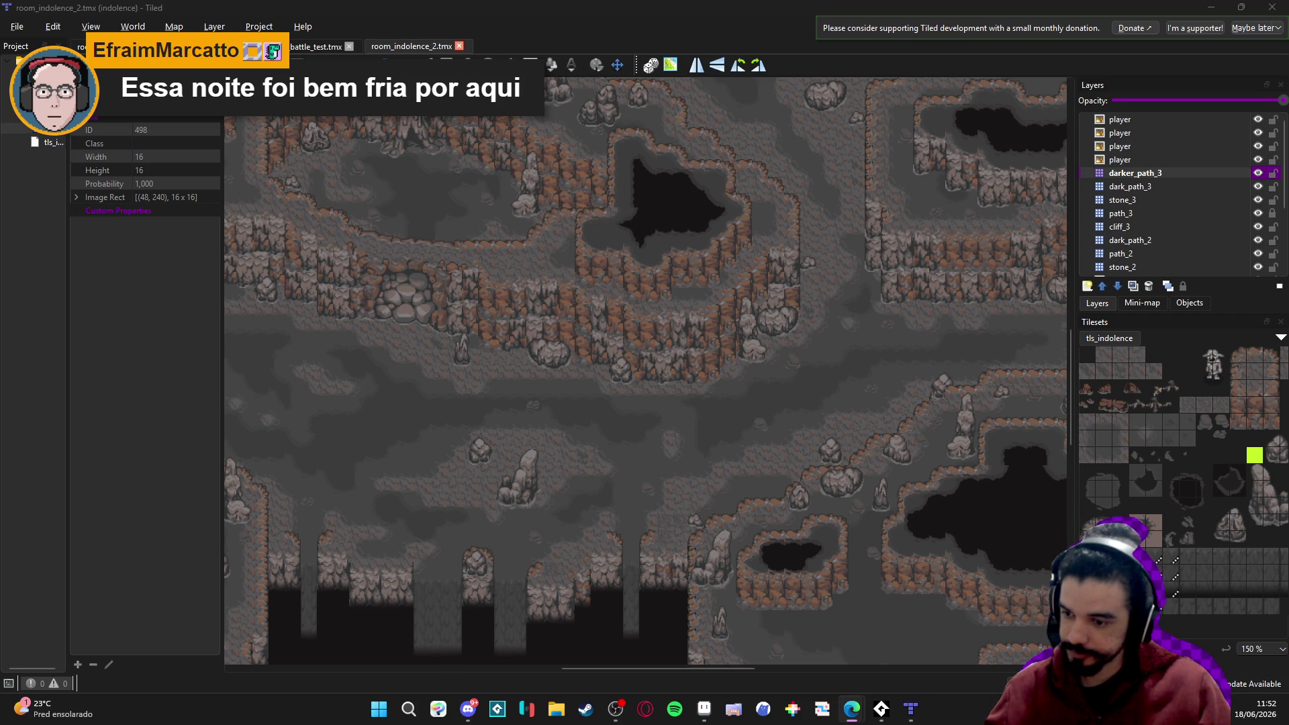
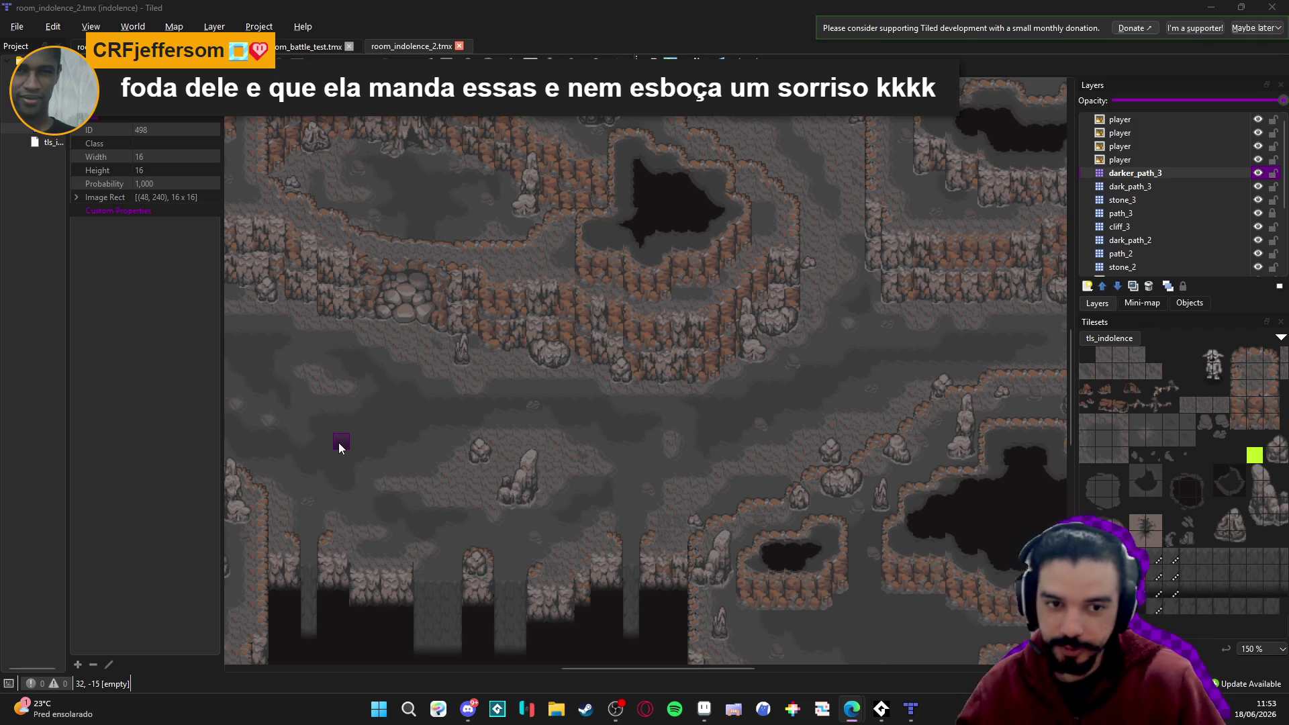
Make darker_path_3 the active layer and pick the dark floor tile from tls_indolence.
scroll(596, 455, "left", 3)
scroll(584, 420, "left", 2)
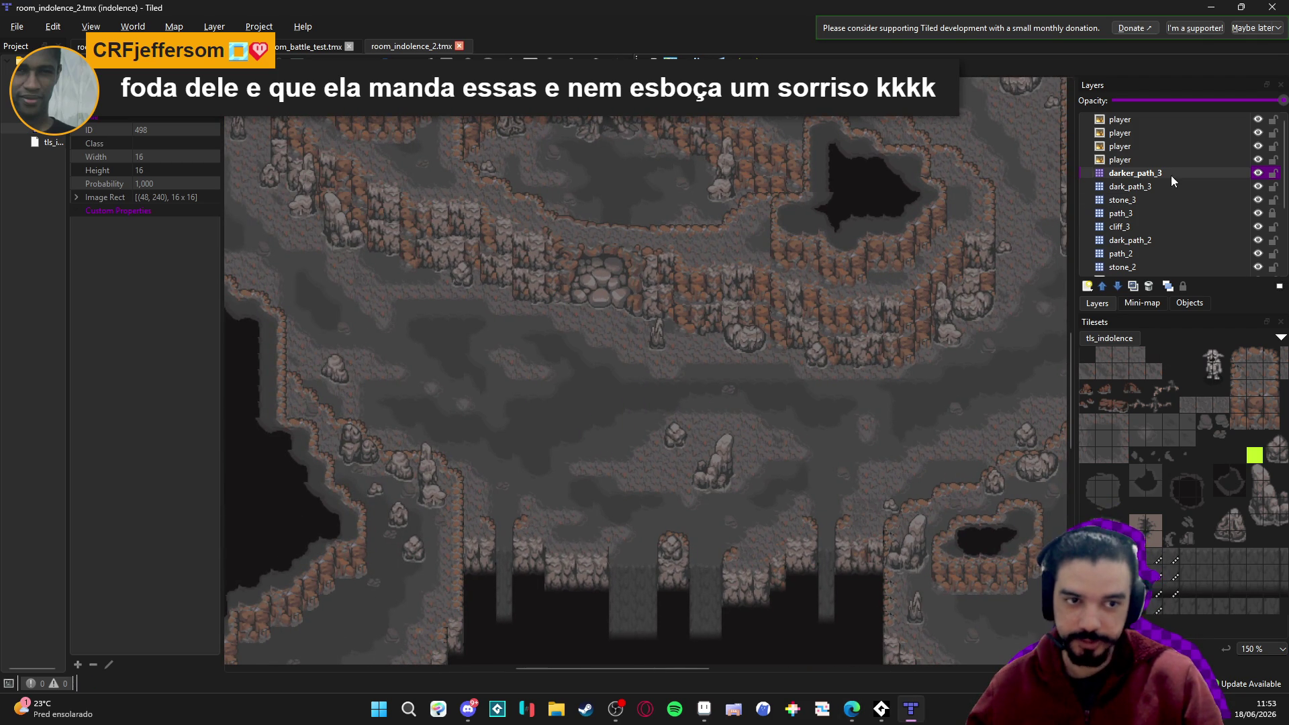
left_click(1202, 175)
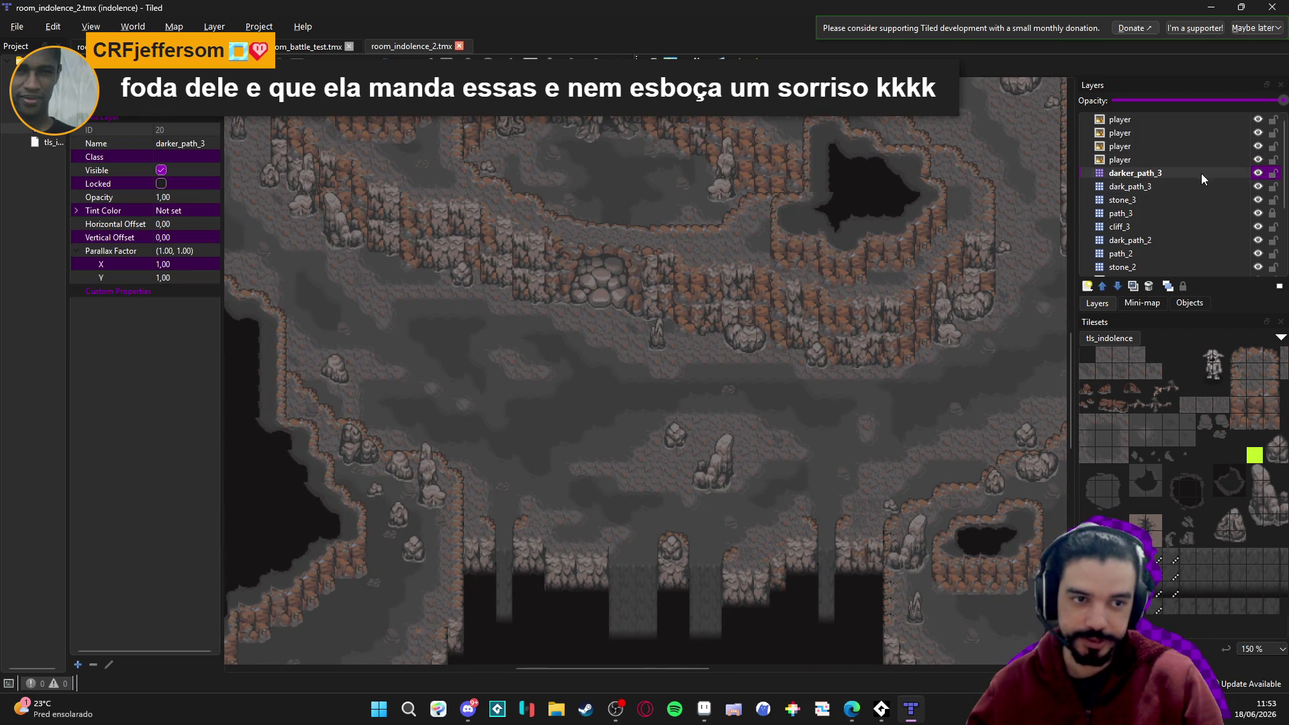
left_click(1206, 418)
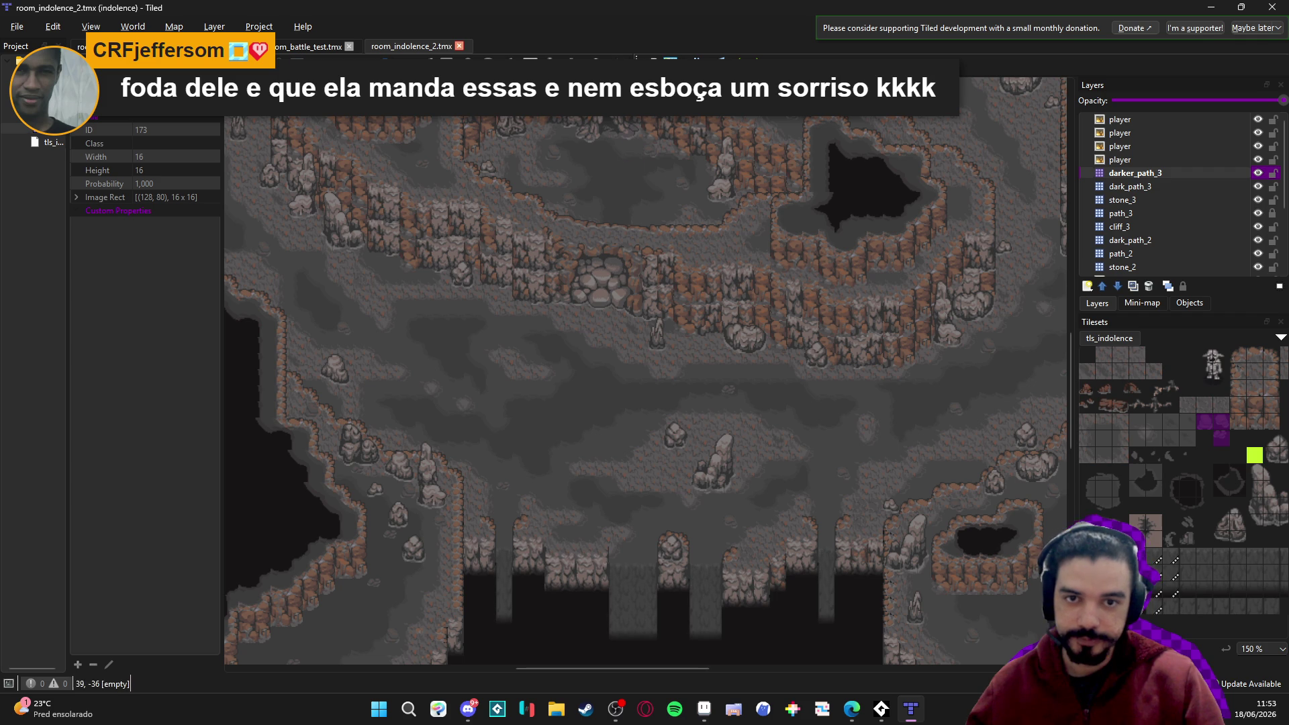
Shift the map view up and left, then save the map.
scroll(619, 444, "up", 1)
scroll(591, 421, "left", 5)
scroll(590, 422, "up", 3)
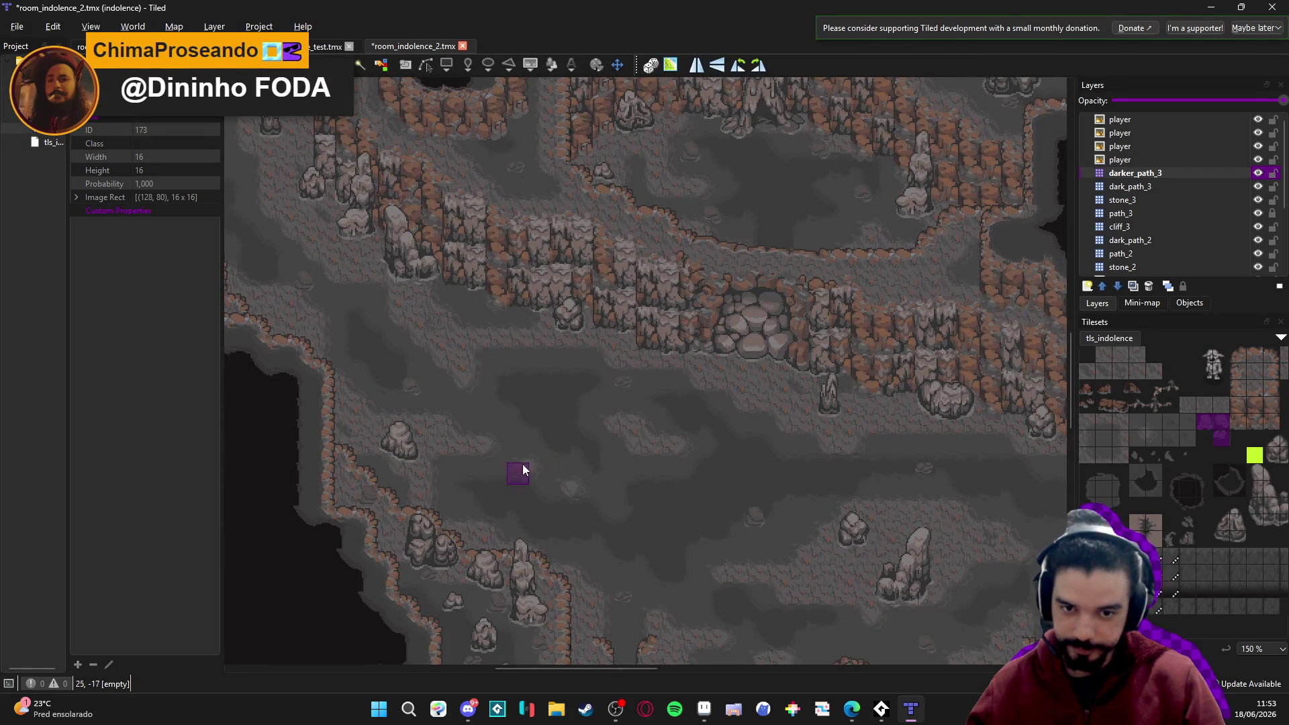
scroll(569, 426, "left", 3)
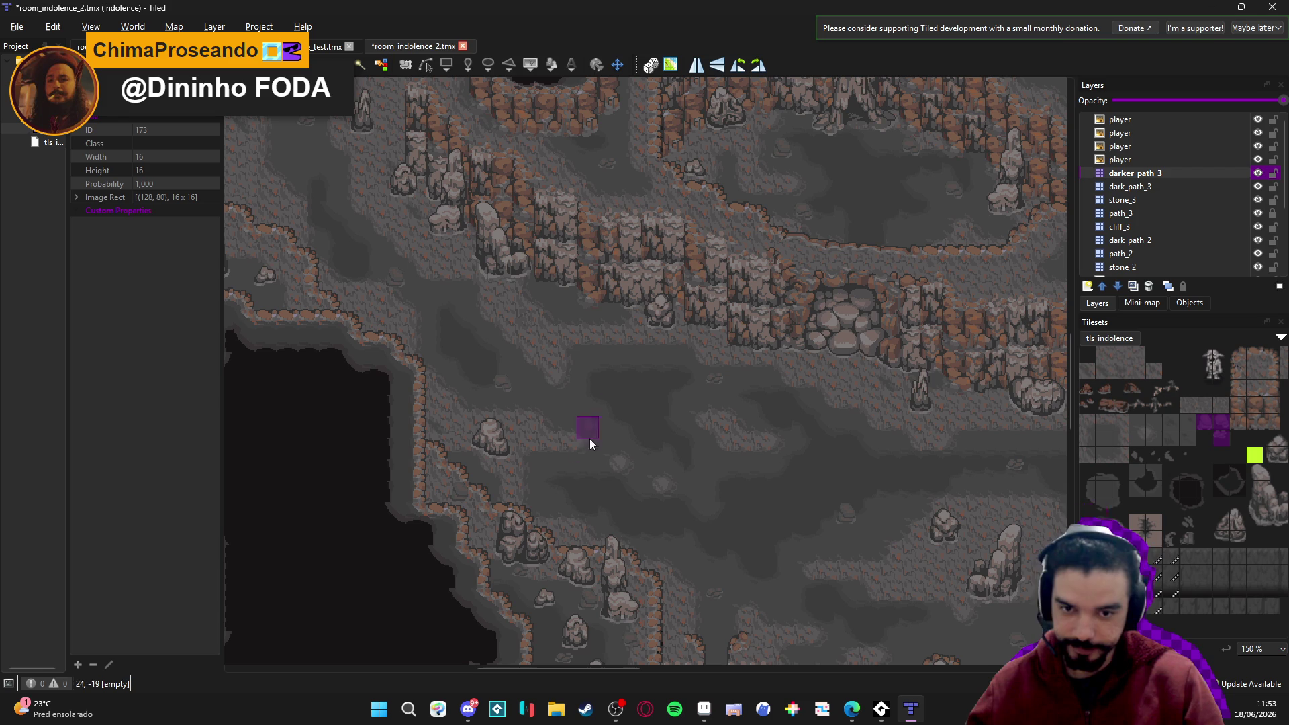
scroll(596, 464, "down", 3)
scroll(596, 465, "right", 3)
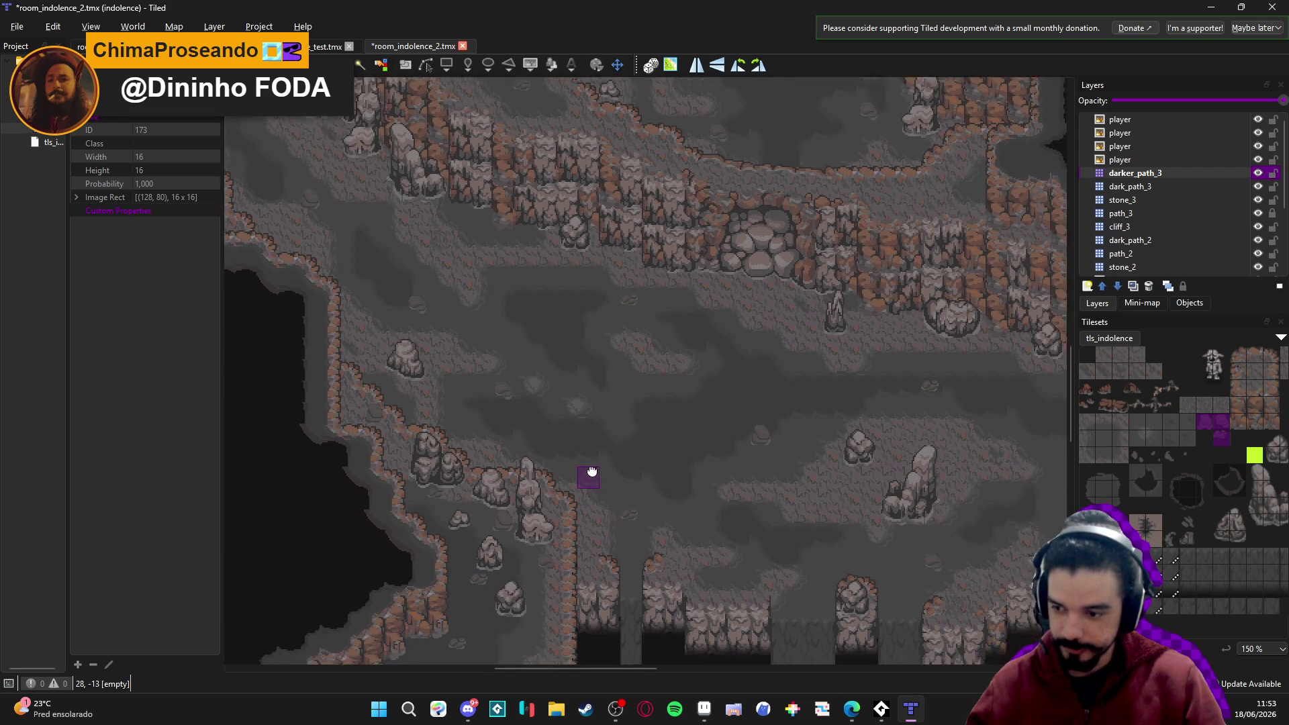
left_click_drag(606, 480, 563, 436)
key("ctrl+s")
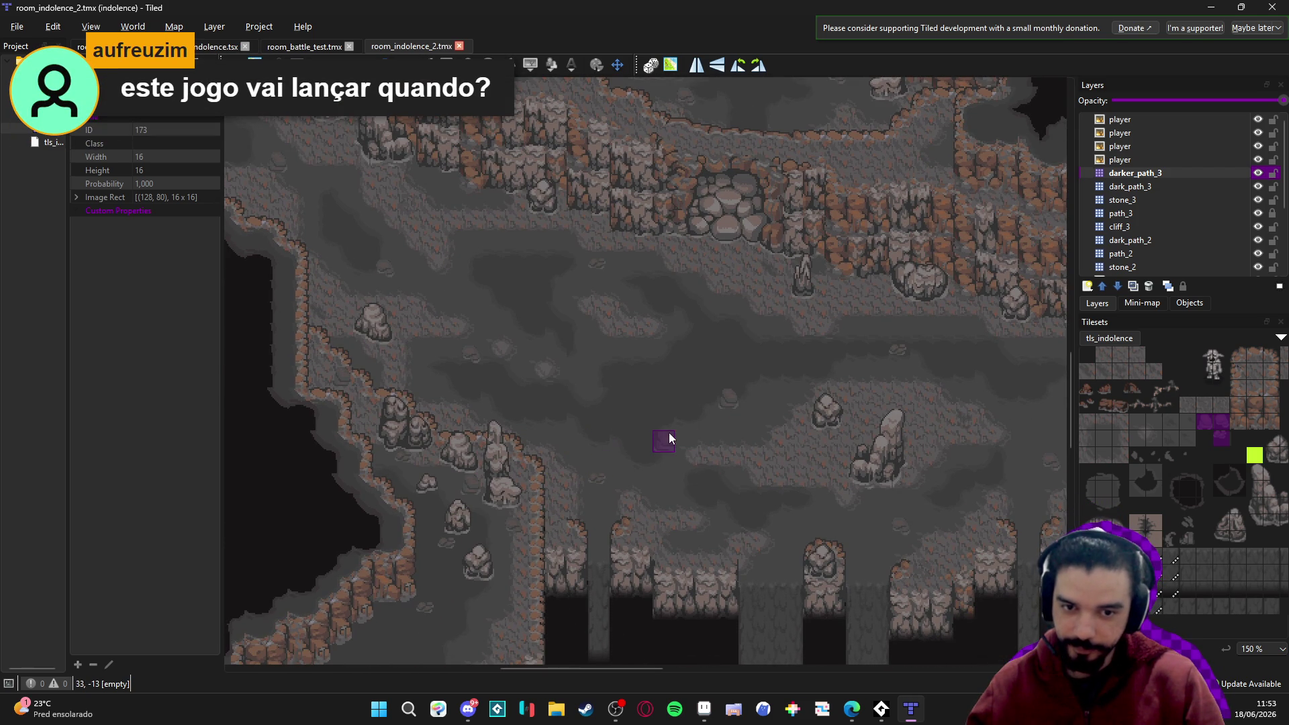
Paint a dark tile on the cave floor near the lower ledge.
scroll(746, 502, "right", 3)
scroll(746, 503, "down", 1)
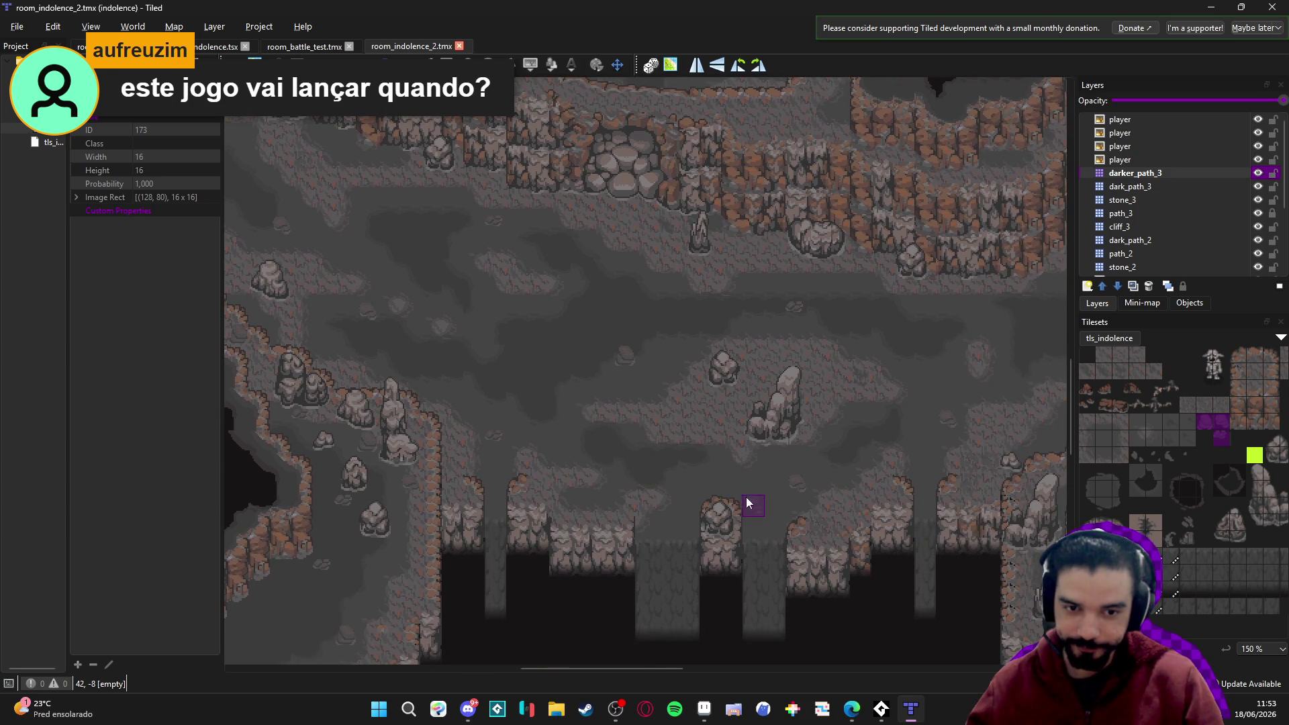
left_click(712, 485)
scroll(640, 521, "right", 8)
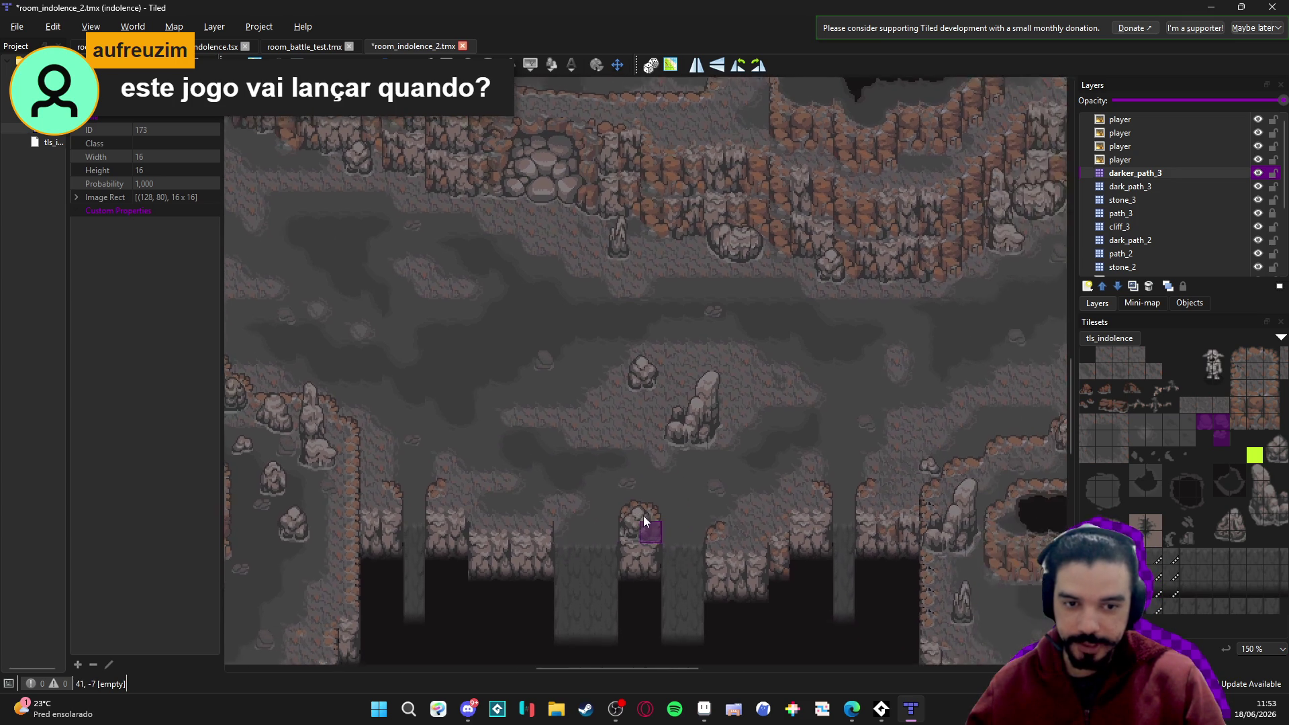
scroll(757, 504, "up", 2)
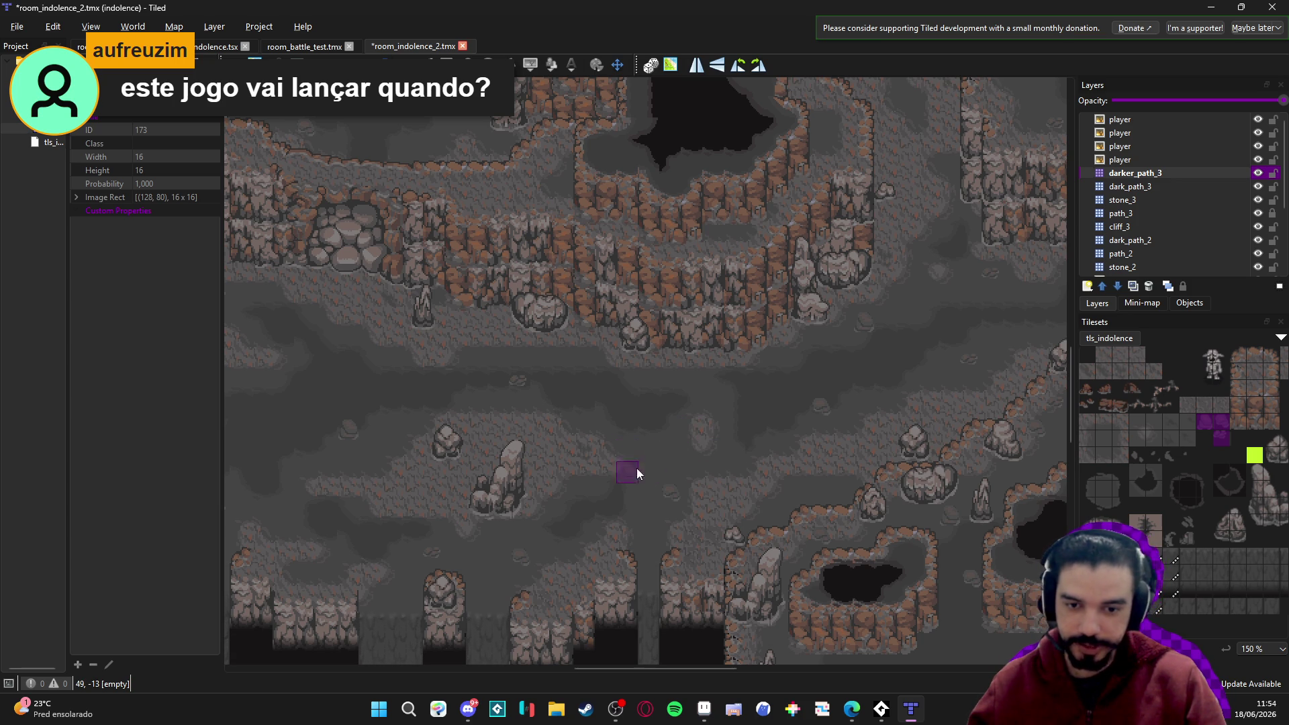
Review the painted darker path tiles lower on the map and save room_indolence_2.tmx.
scroll(605, 458, "down", 1)
scroll(653, 448, "left", 5)
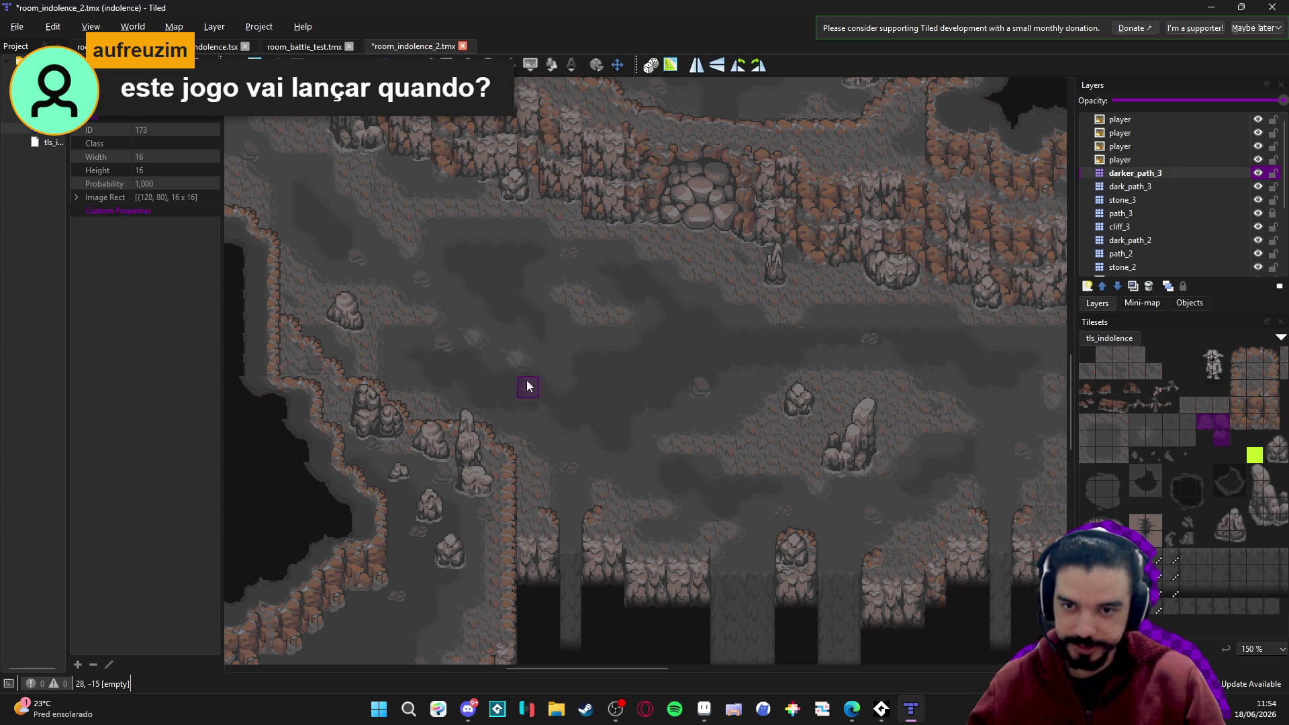
scroll(450, 317, "down", 1)
key("ctrl+s")
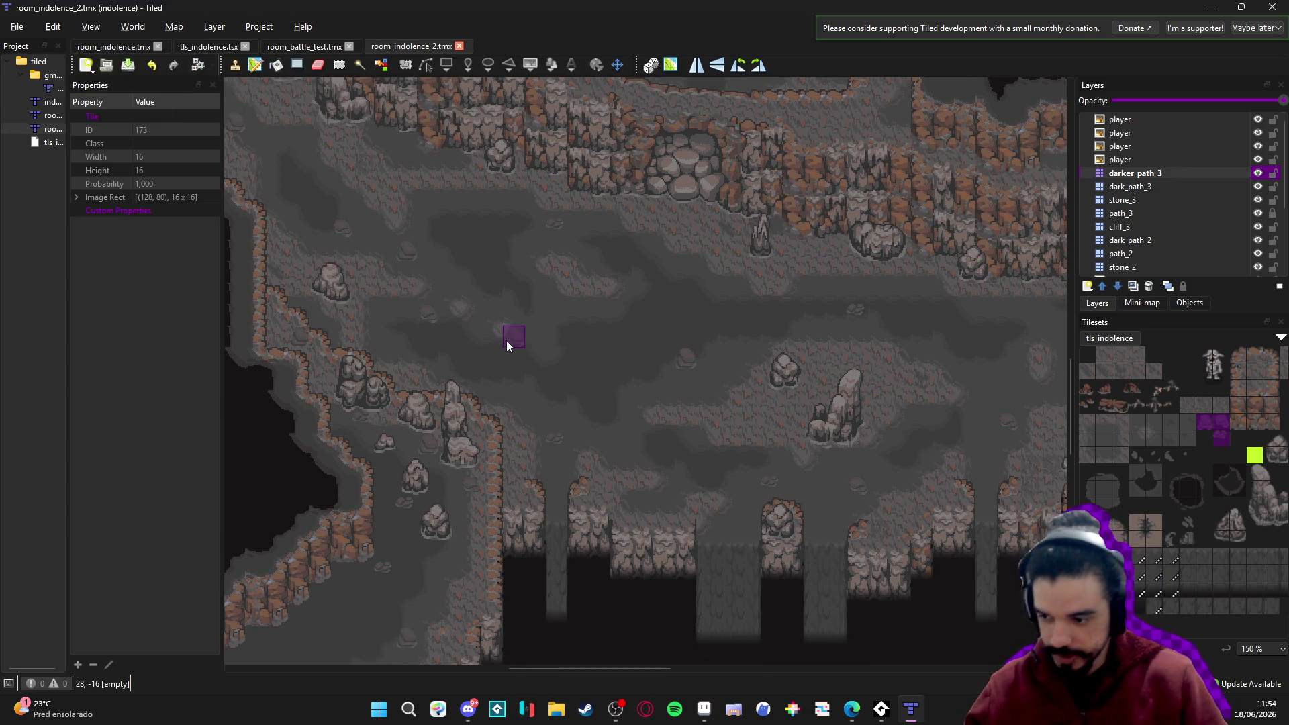
Scroll back across the cave map, then switch to the browser showing the Instagram profile.
scroll(502, 340, "down", 1)
scroll(658, 374, "up", 2)
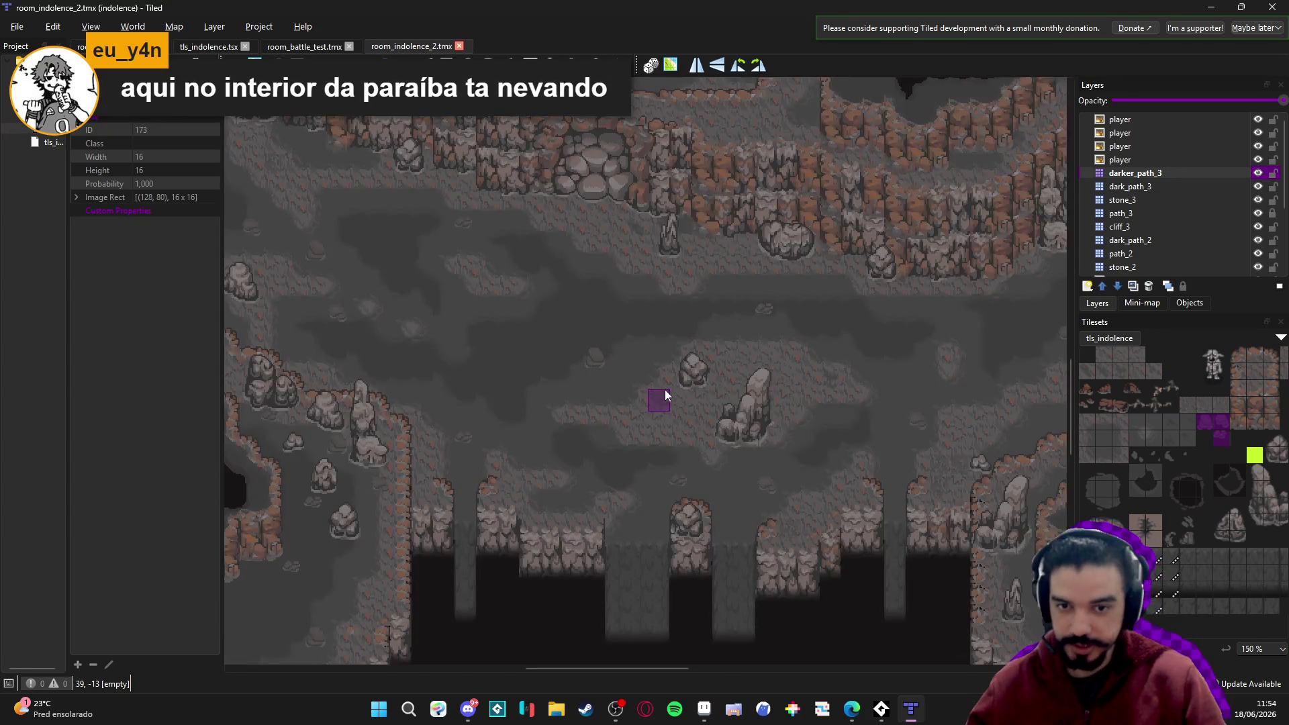
scroll(583, 370, "left", 1)
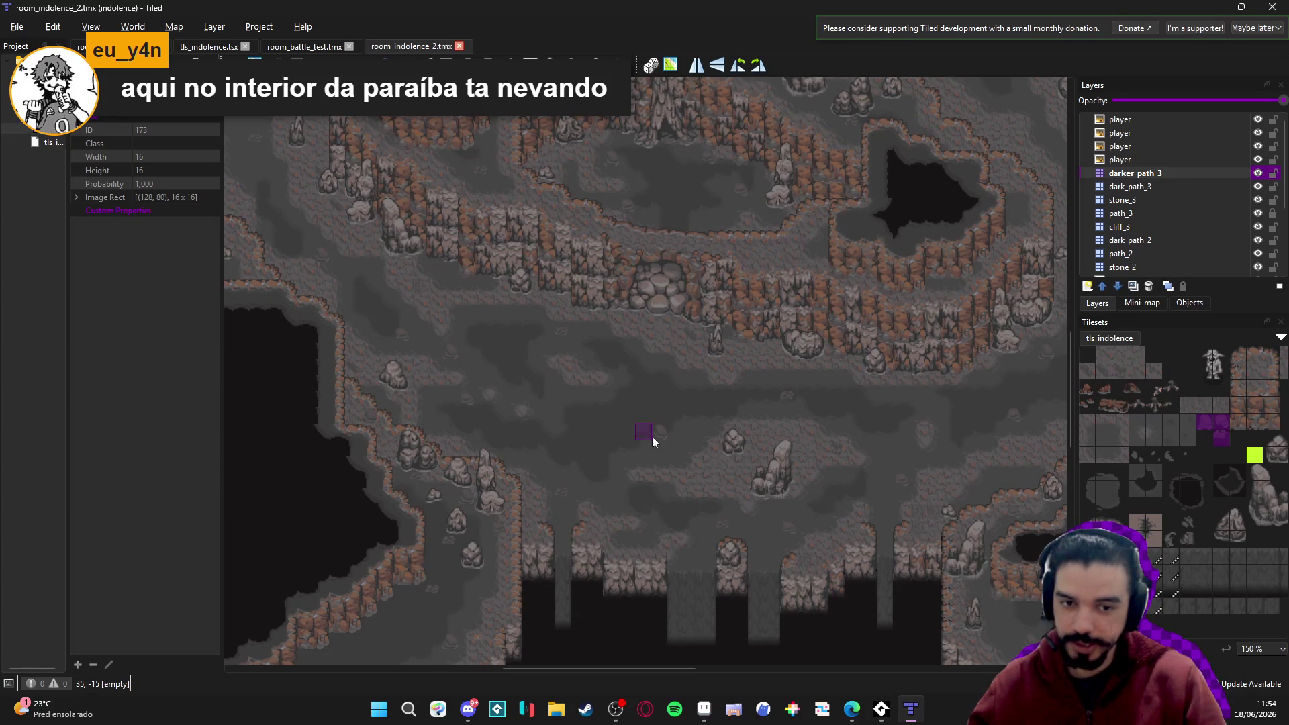
scroll(664, 409, "up", 1)
scroll(664, 410, "left", 2)
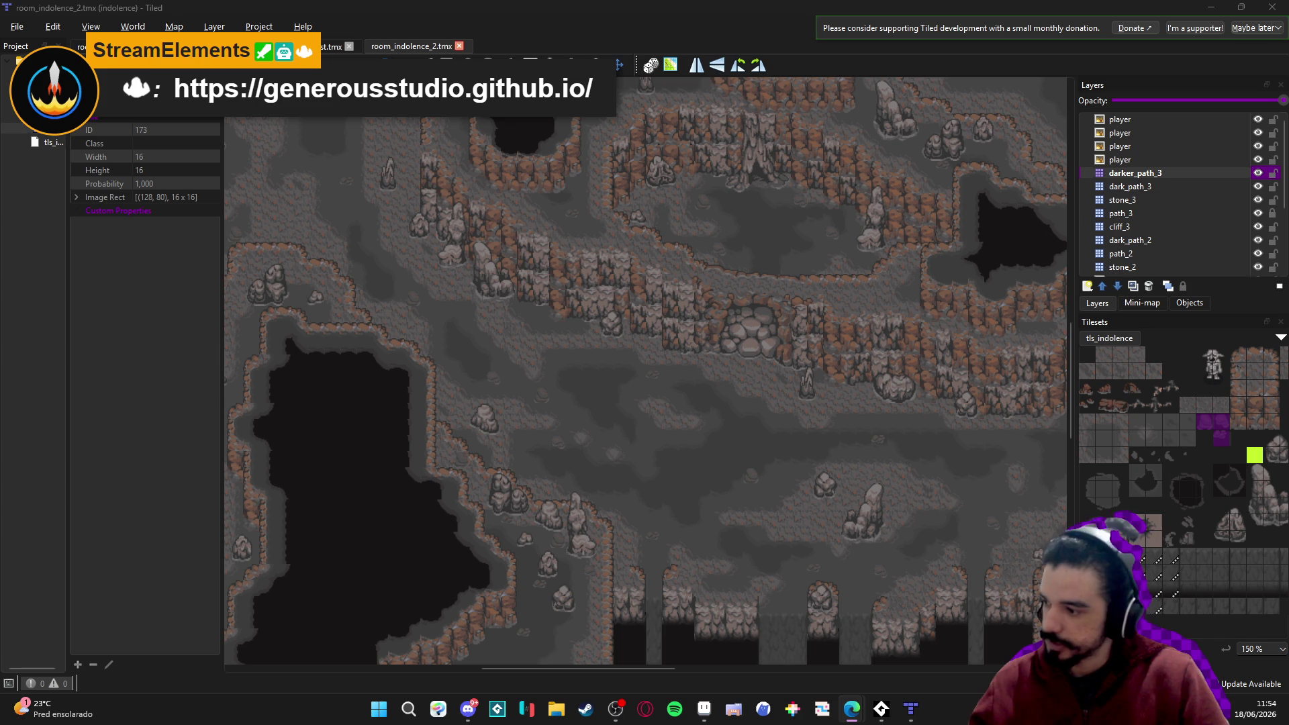
key("alt+Tab")
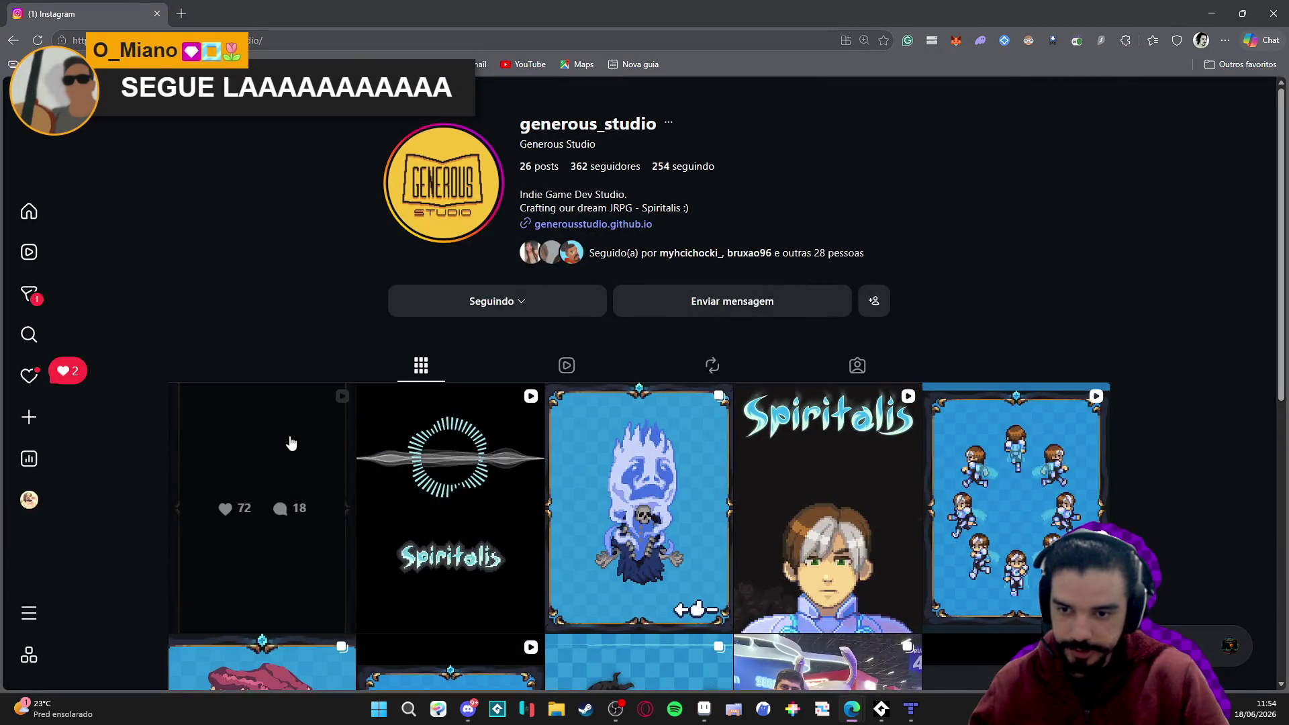
left_click(291, 443)
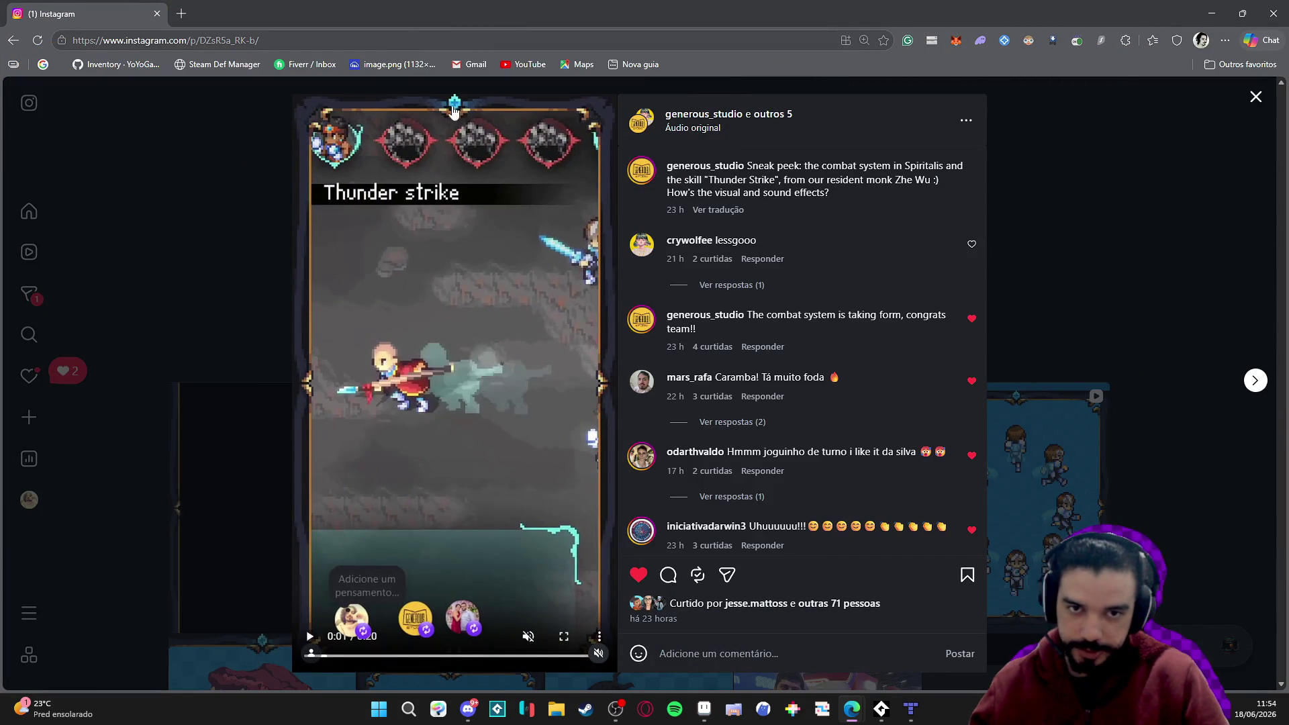
key("ctrl+l")
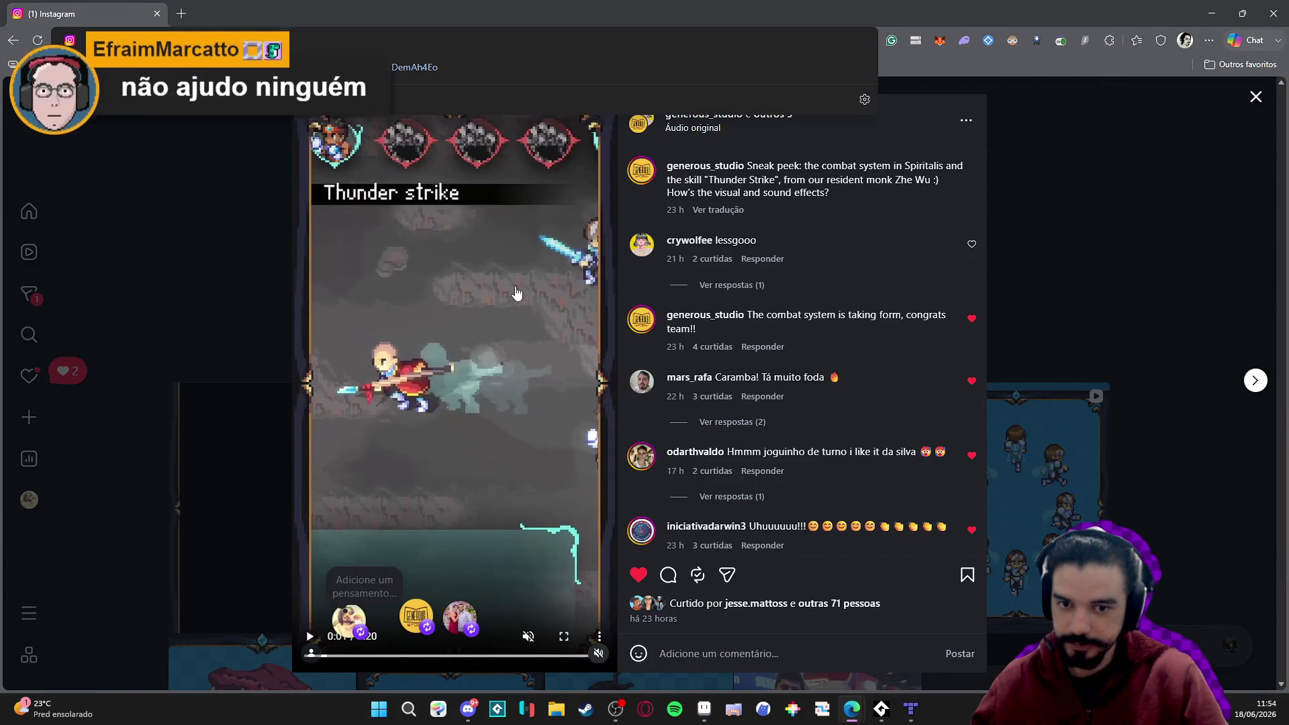
key("alt+Tab")
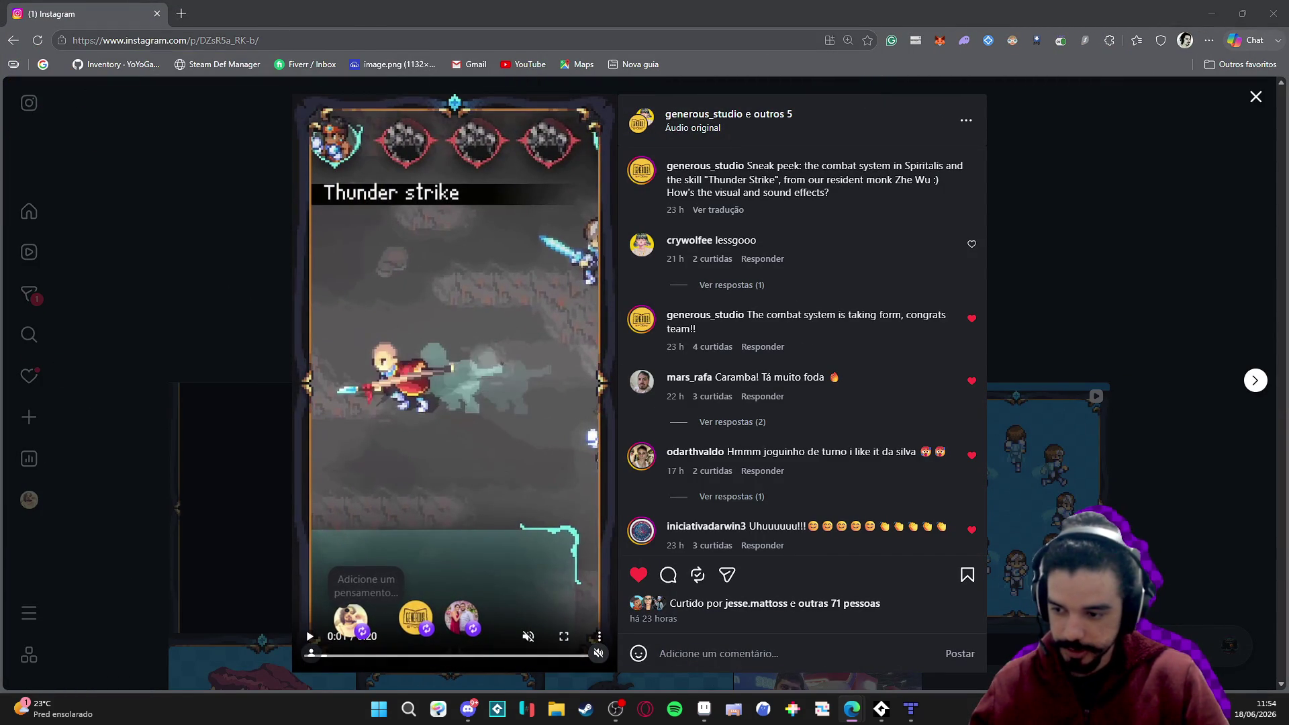
left_click(430, 373)
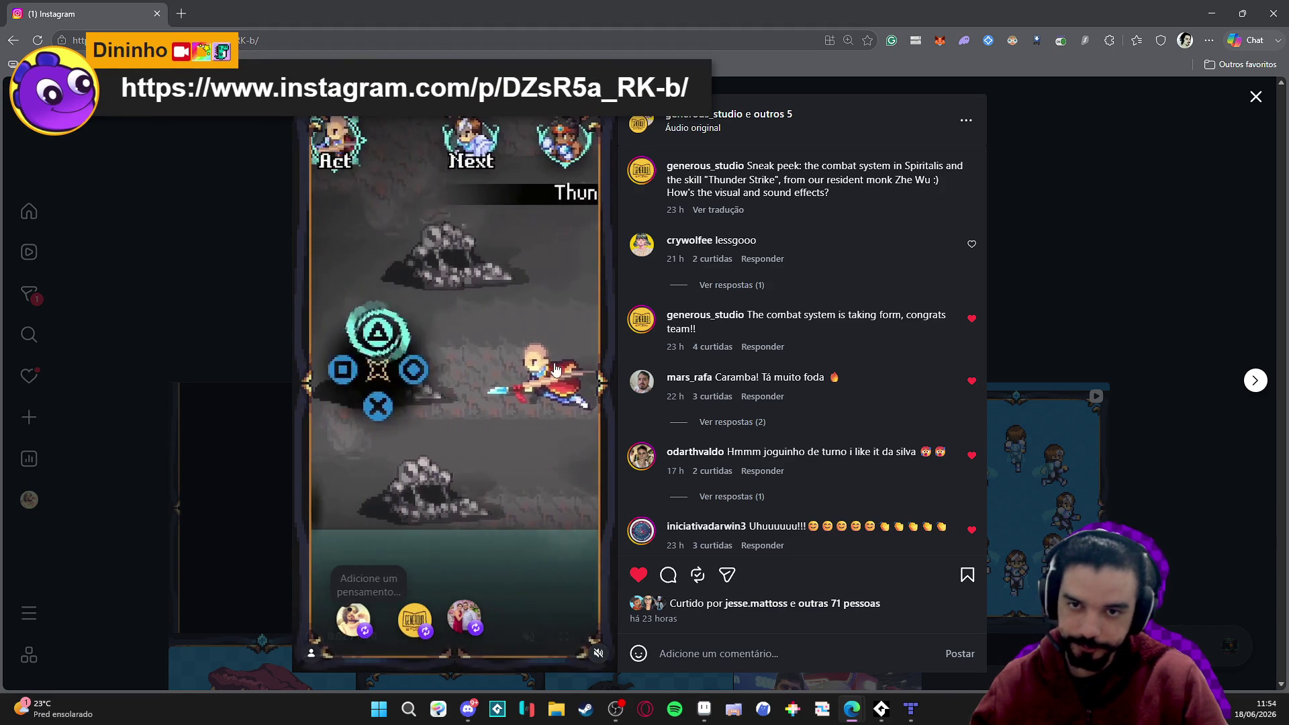
left_click(600, 653)
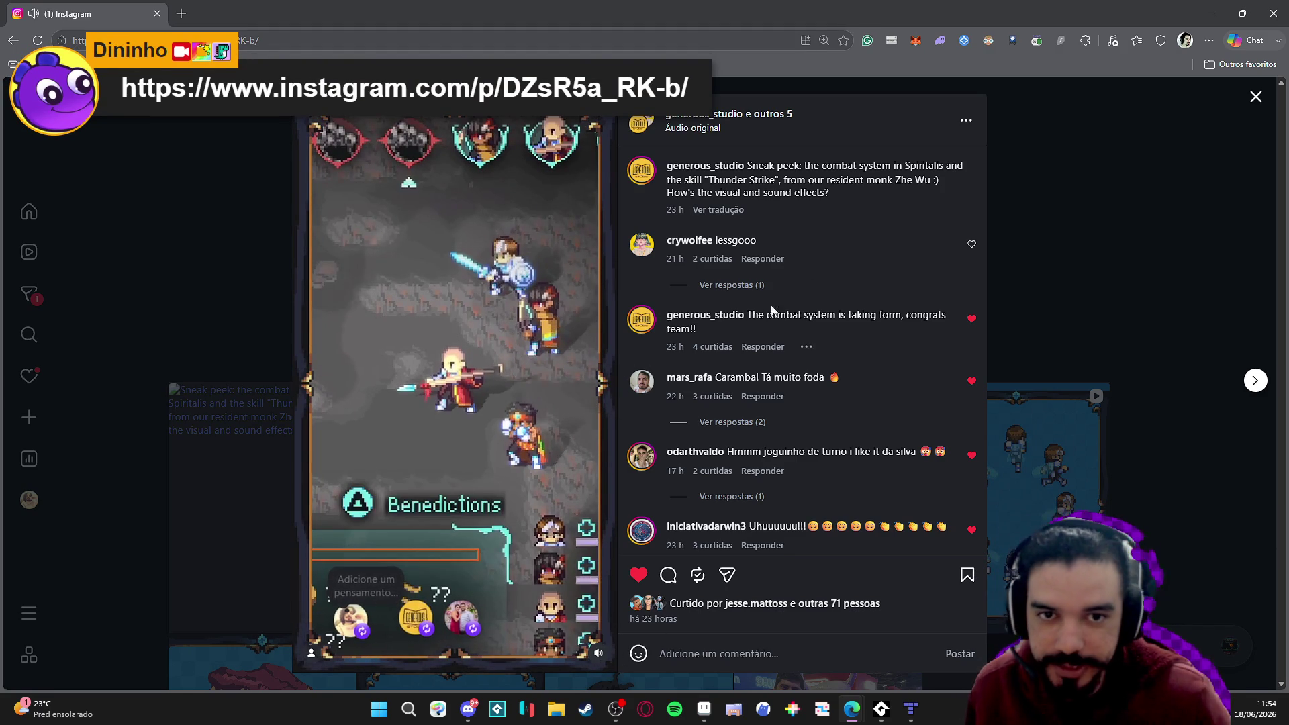
mouse_move(735, 315)
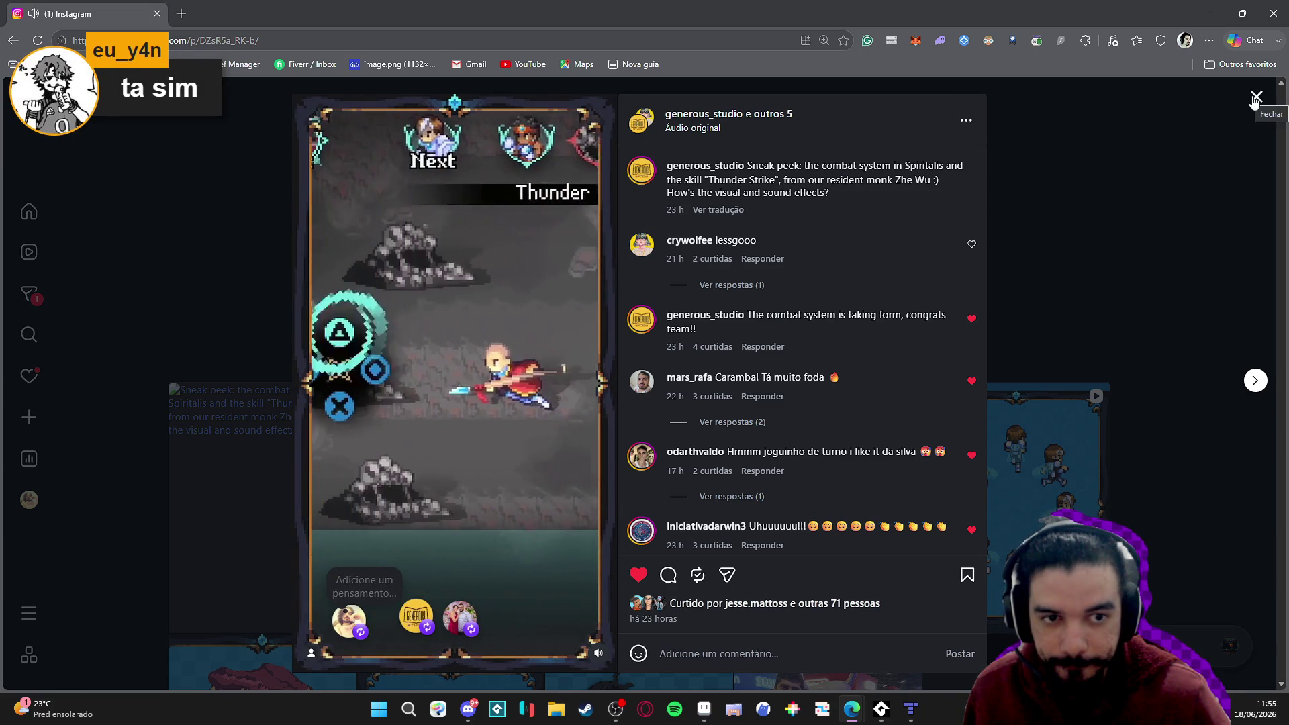
left_click(1255, 98)
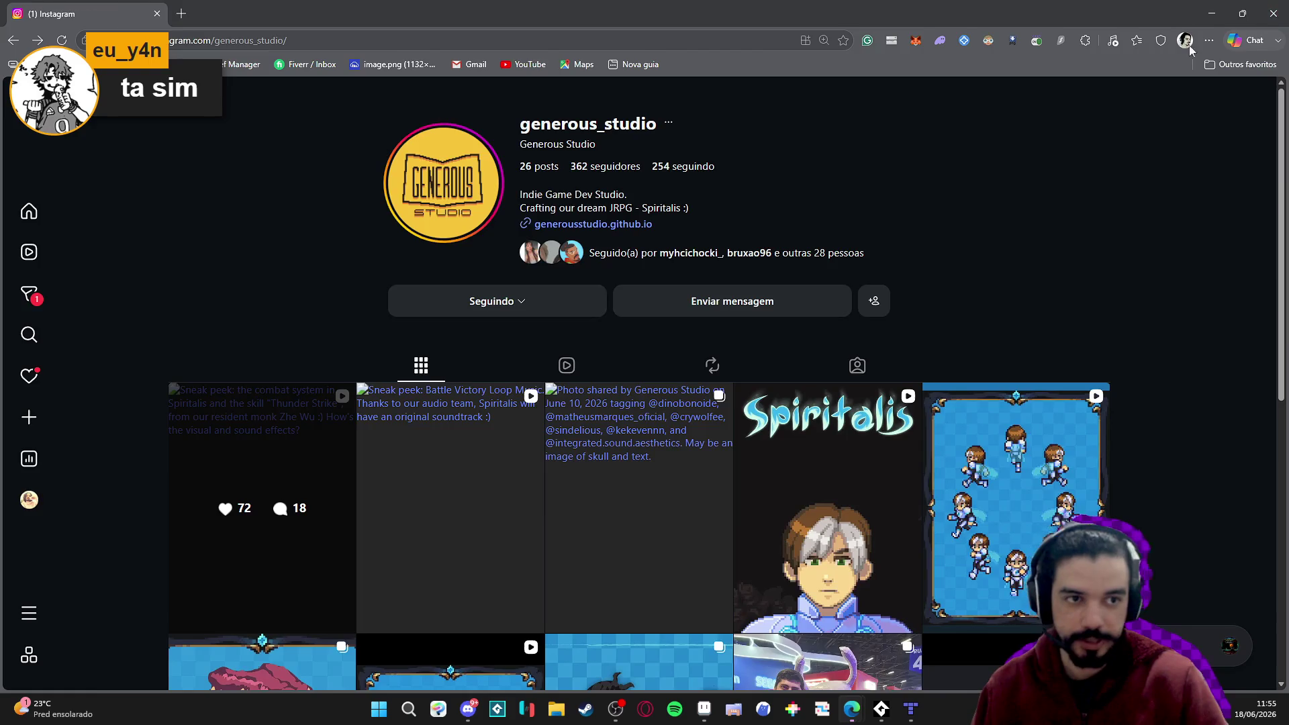
key("alt+Tab")
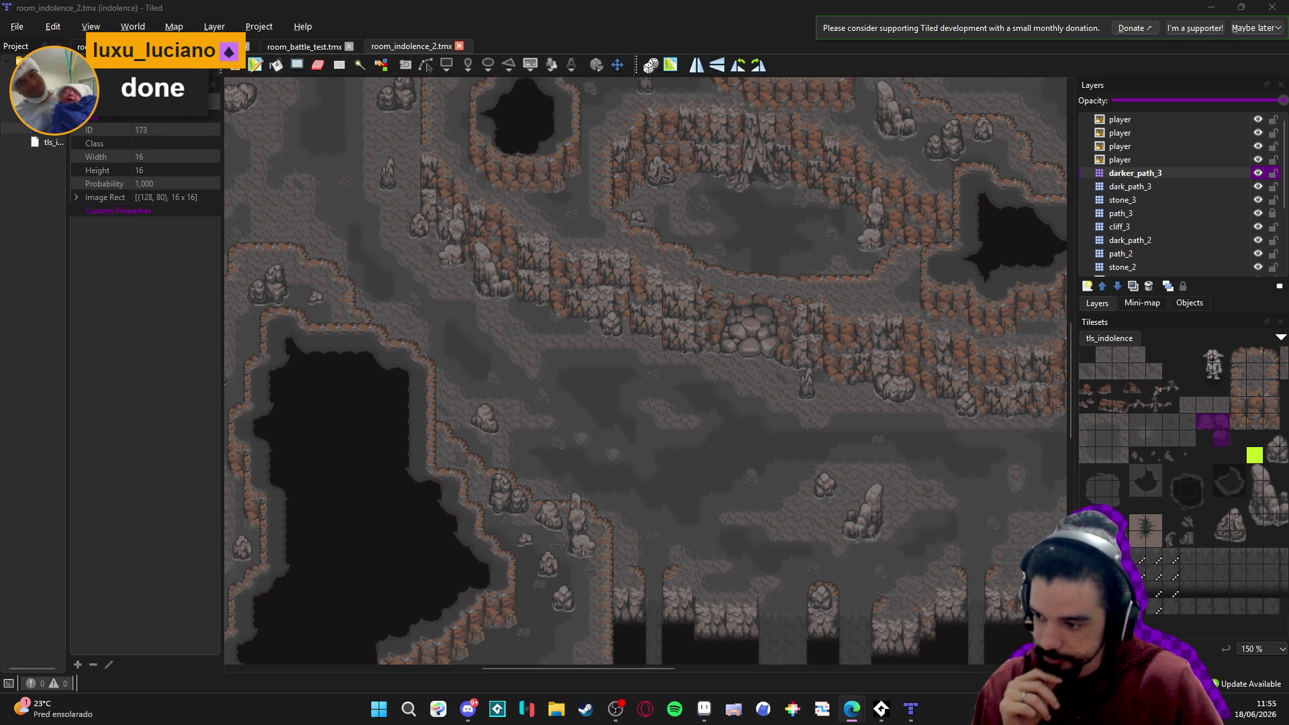
mouse_move(861, 441)
left_mouse_down()
mouse_move(622, 407)
mouse_move(639, 394)
left_mouse_up()
scroll(500, 320, "left", 5)
scroll(678, 369, "down", 3)
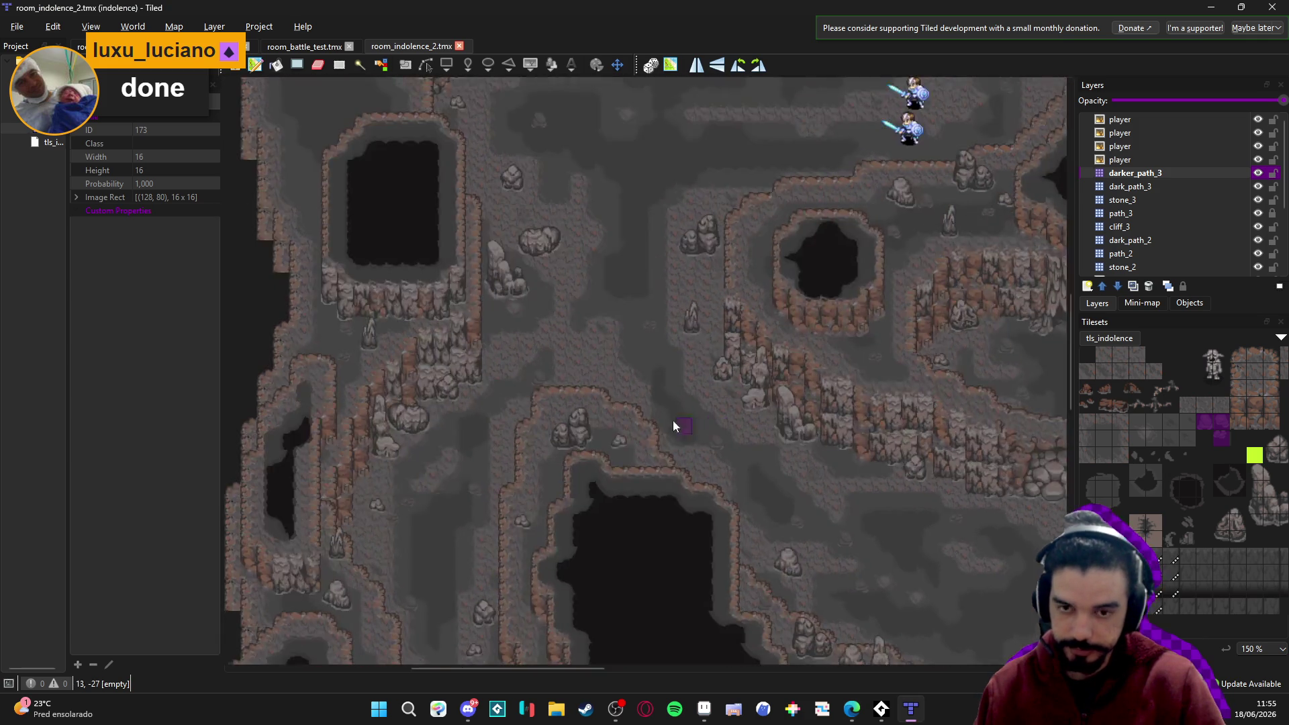
scroll(581, 191, "left", 4)
scroll(662, 351, "up", 5)
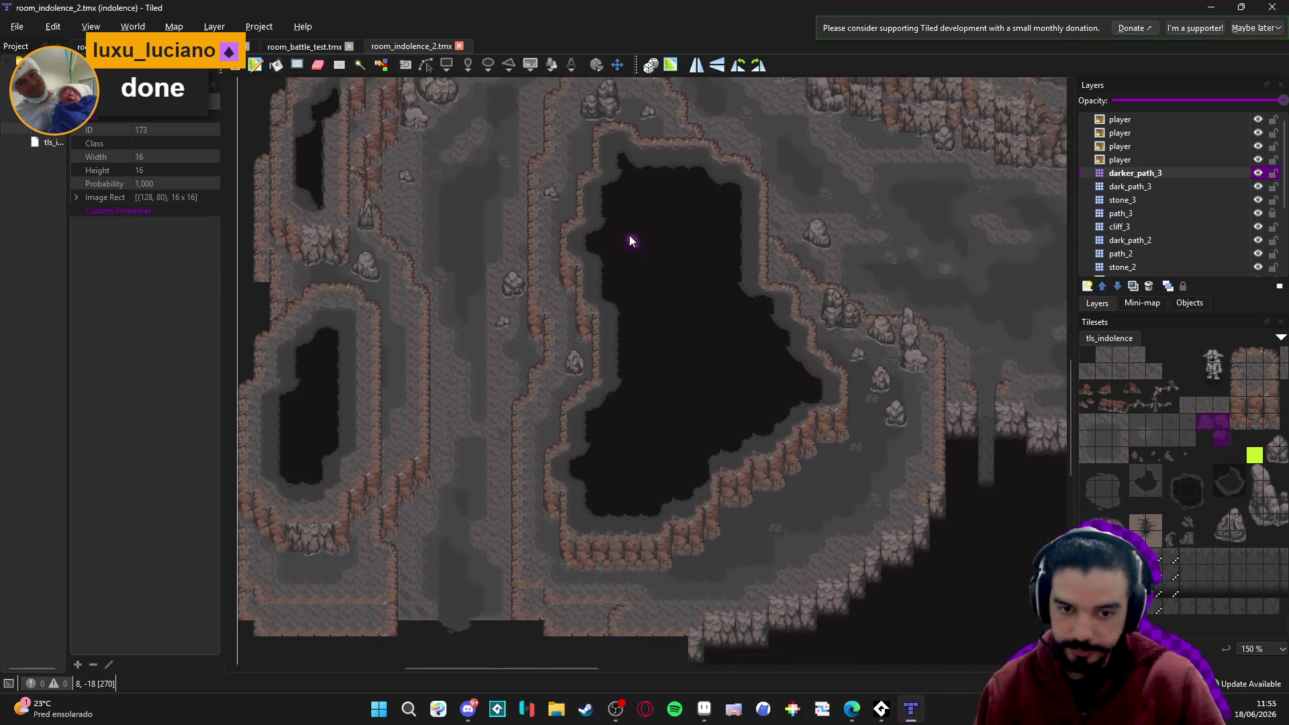
scroll(635, 301, "up", 8)
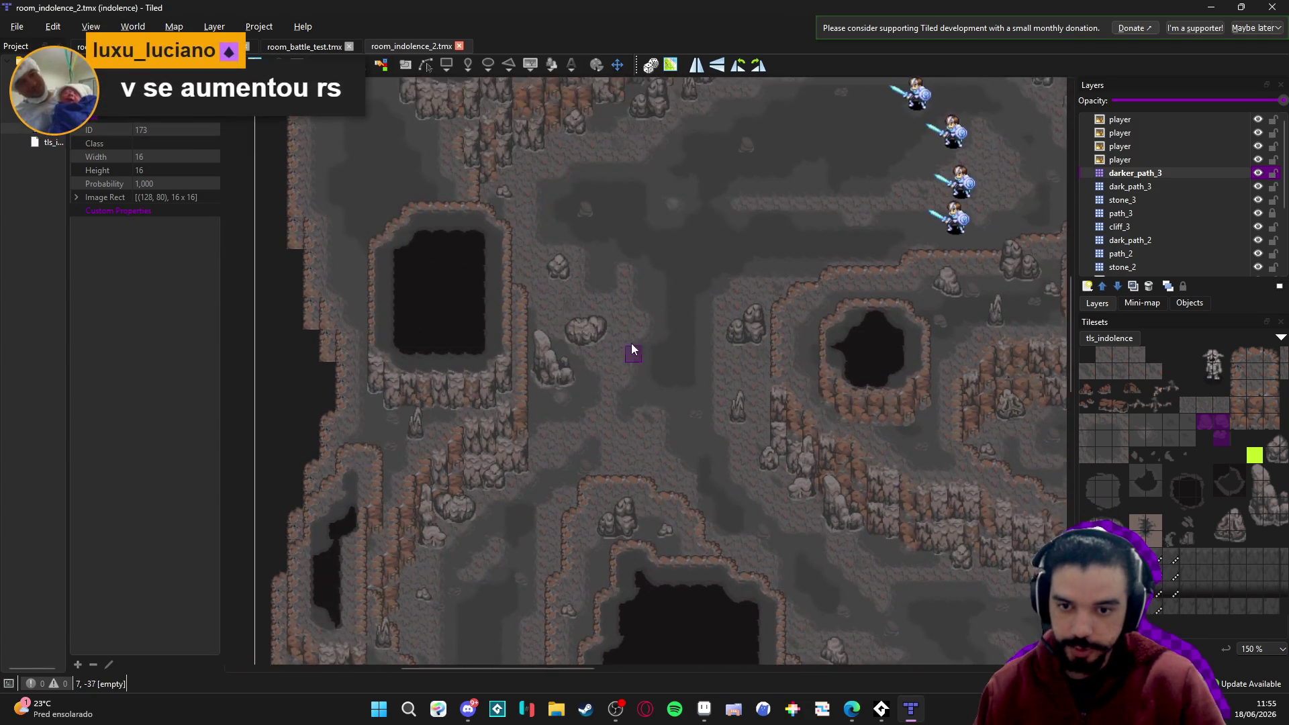
scroll(679, 403, "down", 8)
scroll(678, 403, "right", 4)
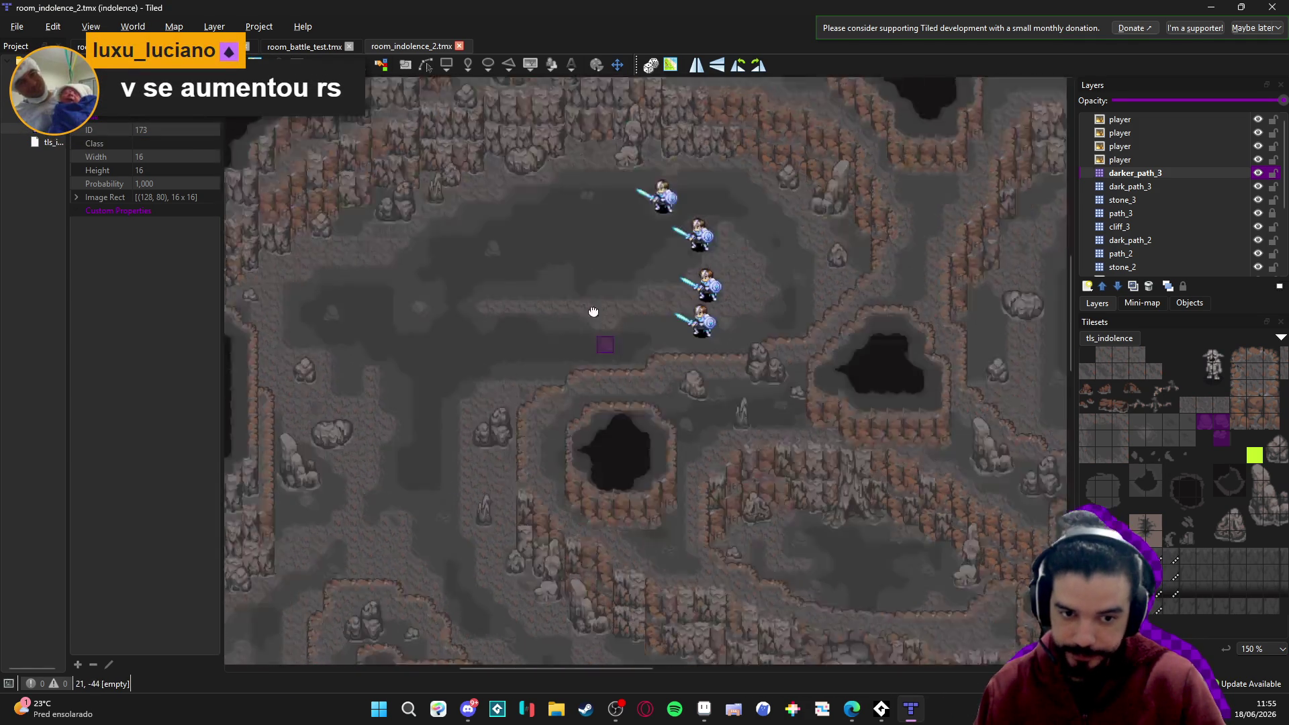
scroll(694, 371, "left", 2)
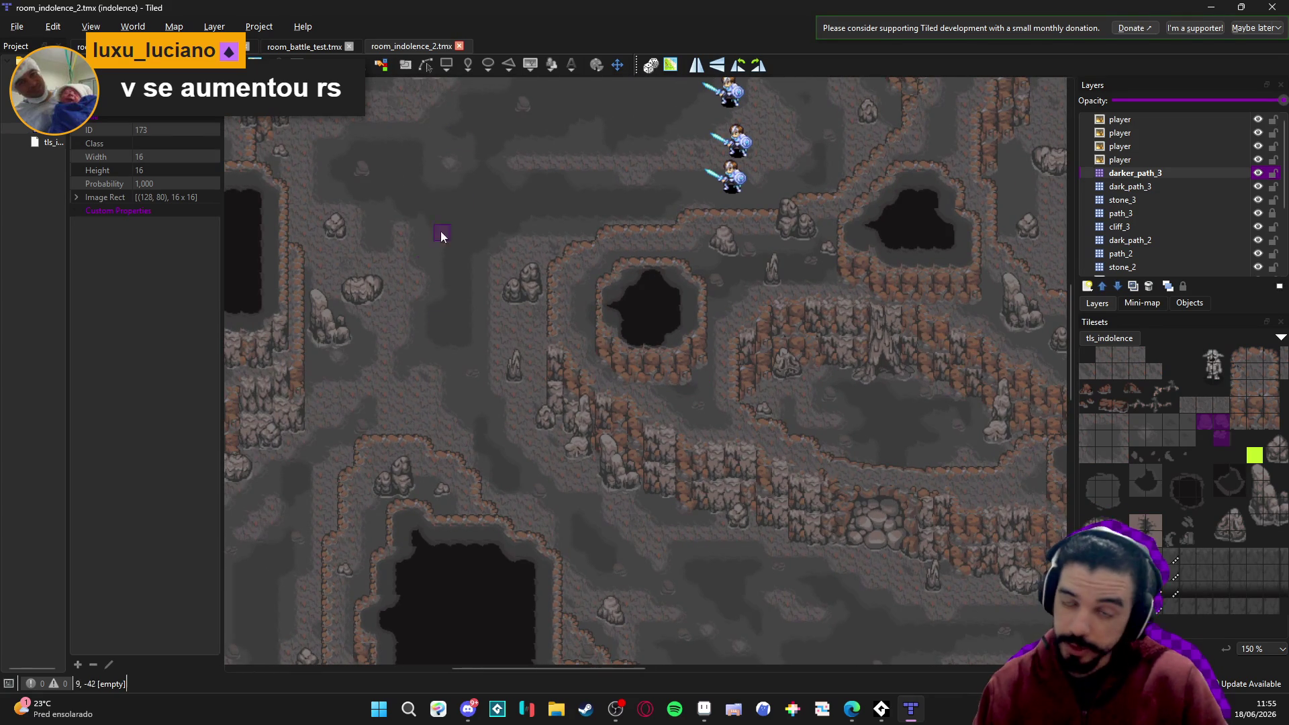
left_click(78, 46)
scroll(772, 460, "up", 5)
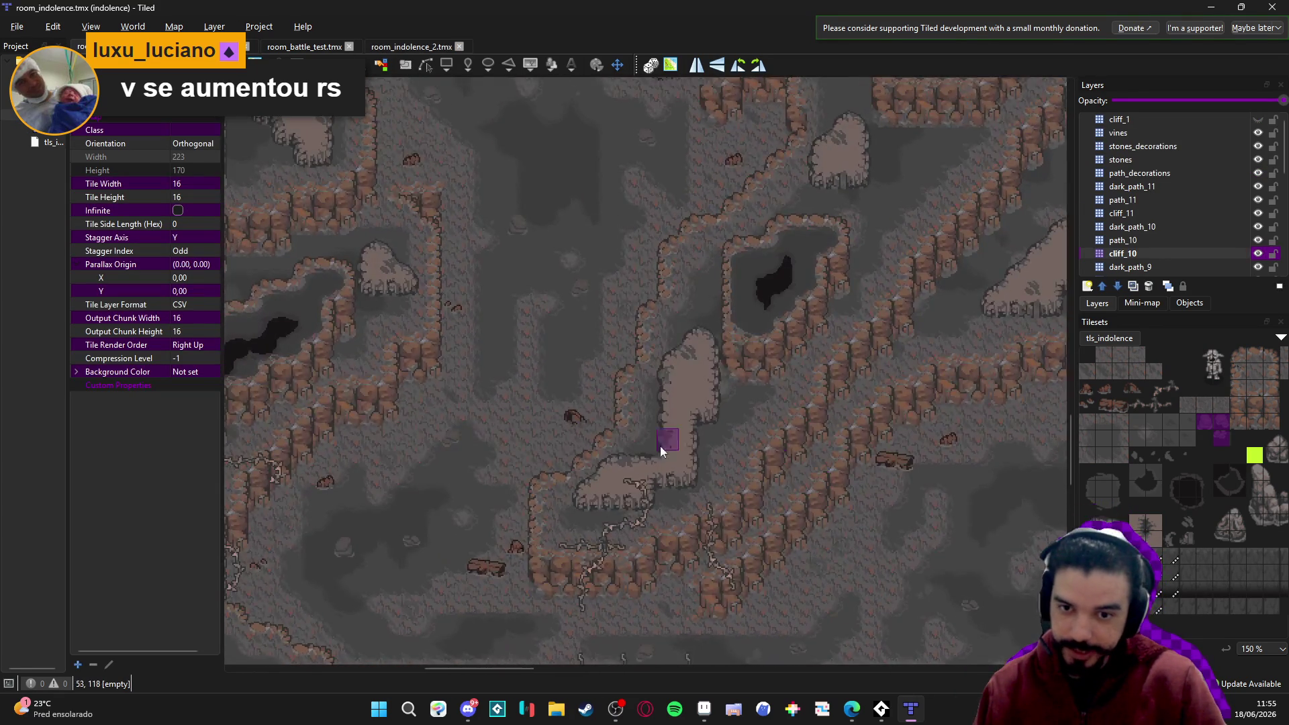
scroll(633, 507, "up", 3)
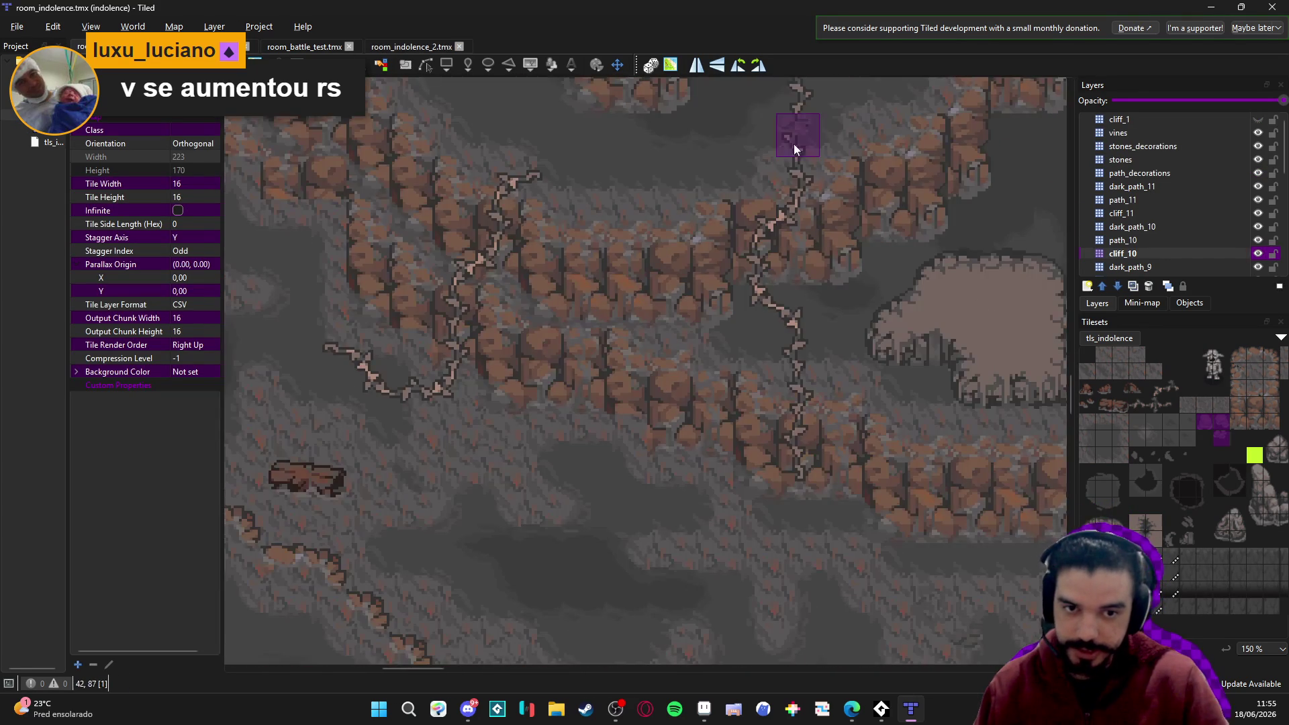
scroll(512, 351, "down", 4)
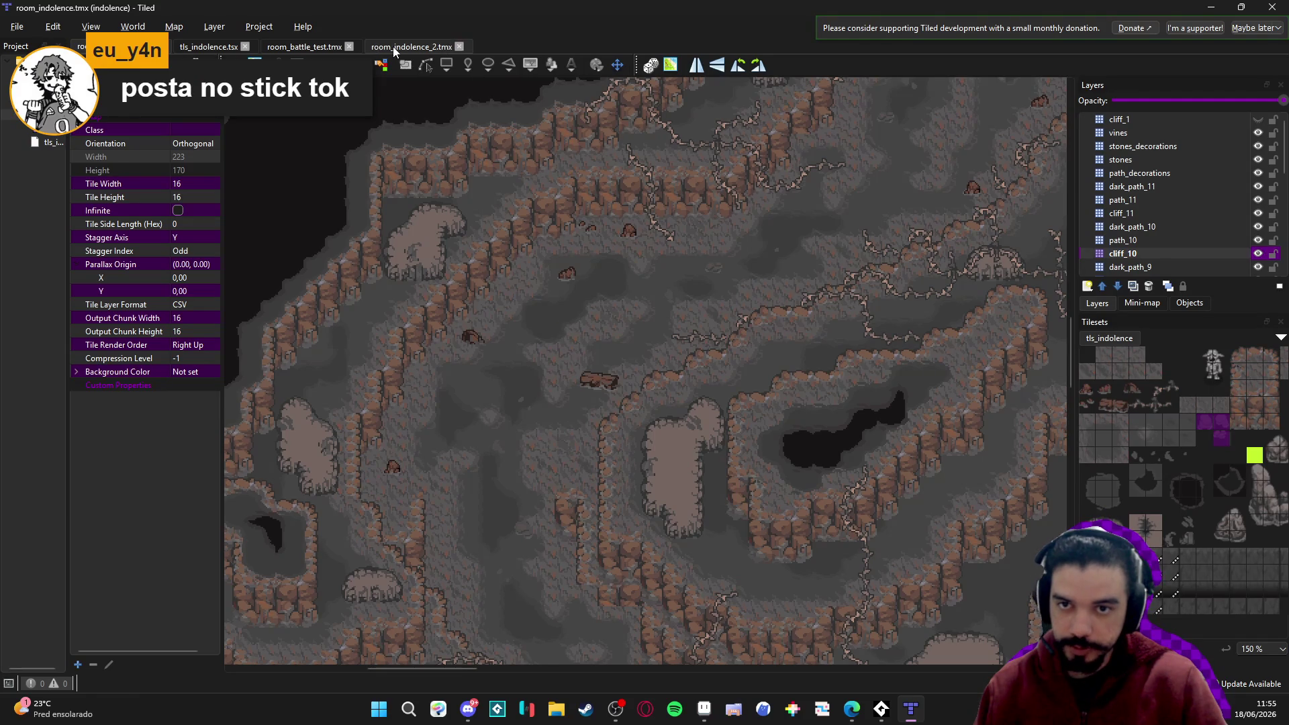
left_click(411, 47)
scroll(537, 262, "up", 2)
scroll(458, 345, "down", 3)
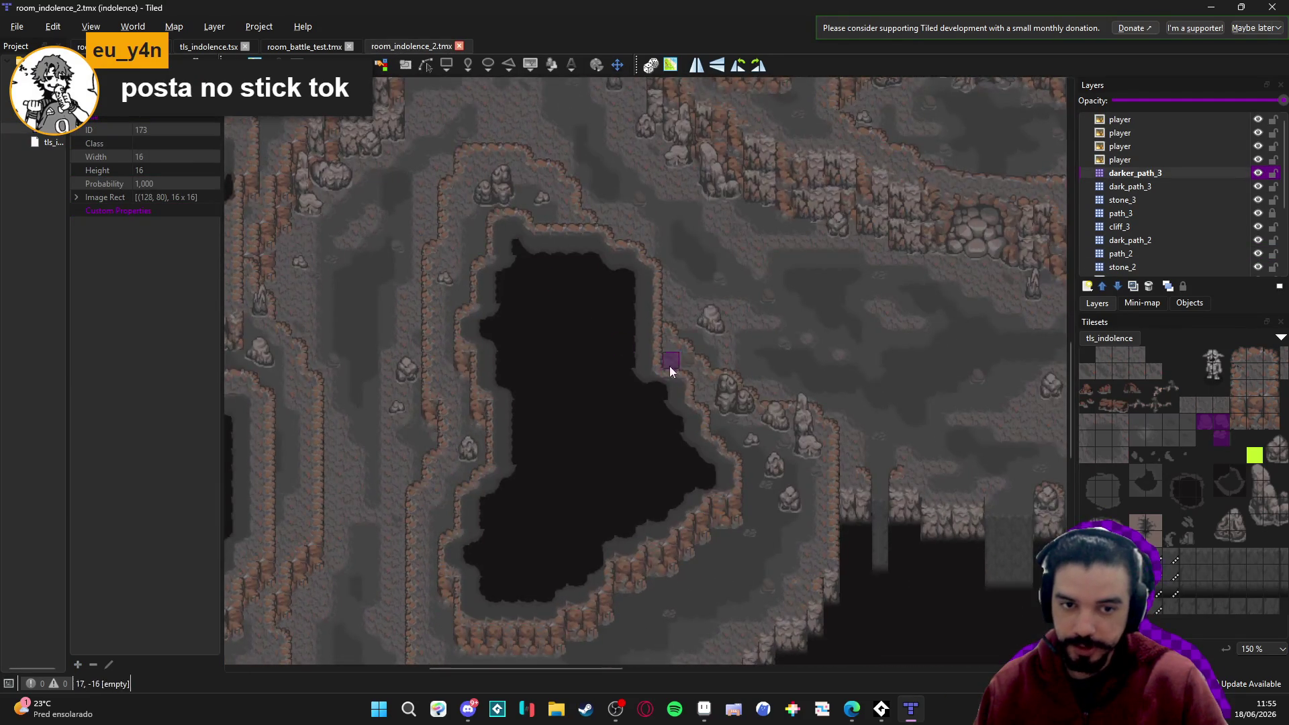
scroll(481, 348, "left", 2)
scroll(436, 376, "up", 6)
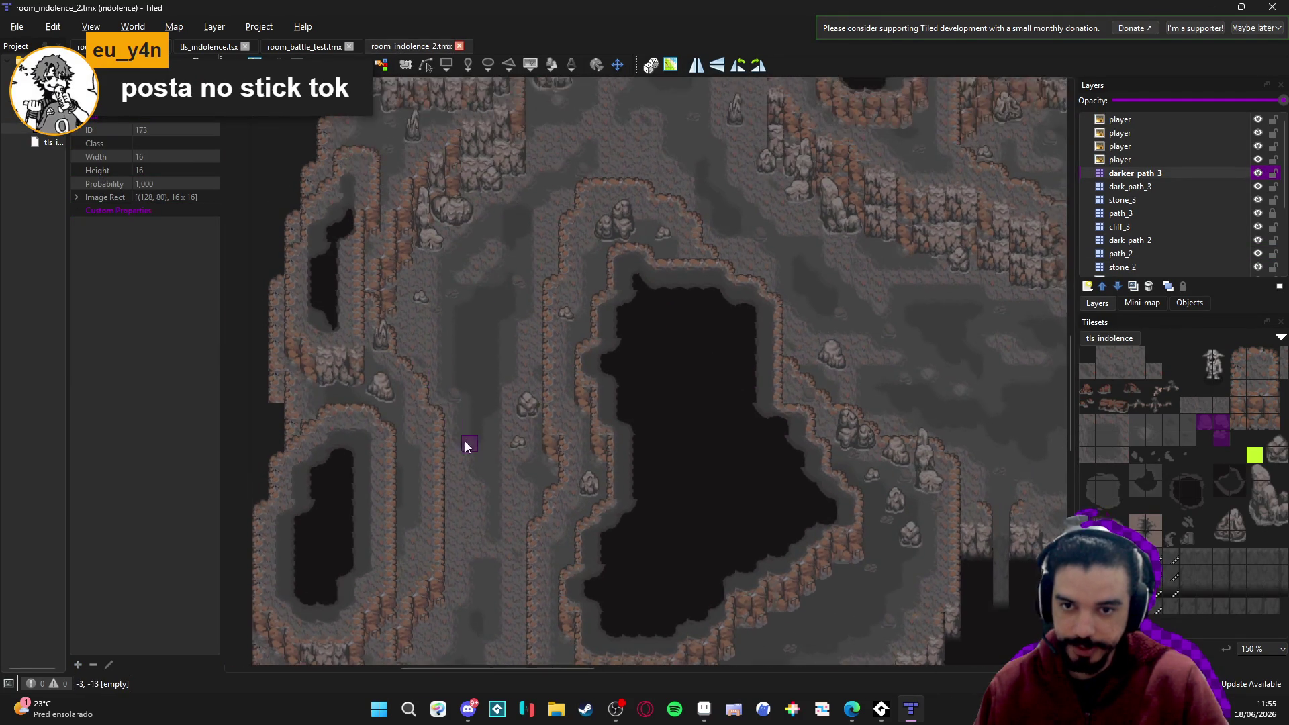
scroll(524, 336, "right", 2)
scroll(500, 342, "up", 1)
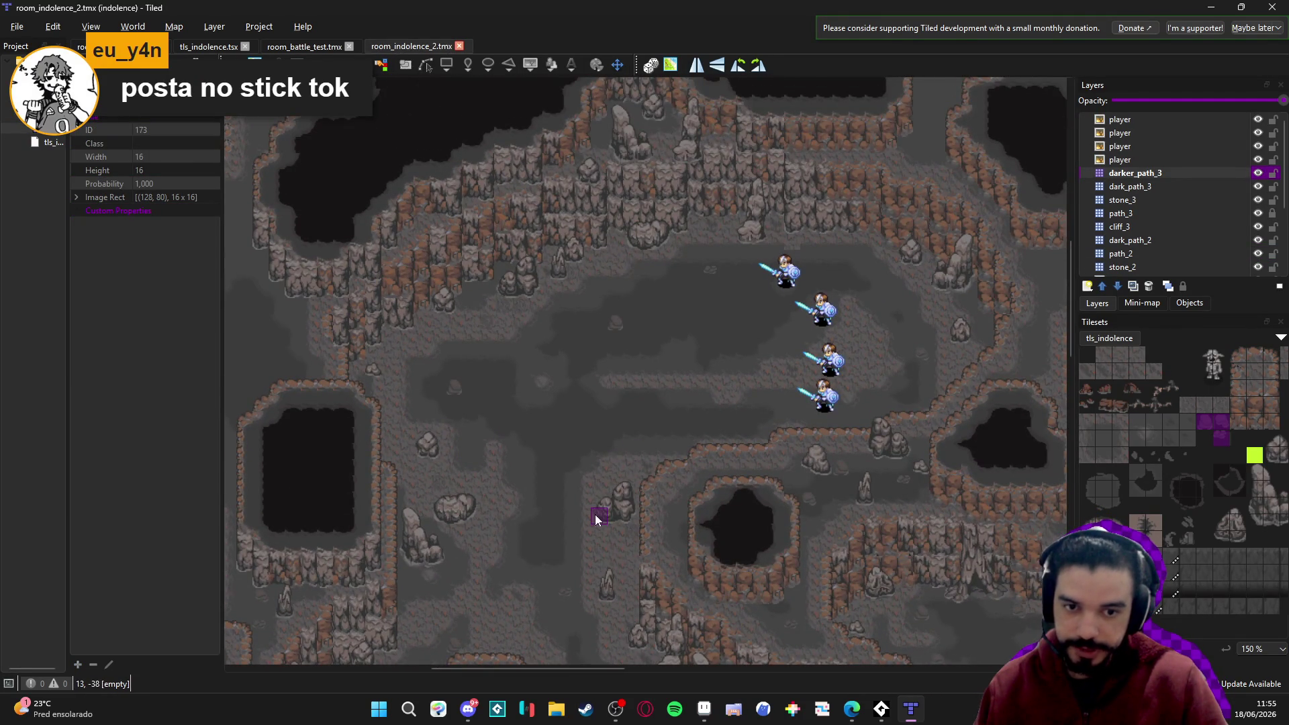
scroll(650, 351, "down", 2)
scroll(737, 332, "down", 5)
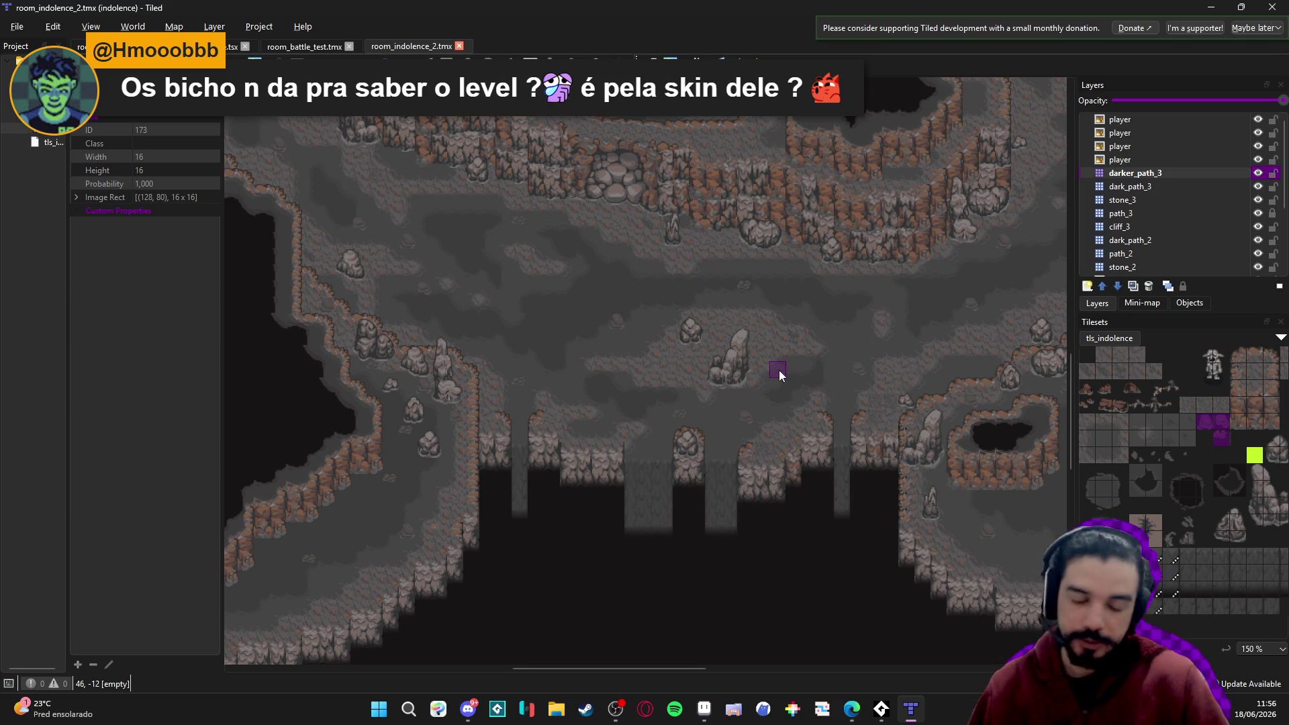
left_click_drag(780, 369, 756, 375)
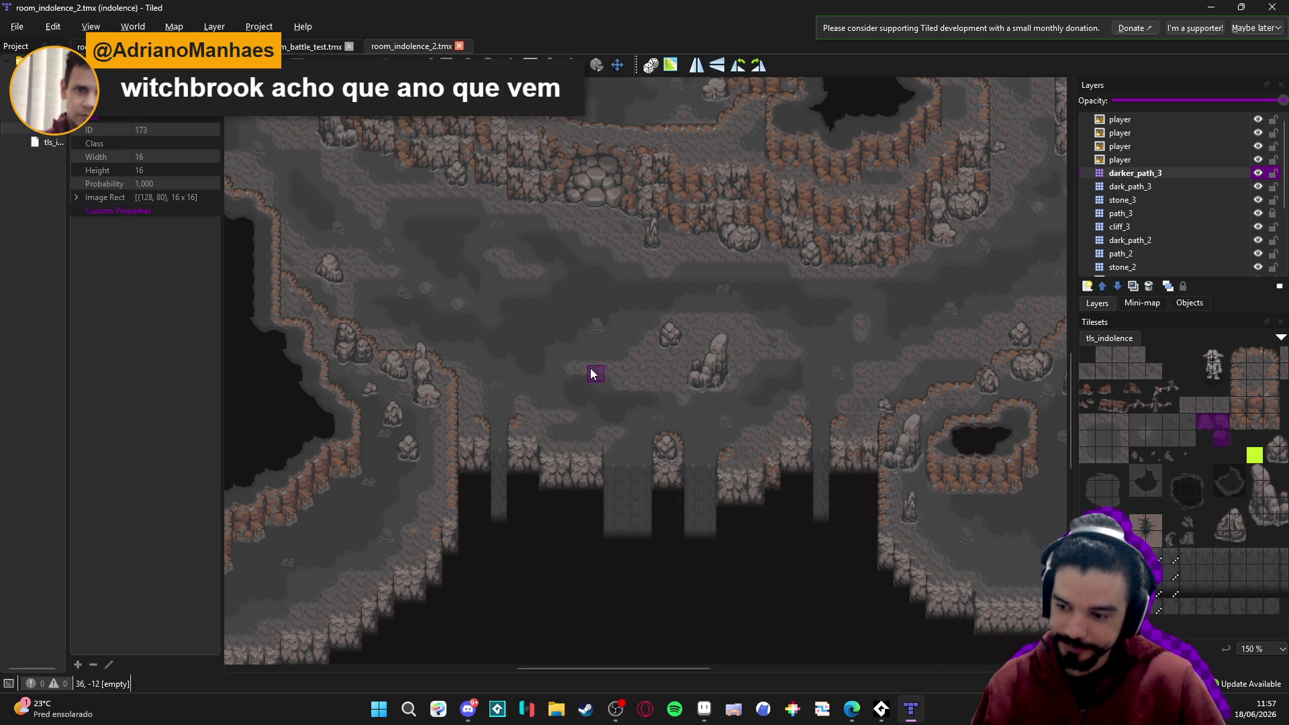
left_click(585, 711)
Search the Steam store for 'unsighted' and open the UNSIGHTED store page.
left_click(704, 79)
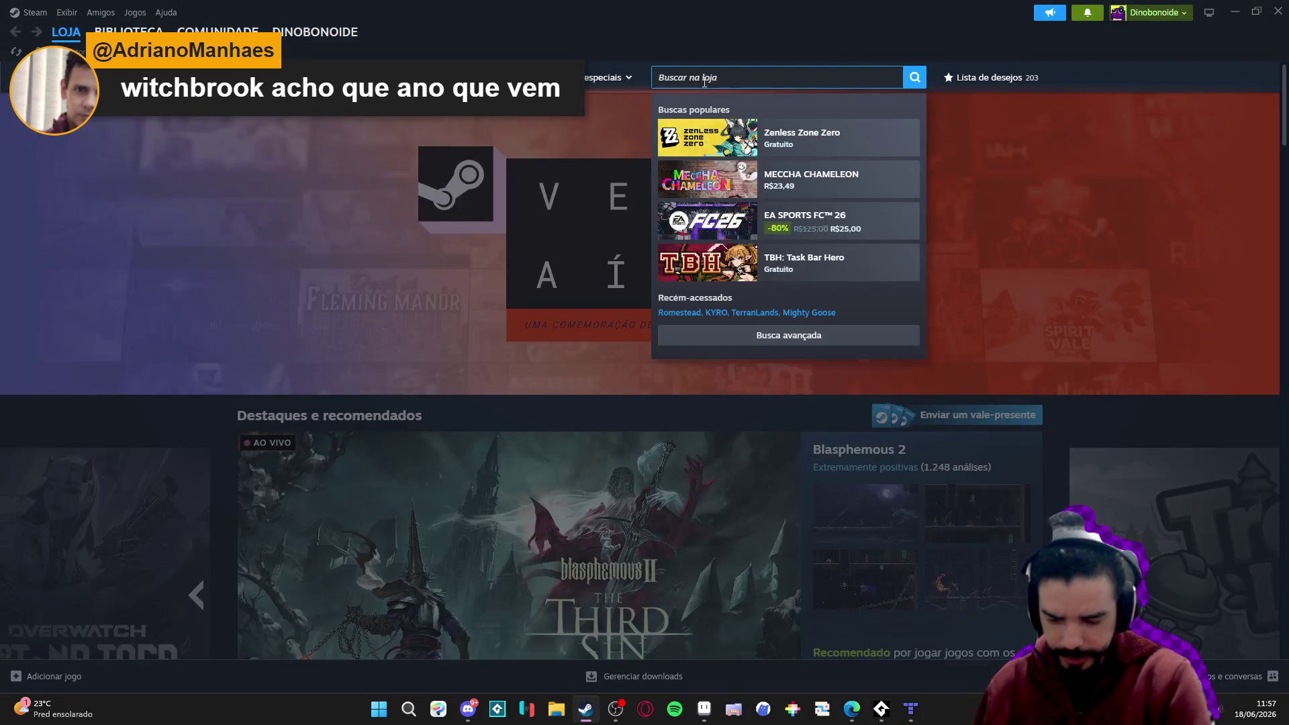
type("unsighted")
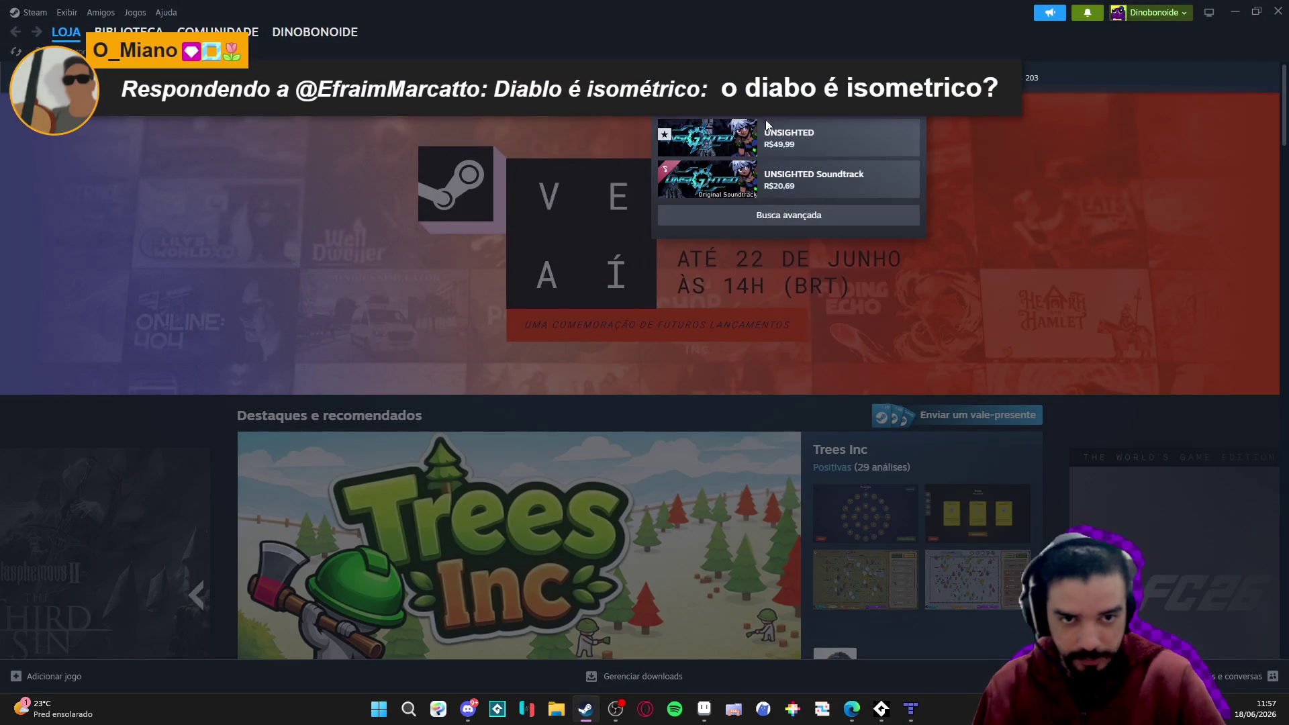
left_click(813, 138)
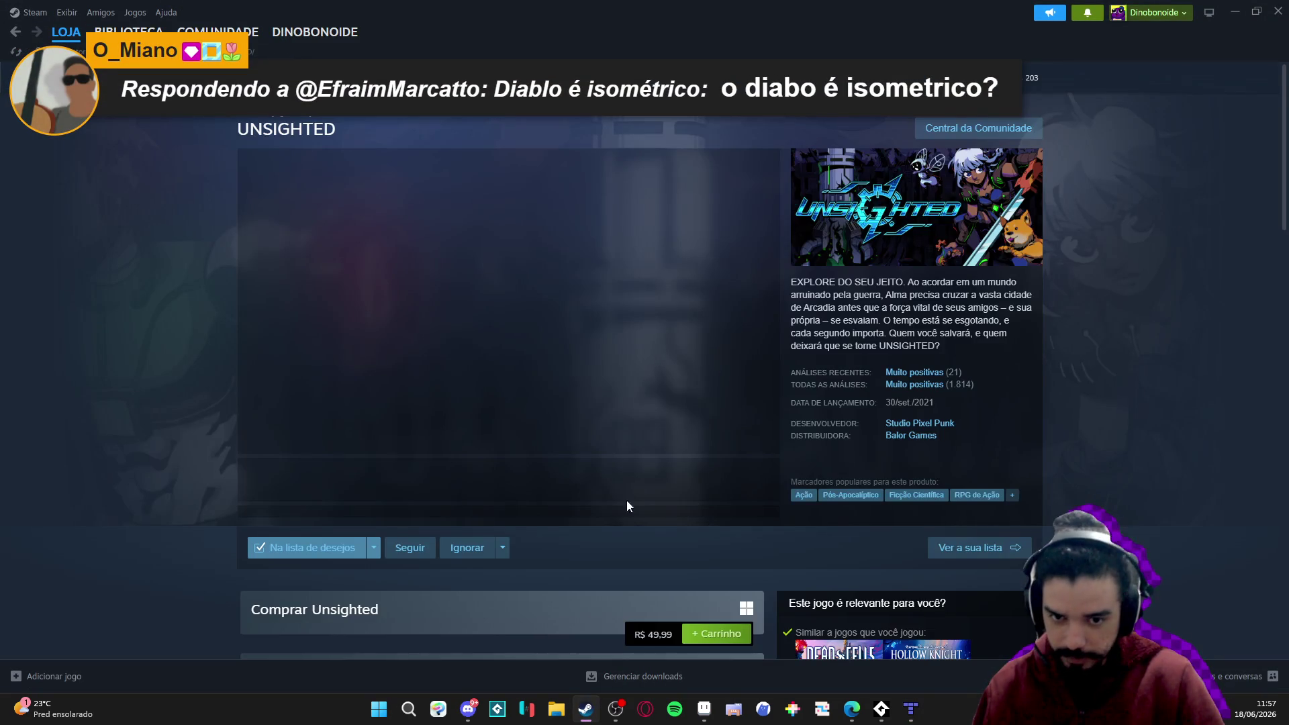
View the UNSIGHTED screenshots: boss, rooftop, red boss-fight and green ship.
left_click(450, 487)
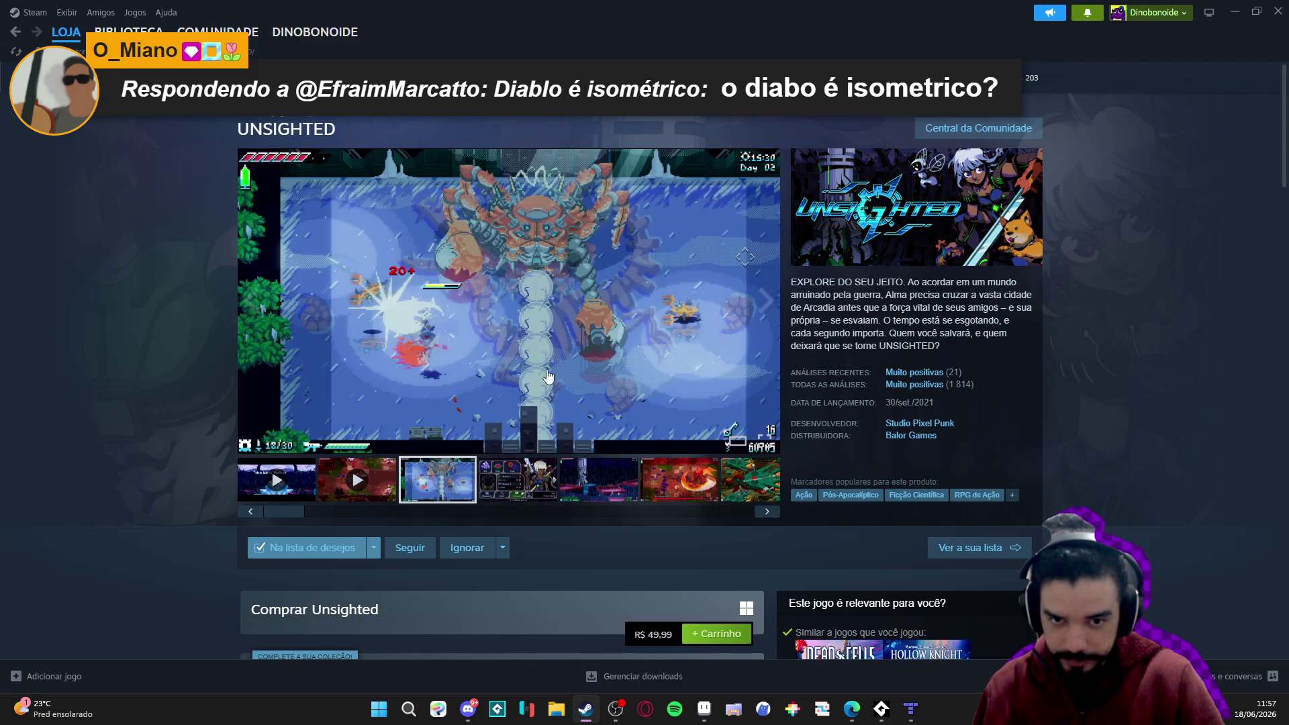
left_click(534, 488)
left_click(598, 480)
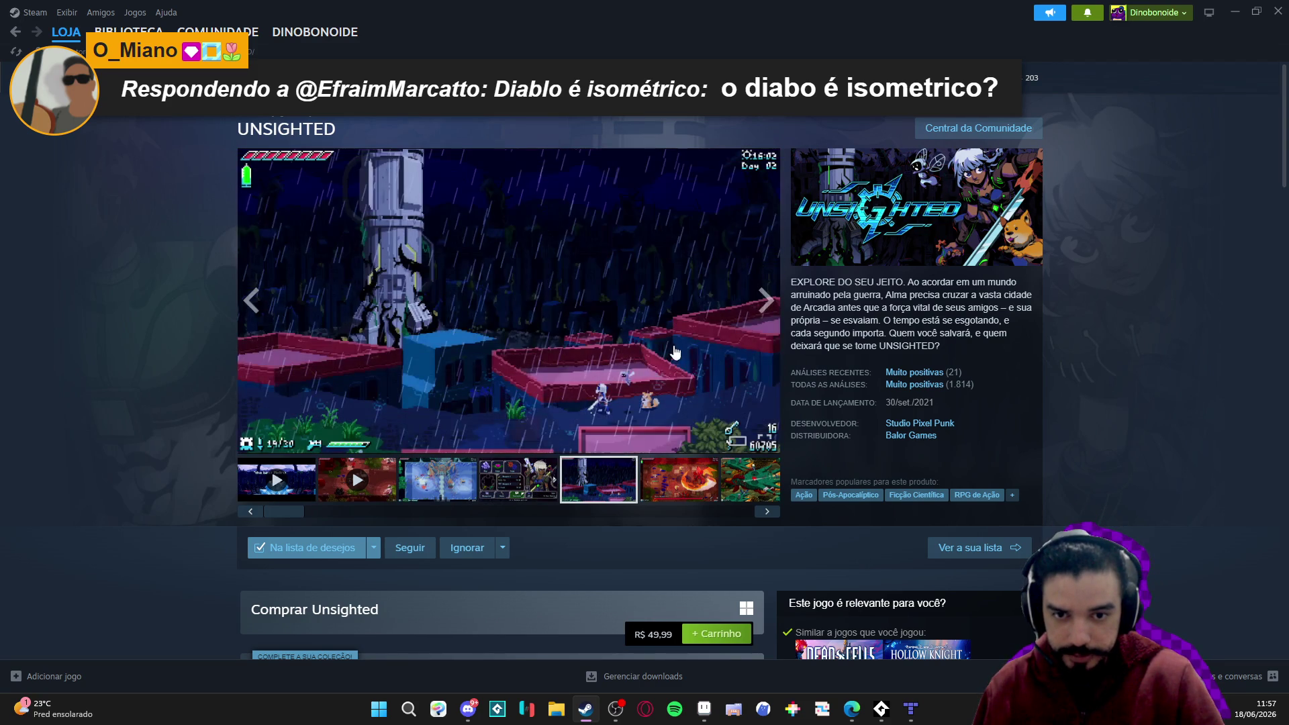
left_click(678, 494)
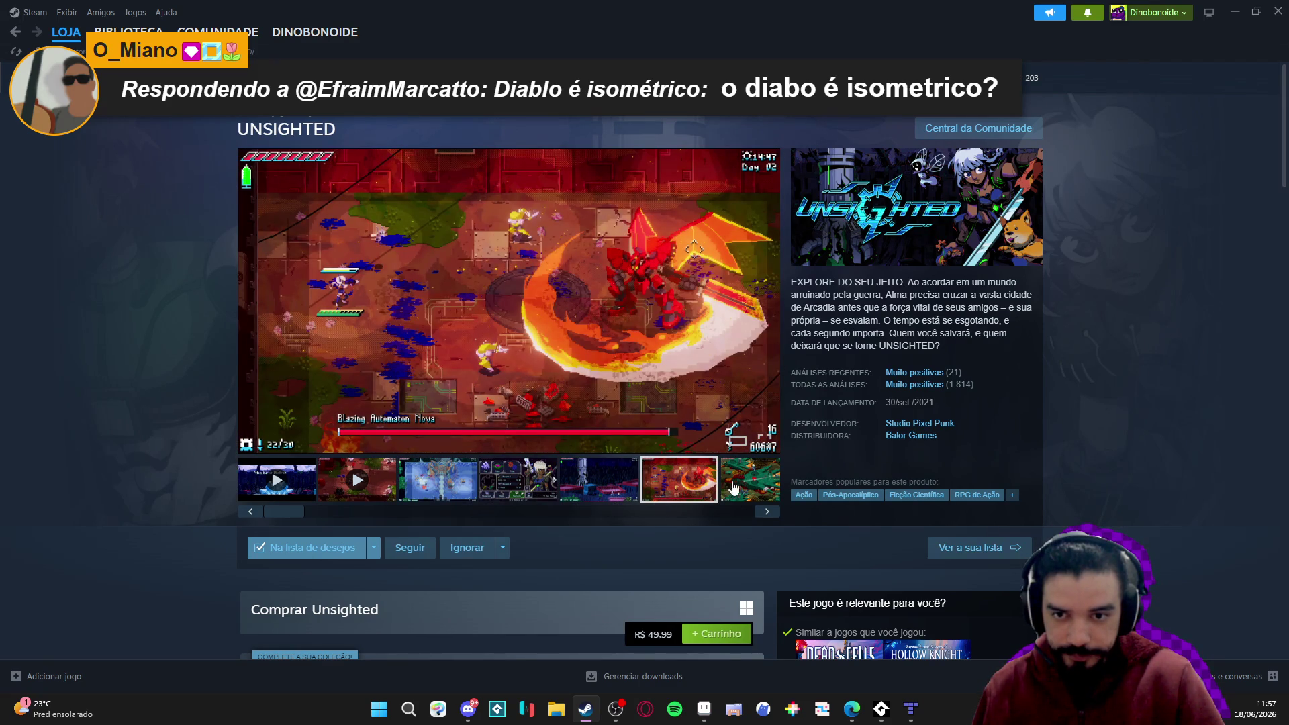
left_click(748, 479)
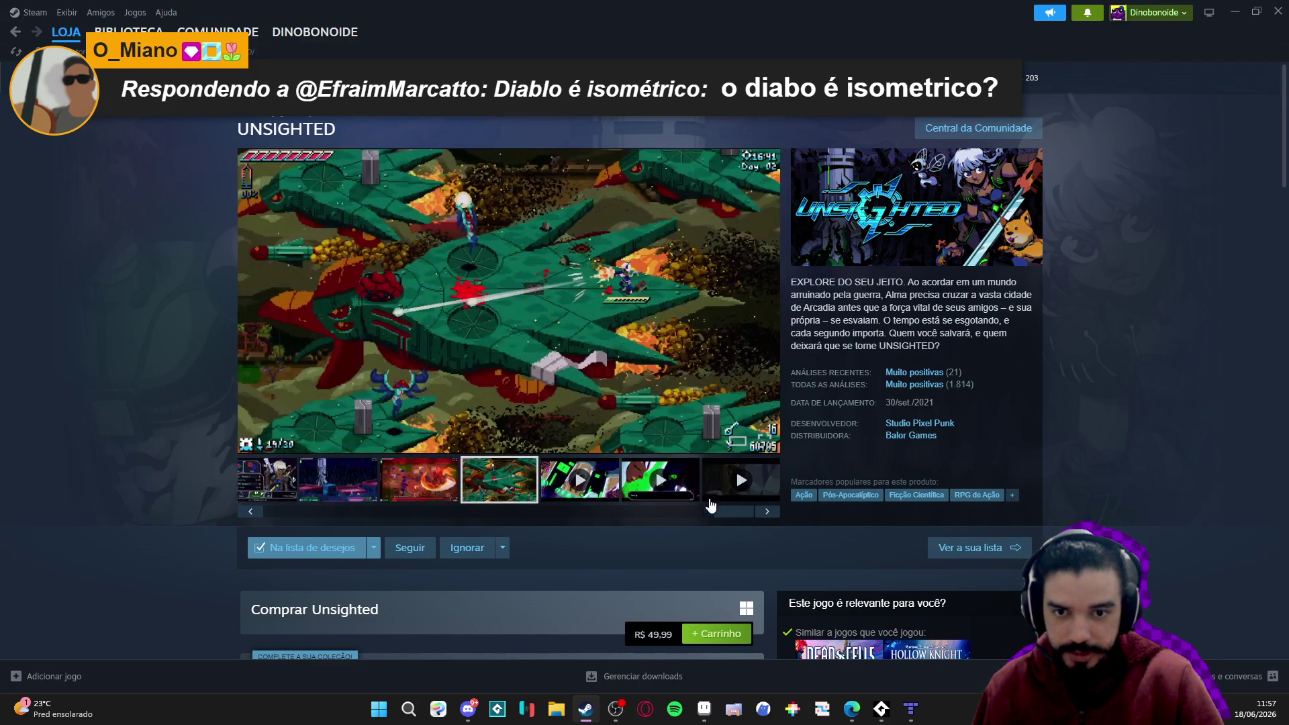
Briefly start the trailer, then view the boss screenshot full screen and close it.
left_click(607, 485)
left_click(480, 497)
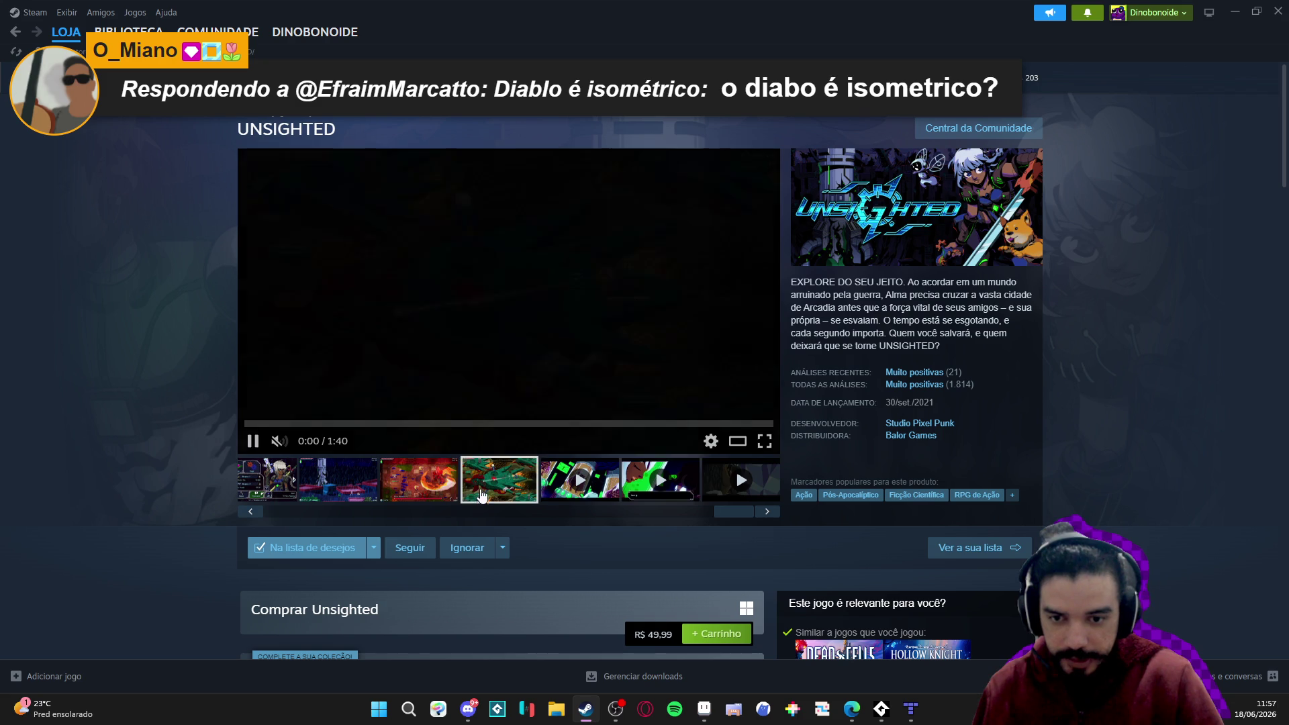
left_click(423, 493)
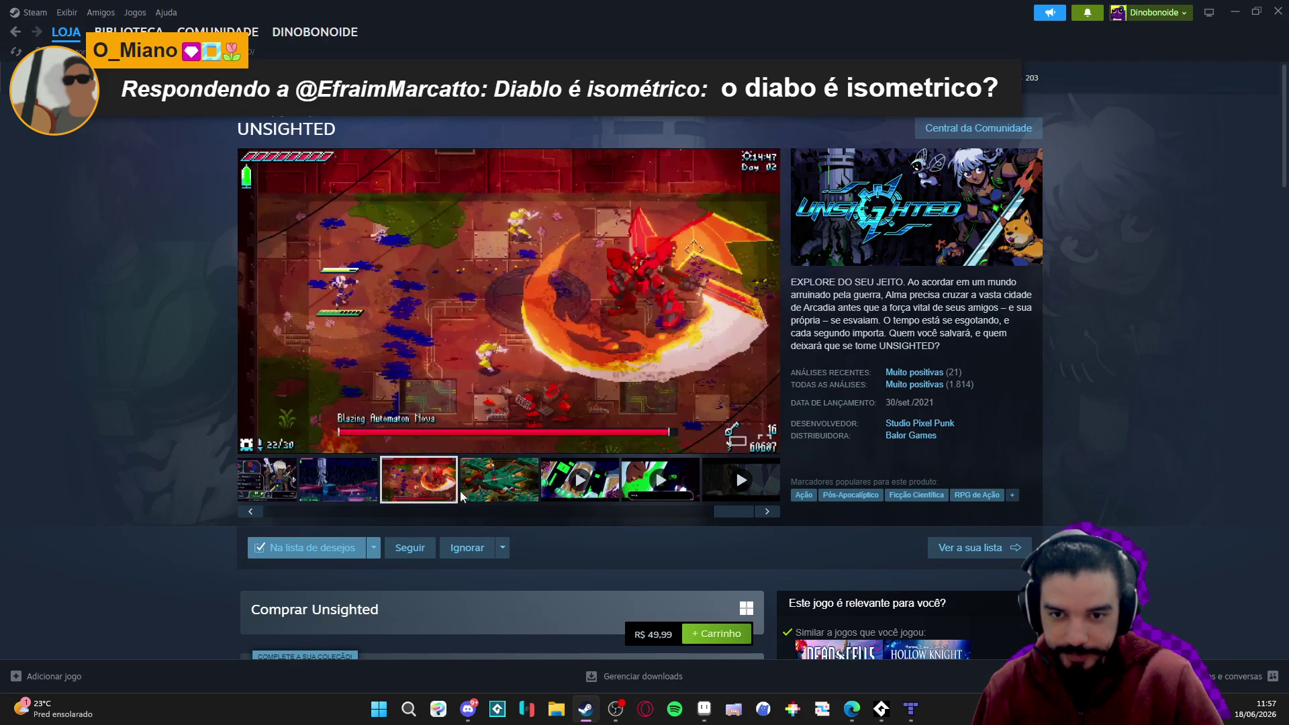
left_click(546, 304)
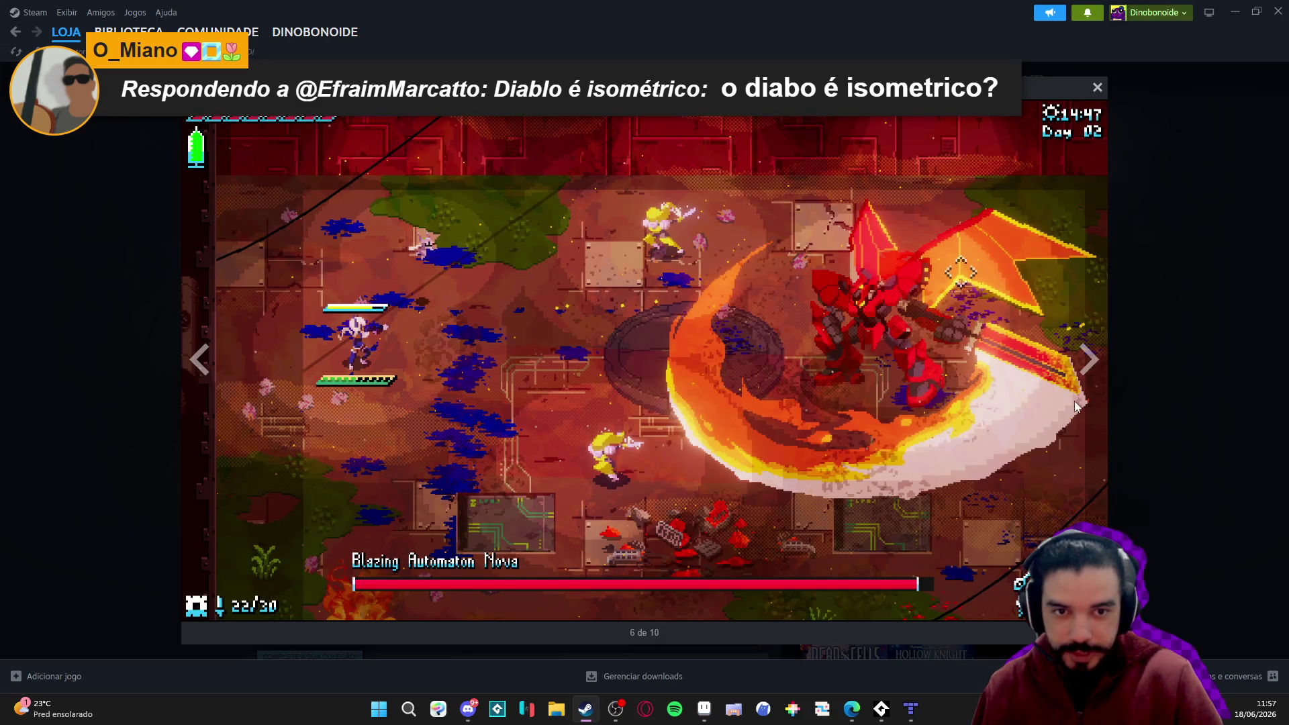
left_click(1146, 403)
left_click(450, 513)
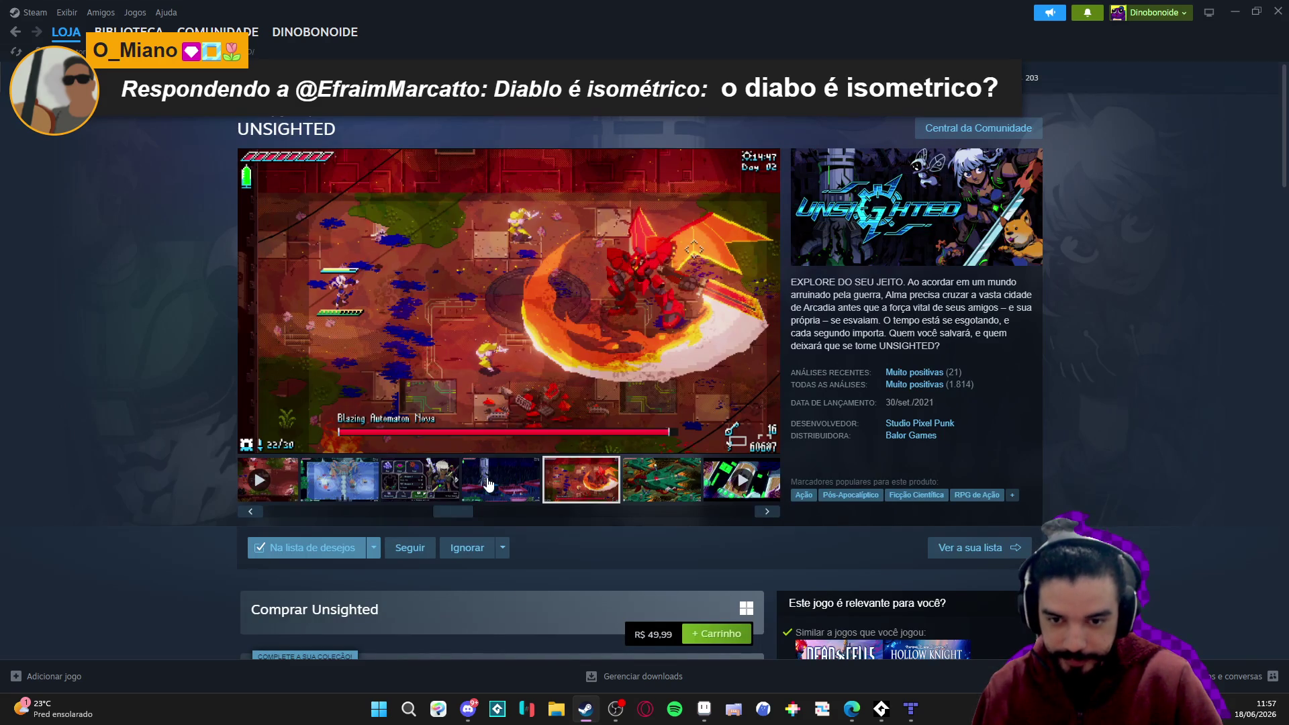
left_click(481, 491)
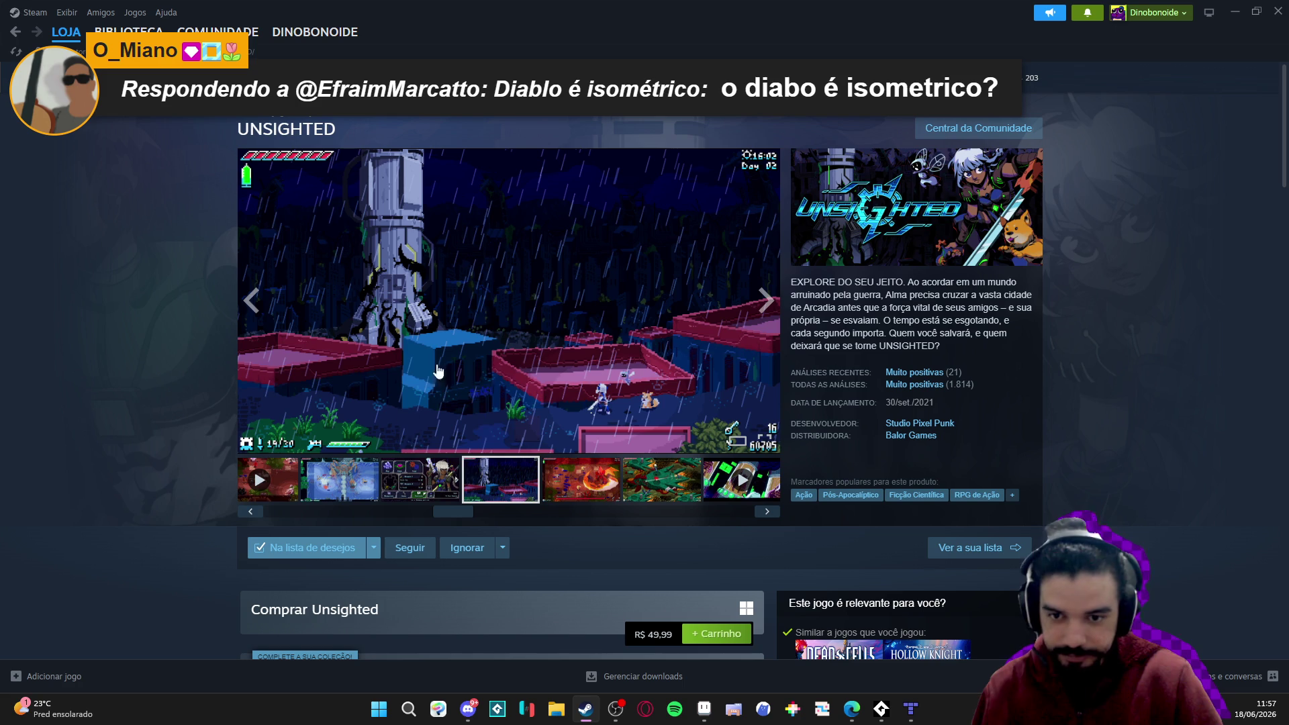
Flip through more screenshots, then play the UNSIGHTED trailer and pause it at 0:04.
left_click(395, 498)
left_click(348, 497)
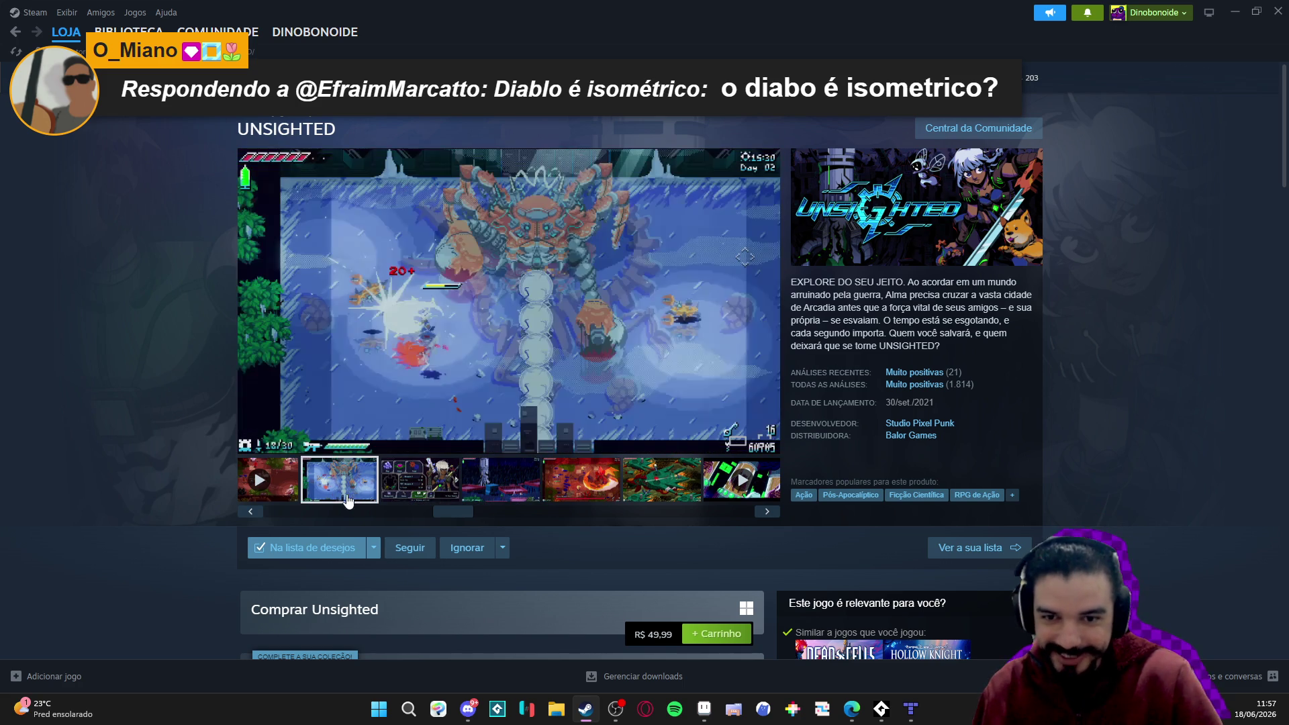
left_click(408, 508)
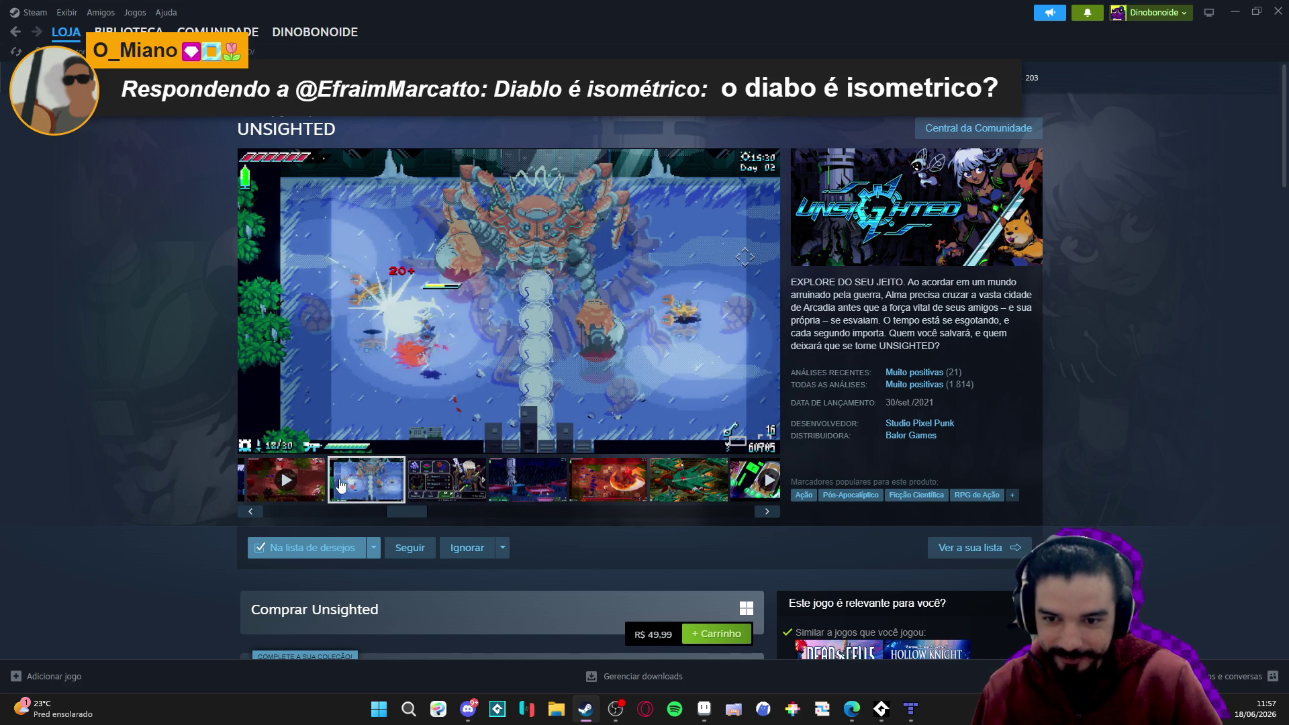
left_click(336, 512)
left_click(335, 480)
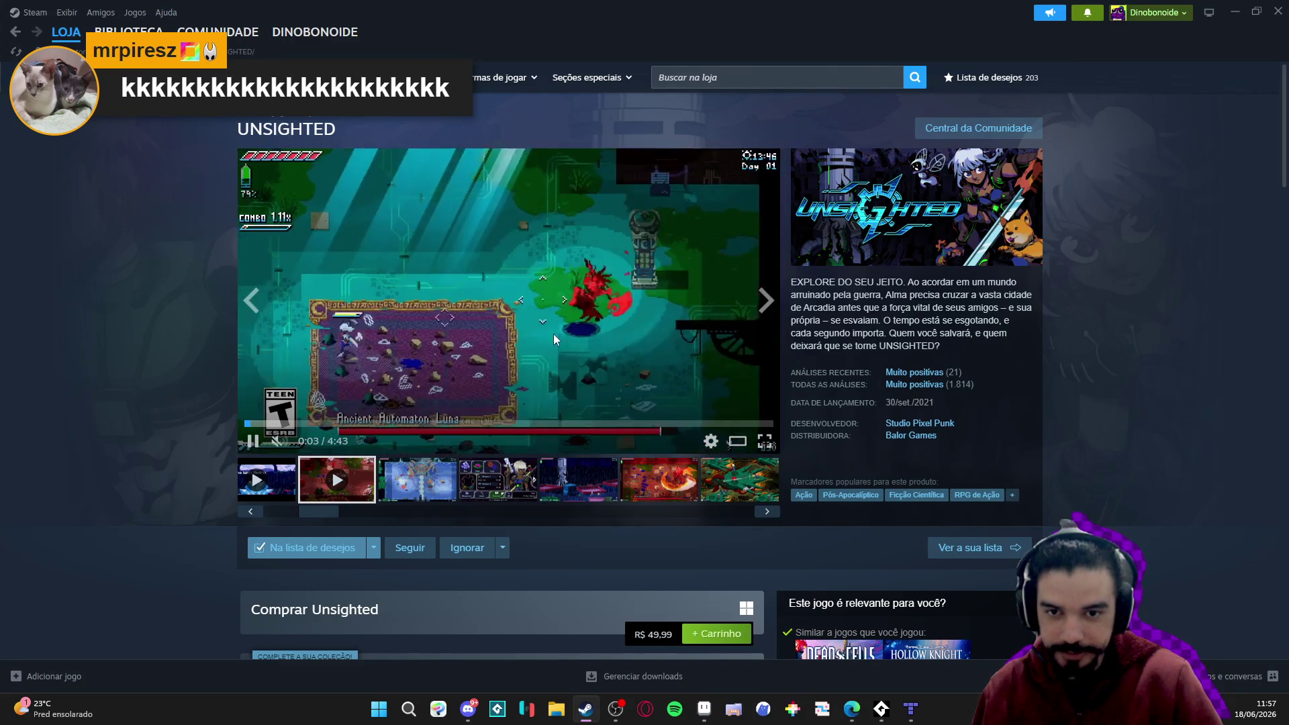
left_click(495, 312)
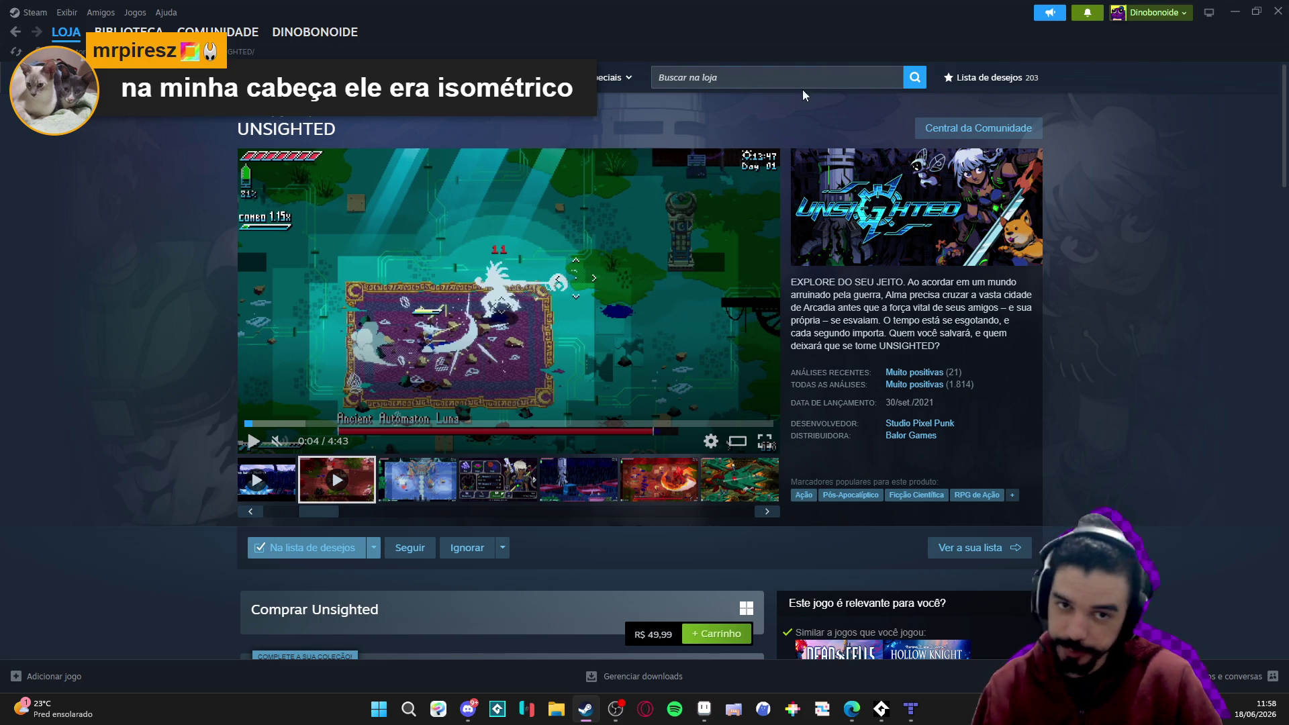
left_click(816, 80)
Search for 'witchbrook', open its store page, and enlarge the third screenshot.
type("wit")
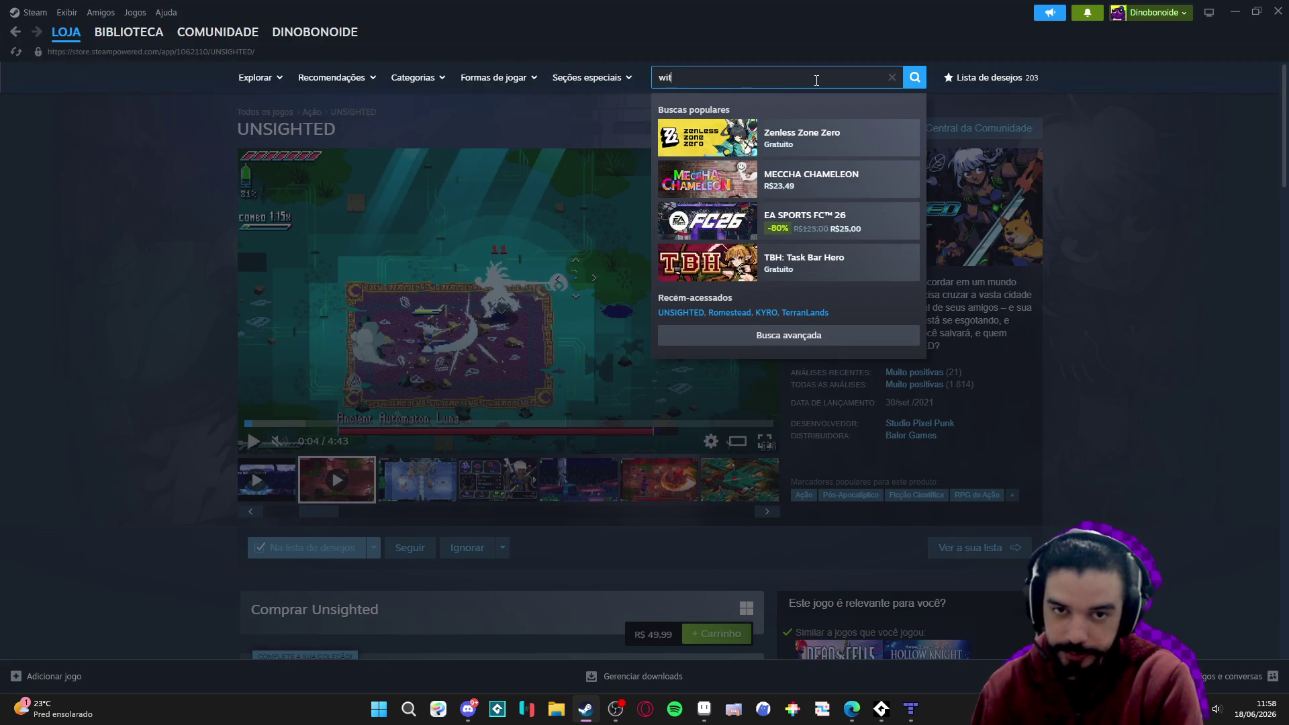
type("chbrook")
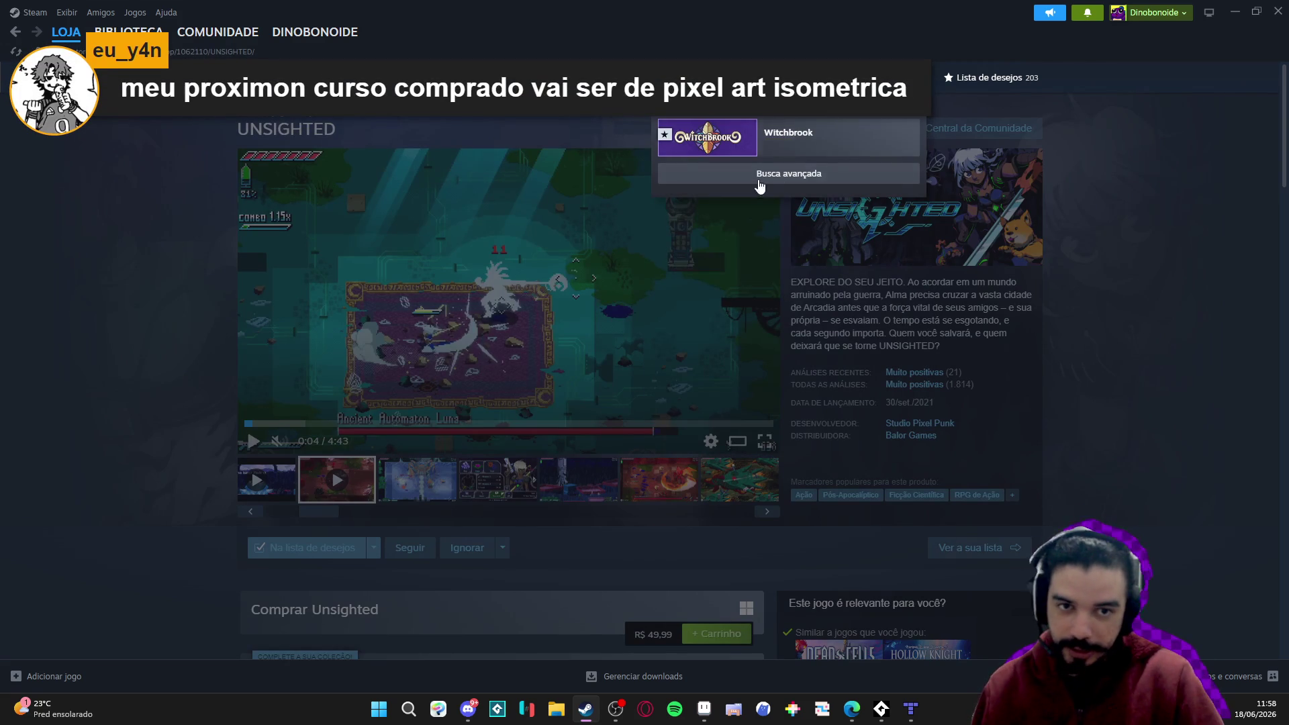
left_click(789, 138)
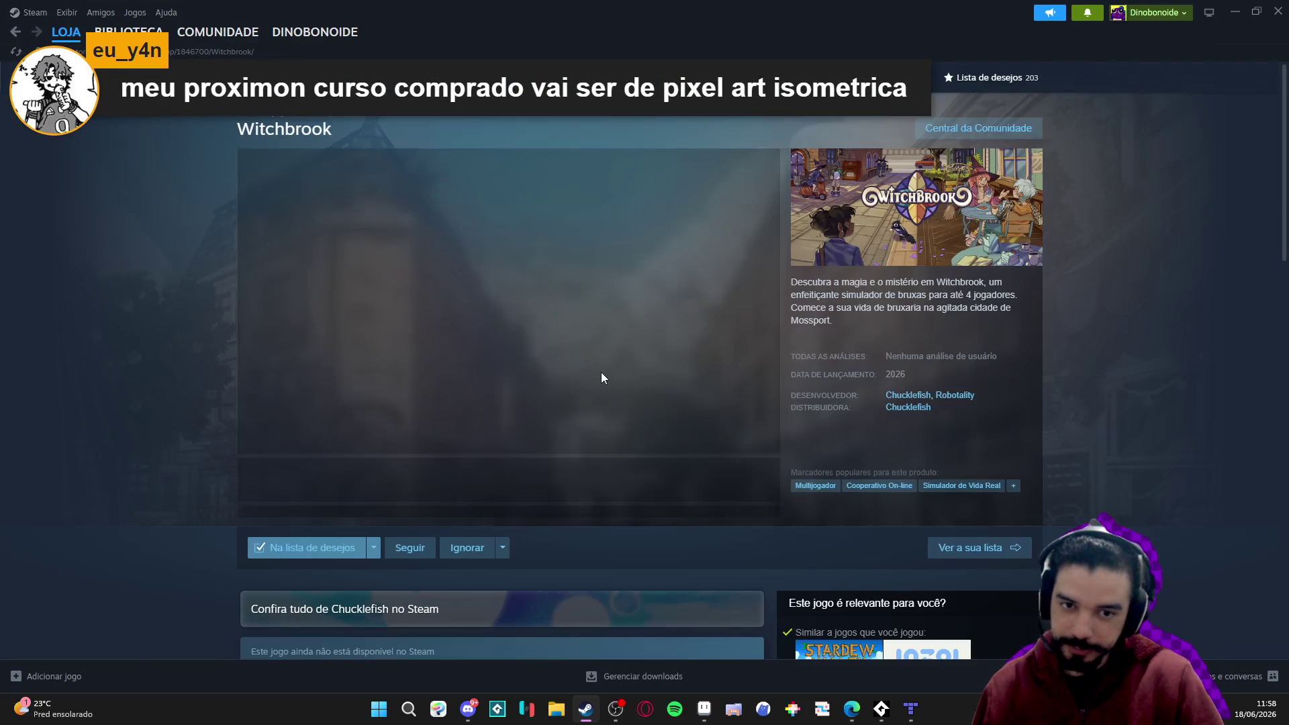
left_click(447, 474)
left_click(478, 351)
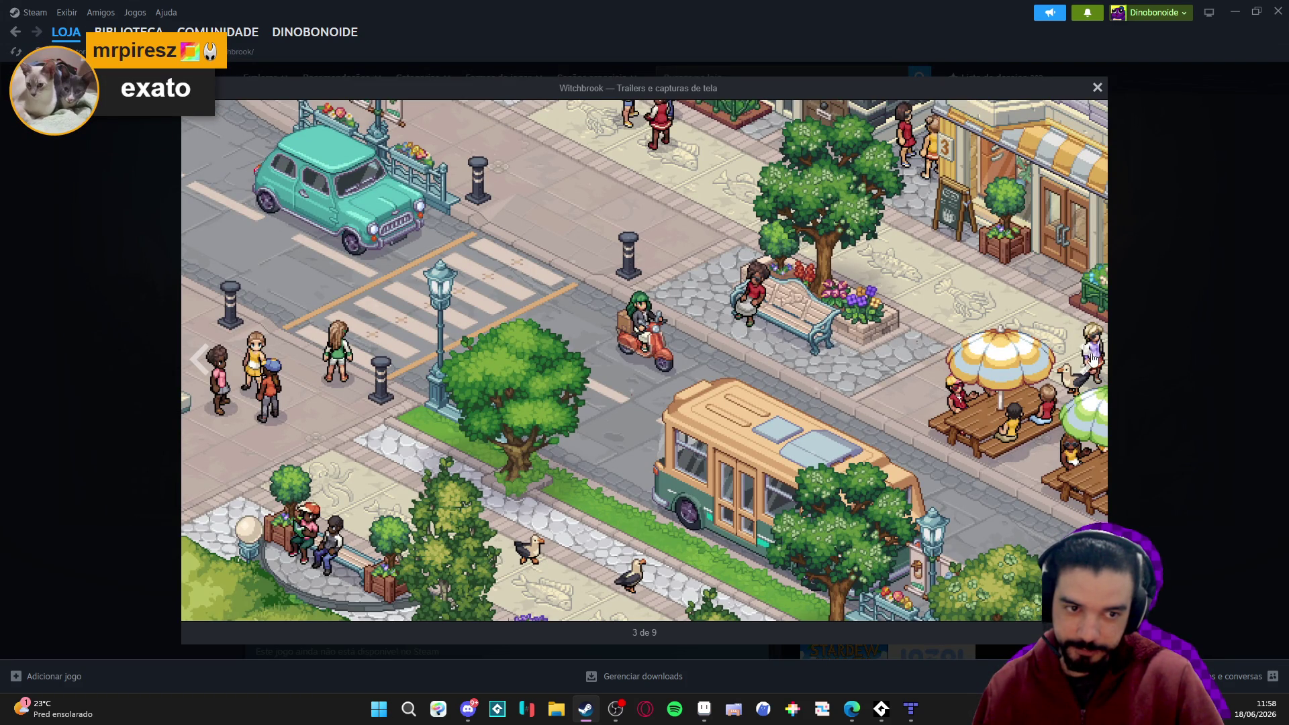
Advance to Witchbrook screenshot 6 of 9, close the viewer, and minimize Steam.
left_click(1089, 359)
left_click(1090, 359)
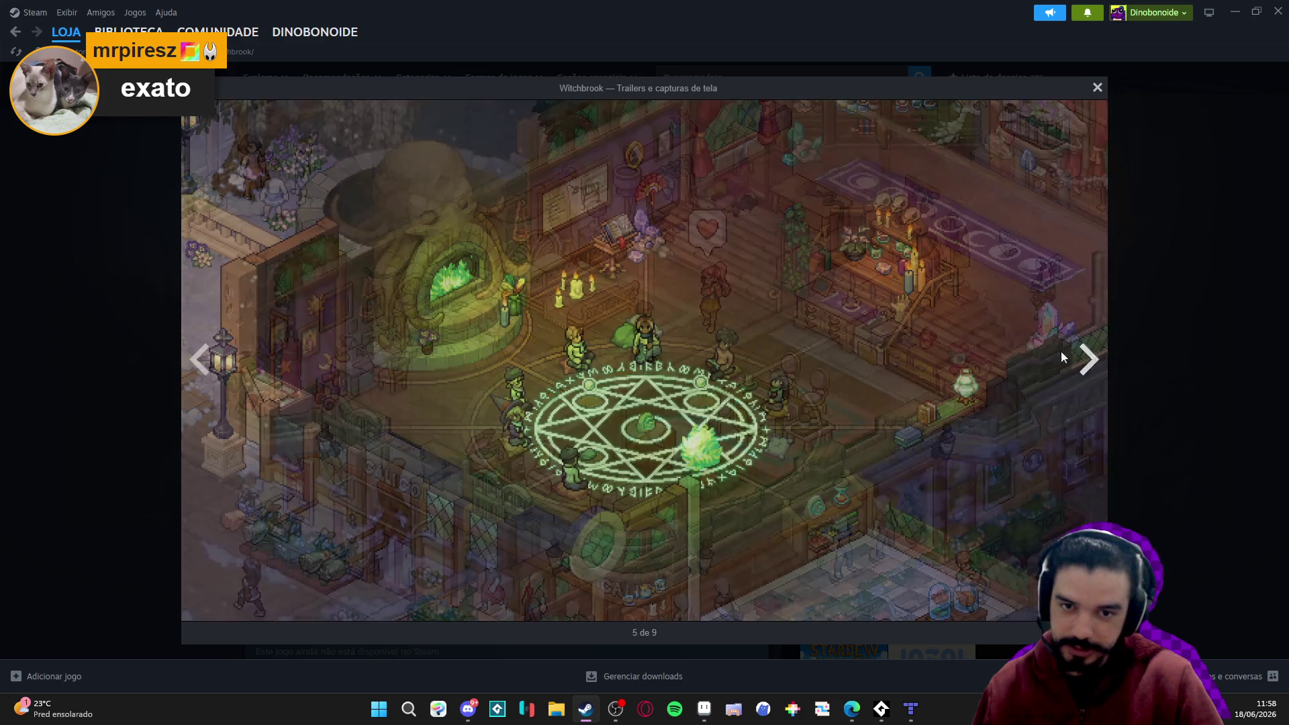
left_click(1089, 362)
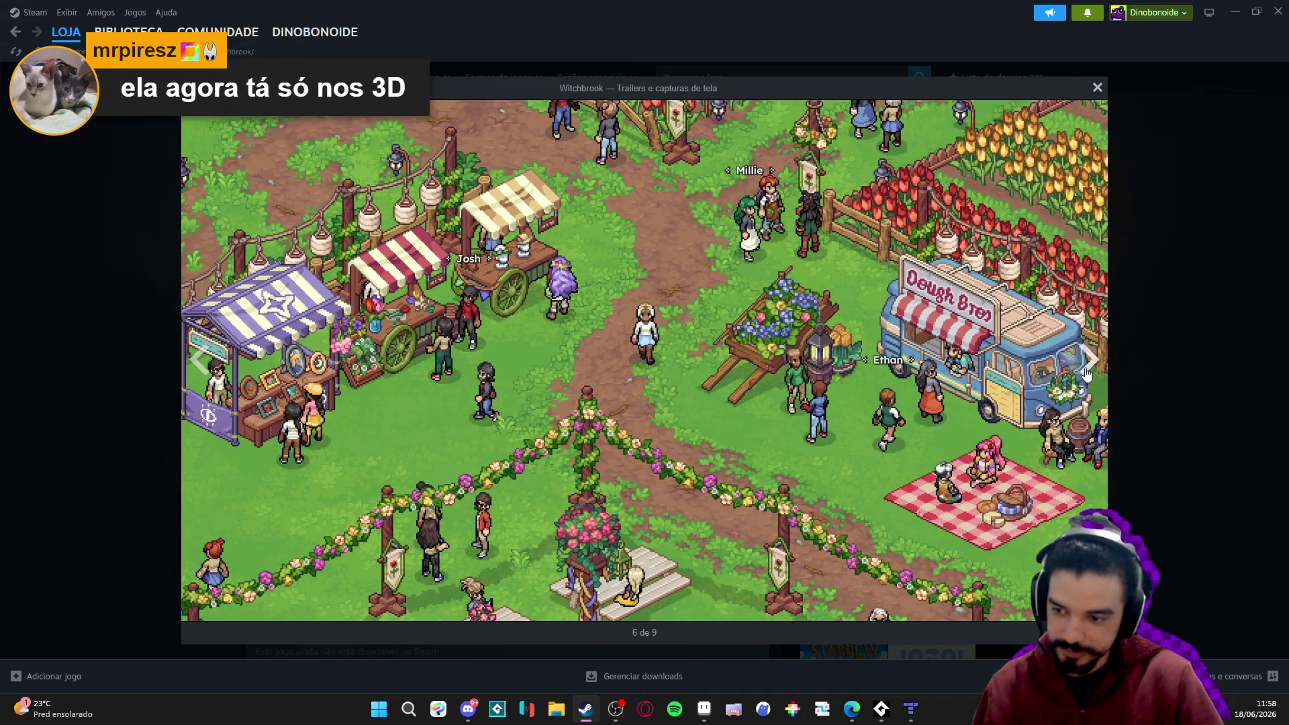
left_click(1192, 329)
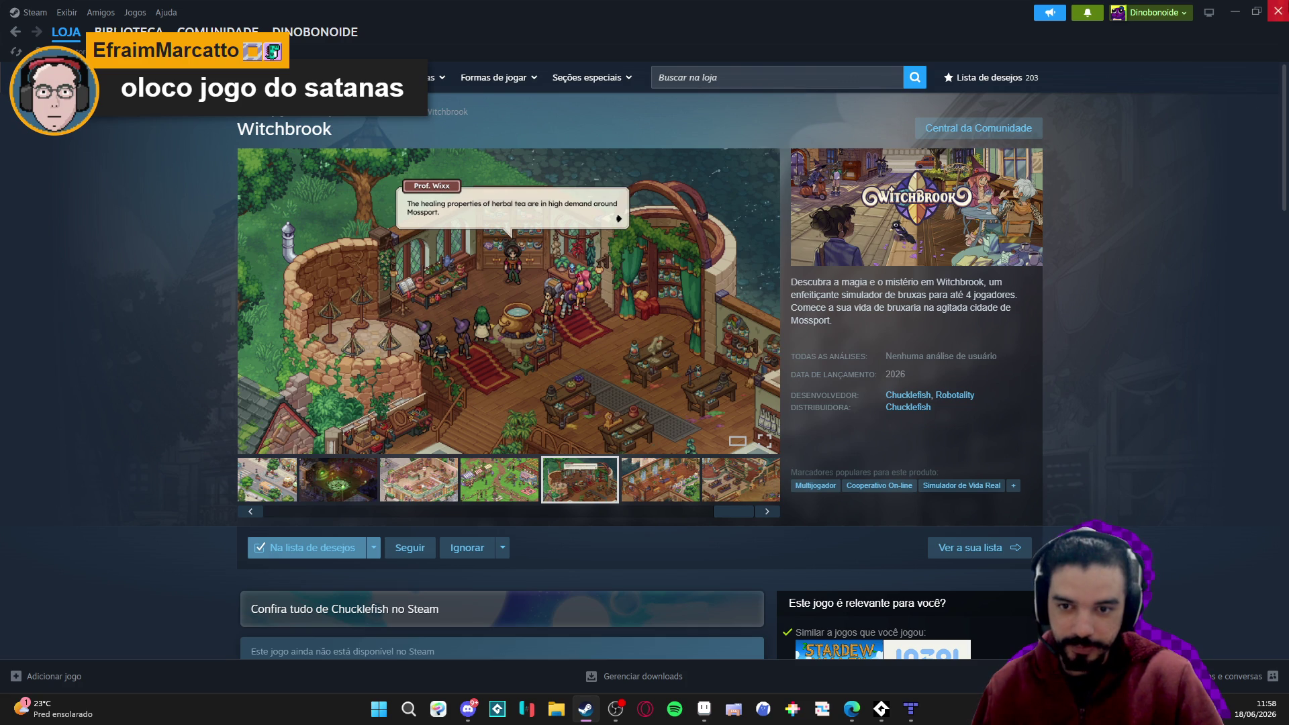
left_click(1241, 15)
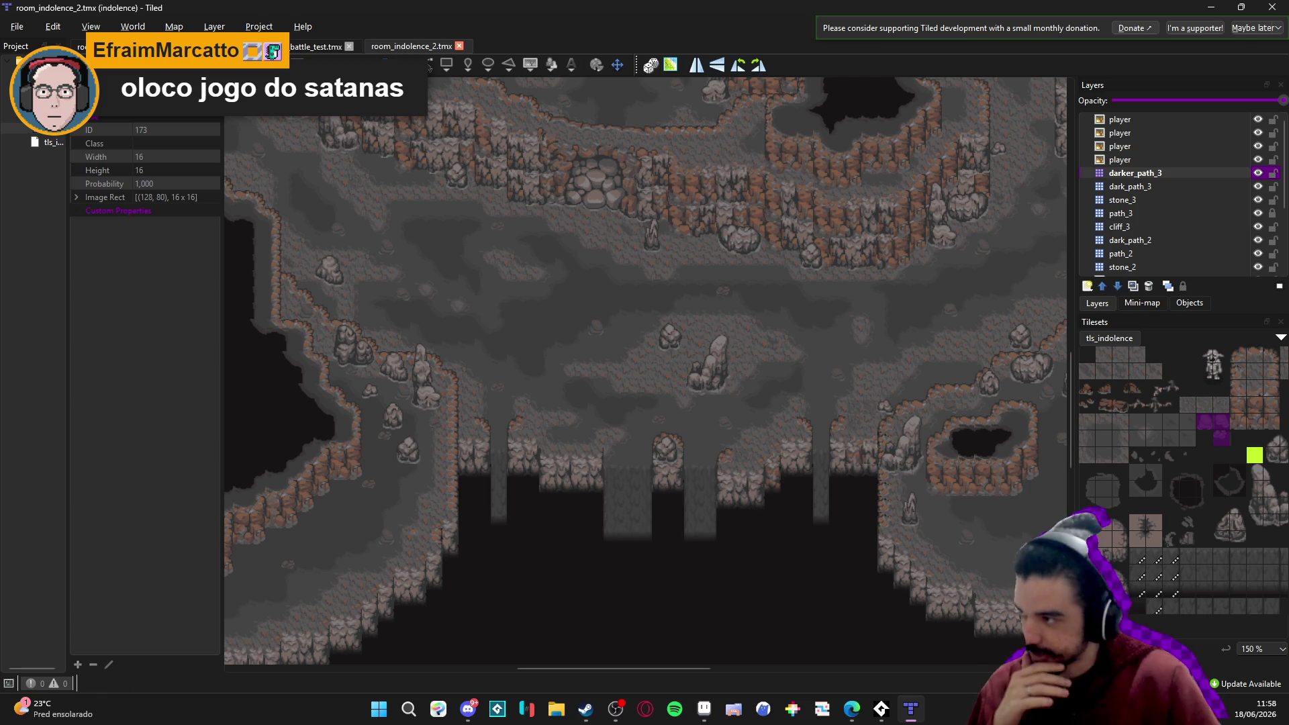
key("alt+Tab")
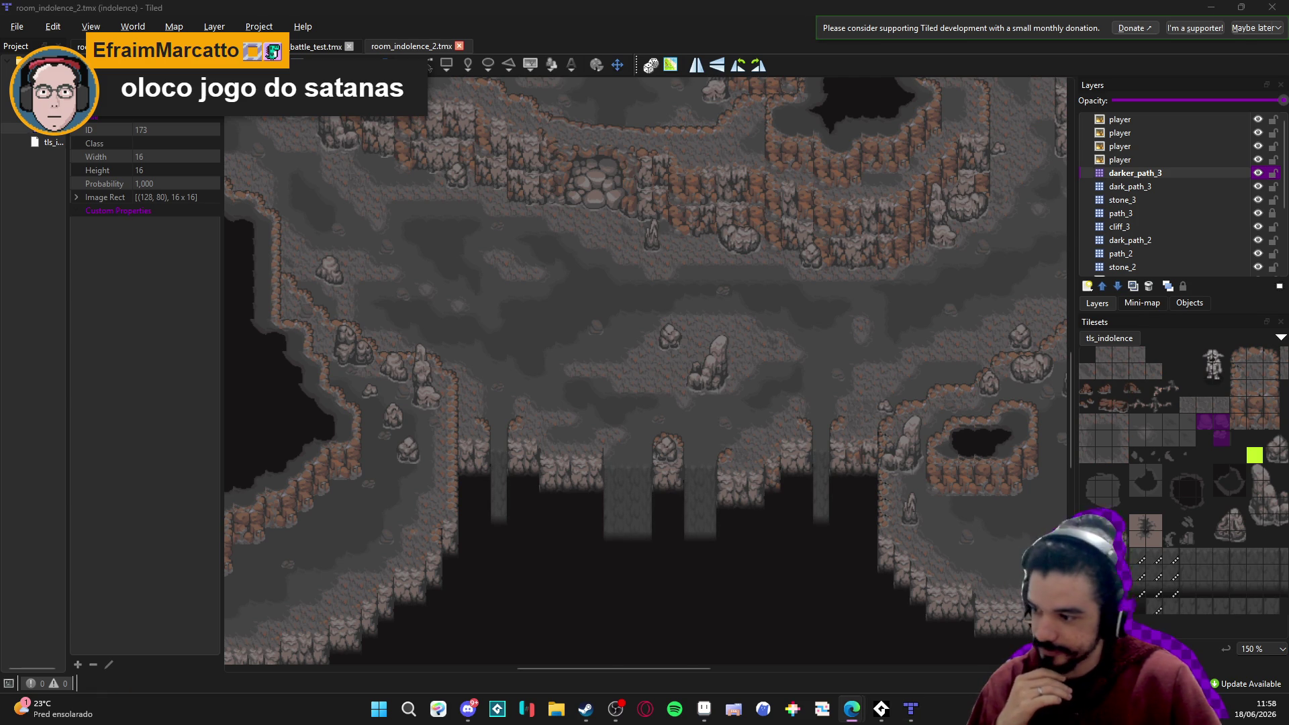
left_click_drag(518, 332, 513, 365)
scroll(578, 429, "up", 5)
scroll(578, 429, "left", 5)
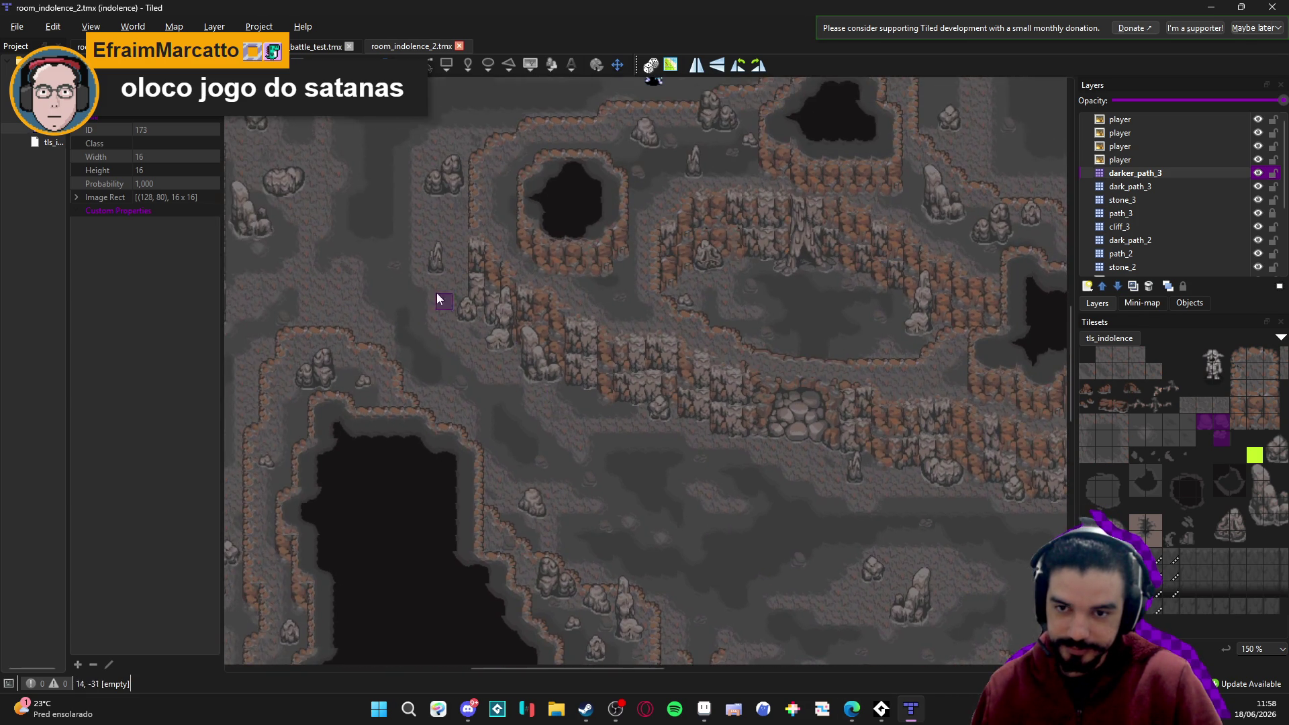
left_click_drag(437, 293, 591, 259)
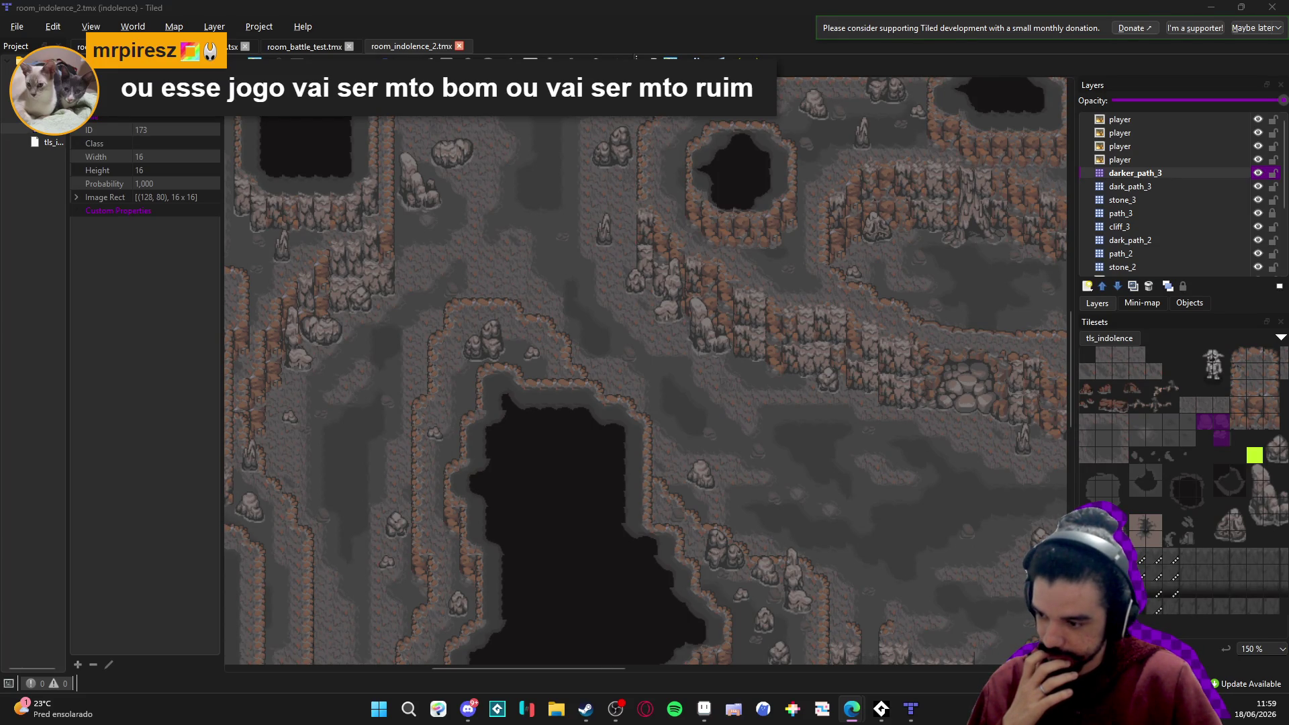
mouse_move(488, 340)
left_mouse_down()
mouse_move(434, 325)
mouse_move(487, 343)
mouse_move(711, 329)
mouse_move(609, 390)
mouse_move(617, 376)
mouse_move(581, 346)
mouse_move(683, 494)
mouse_move(501, 402)
mouse_move(742, 443)
mouse_move(664, 416)
mouse_move(693, 360)
mouse_move(598, 242)
mouse_move(667, 190)
mouse_move(678, 148)
mouse_move(883, 439)
mouse_move(611, 409)
mouse_move(513, 345)
mouse_move(550, 400)
mouse_move(610, 334)
mouse_move(667, 348)
mouse_move(603, 322)
mouse_move(644, 325)
mouse_move(611, 444)
mouse_move(574, 446)
mouse_move(525, 345)
mouse_move(622, 311)
mouse_move(653, 257)
mouse_move(680, 241)
left_mouse_up()
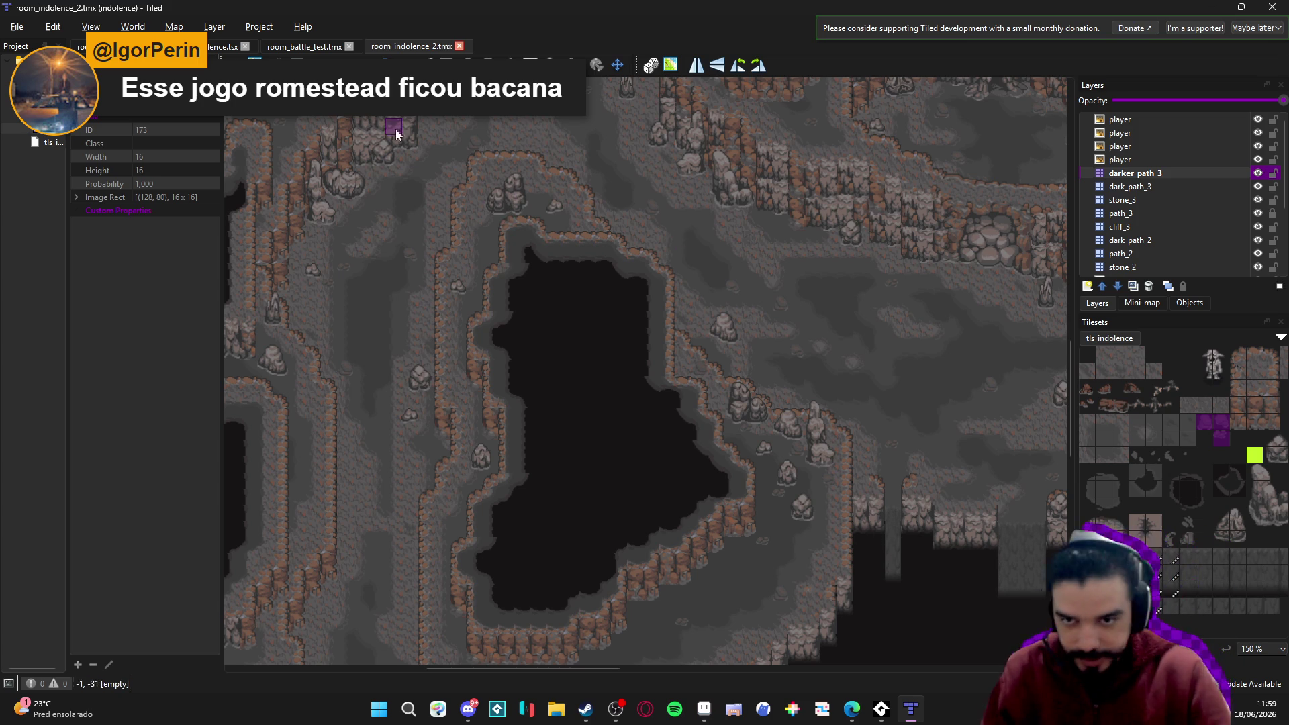
left_click_drag(415, 233, 489, 277)
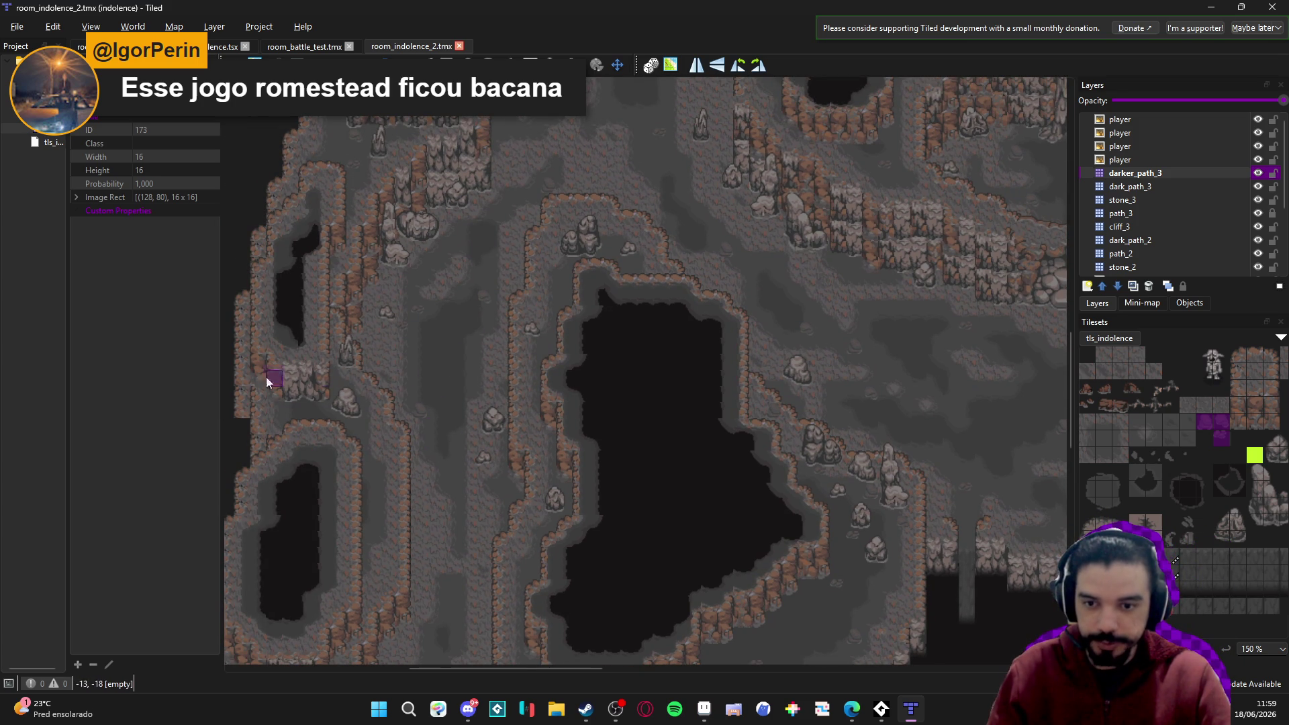
left_click(269, 41)
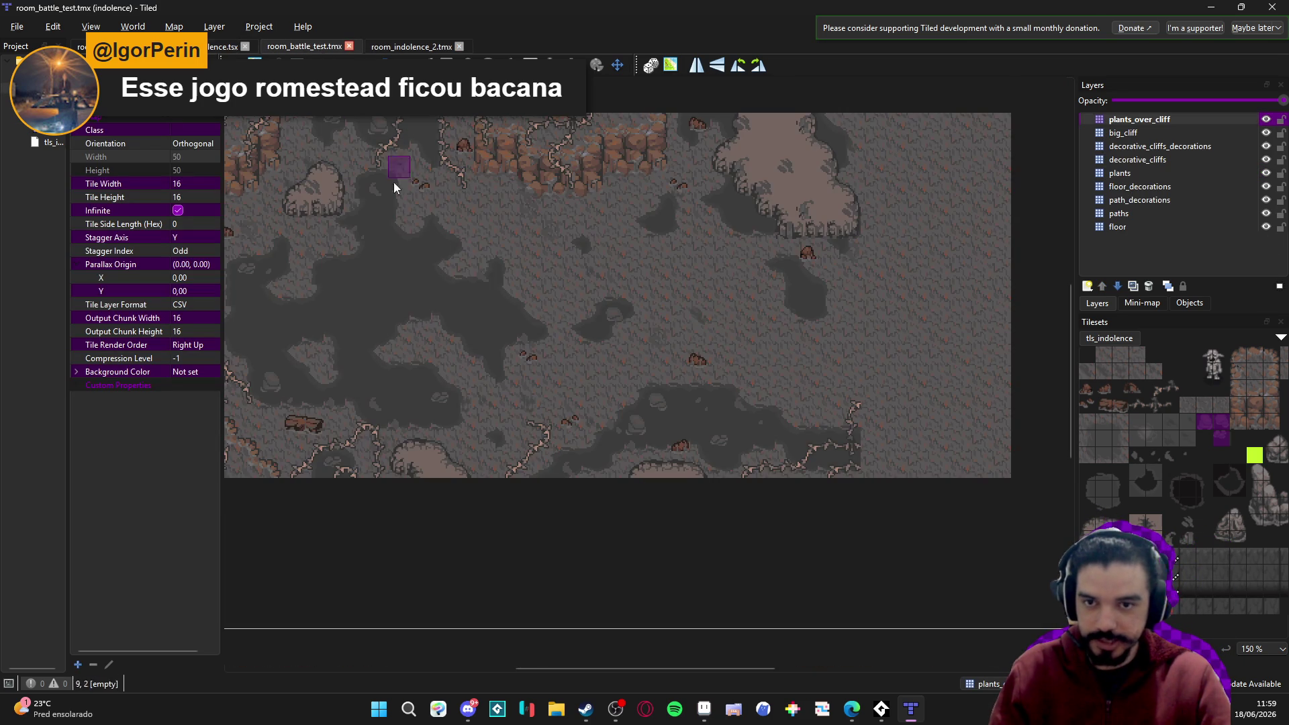
left_click_drag(345, 133, 592, 414)
left_click(222, 46)
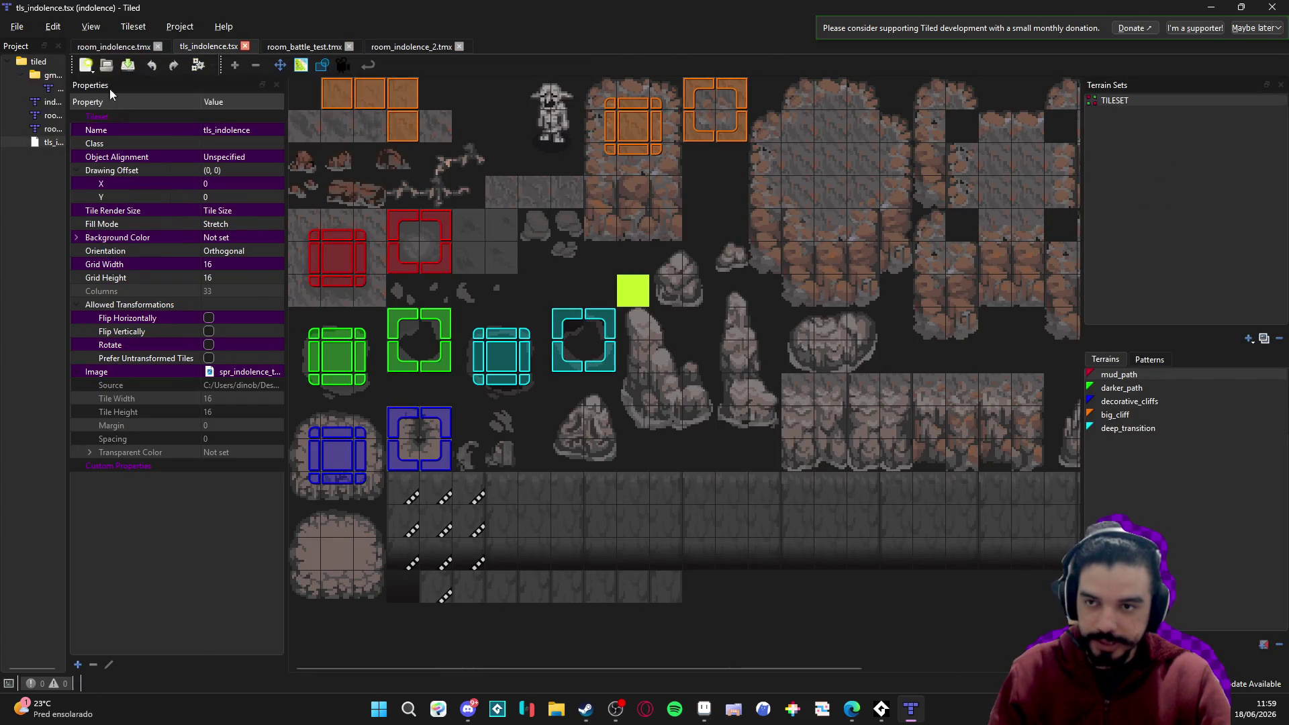
left_click(113, 46)
scroll(486, 403, "down", 5)
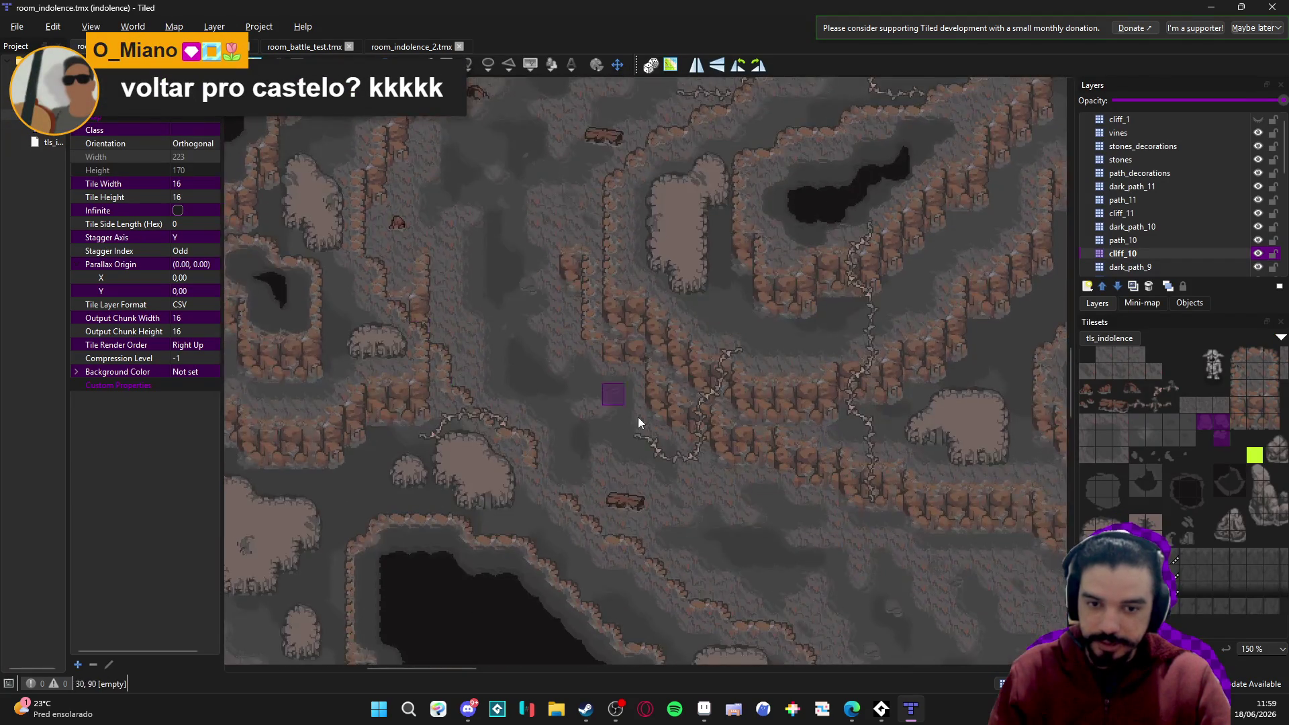
key("ctrl+Tab")
key("ctrl+Tab")
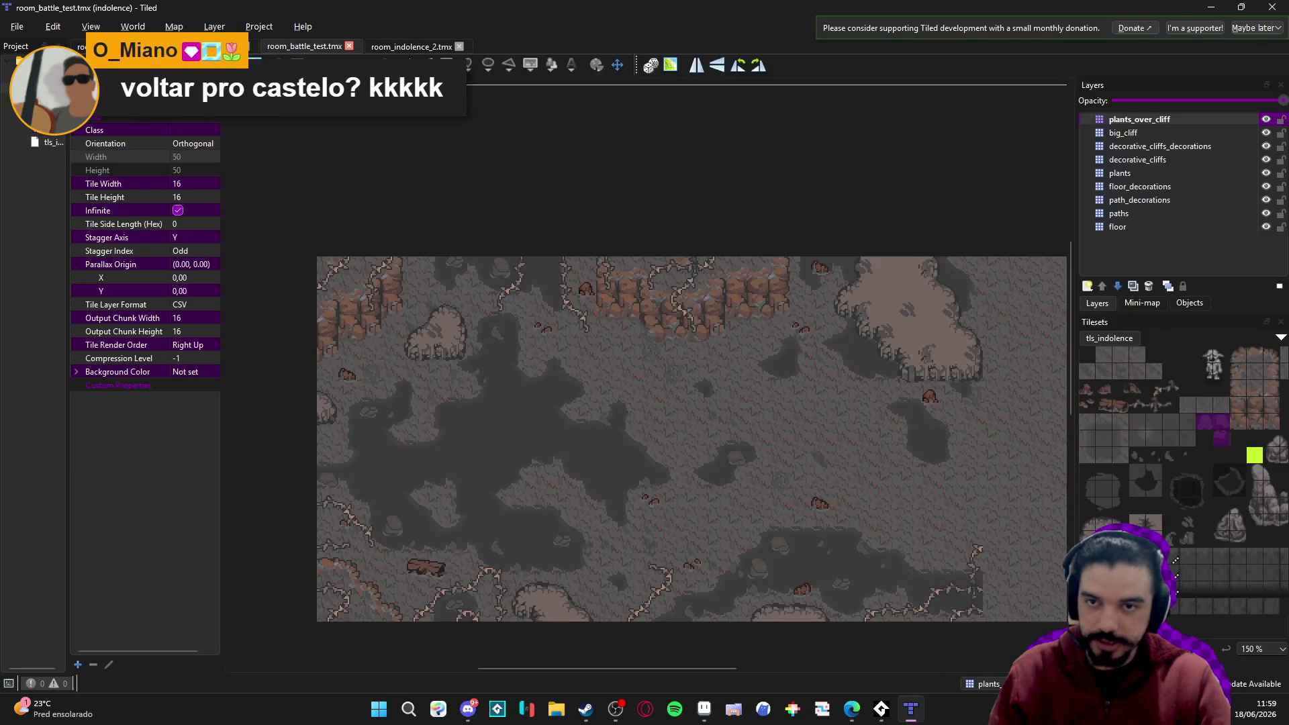
left_click(435, 49)
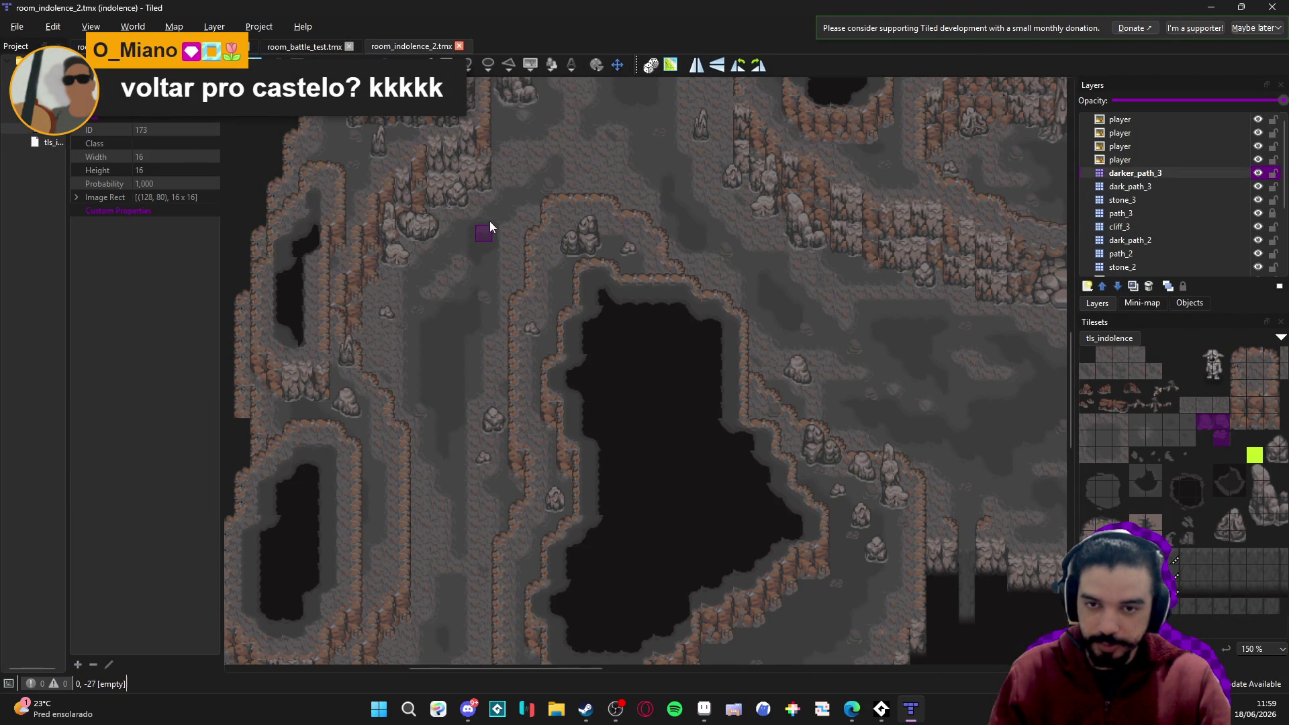
scroll(525, 269, "up", 3)
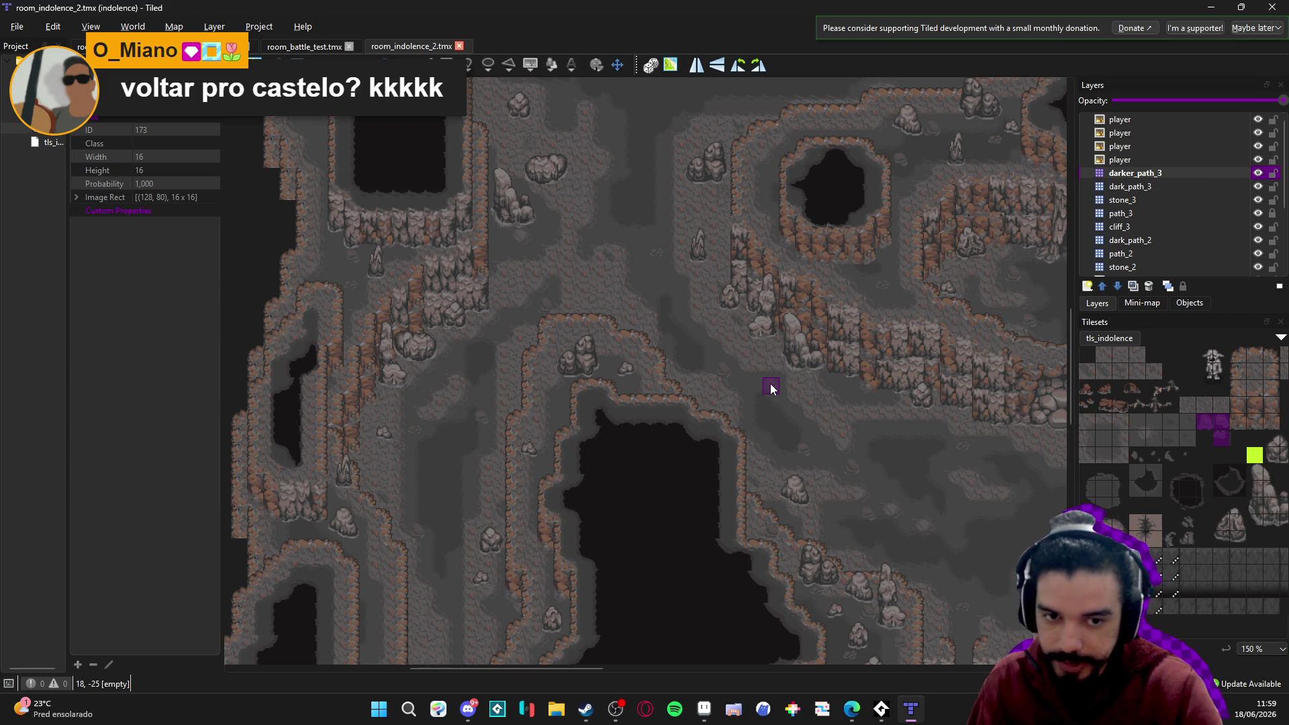
left_click_drag(771, 389, 671, 479)
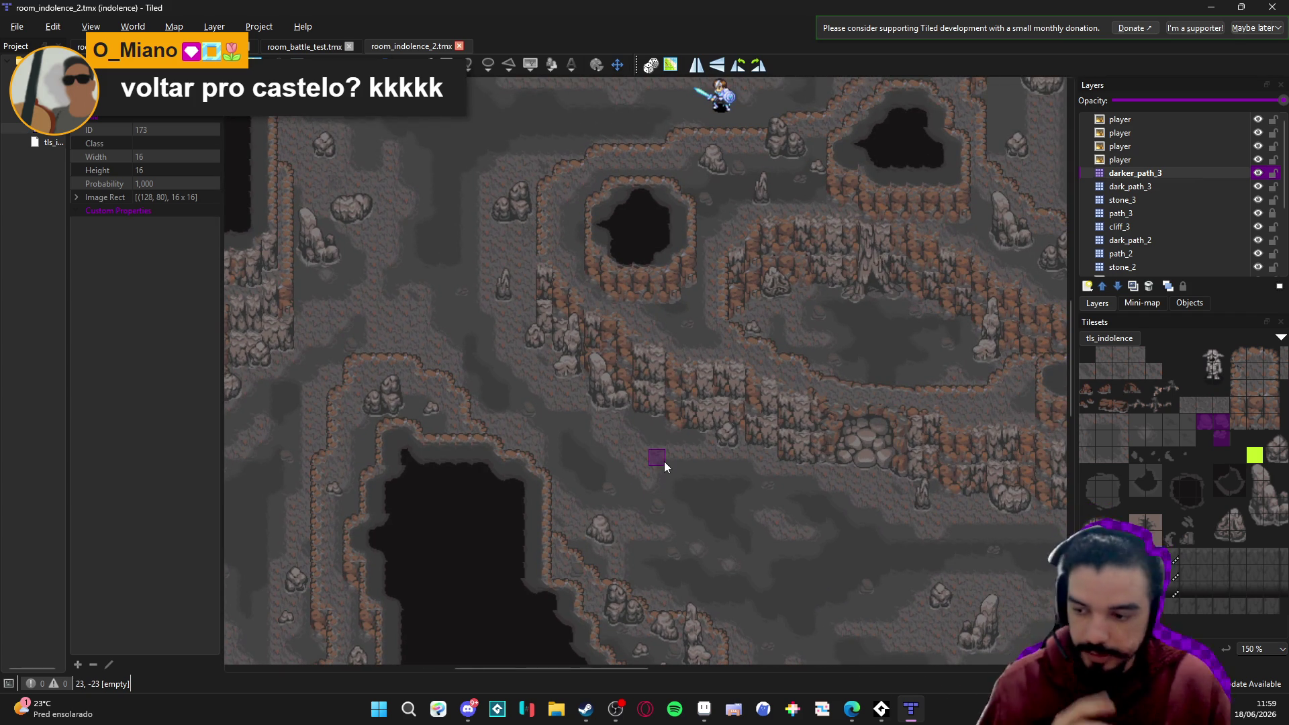